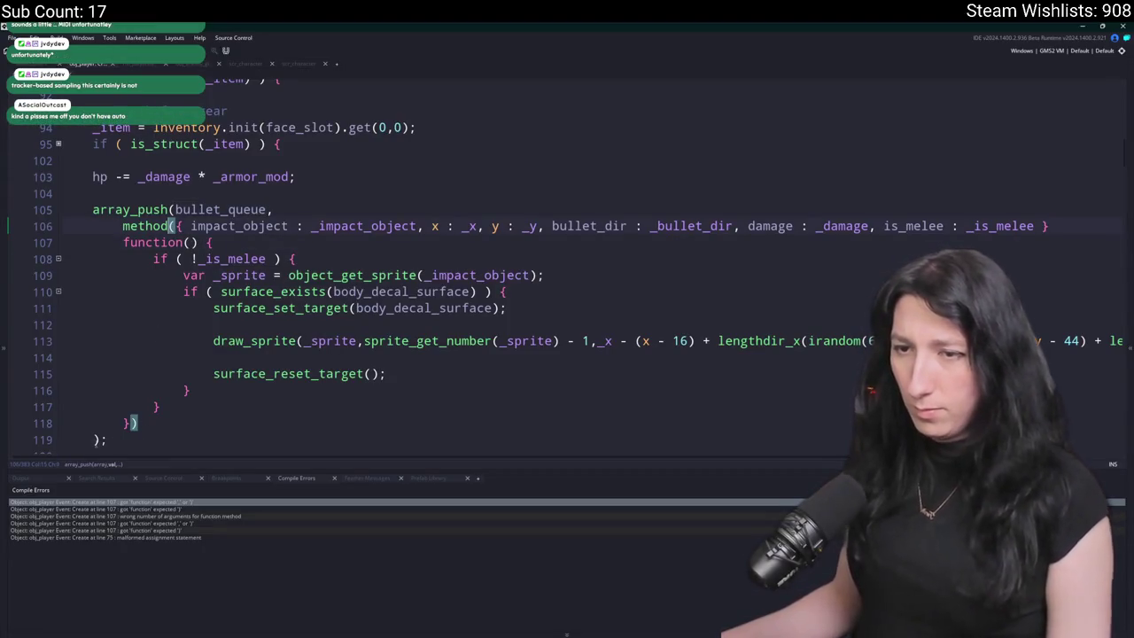
- Insert a comma after the closing brace on line 106, then build and run Gum Squad
click(1050, 226)
text(,)
key(F5)
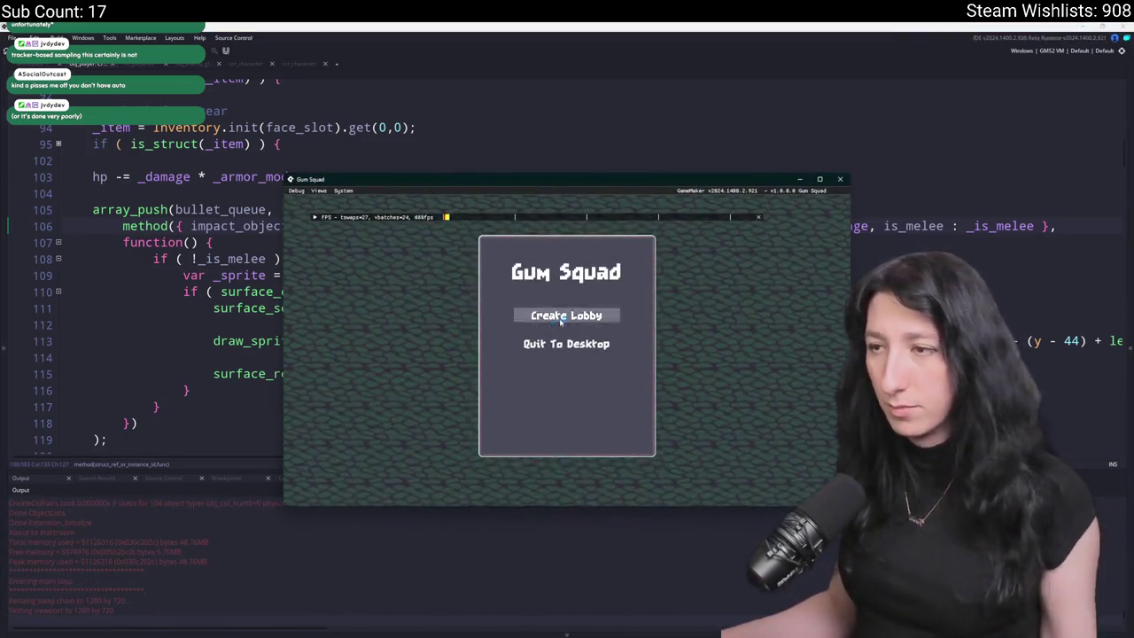
- Create a lobby, maximize the game window and walk the map until the is_melee error, then abort
click(567, 384)
drag(629, 185, 544, 22)
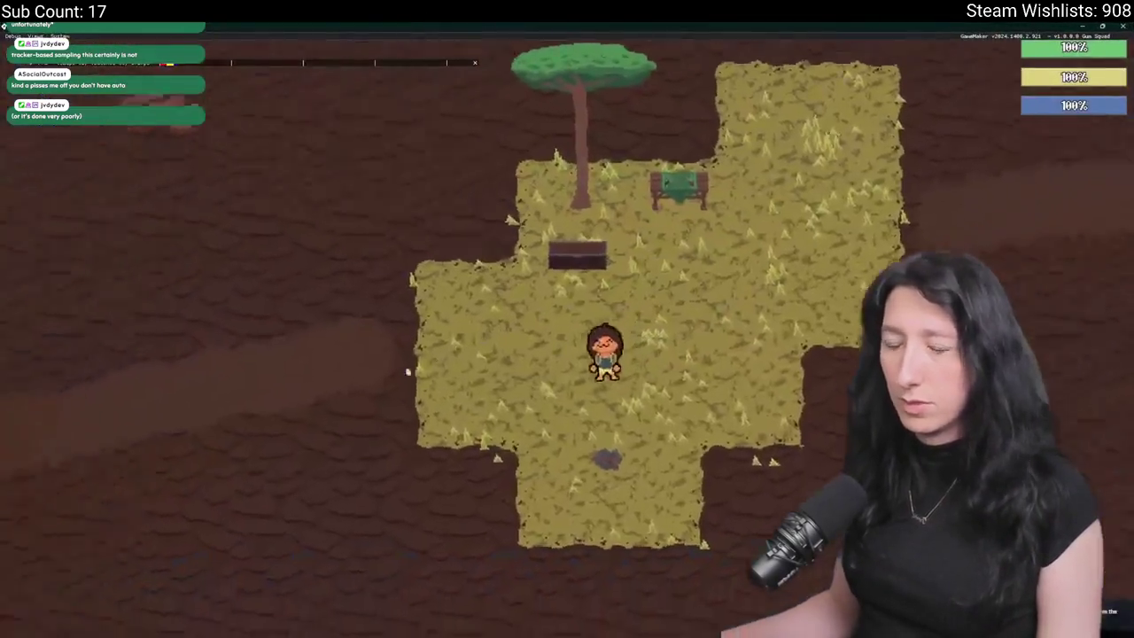
key(a)
scroll(390, 220, down, 5)
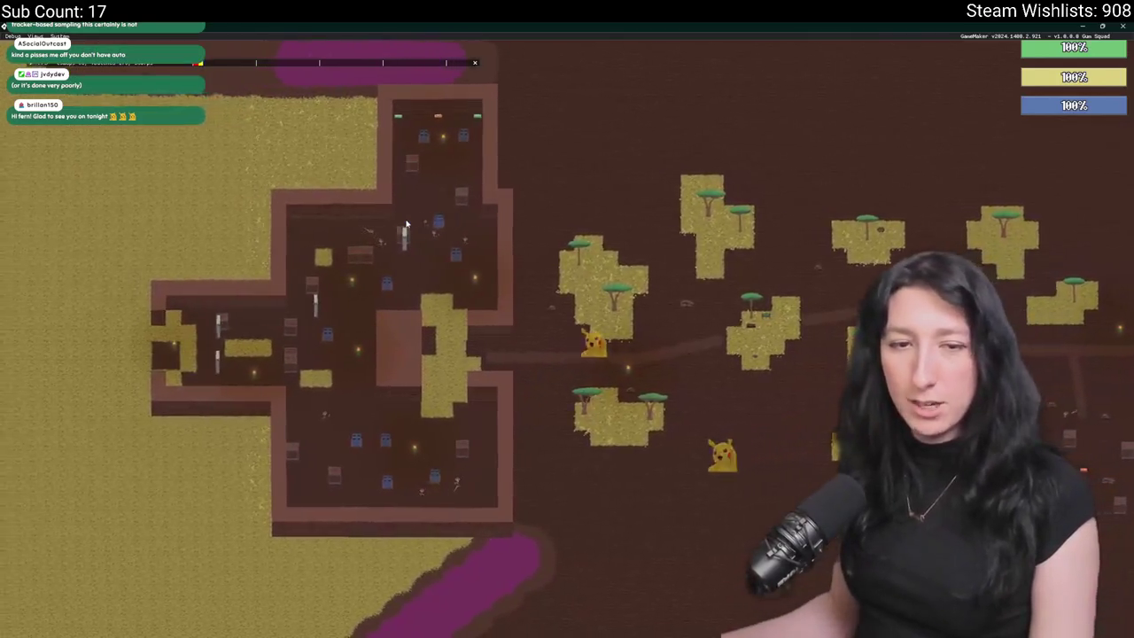
scroll(270, 288, up, 5)
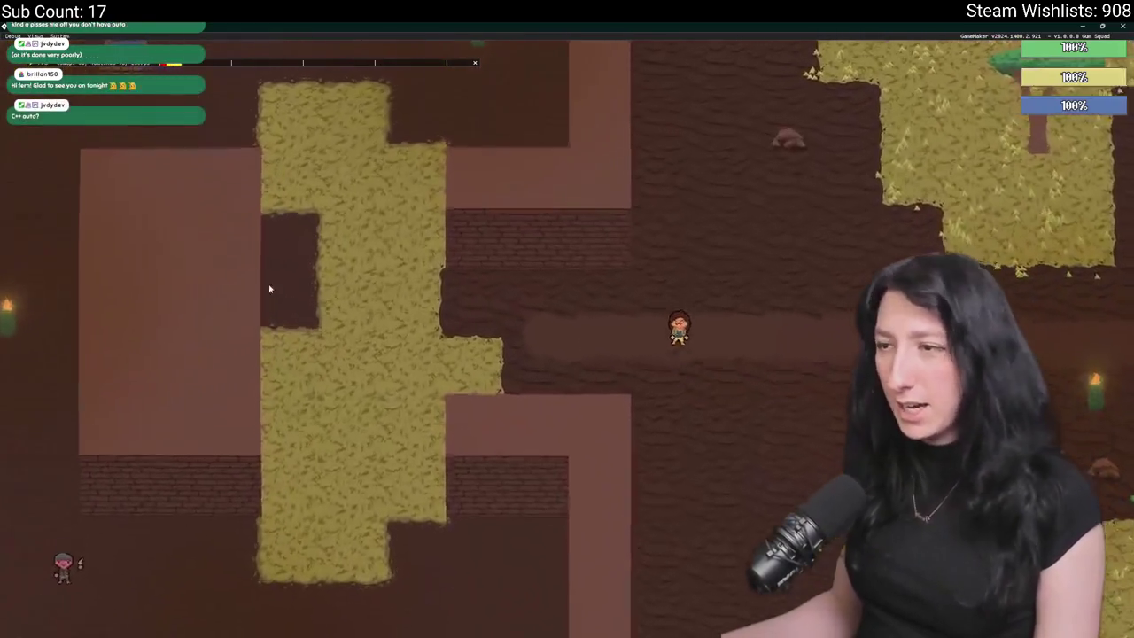
key(a)
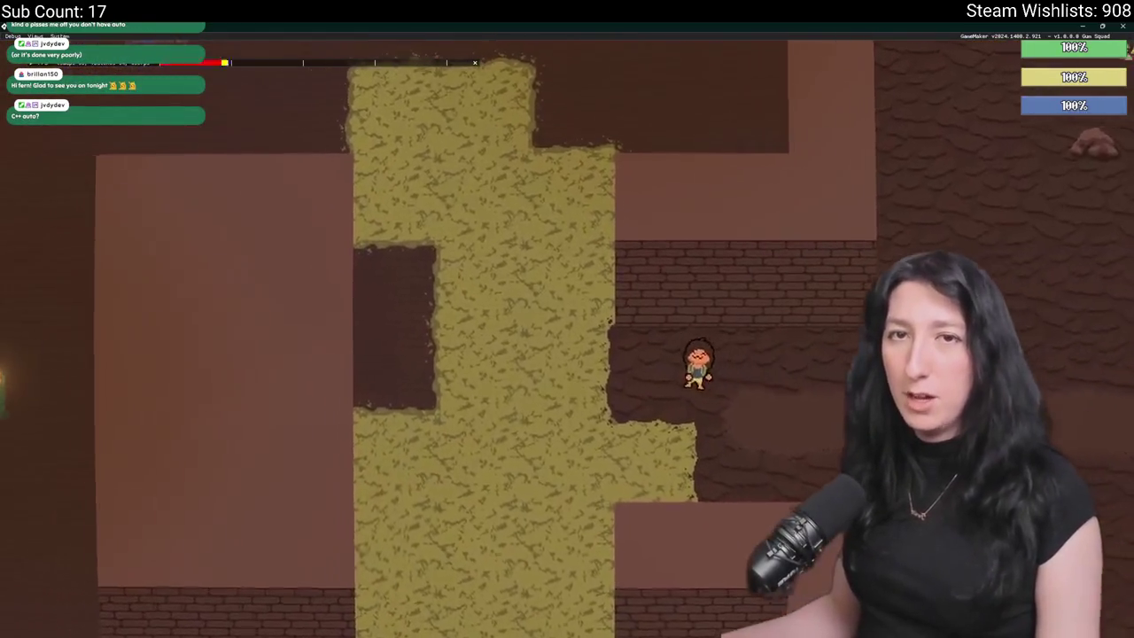
key(w)
scroll(363, 122, down, 2)
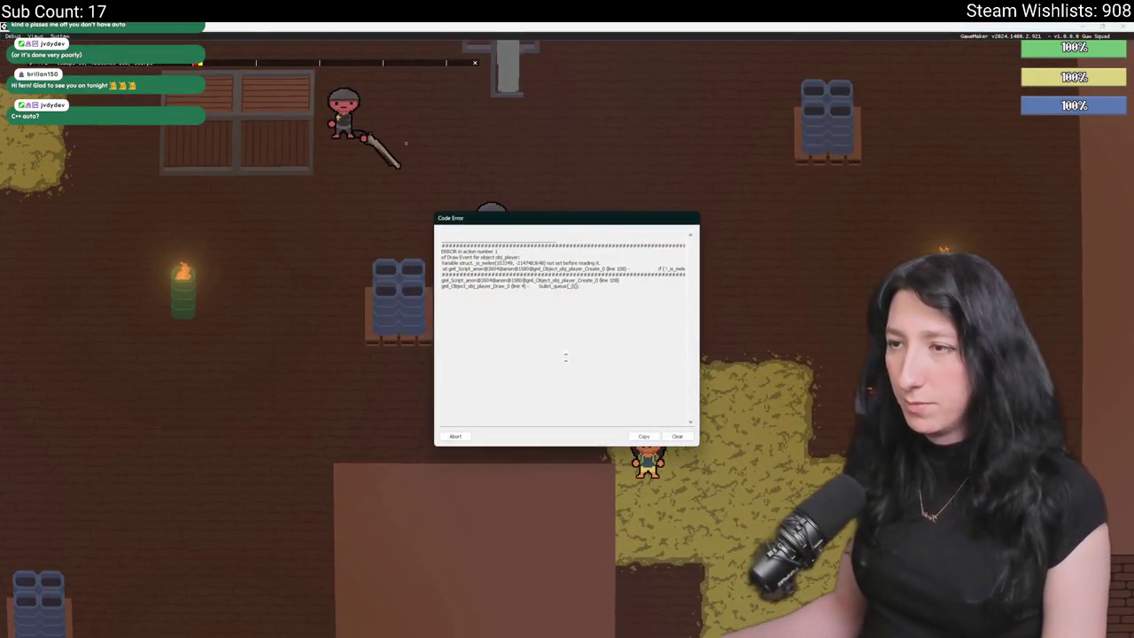
click(457, 437)
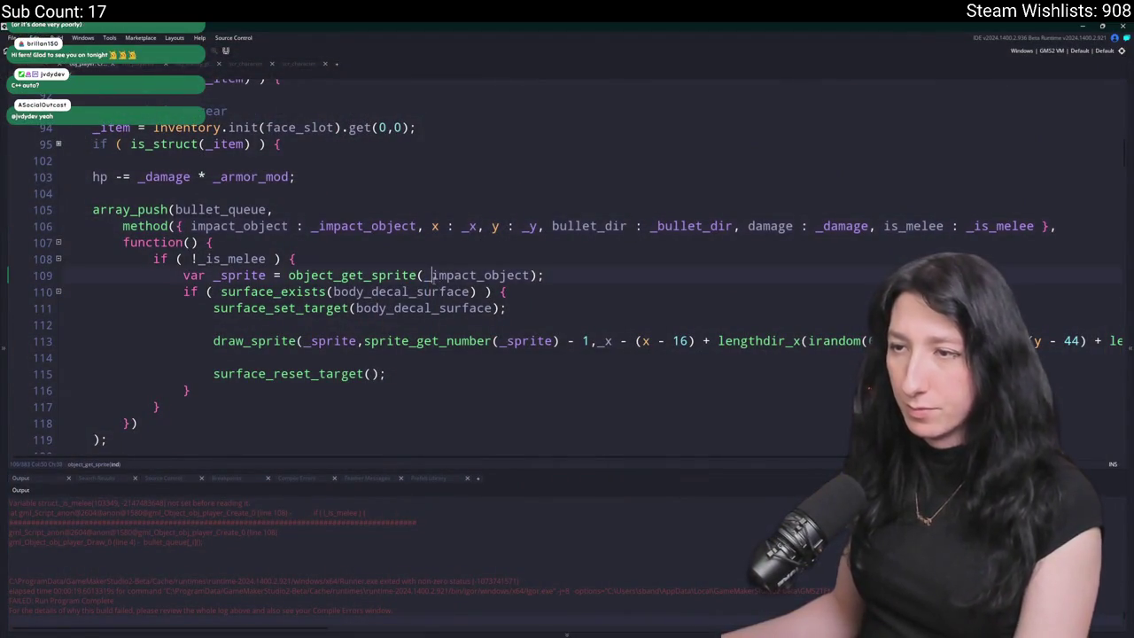
- Change '_sprite' to 'sprite' in the draw_sprite call on line 113
click(310, 339)
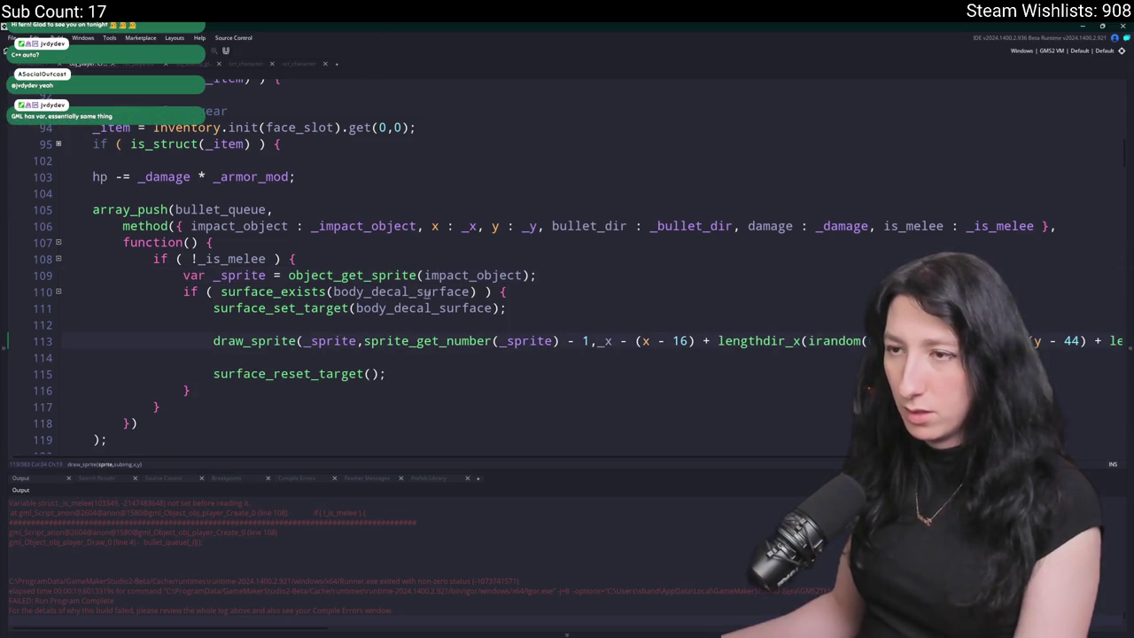
key(BackSpace)
click(475, 291)
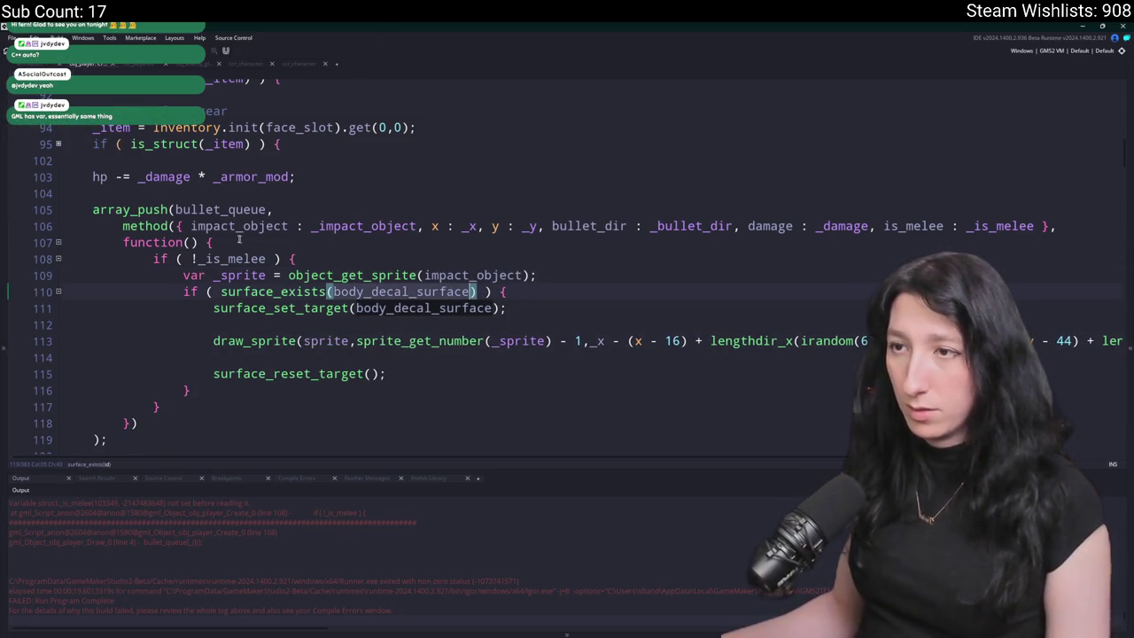
- Add 'inst : id,' to the method struct passed to the decal callback
click(190, 226)
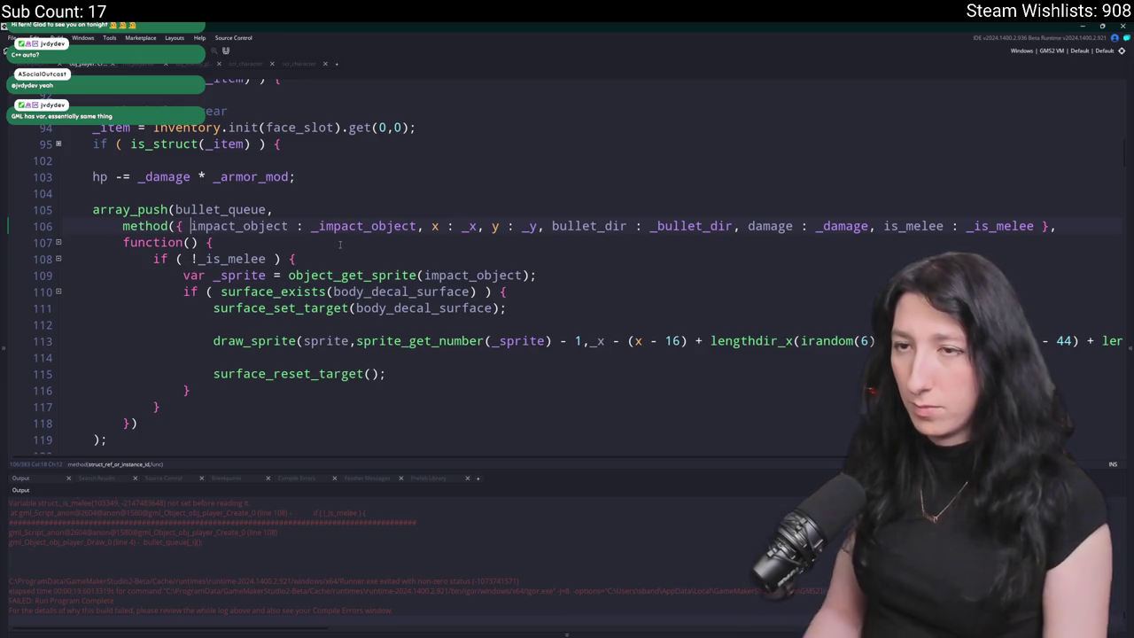
text(inst : id,)
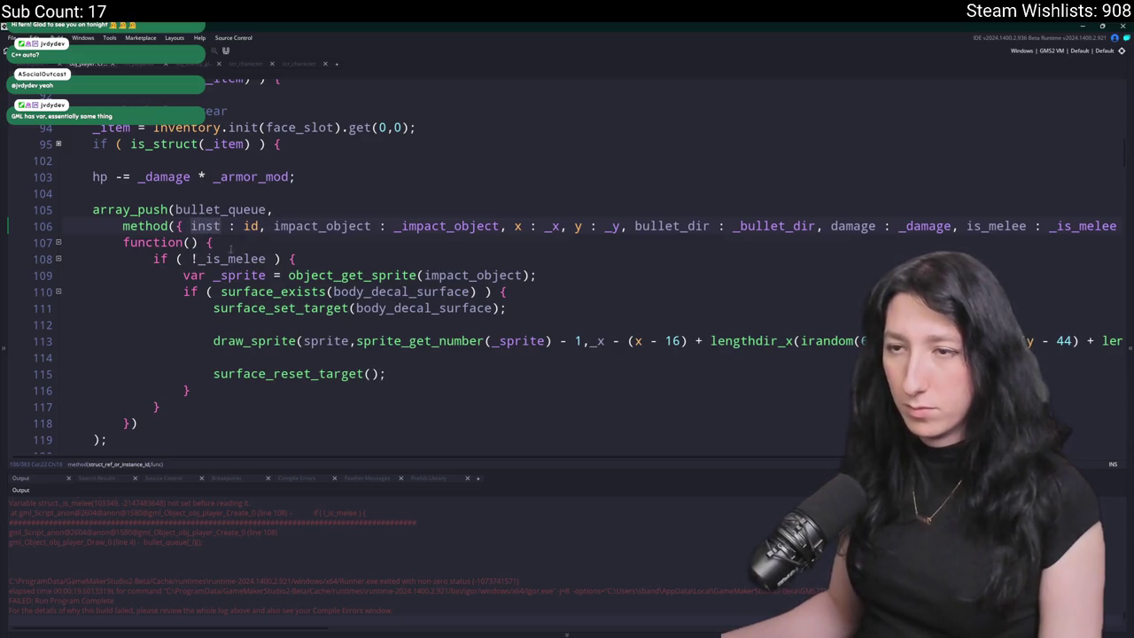
key(Return)
text(with ( inst ) {)
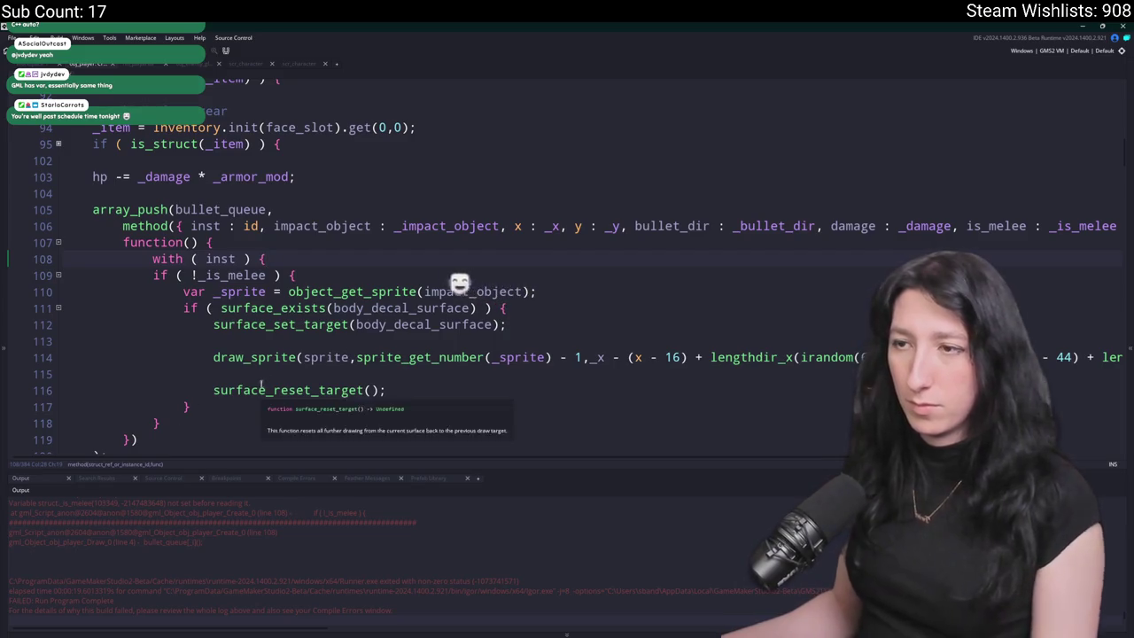
key(ctrl+BackSpace)
key(ctrl+BackSpace)
key(ctrl+BackSpace)
- Prefix body_decal_surface and draw_sprite's x coordinate with 'inst.', then rebuild and run the game
click(334, 292)
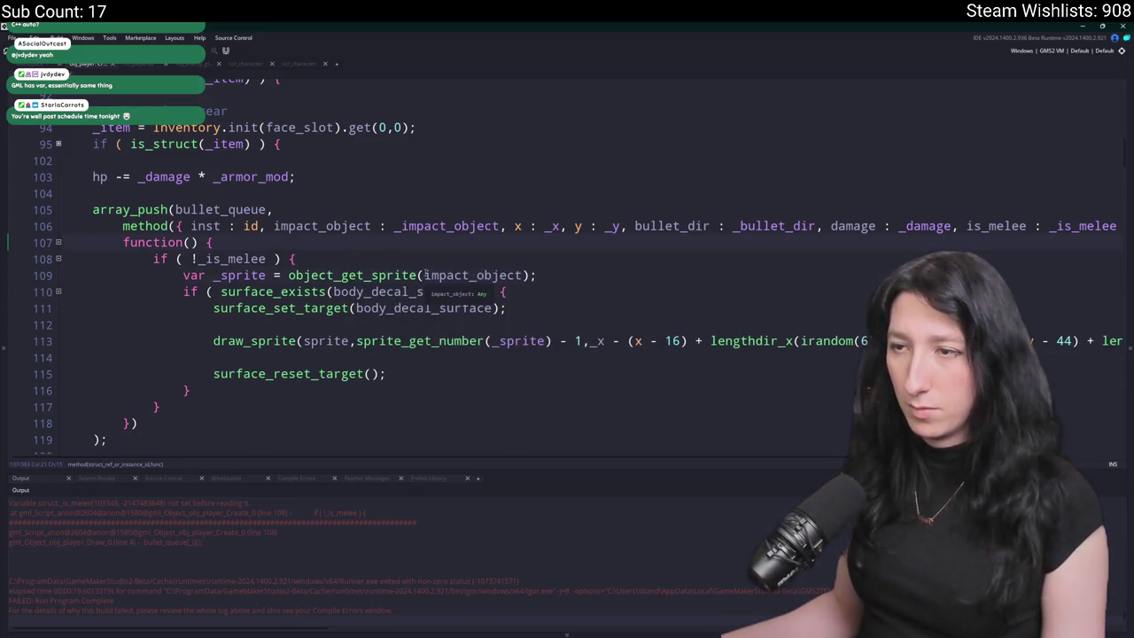
text(inst.)
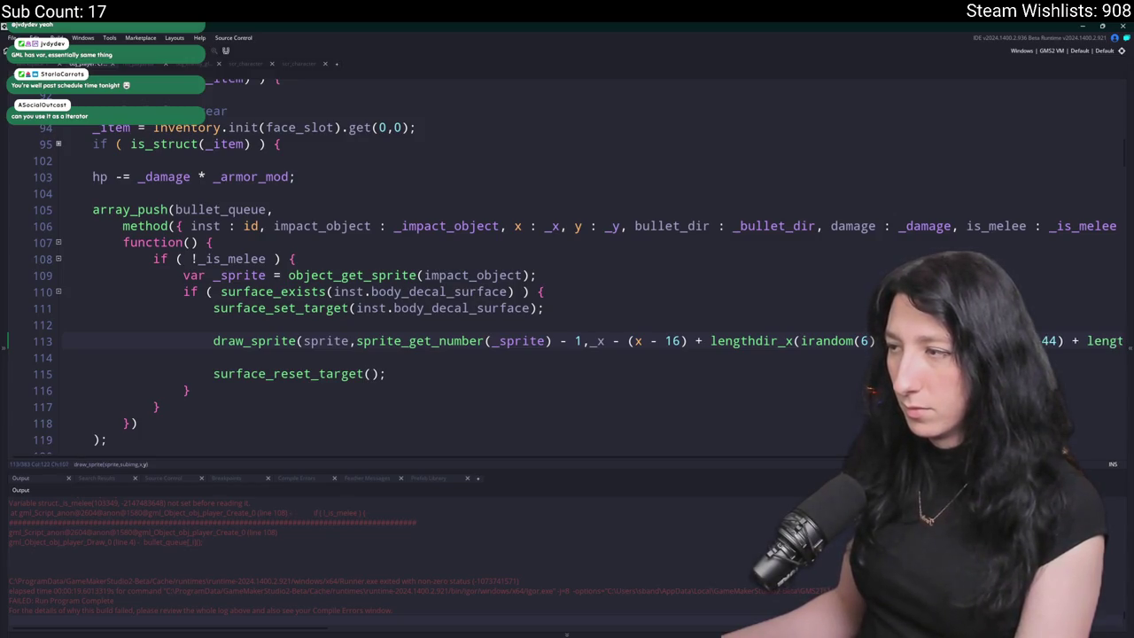
key(End)
click(720, 341)
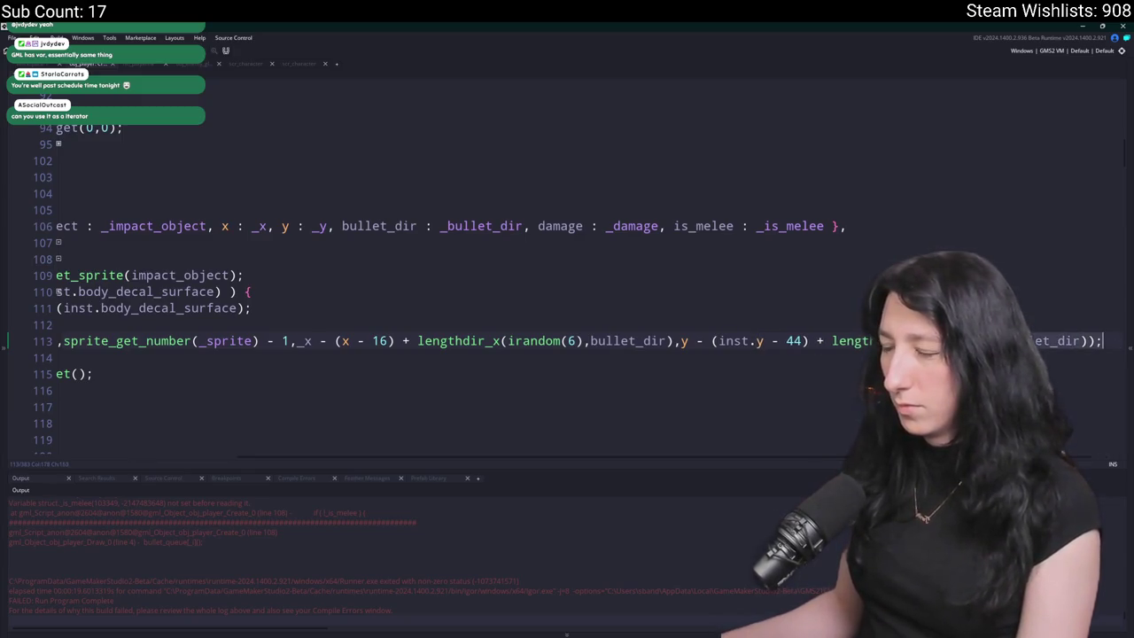
key(Home)
click(348, 341)
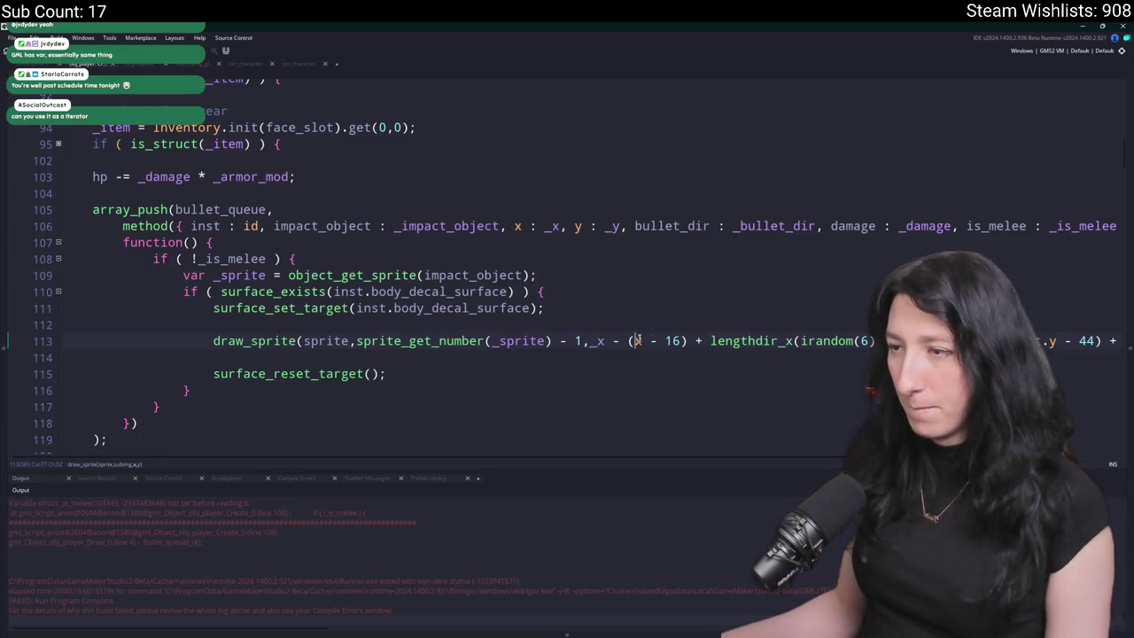
text(inst.)
key(BackSpace)
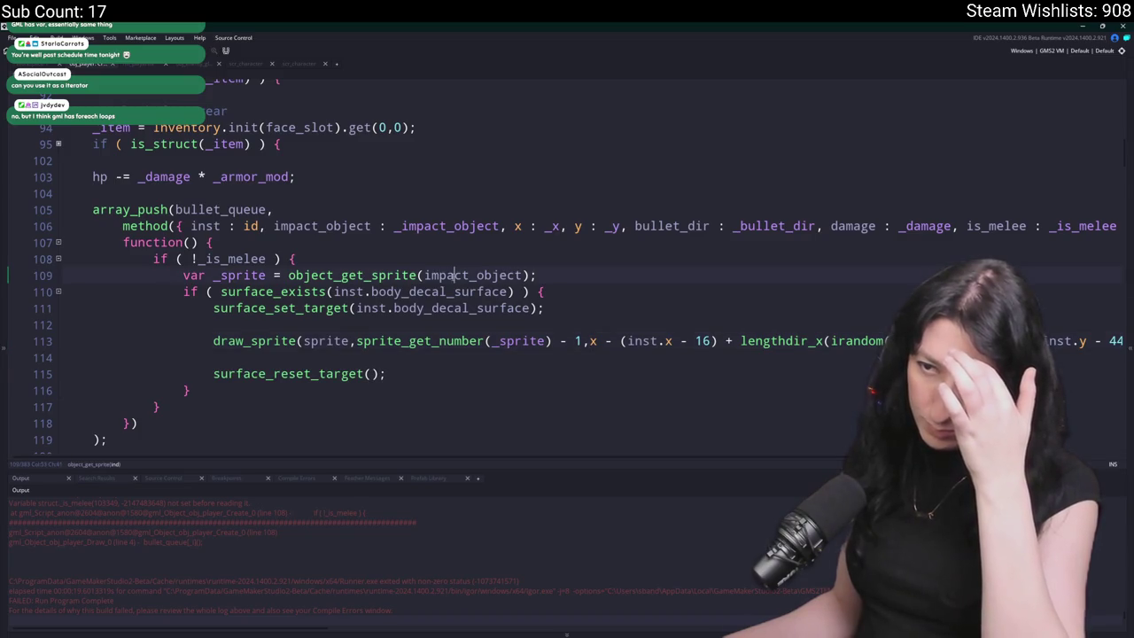
click(500, 309)
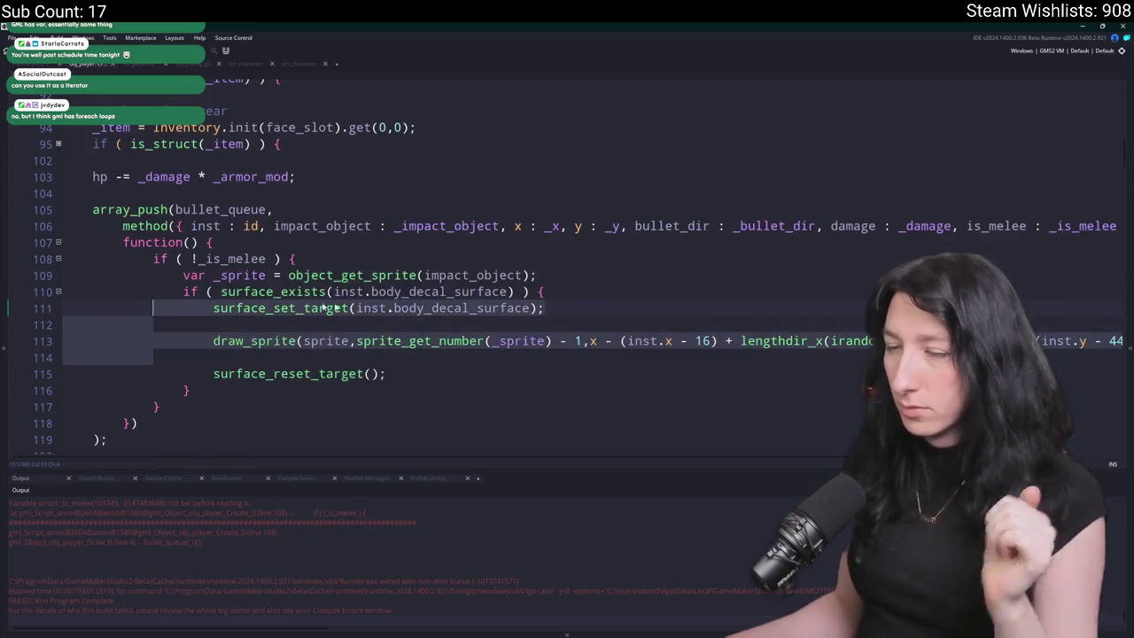
key(F5)
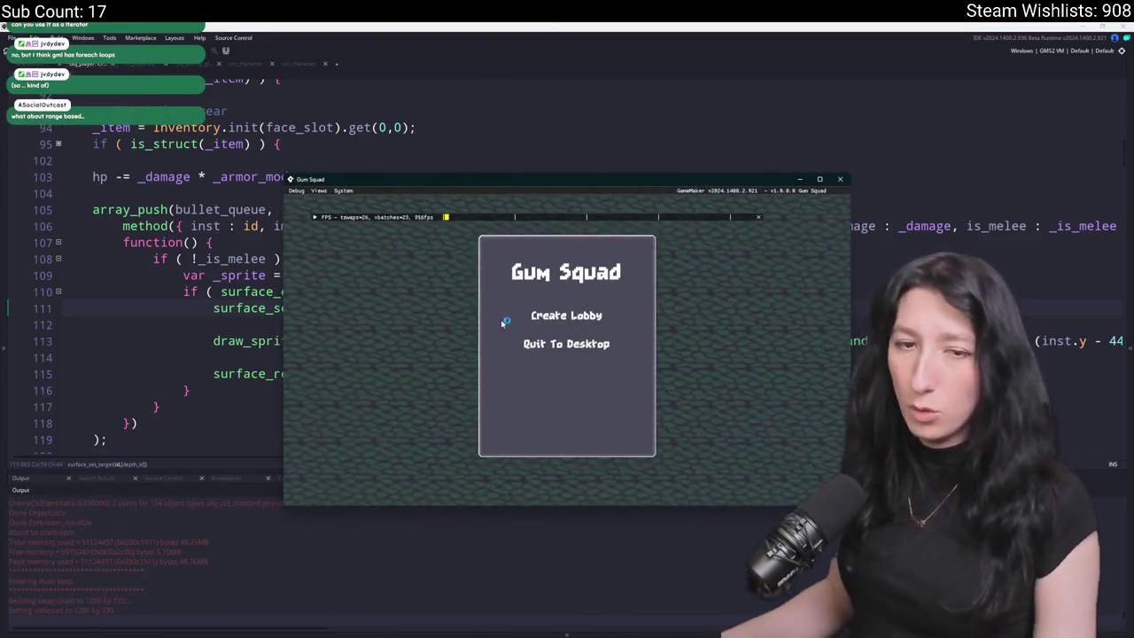
- Create a lobby, walk and zoom around the base until the code error, then abort
click(549, 312)
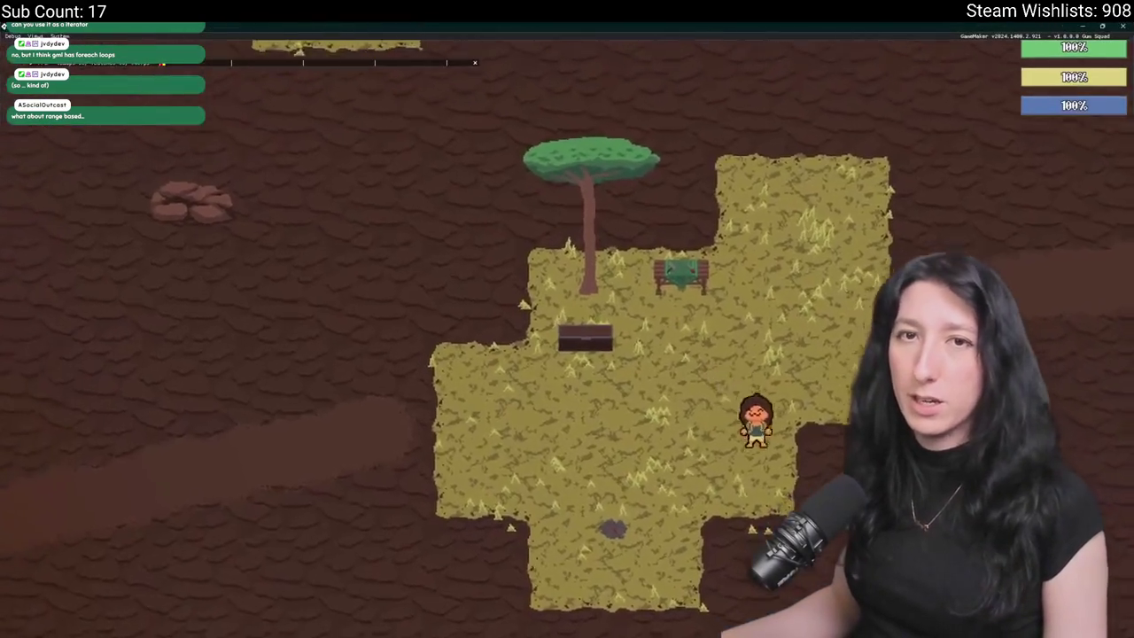
key(a)
key(s)
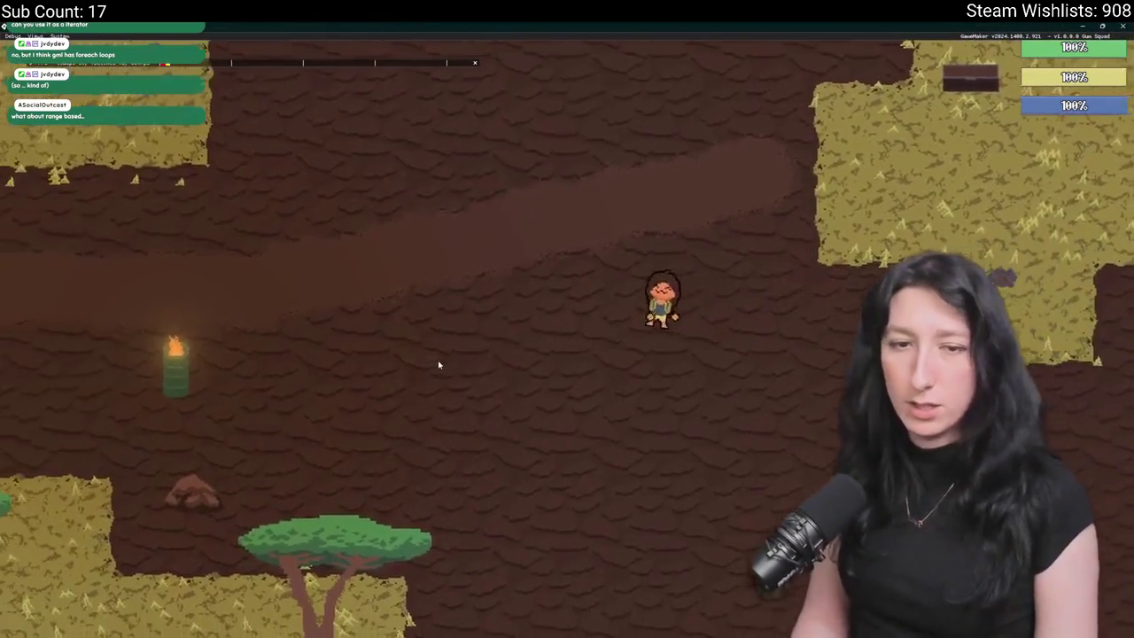
scroll(438, 364, down, 5)
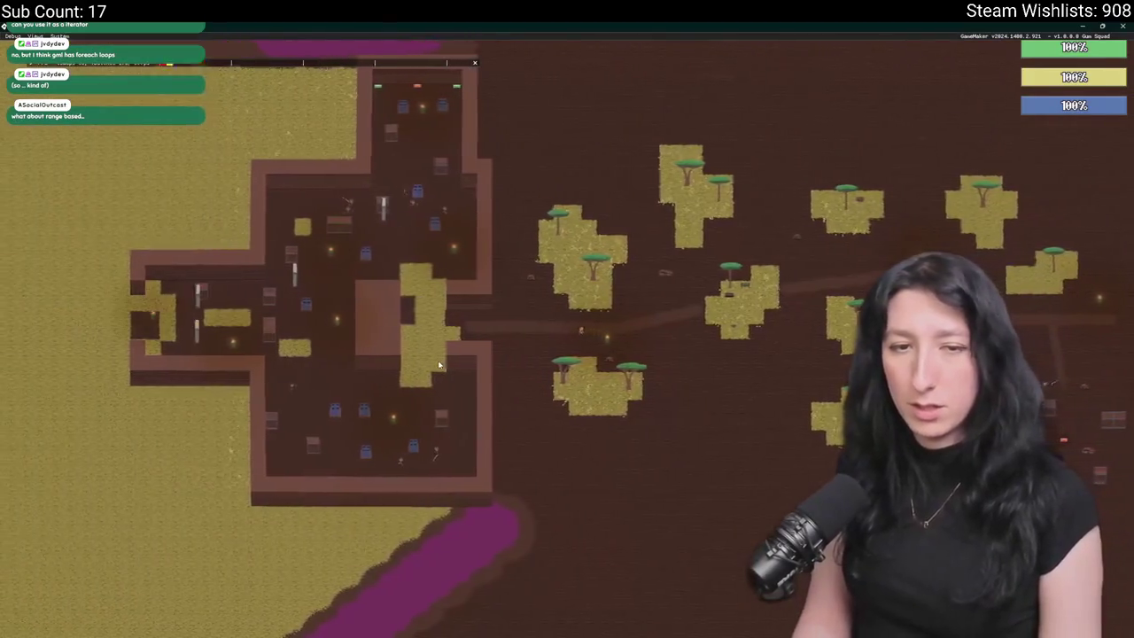
key(a)
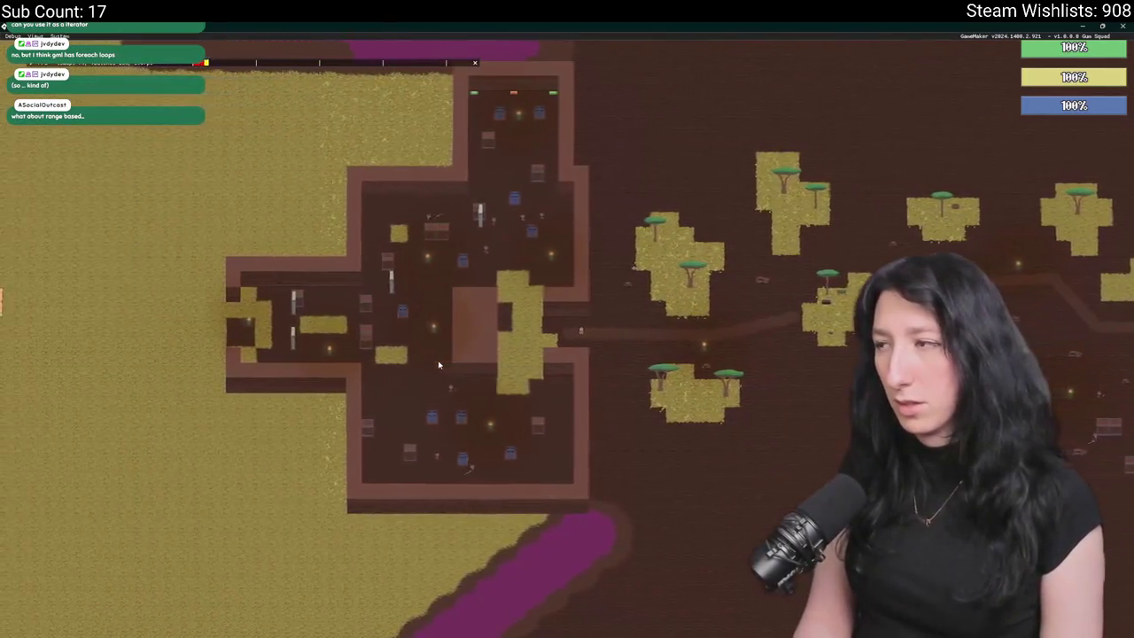
scroll(438, 364, up, 5)
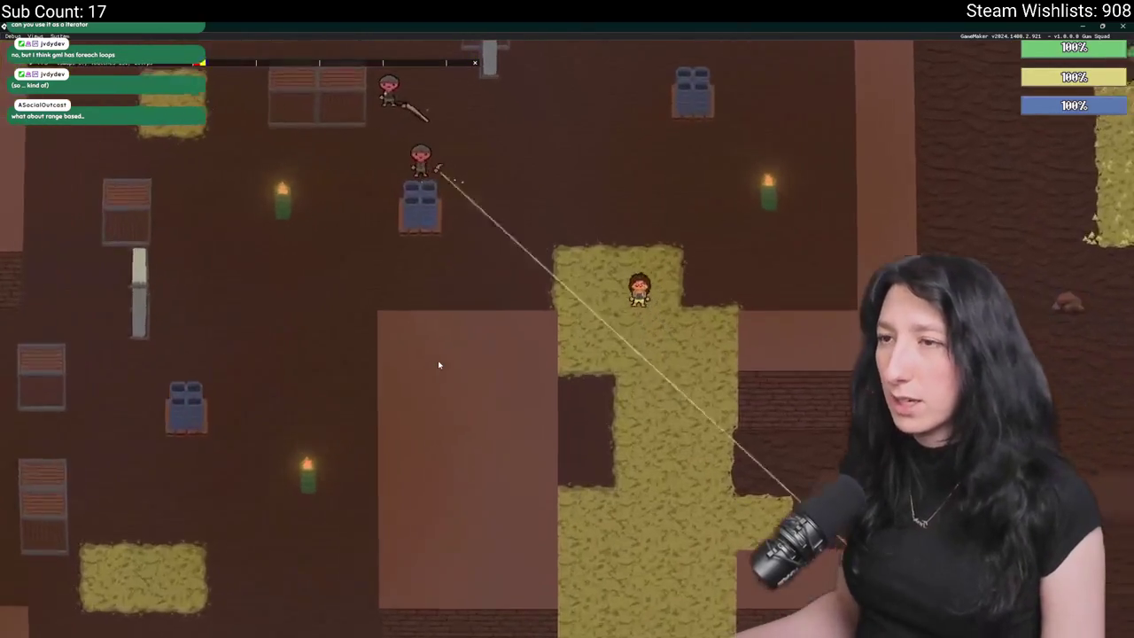
click(460, 436)
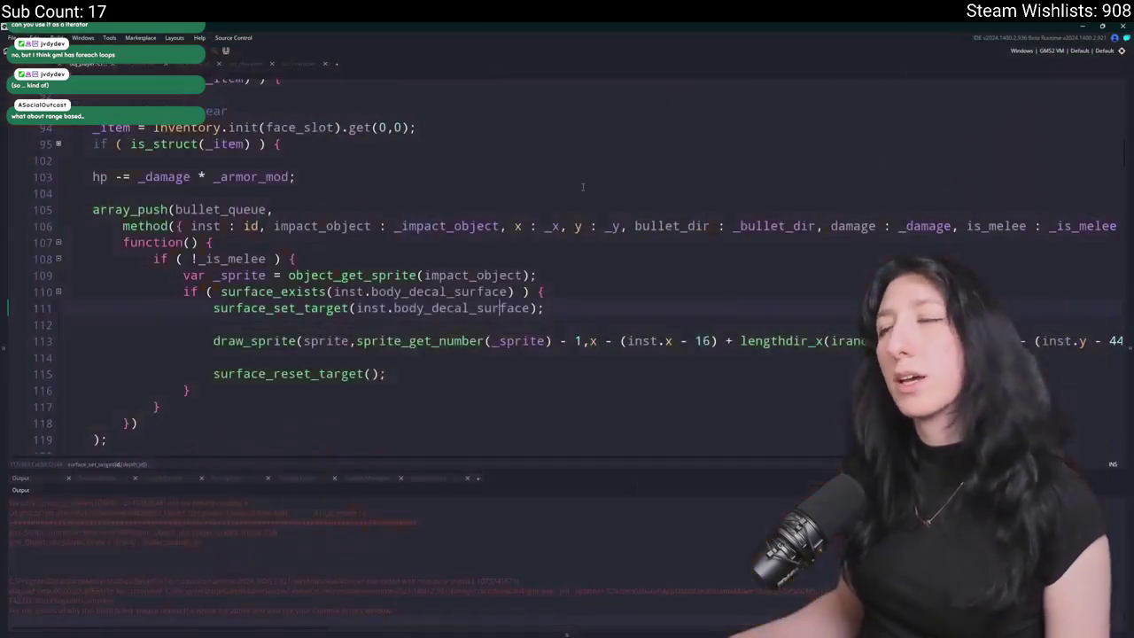
- Change '!_is_melee' to '!is_melee' on line 108 and rebuild the game with F5
click(1010, 226)
scroll(945, 244, up, 1)
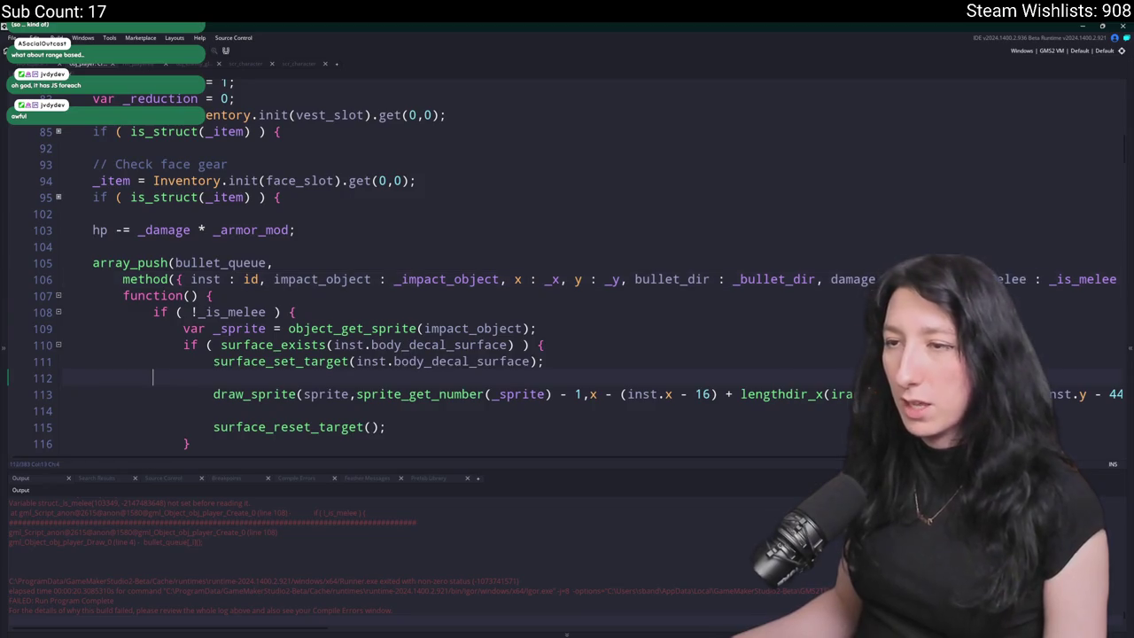
key(F5)
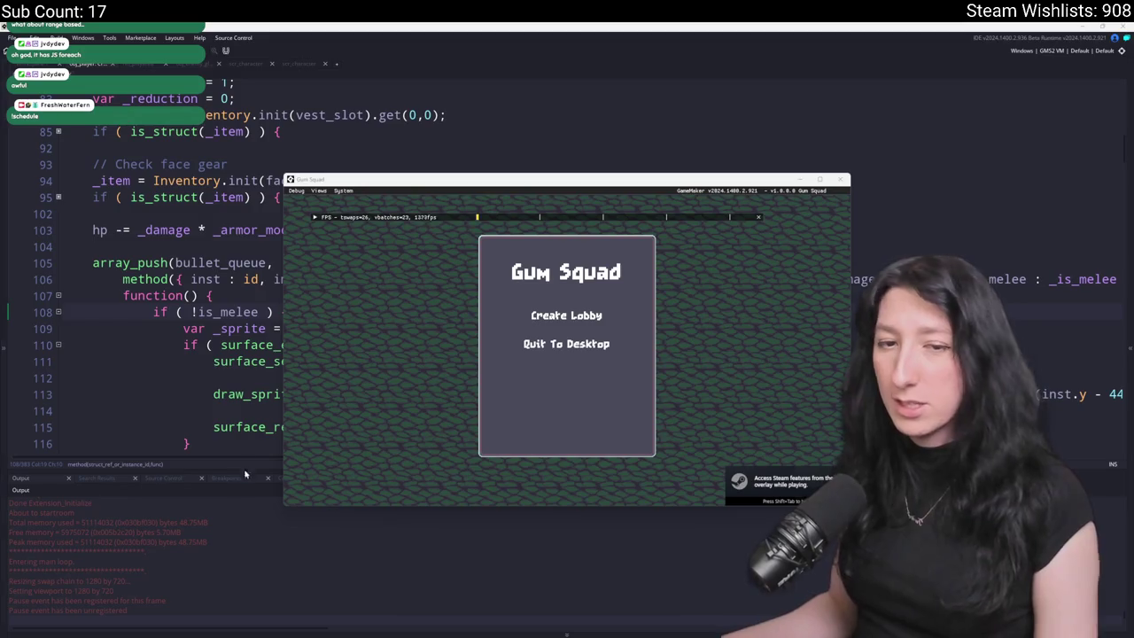
- Create a lobby, walk the player left through the cave, then abort at the sprite error
click(542, 317)
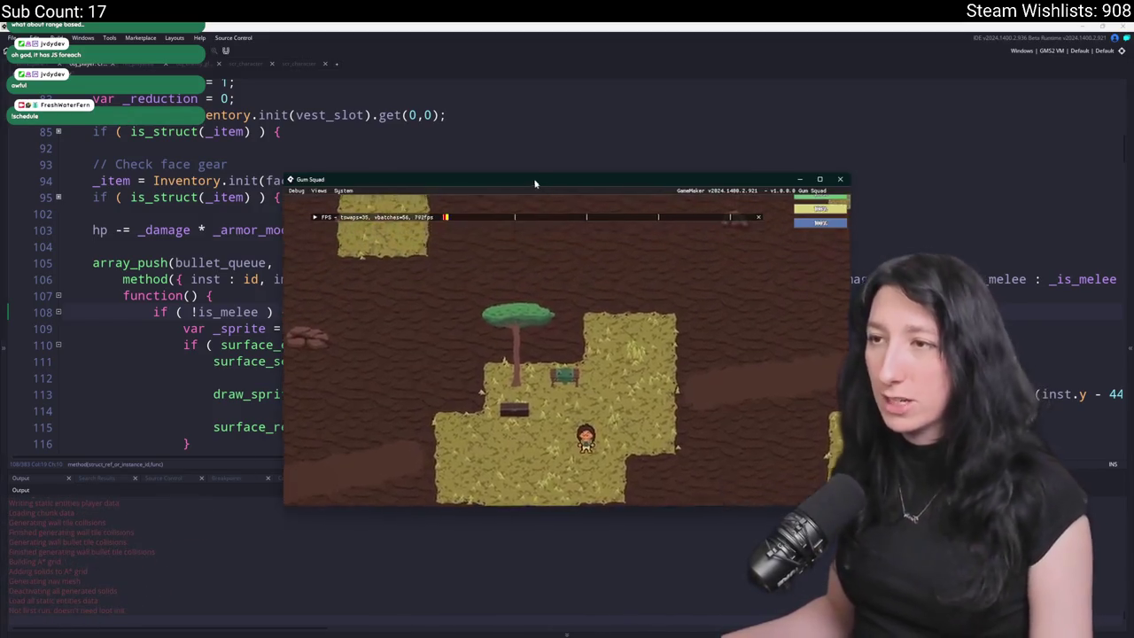
key(s)
key(a)
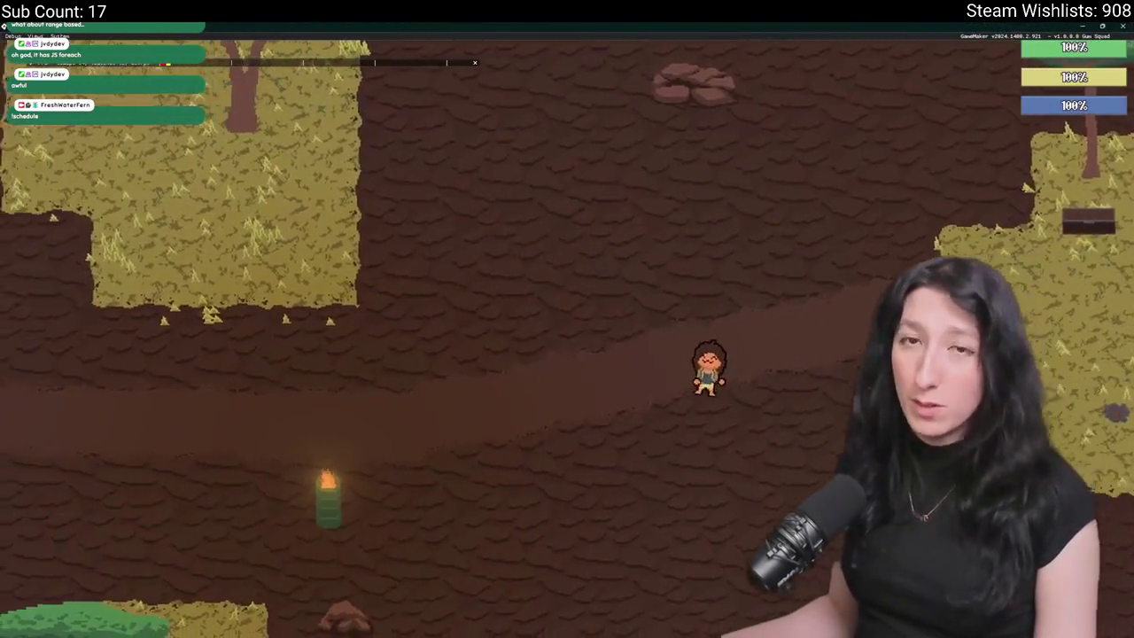
key(a)
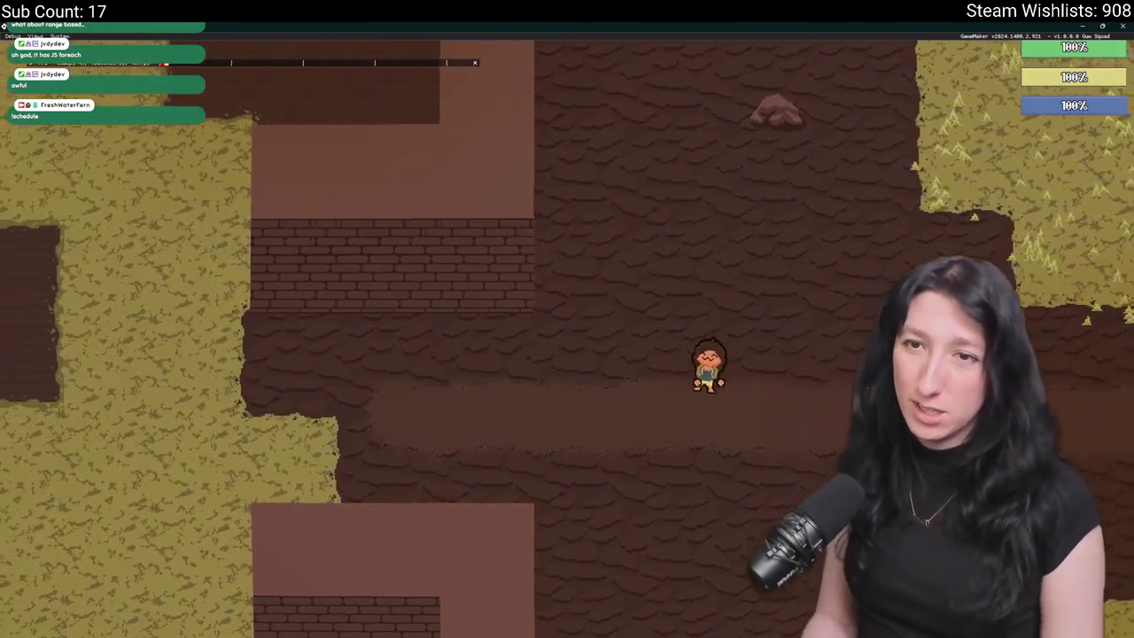
key(a)
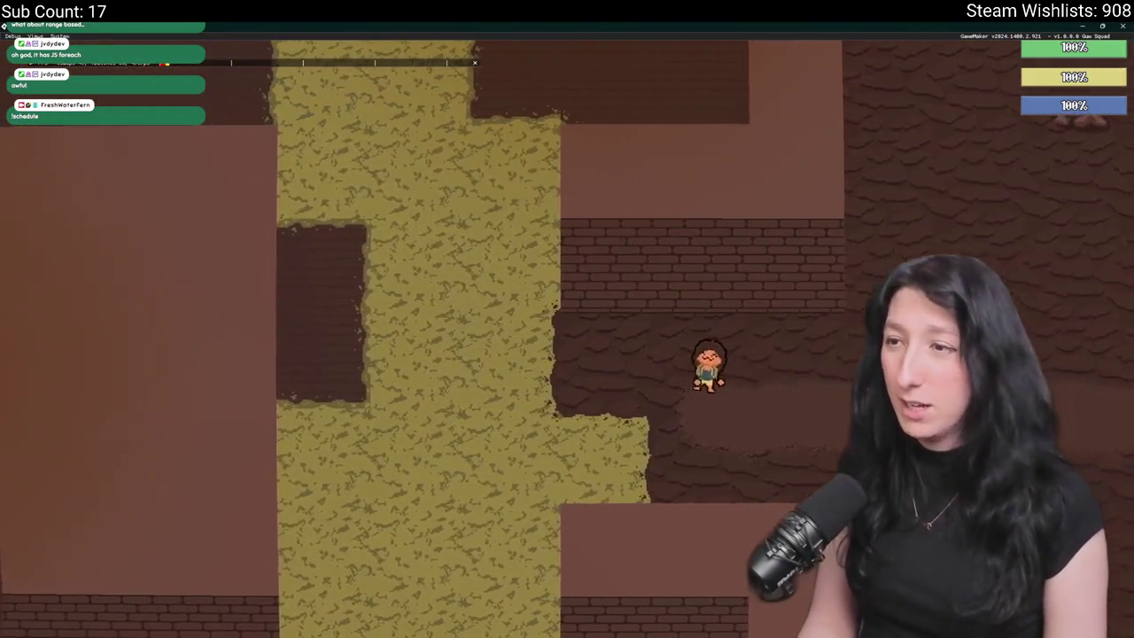
scroll(567, 337, down, 3)
scroll(567, 337, up, 3)
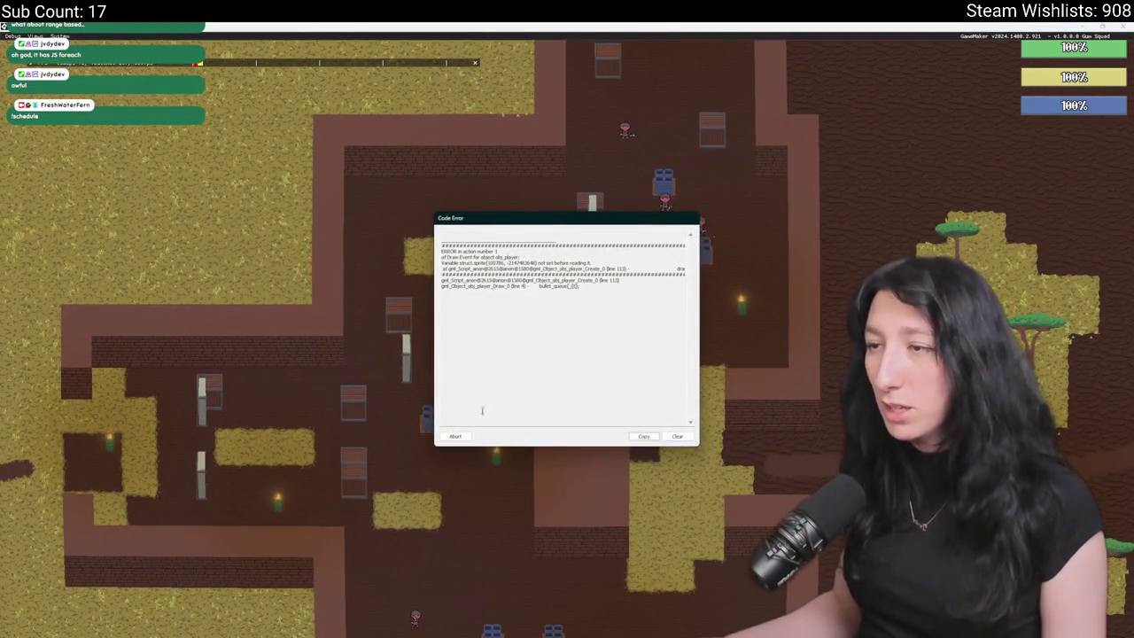
click(455, 438)
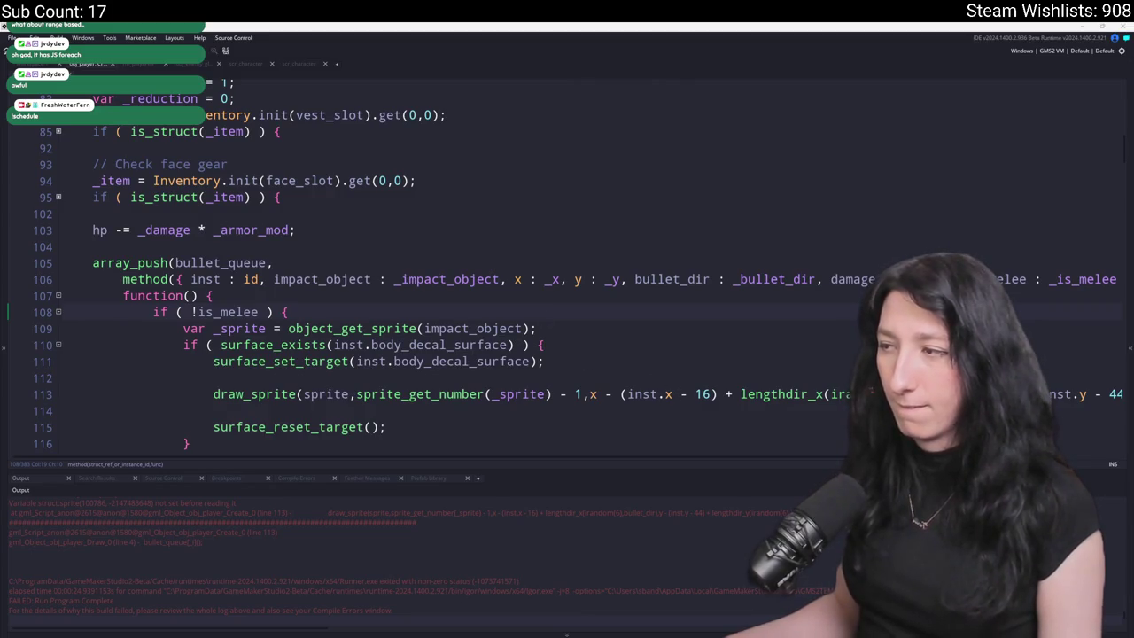
- Inspect the draw_sprite and bullet_queue code around lines 95–119 of obj_player
double_click(327, 394)
scroll(365, 224, up, 3)
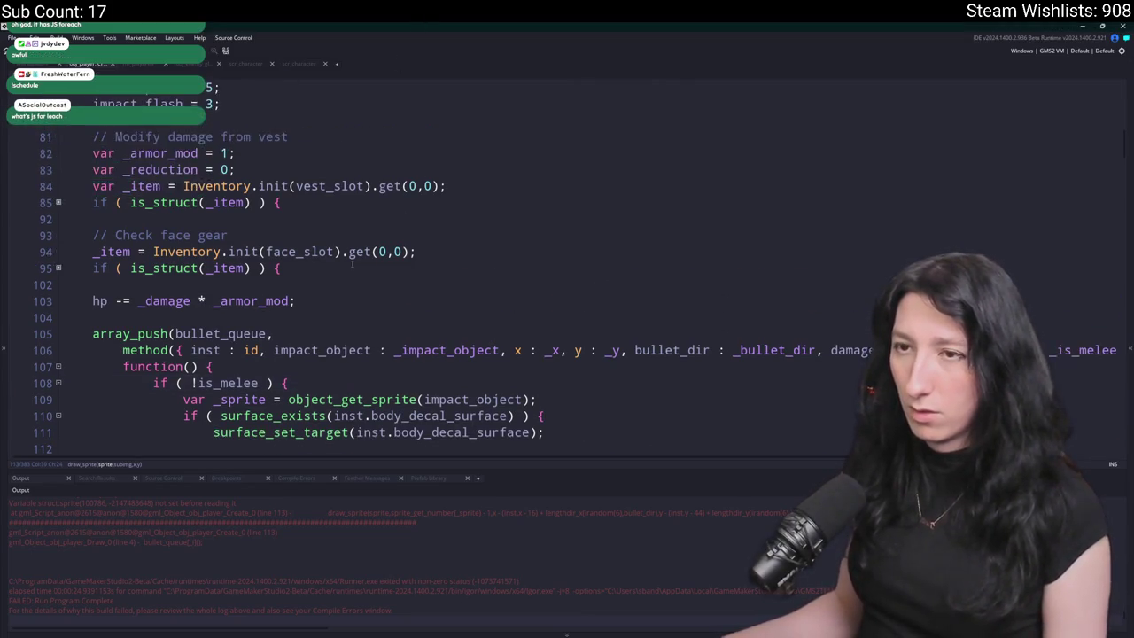
scroll(366, 113, down, 1)
scroll(266, 266, up, 1)
scroll(207, 364, down, 1)
scroll(207, 363, down, 2)
click(59, 232)
click(60, 232)
scroll(59, 232, down, 1)
click(1118, 261)
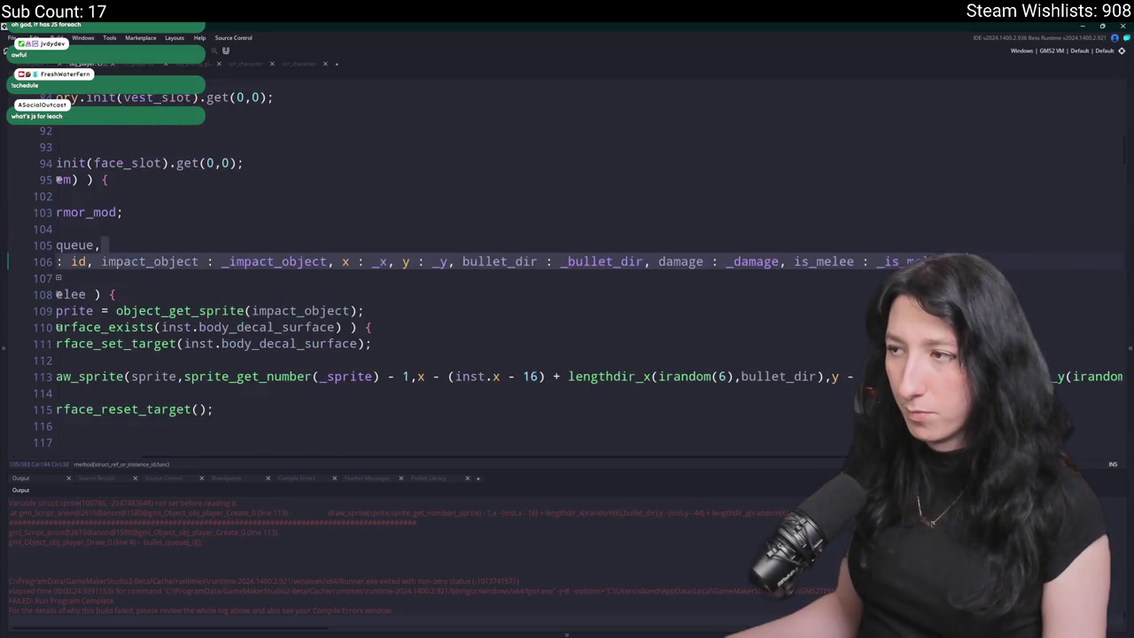
key(Home)
scroll(266, 266, down, 2)
drag(106, 404, 70, 242)
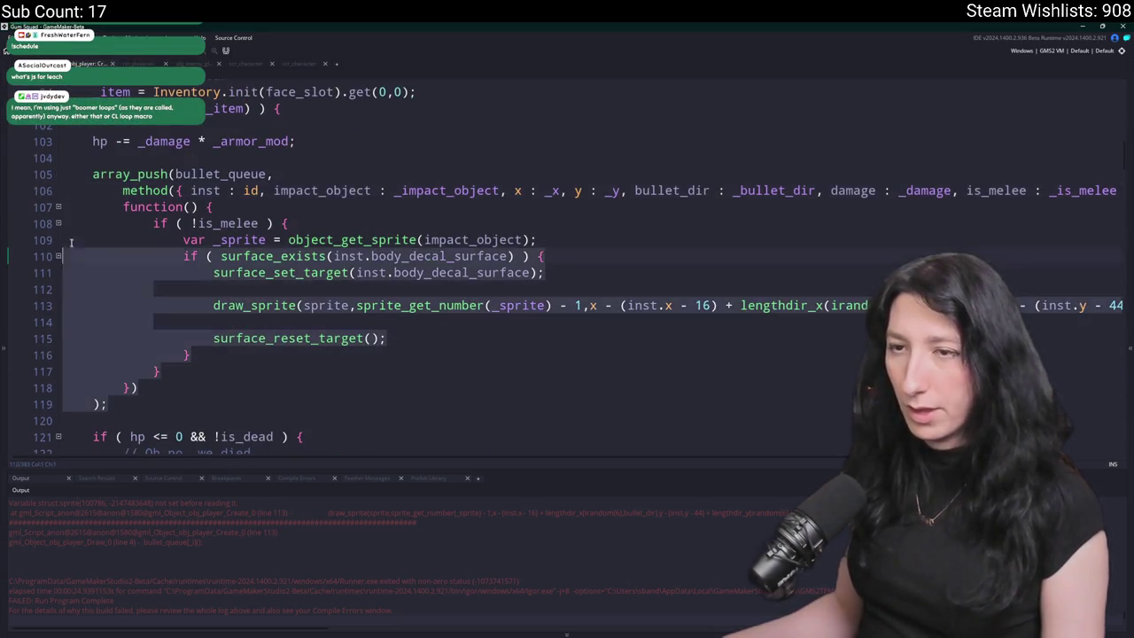
scroll(437, 297, up, 1)
click(426, 295)
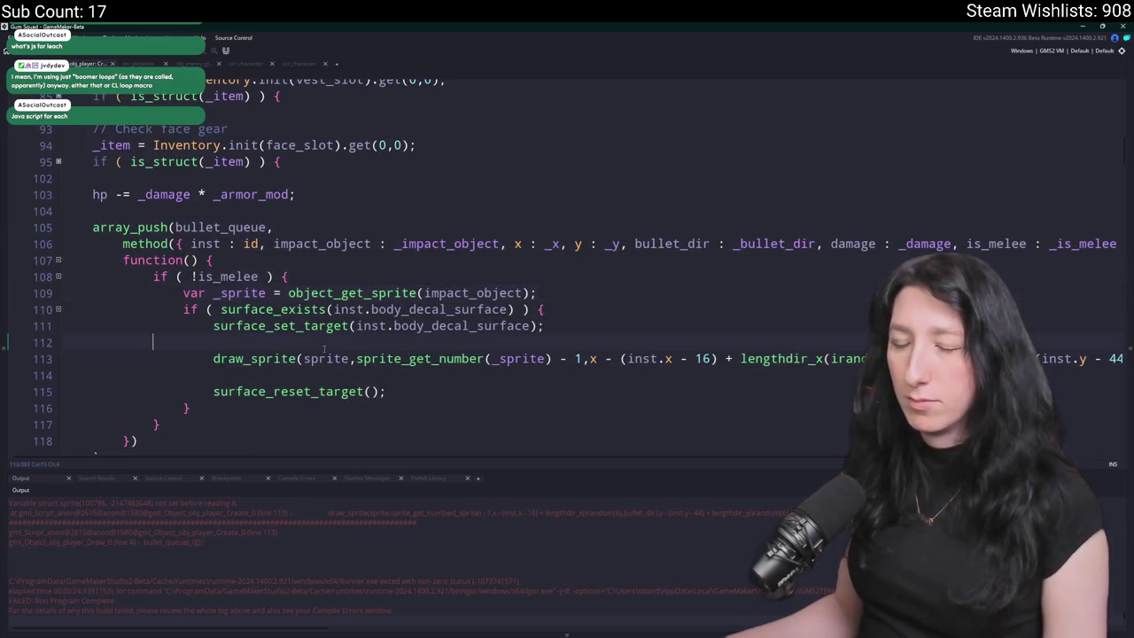
- Undo six edits to restore the older _impact_object code, then review lines 107–111
key(ctrl+z)
key(ctrl+z)
key(ctrl+z)
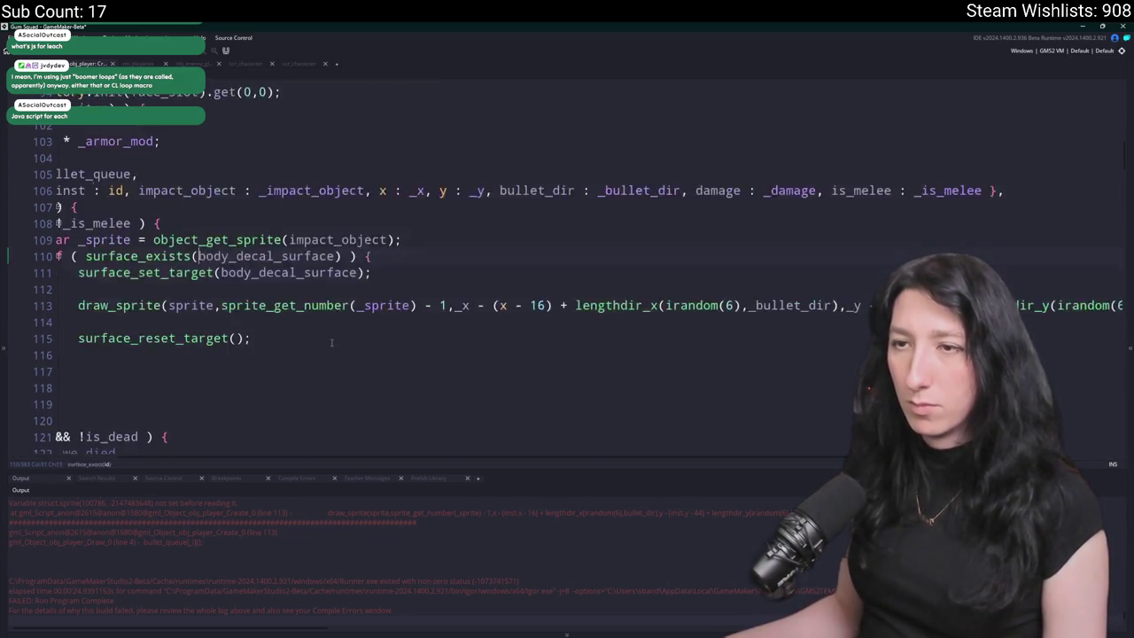
key(ctrl+z)
key(ctrl+z)
key(ctrl+z)
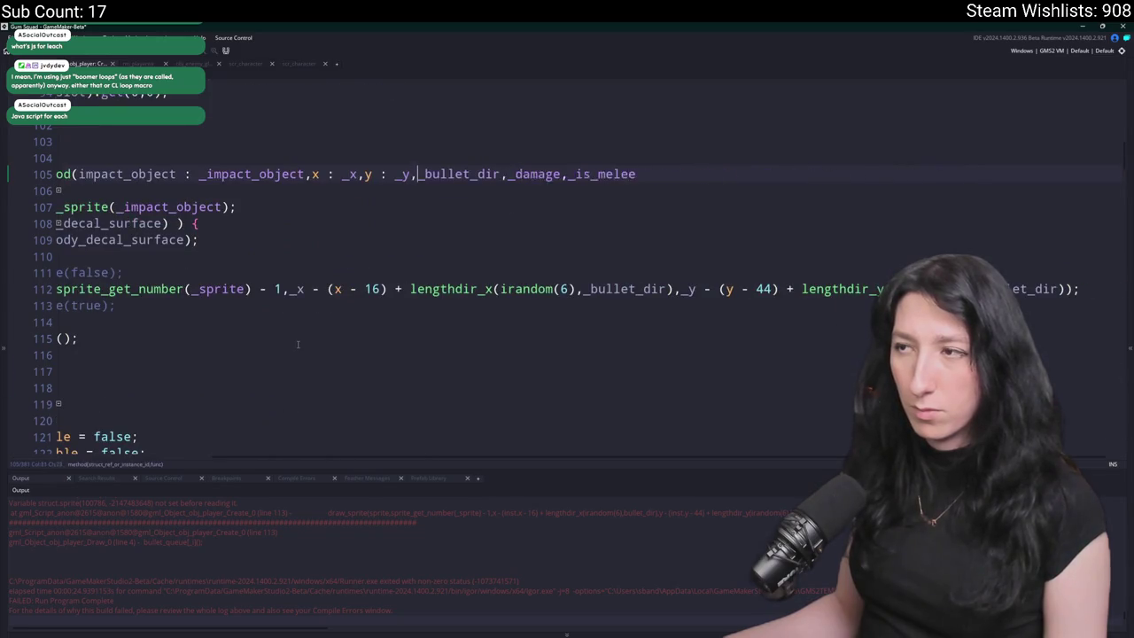
key(ctrl+z)
key(ctrl+z)
key(ctrl+z)
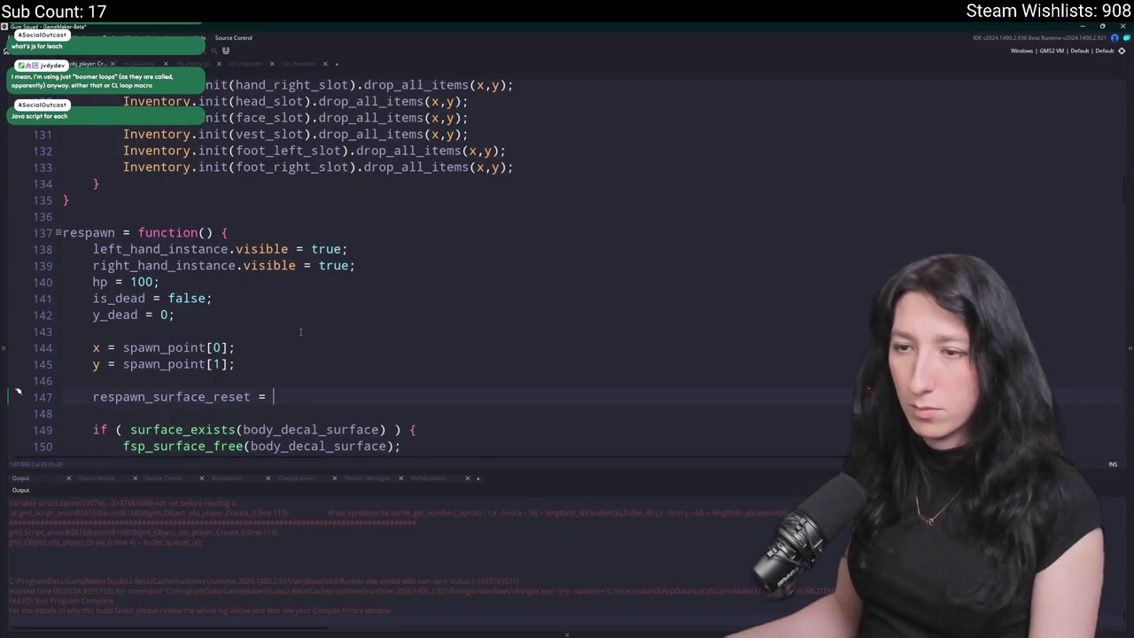
key(ctrl+z)
key(ctrl+z)
key(ctrl+z)
key(ctrl+z)
key(ctrl+z)
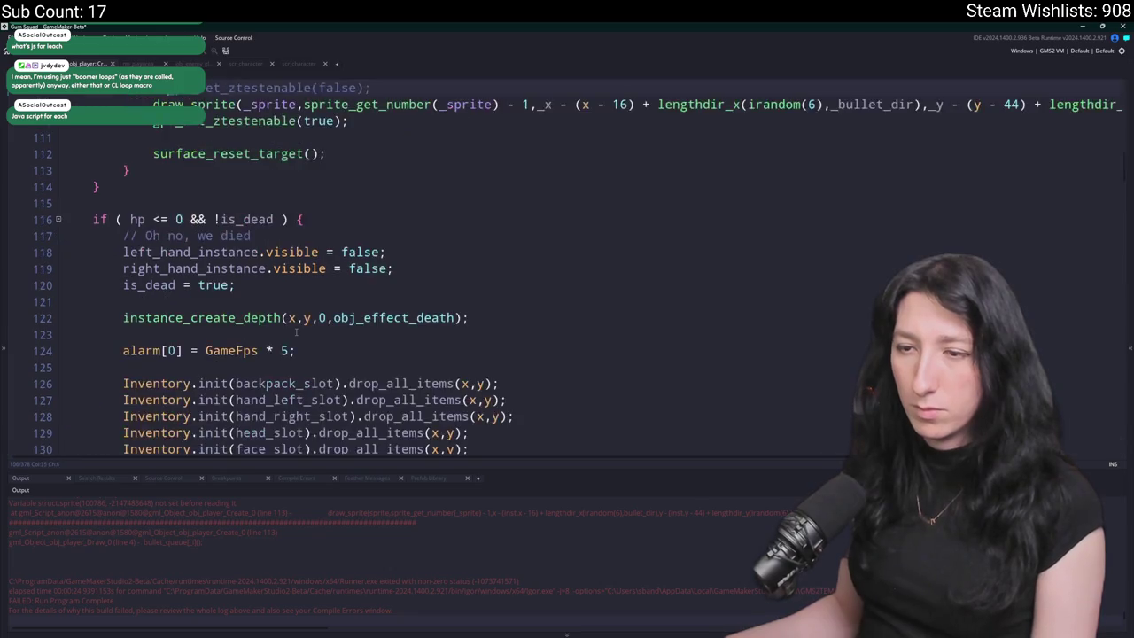
key(ctrl+z)
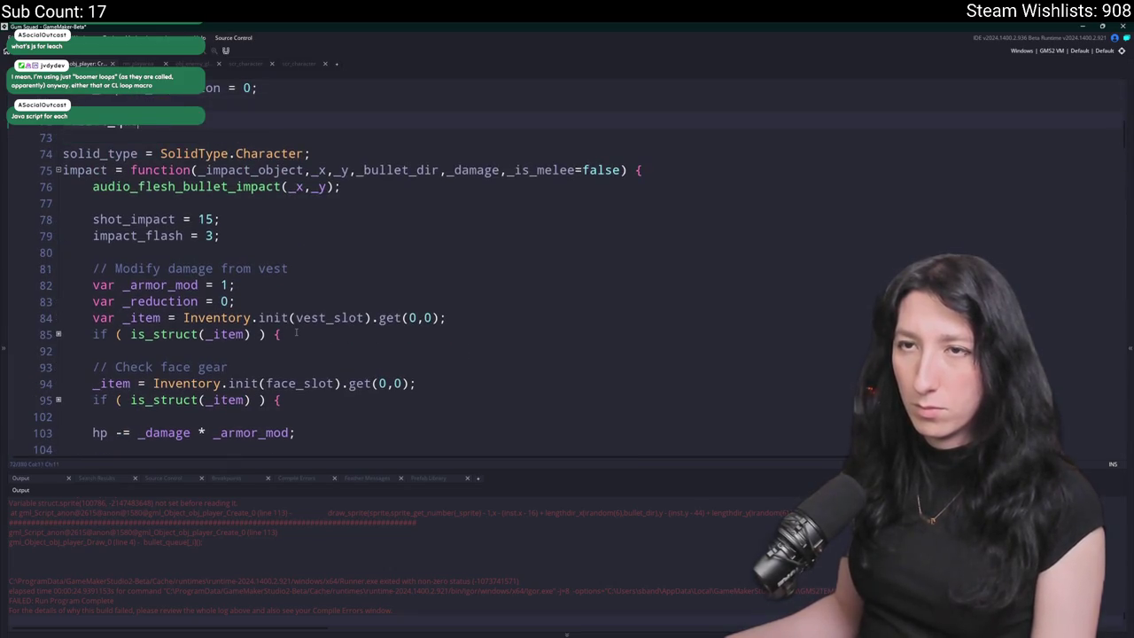
key(ctrl+z)
key(ctrl+z)
key(ctrl+z)
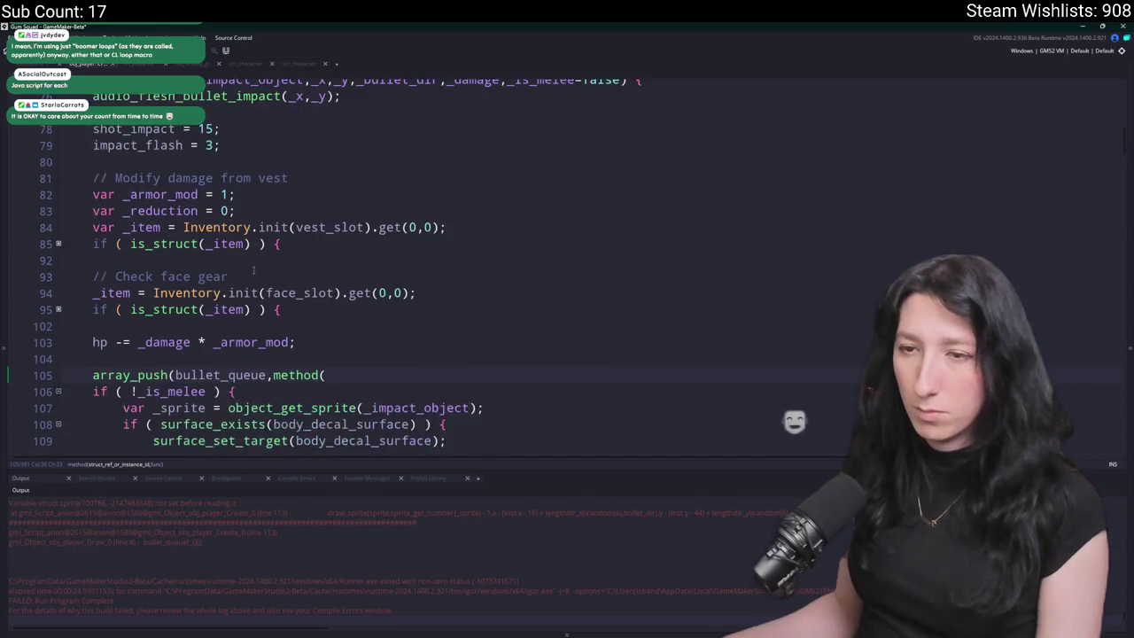
scroll(253, 272, down, 1)
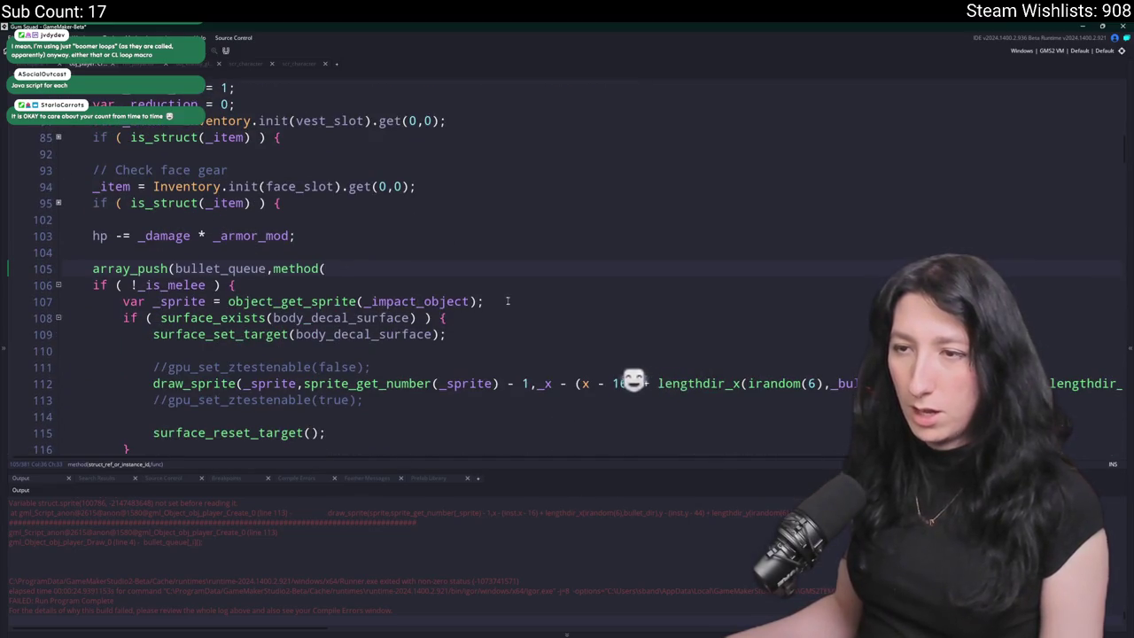
click(227, 302)
click(277, 367)
scroll(277, 341, down, 1)
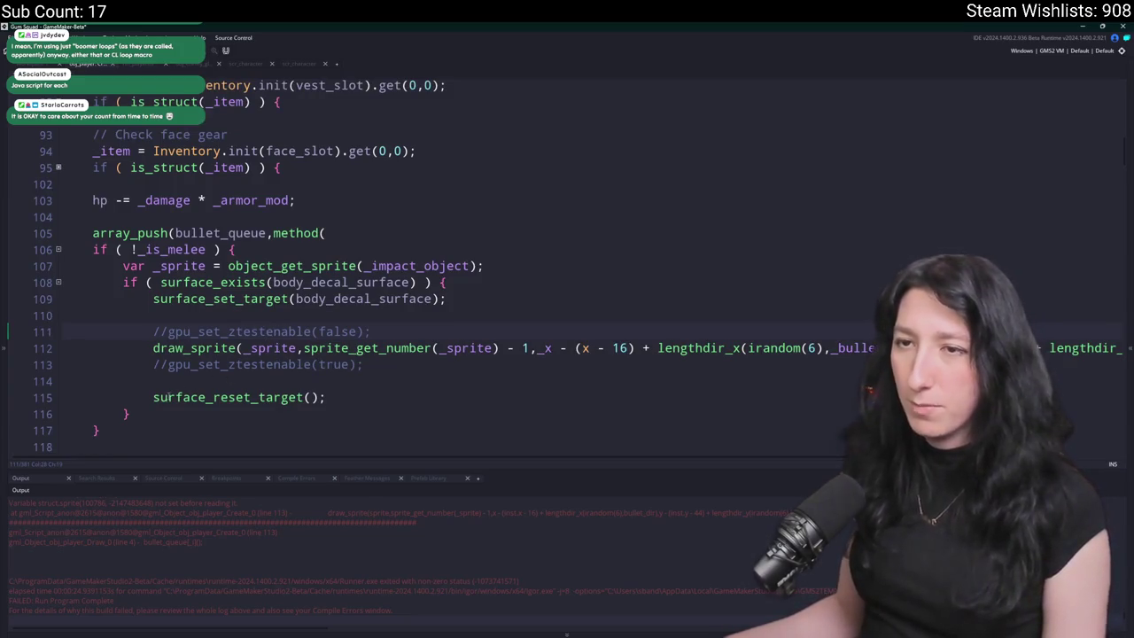
scroll(244, 330, down, 1)
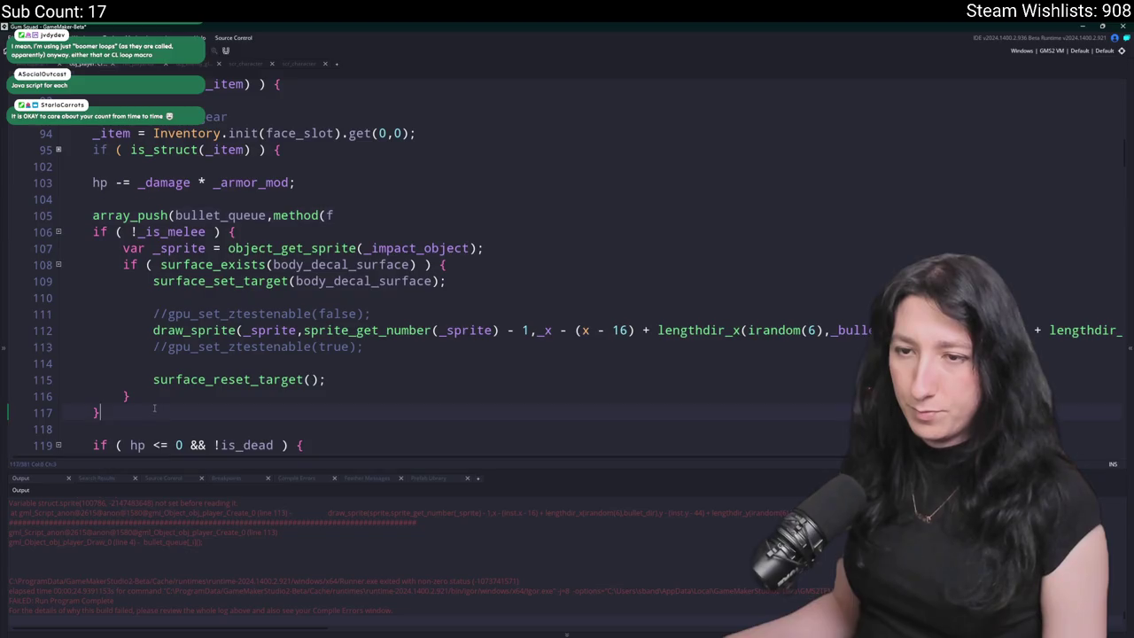
- Paste the newer array_push bullet_queue block and delete the old one on lines 105–117
key(ctrl+v)
scroll(346, 196, up, 3)
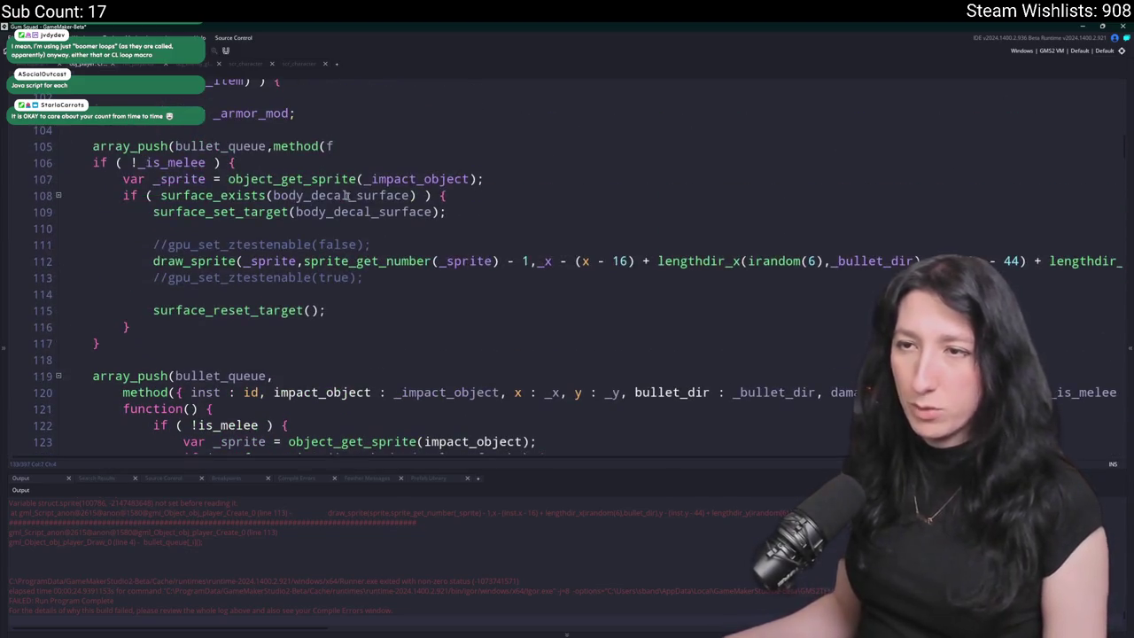
click(161, 181)
mouse_move(102, 343)
mouse_down()
mouse_move(64, 203)
mouse_move(92, 147)
mouse_up()
key(Delete)
key(BackSpace)
key(BackSpace)
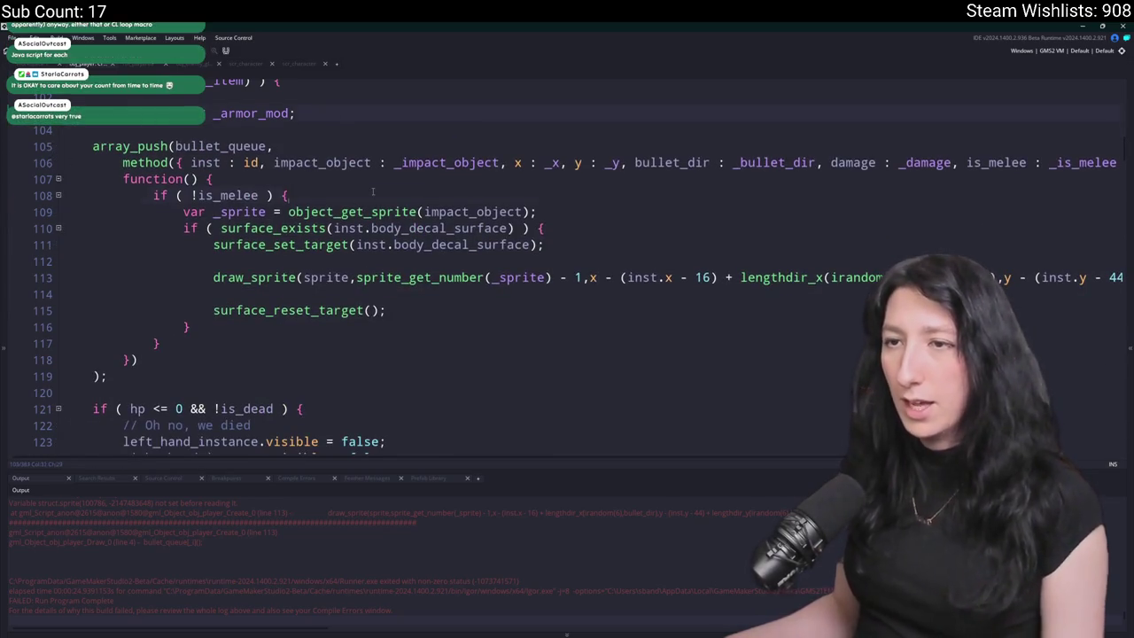
- Change the draw_sprite argument on line 113 to '_sprite', then rebuild and run the game
click(326, 277)
text(_sprite)
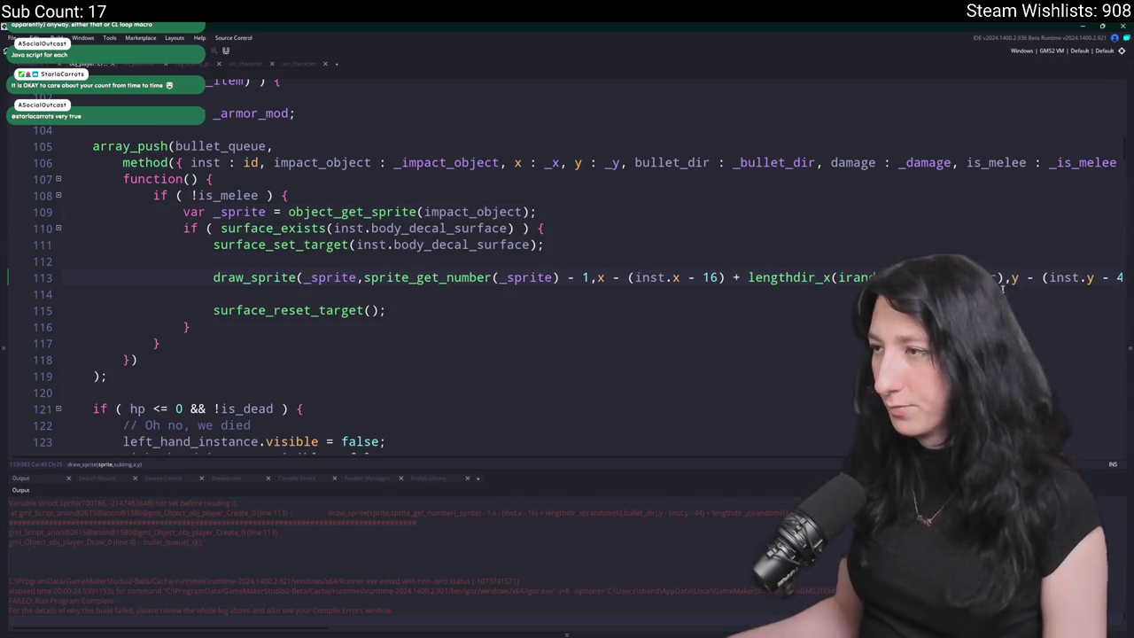
click(335, 257)
click(539, 211)
key(F5)
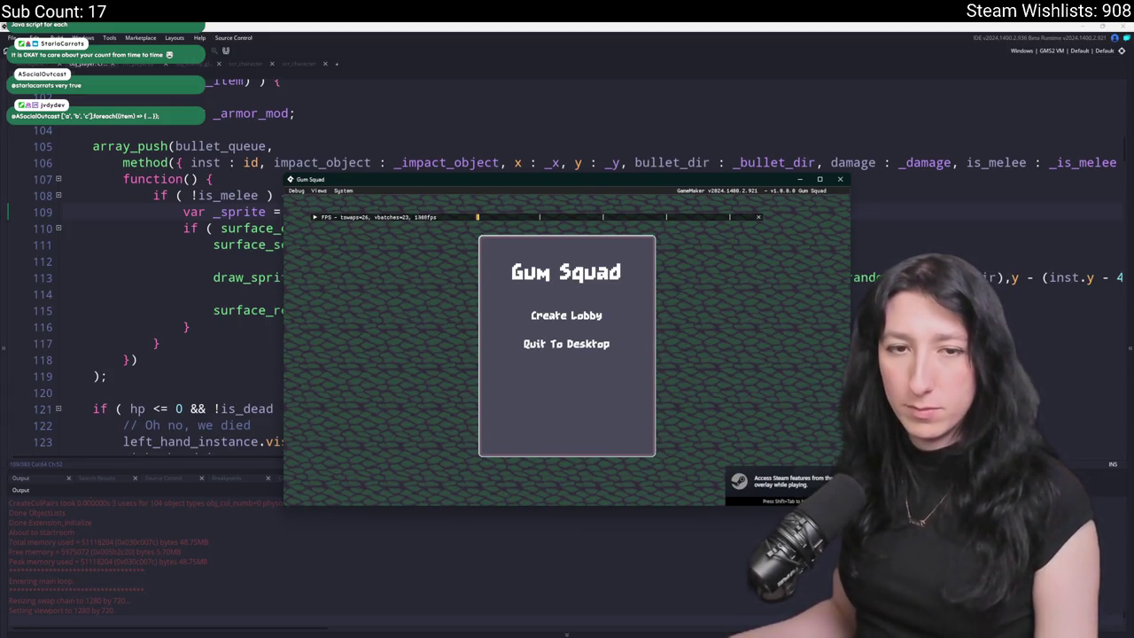
- Create a lobby, maximize the game window and walk left into the brick rooms with lockers
click(523, 308)
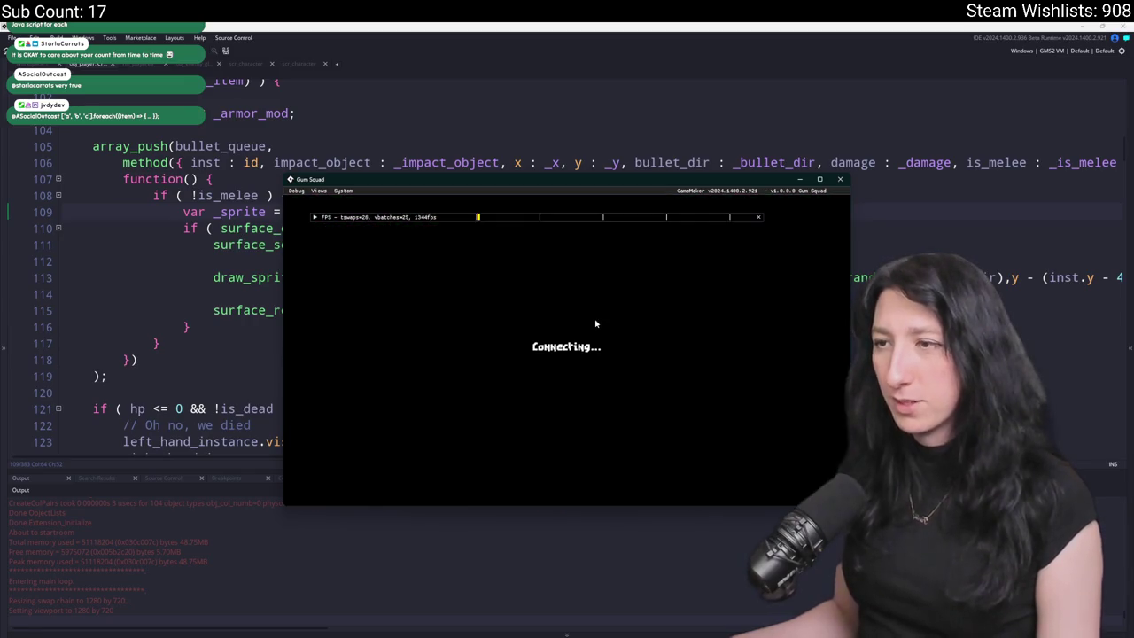
double_click(575, 118)
key(a)
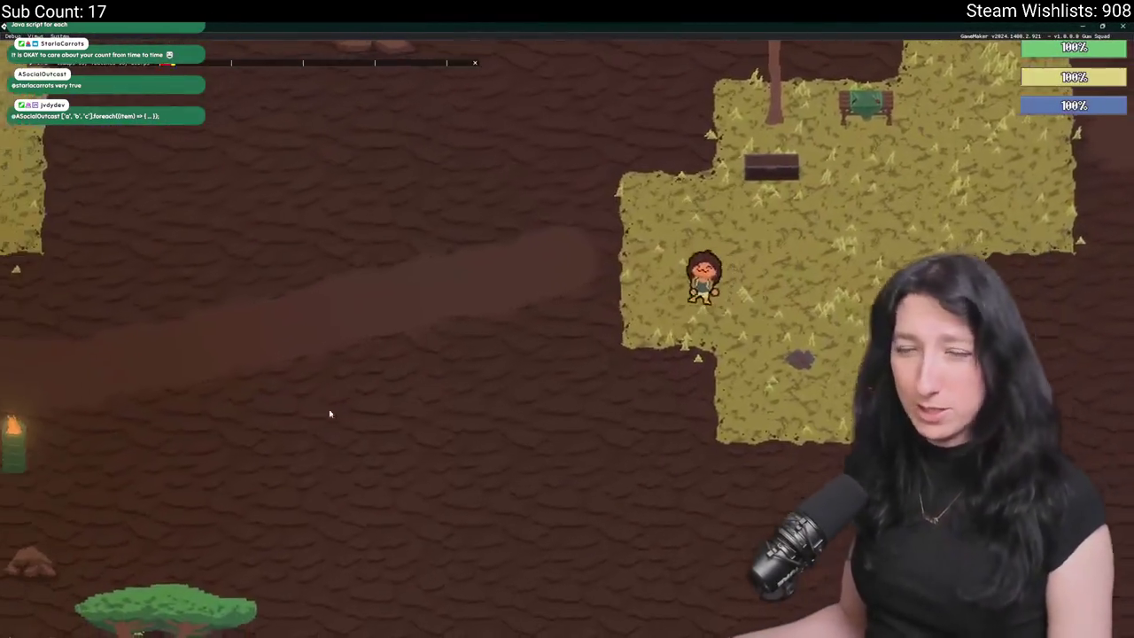
key(a)
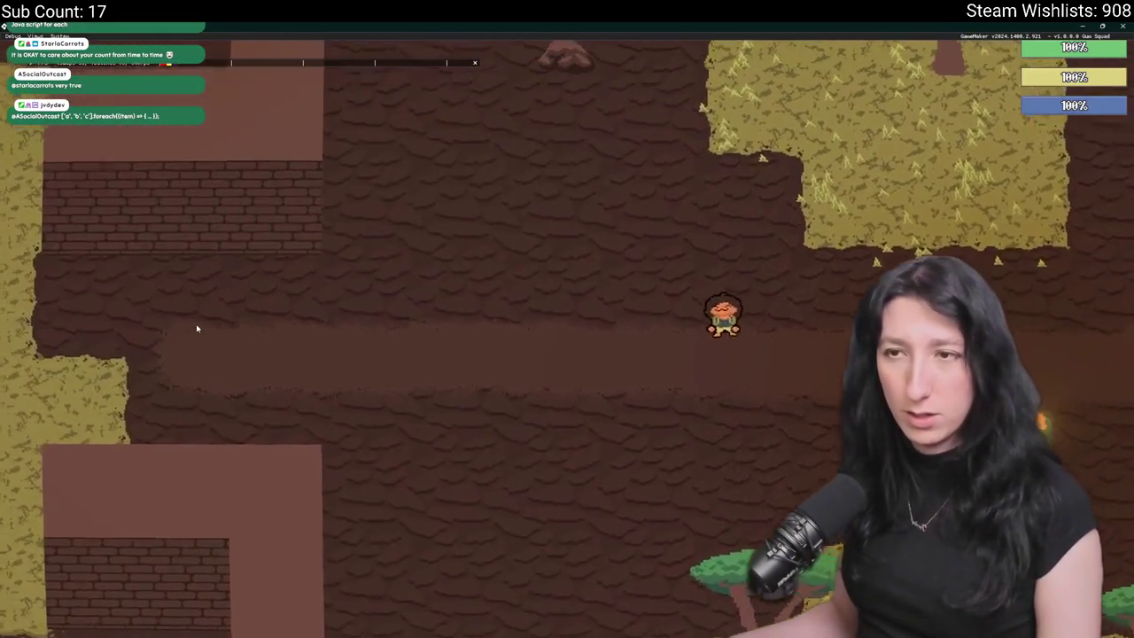
key(a)
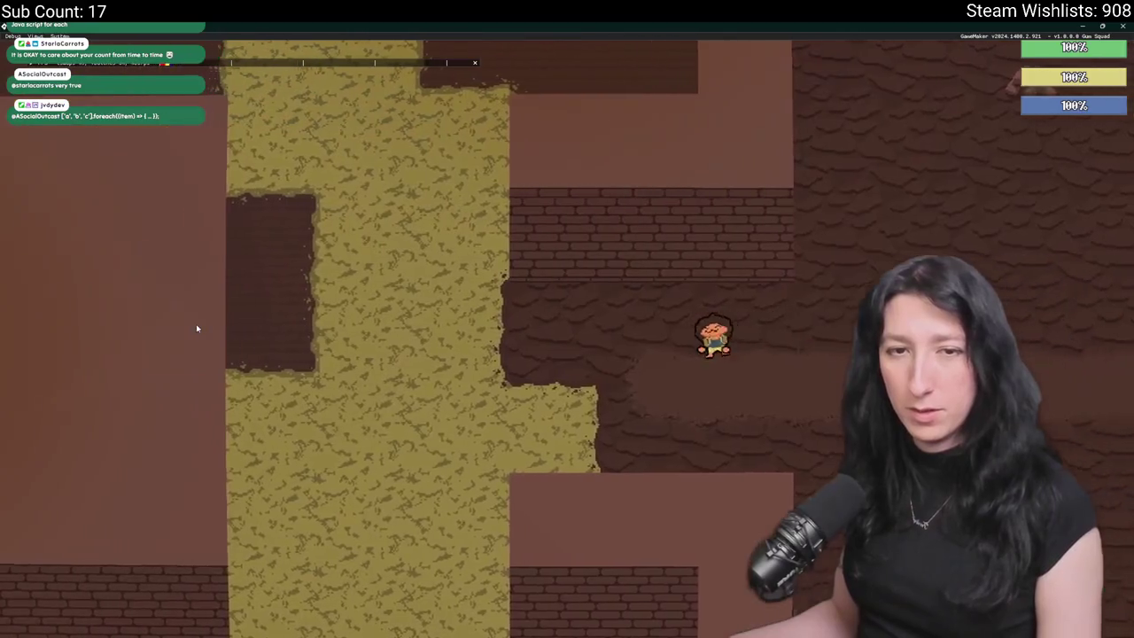
key(a)
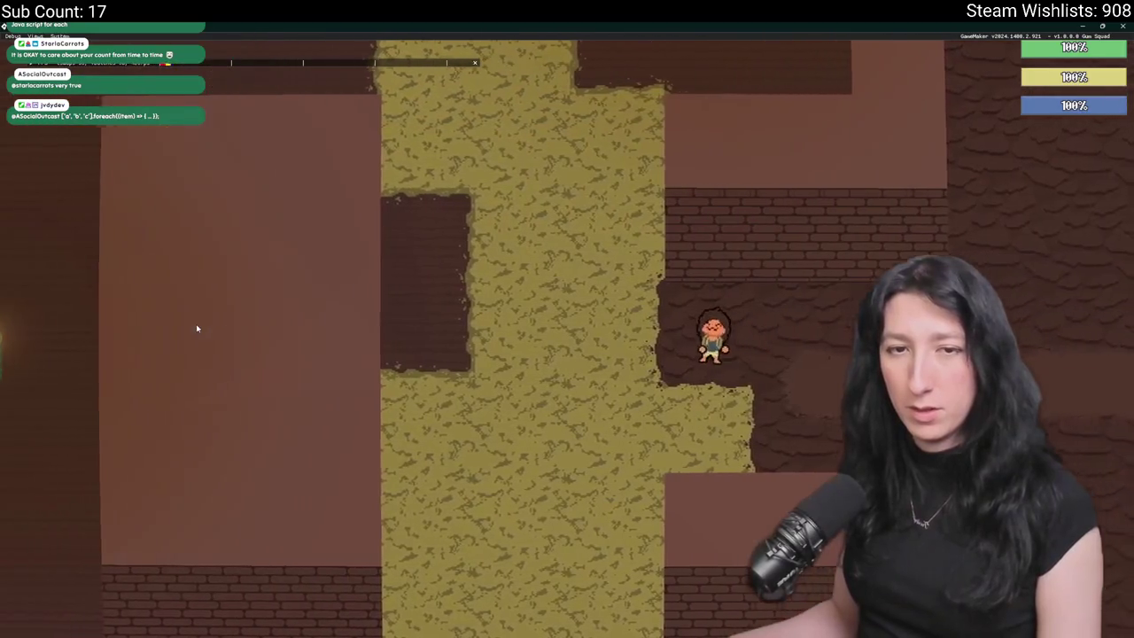
key(w)
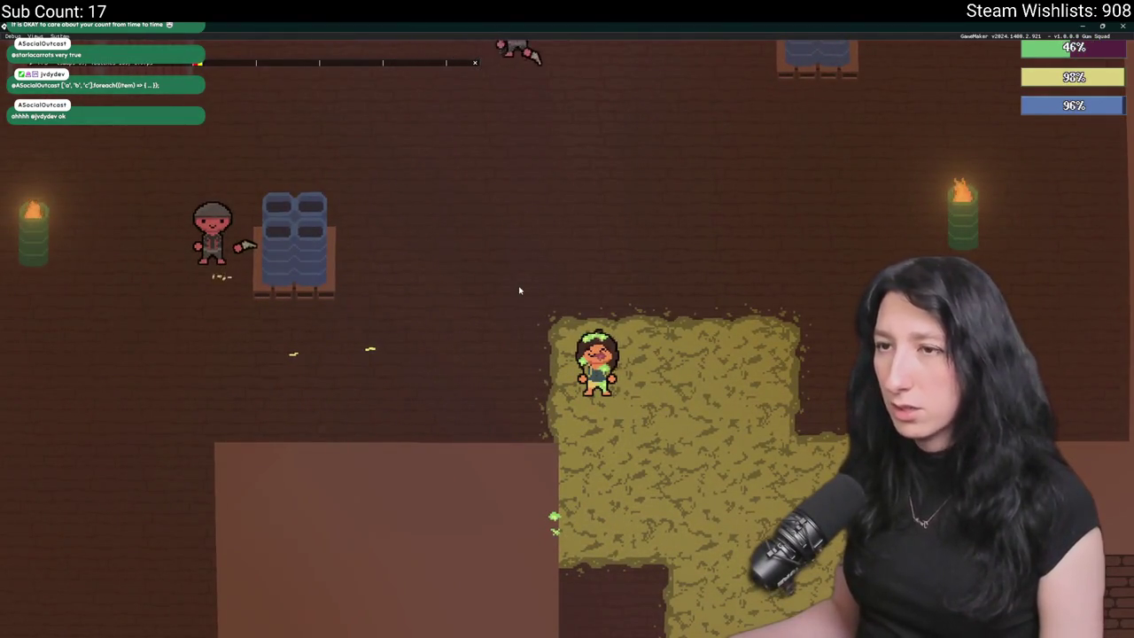
key(w)
key(s)
key(a)
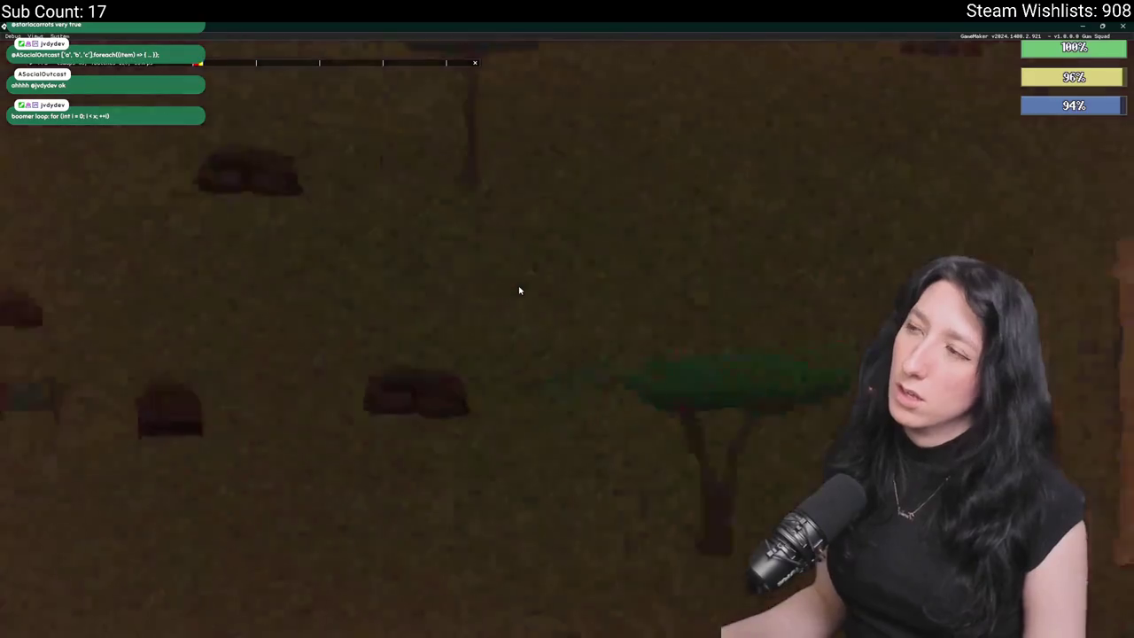
- Walk right across the field into the new walled building toward the glummers
key(d)
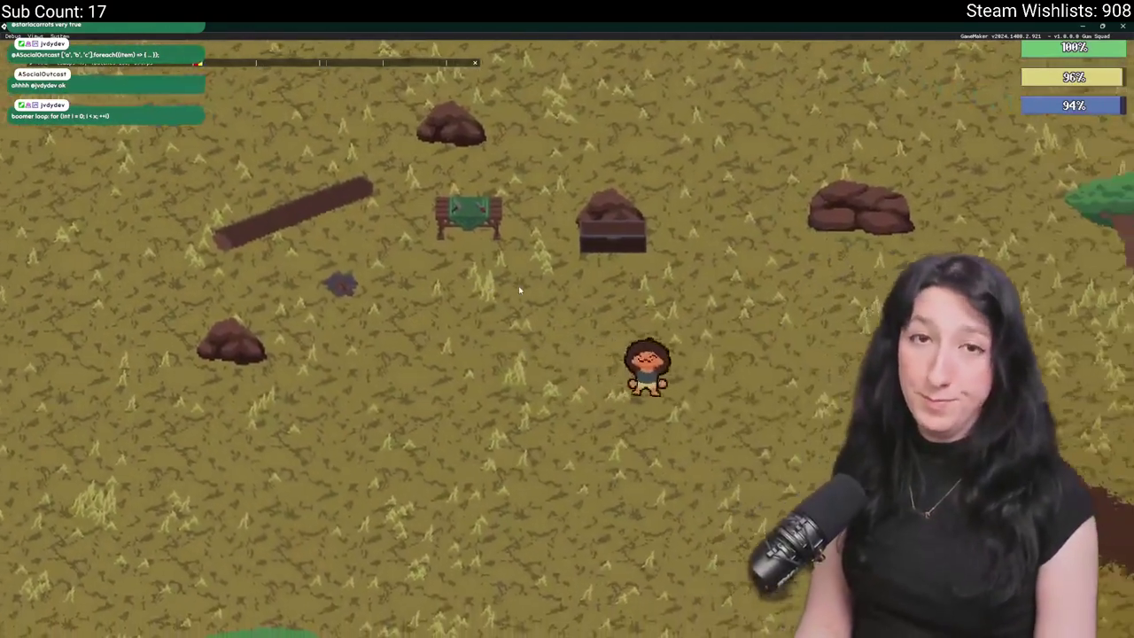
key(s)
key(d)
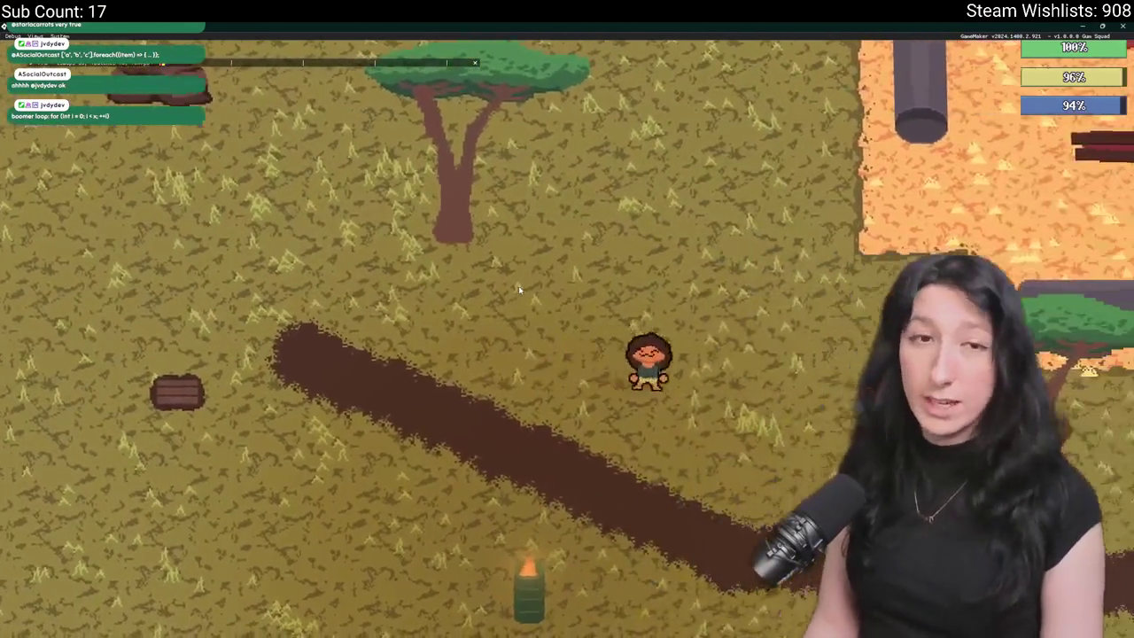
key(s)
key(d)
key(s)
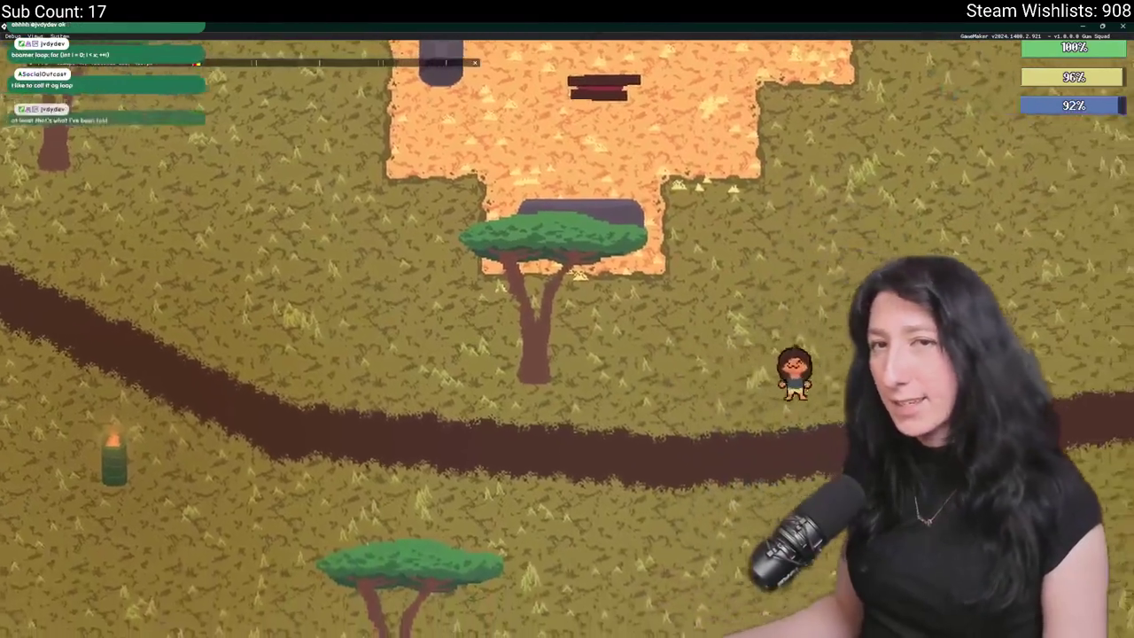
key(d)
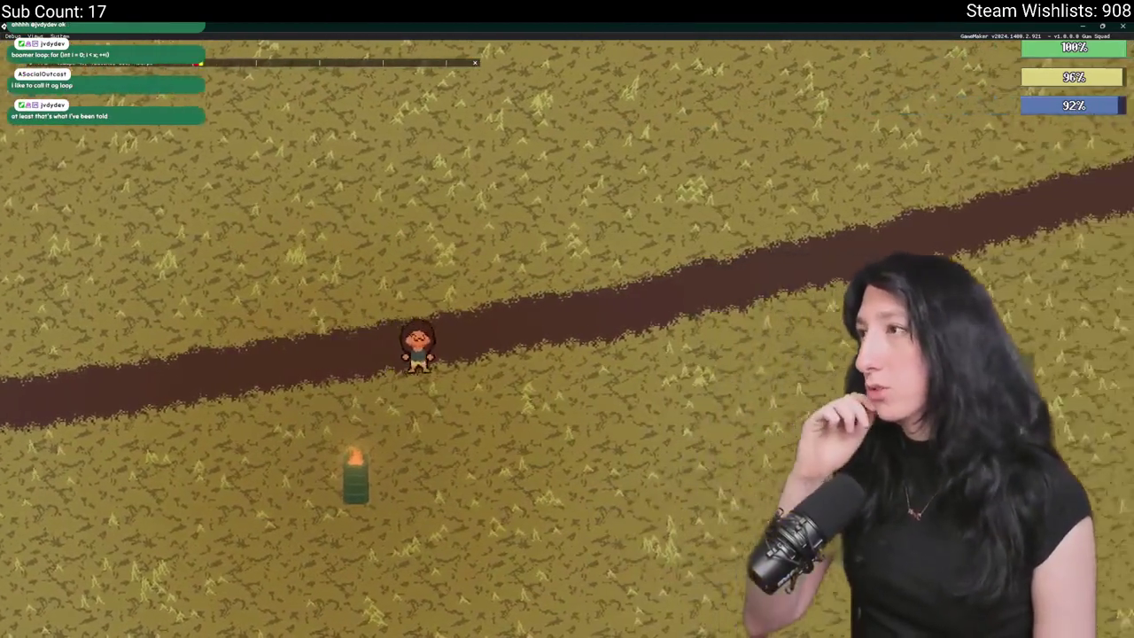
key(d)
key(w)
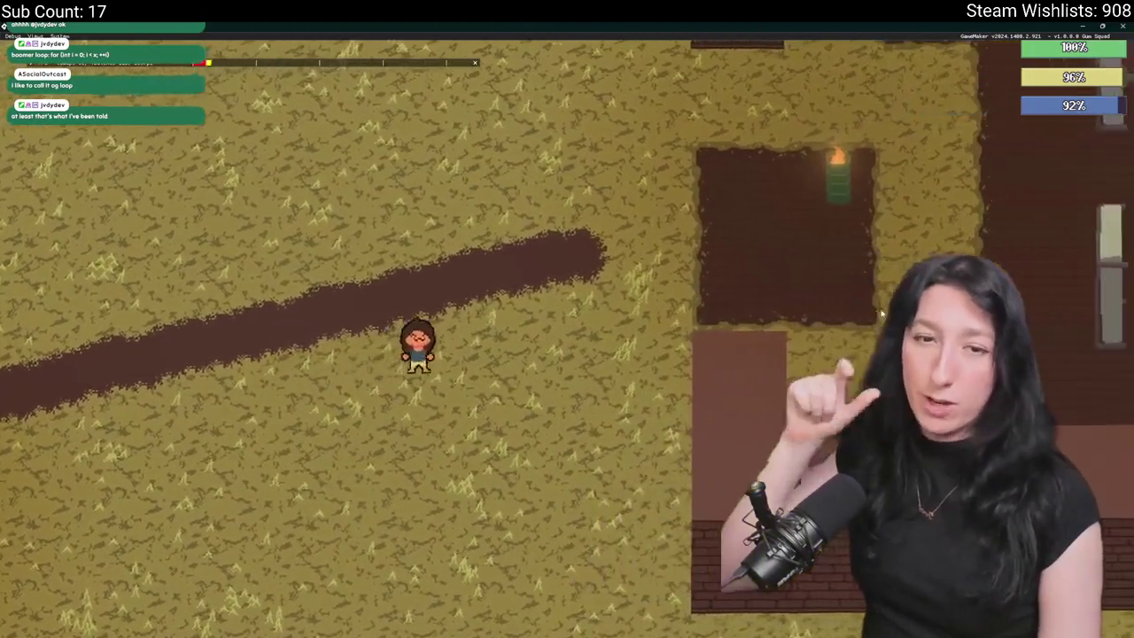
key(d)
key(w)
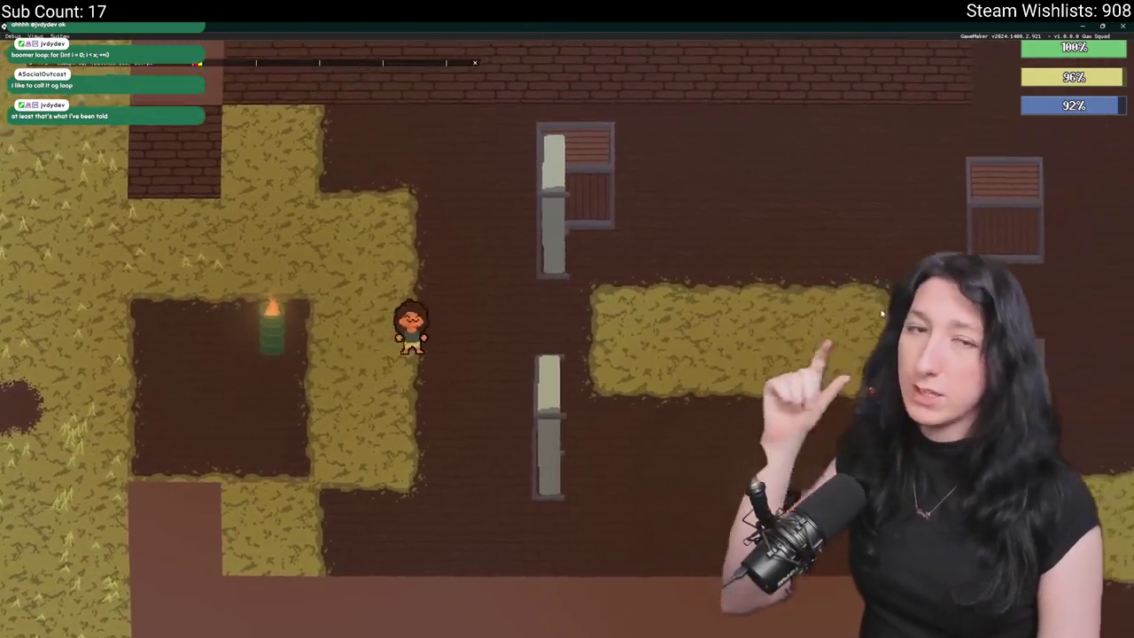
key(d)
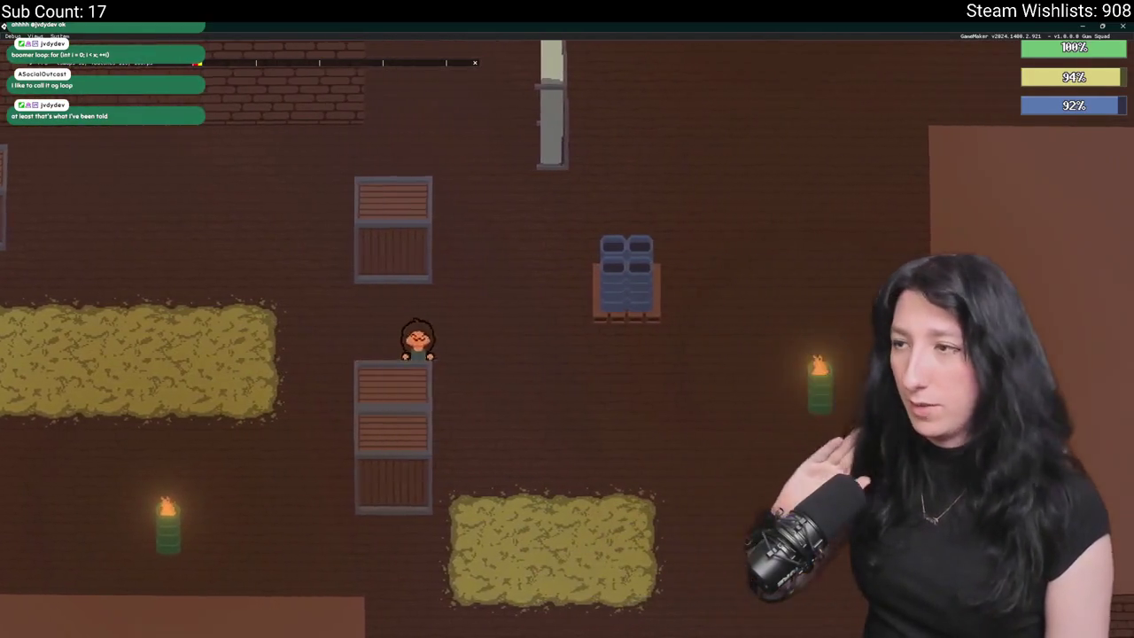
key(w)
key(w)
key(d)
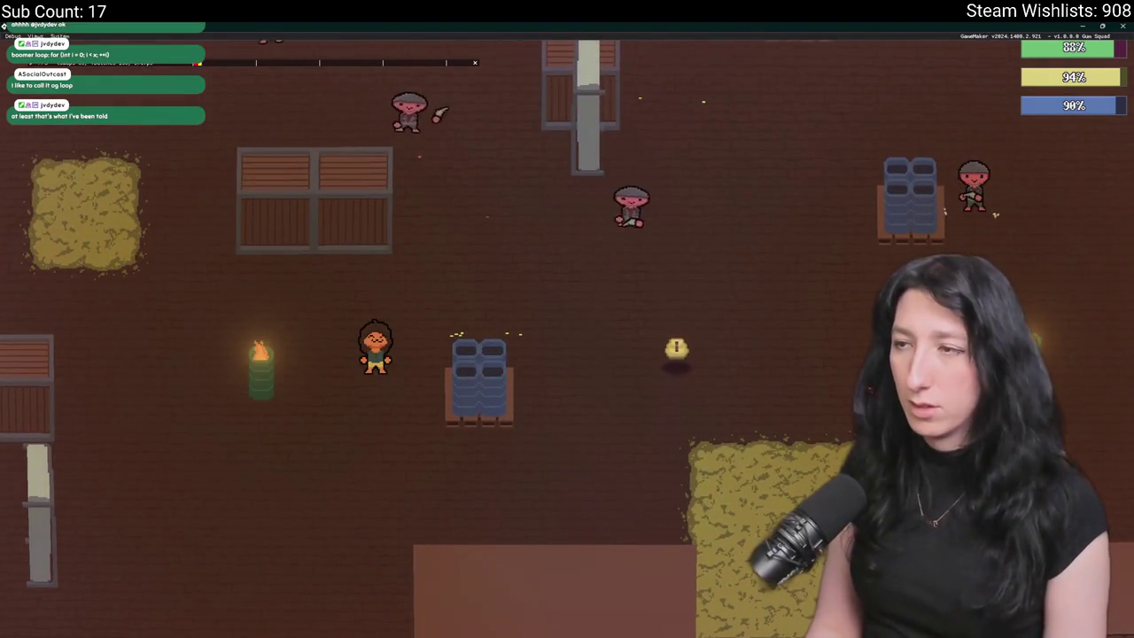
key(w)
key(d)
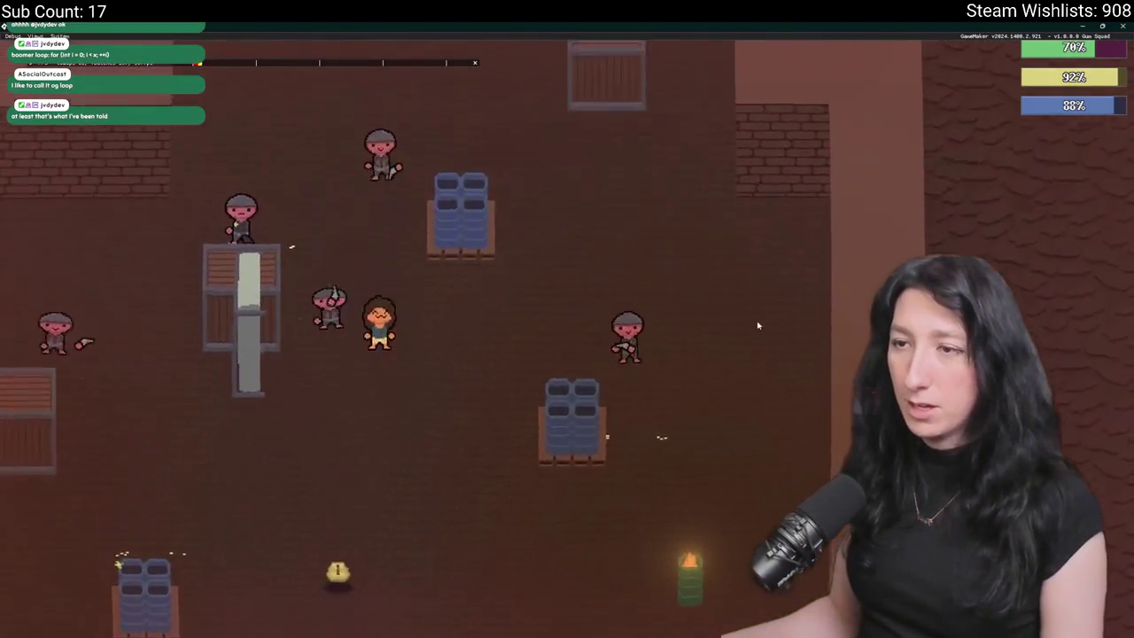
- Pick up the yellow loot item, swing at the glummers, then close the game with Escape
key(s)
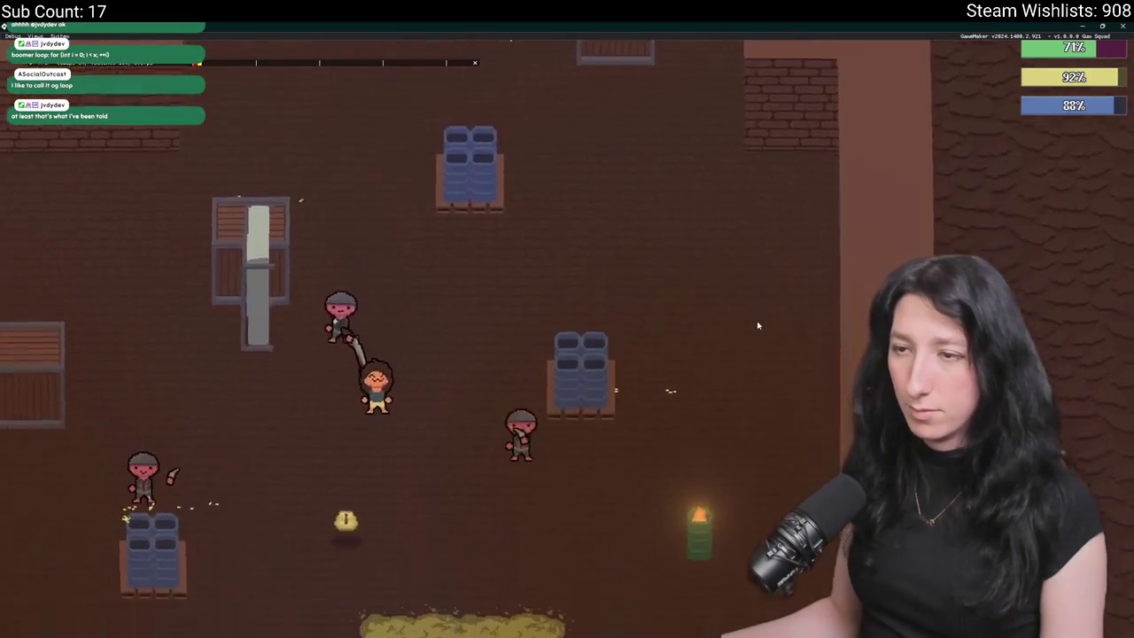
key(s)
key(e)
key(d)
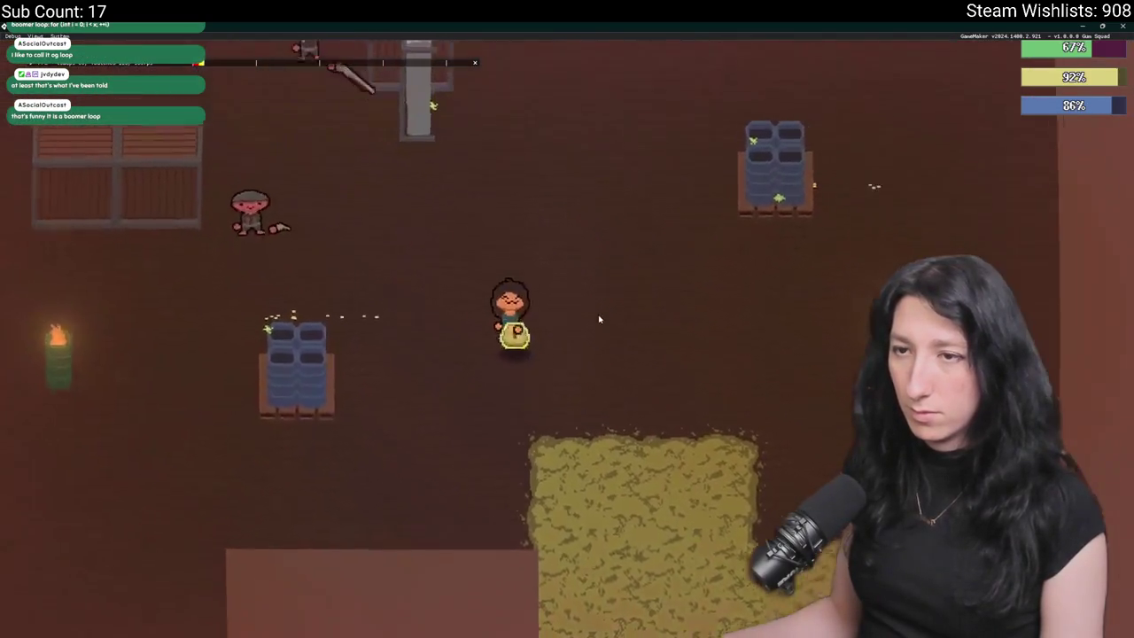
key(e)
key(w)
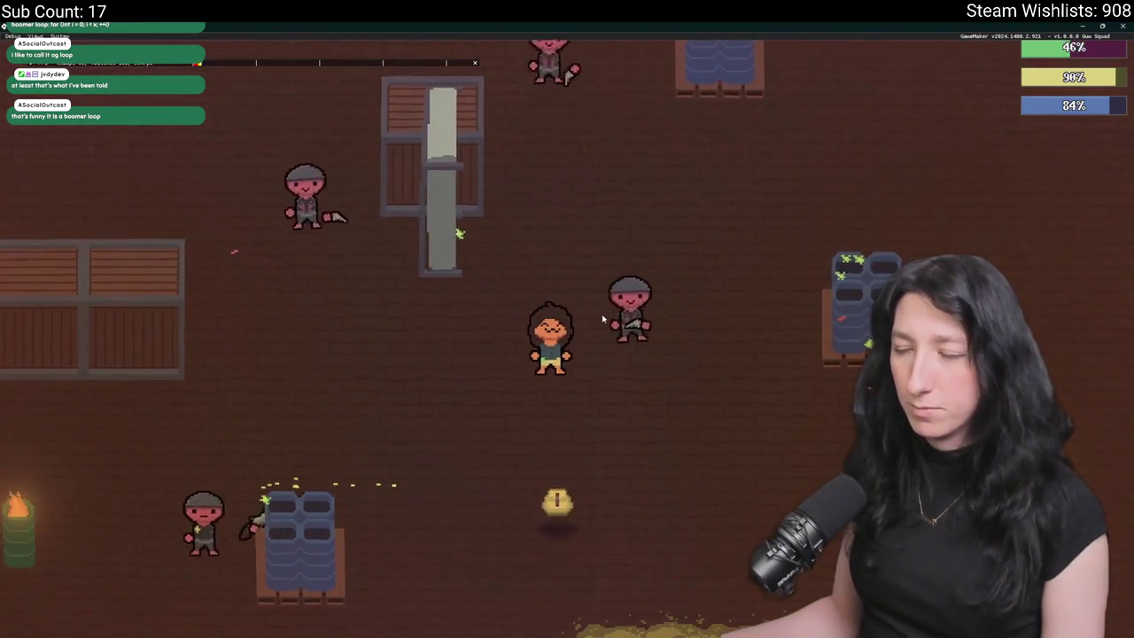
click(602, 319)
key(w)
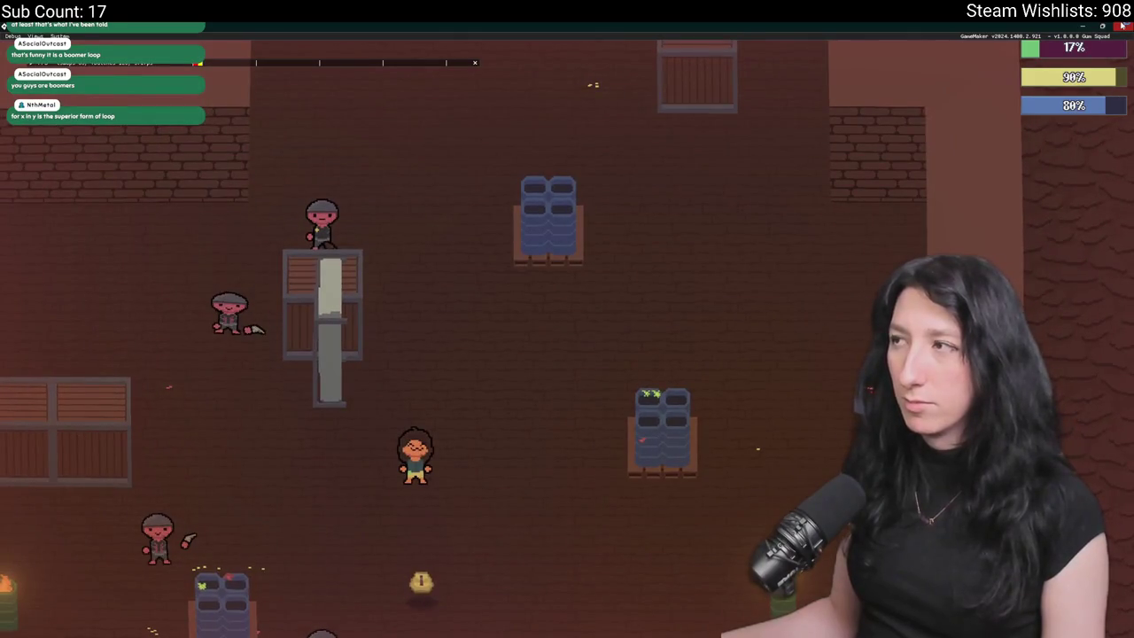
key(Escape)
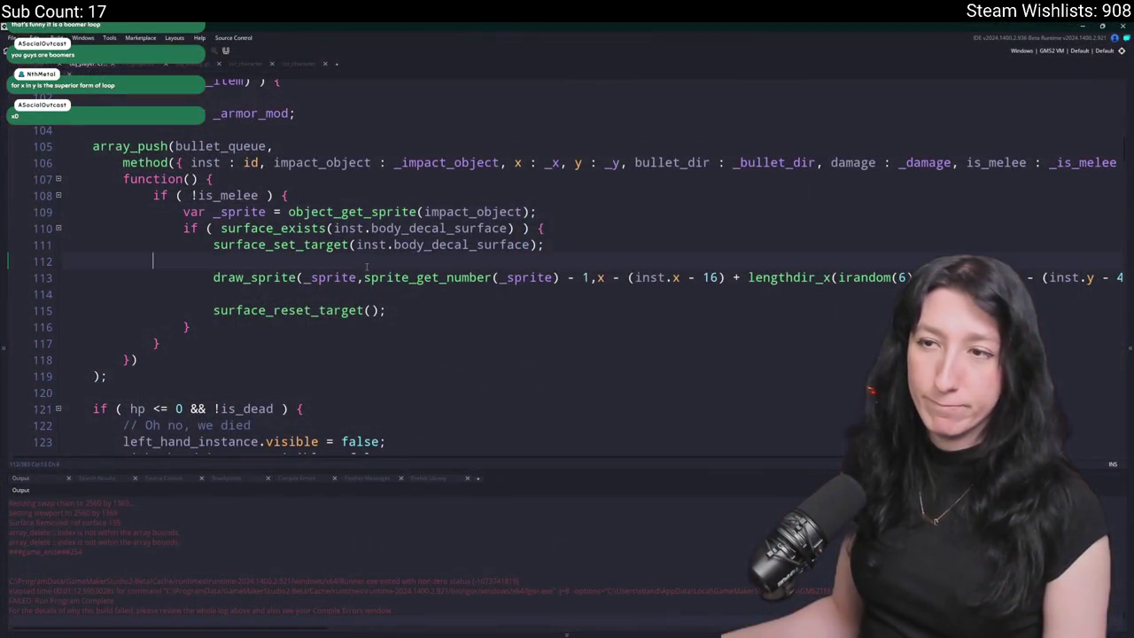
- Set the draw call's sprite argument to sprite and cut the leftover impact_flash reset line
scroll(366, 266, up, 1)
double_click(326, 331)
text(sprite)
scroll(273, 320, up, 3)
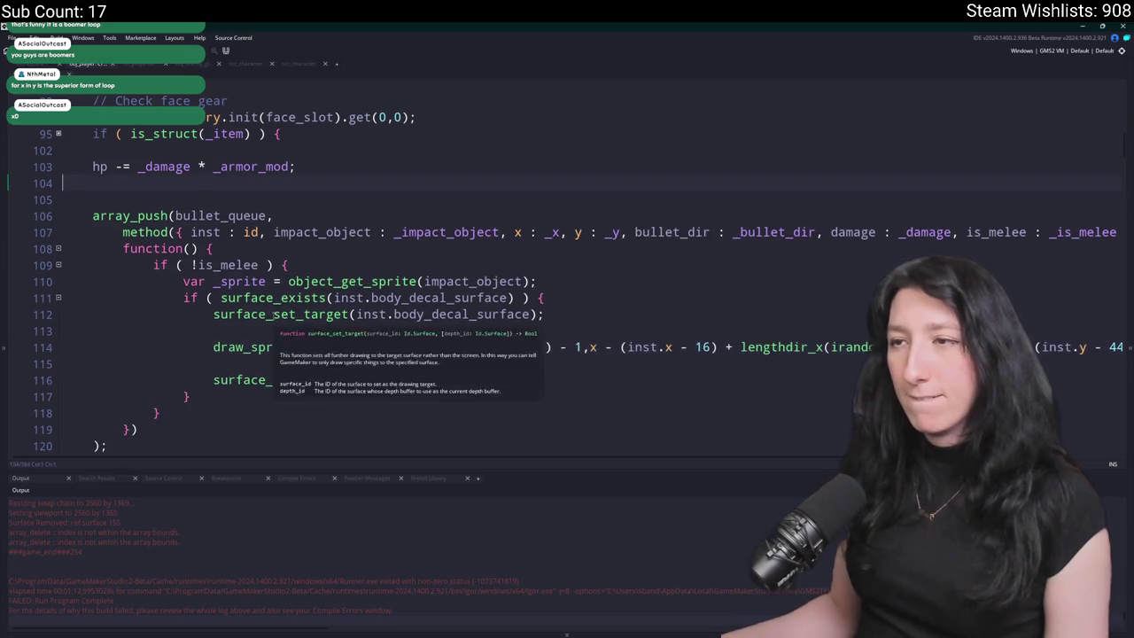
scroll(273, 318, down, 15)
key(Down)
key(Down)
key(ctrl+x)
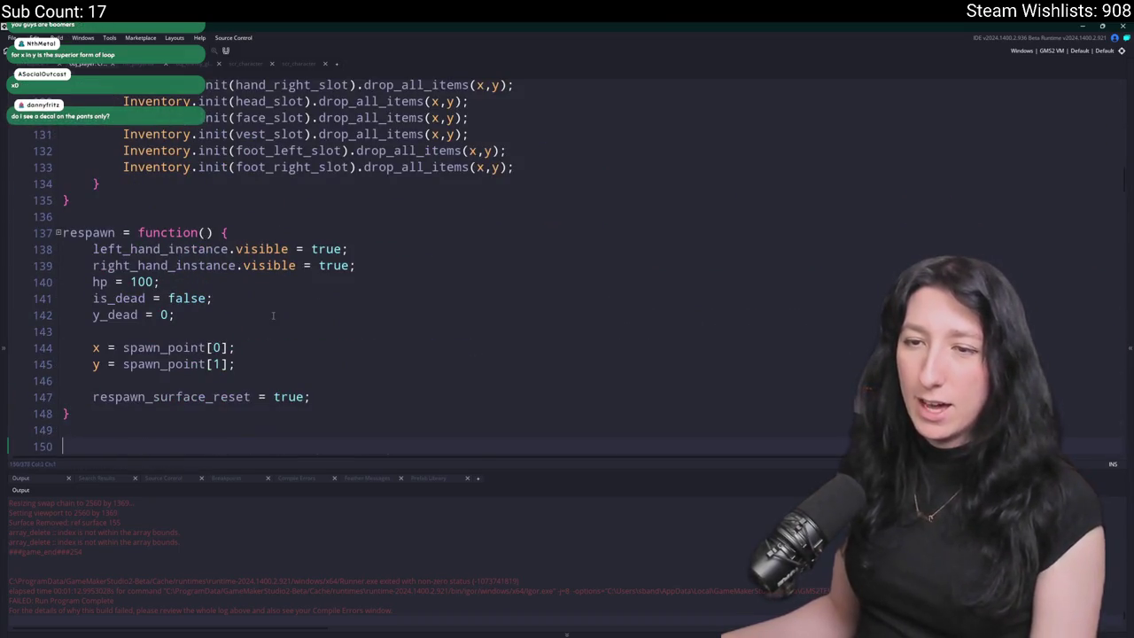
scroll(273, 316, up, 15)
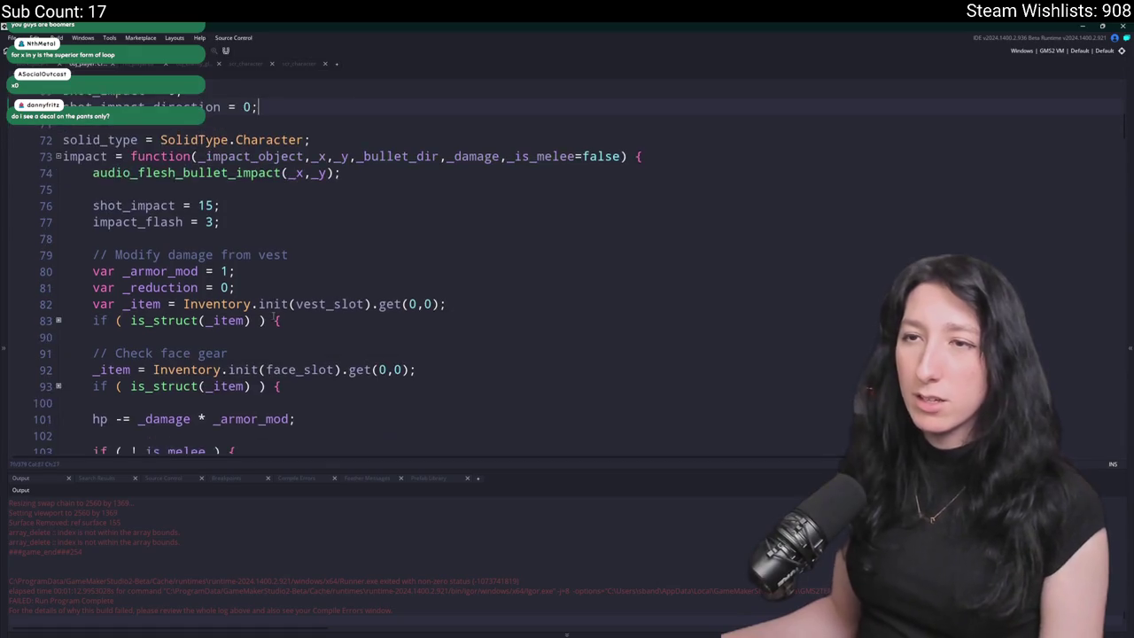
scroll(273, 315, down, 1)
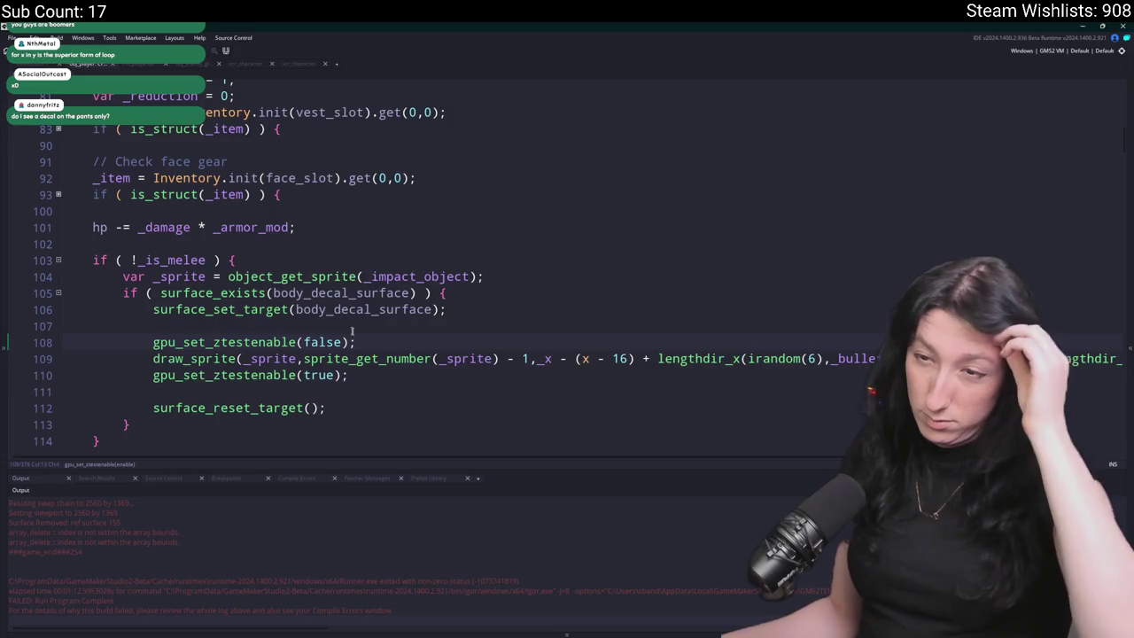
- Add gpu_set_zwriteenable(false) on a new line before the draw_sprite call
key(Return)
text(gpu_set_z)
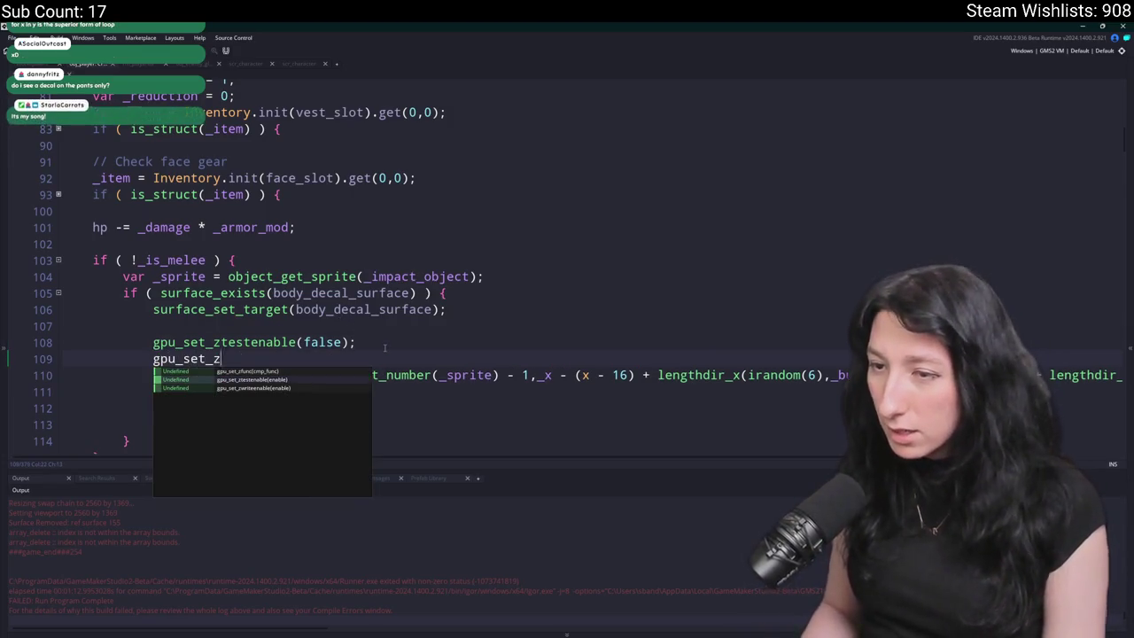
key(Down)
key(Return)
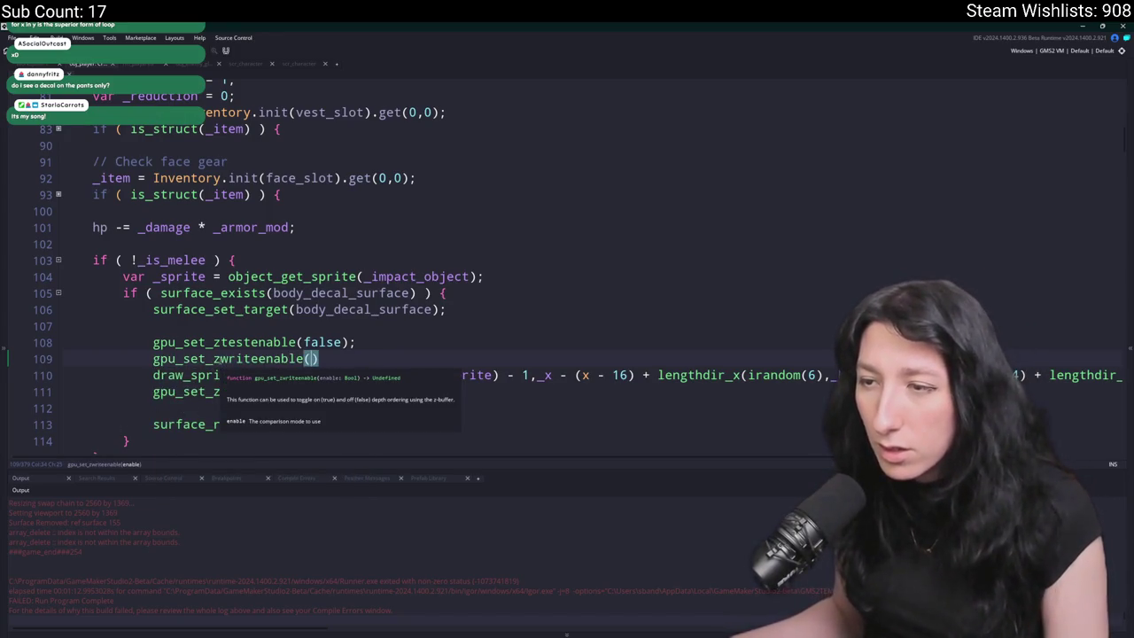
key(F1)
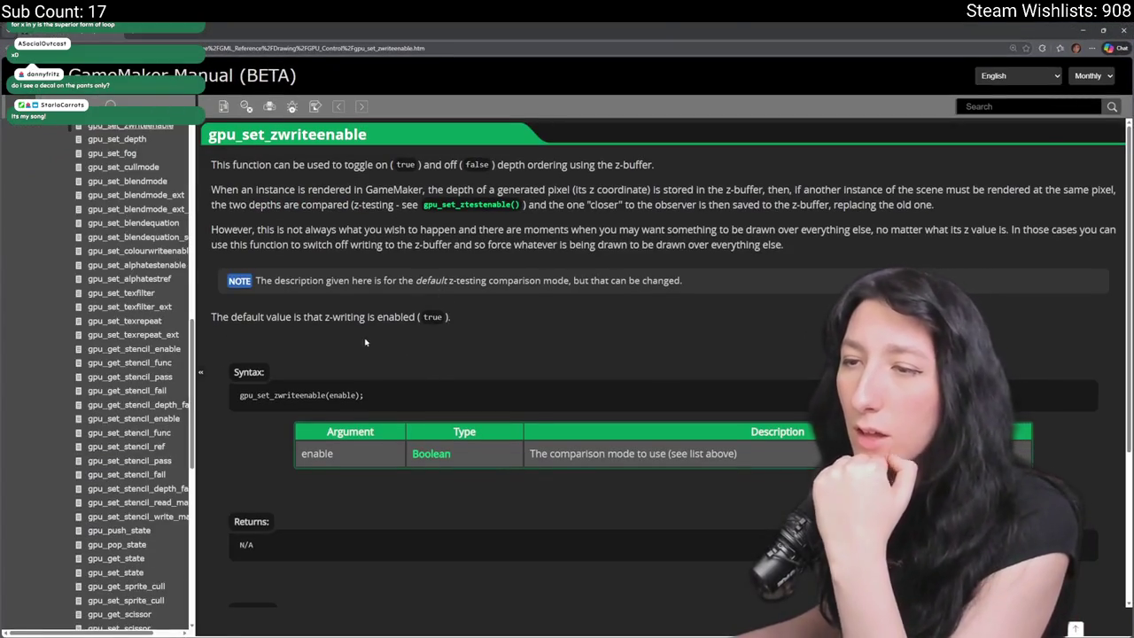
key(alt+Tab)
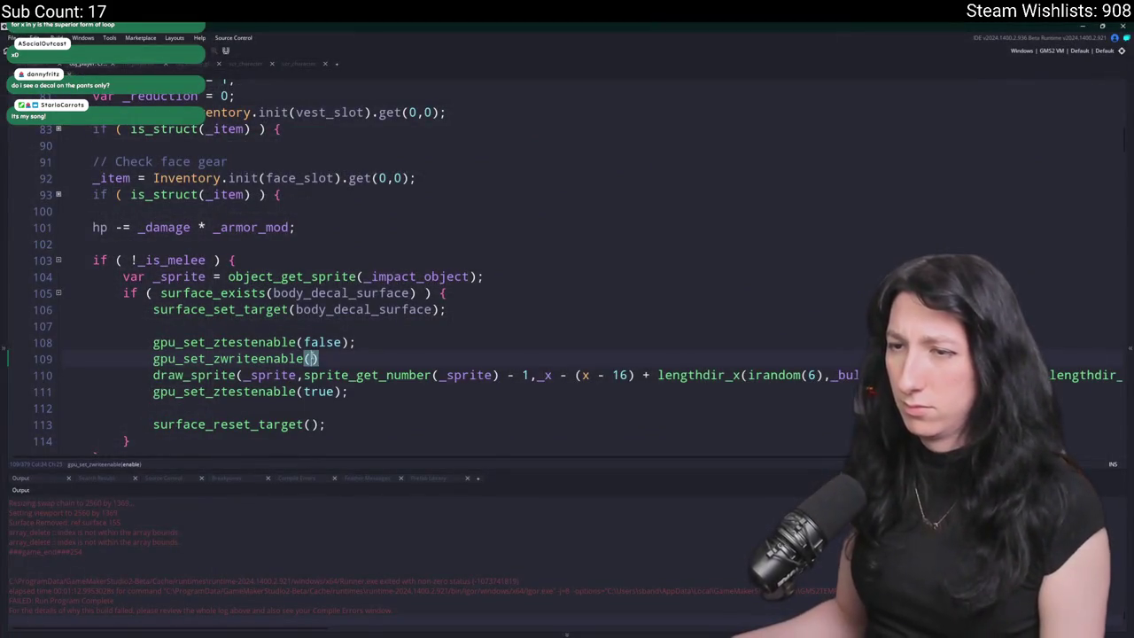
text(false))
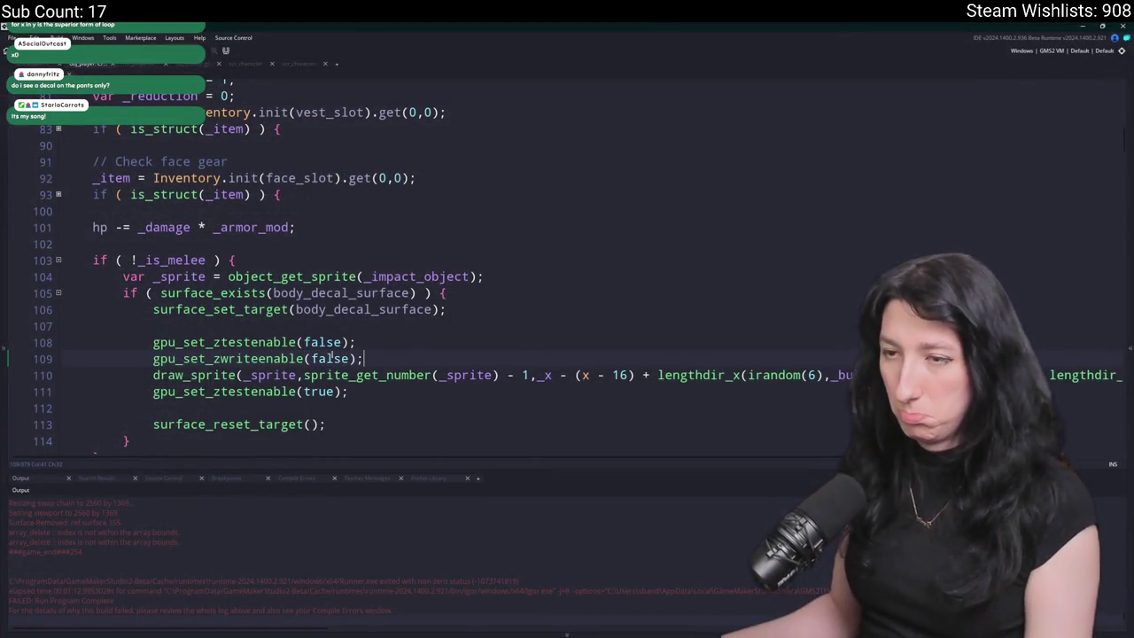
- Add gpu_set_zwriteenable(true) on a new line after the draw_sprite call
click(158, 391)
key(Return)
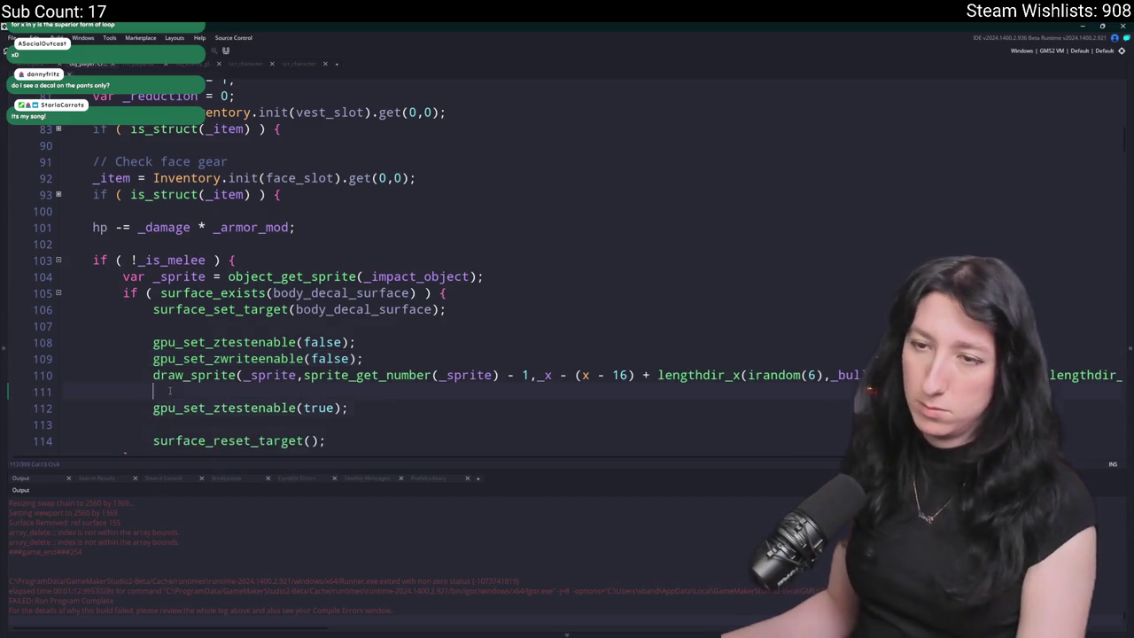
double_click(326, 391)
text(true)
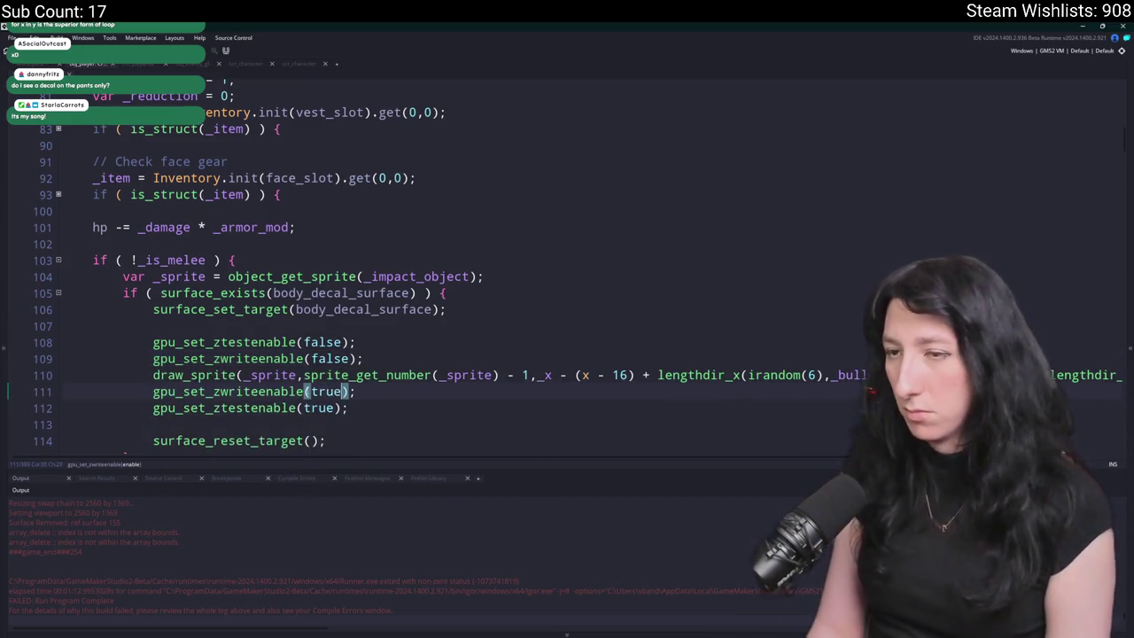
scroll(213, 245, up, 4)
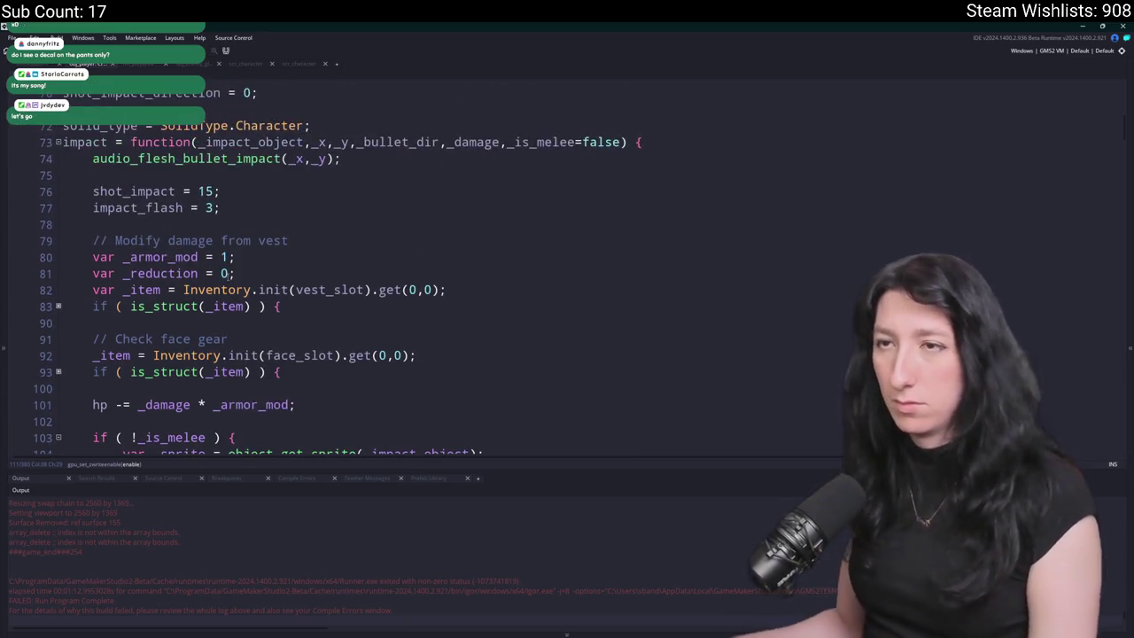
- Build and run the game with F5, then create a lobby
key(F5)
scroll(213, 246, down, 6)
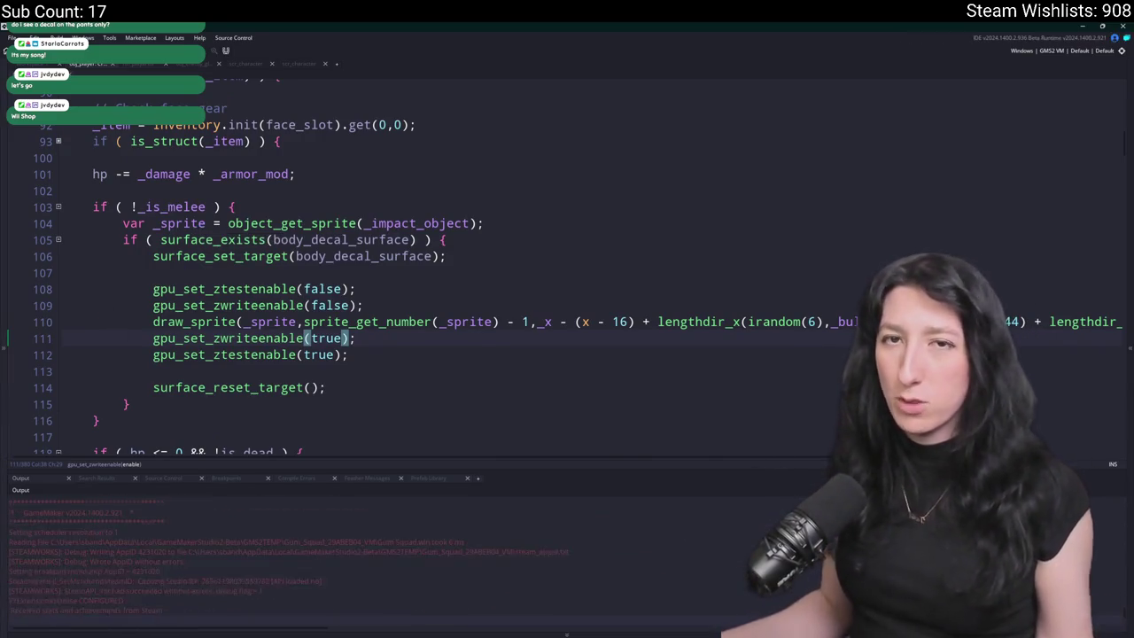
click(537, 312)
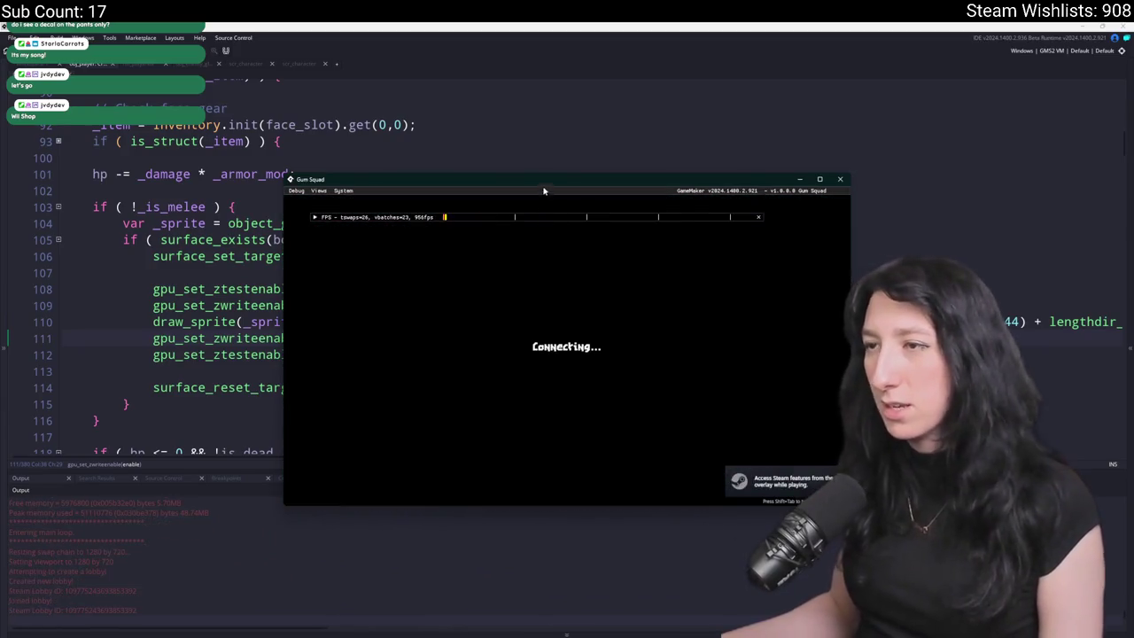
- Abort the bullet_queue error, undo the added bullet_queue loop in obj_player's Draw event, and rerun the game
click(455, 436)
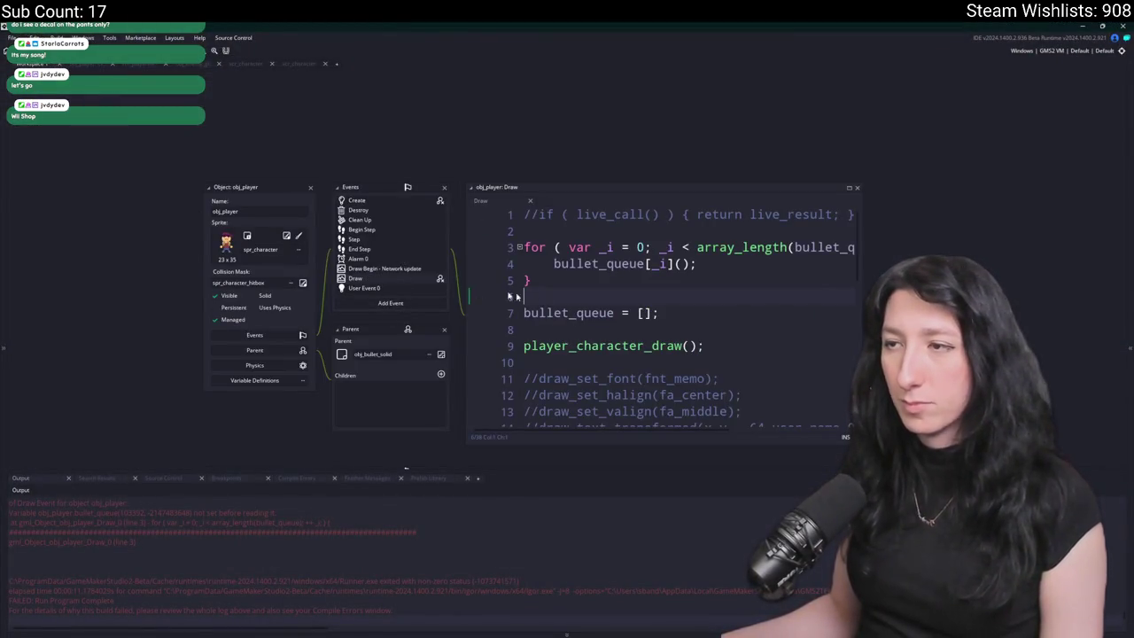
key(ctrl+z)
key(ctrl+z)
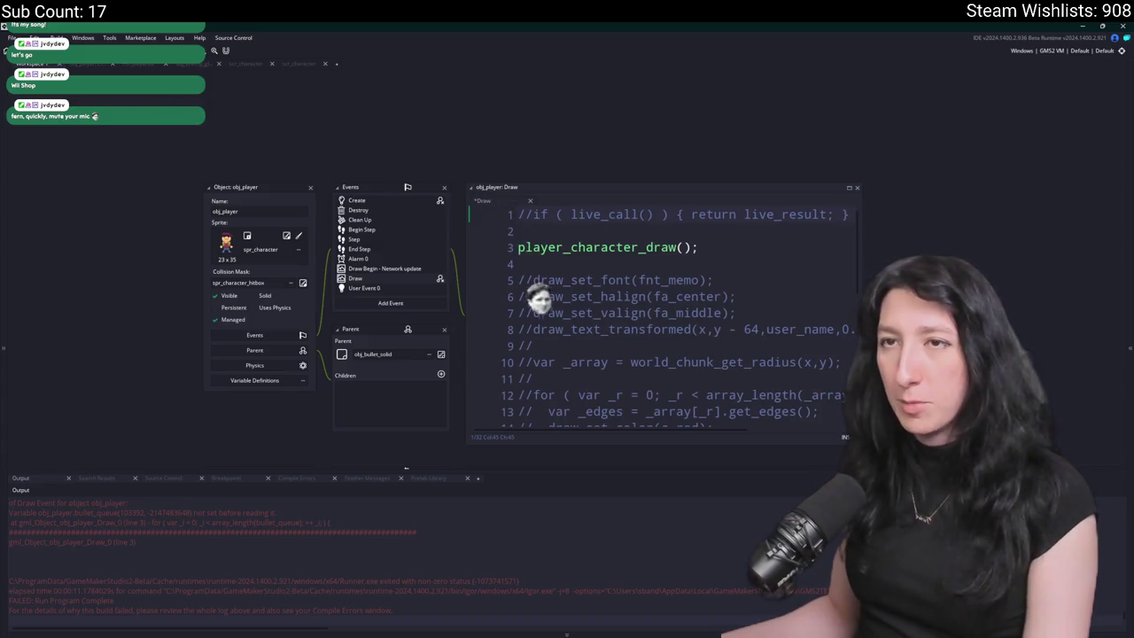
key(F5)
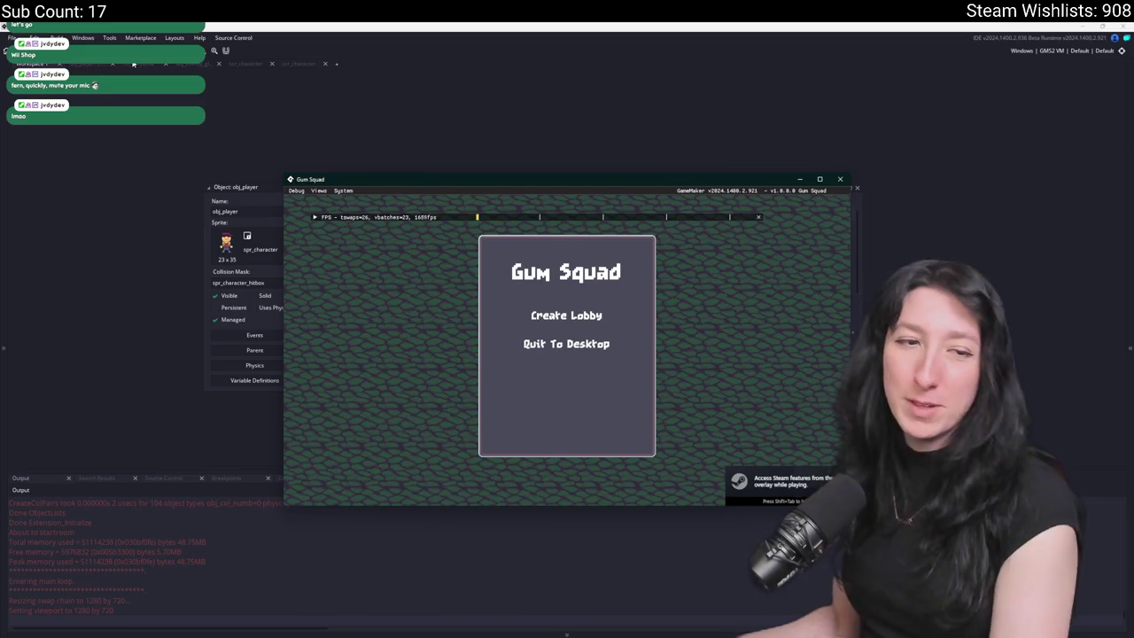
- Host a new lobby and walk the player left, up into the crate room, then right across the grassland
click(585, 310)
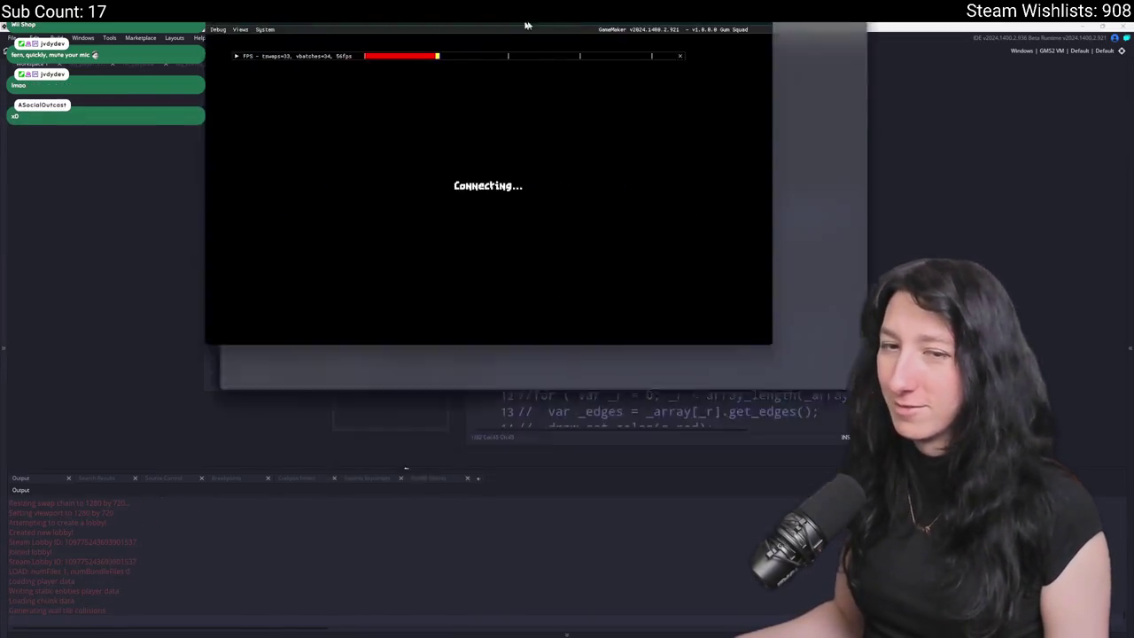
key(s)
key(a)
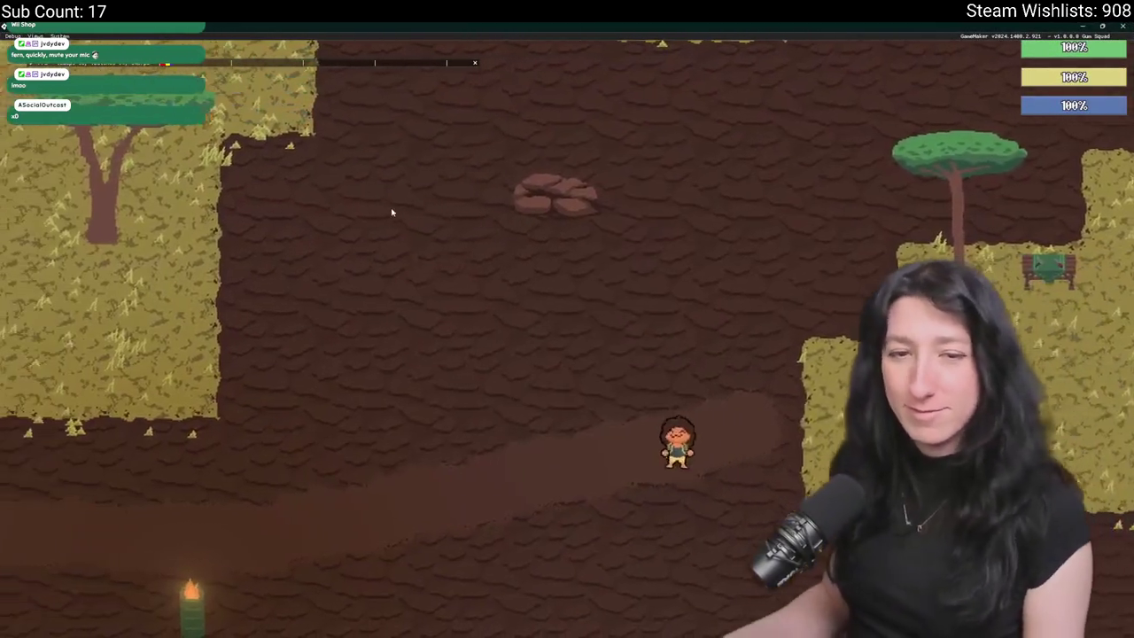
key(a)
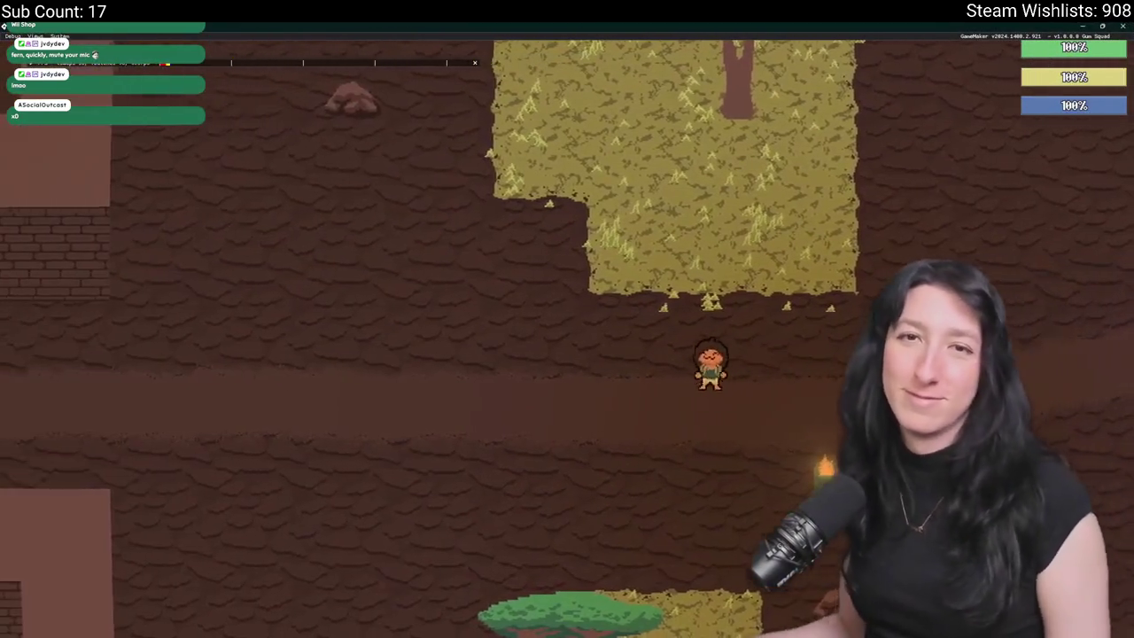
key(a)
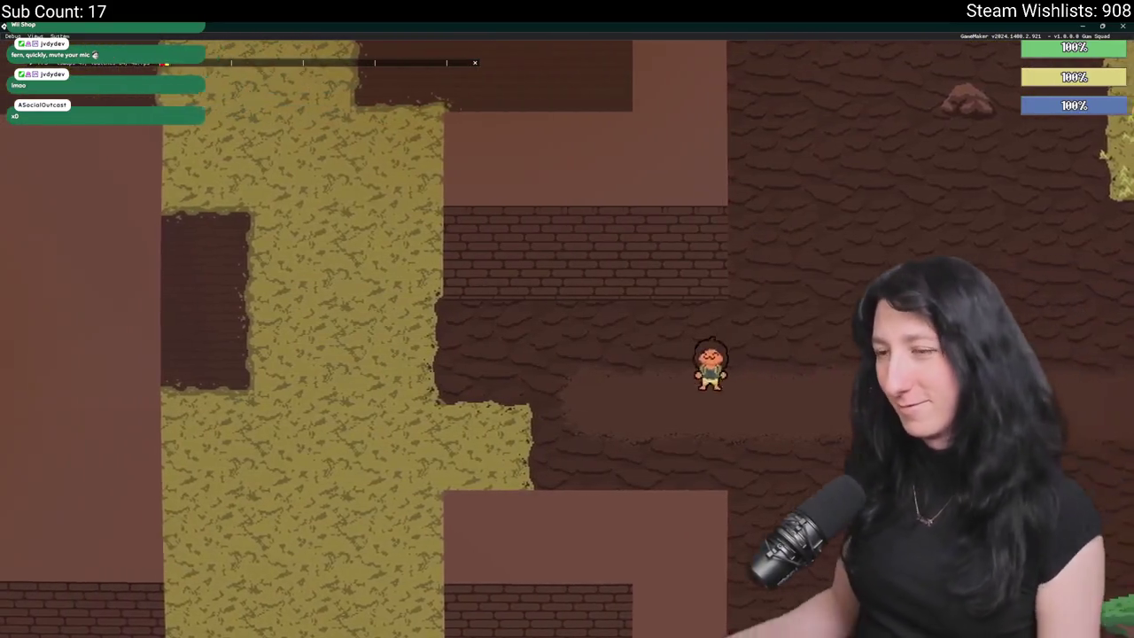
key(w)
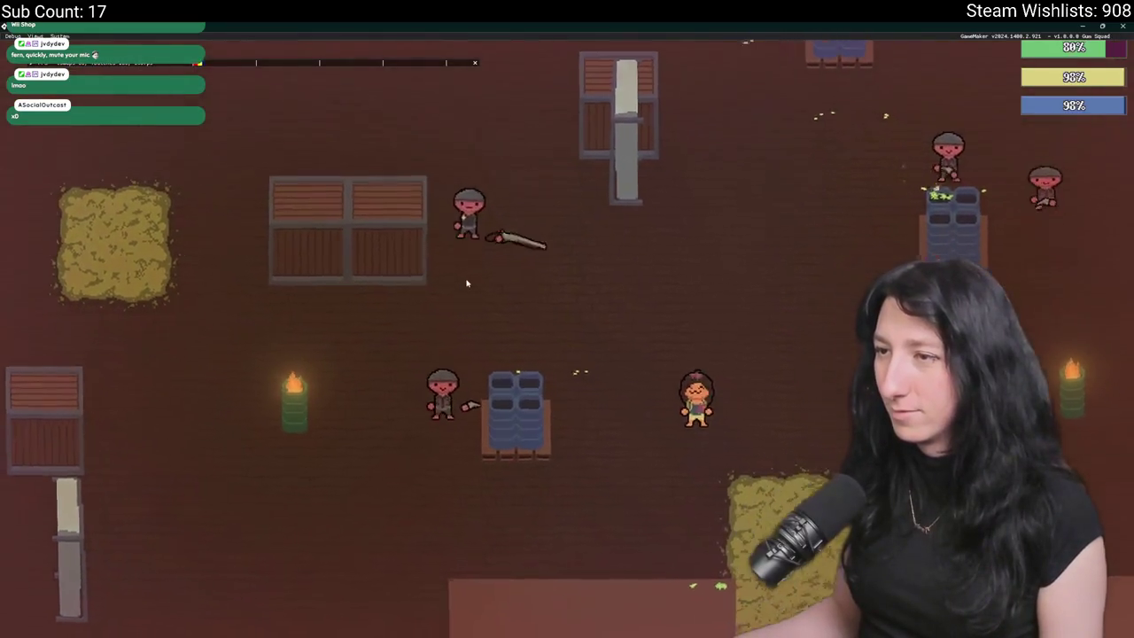
key(d)
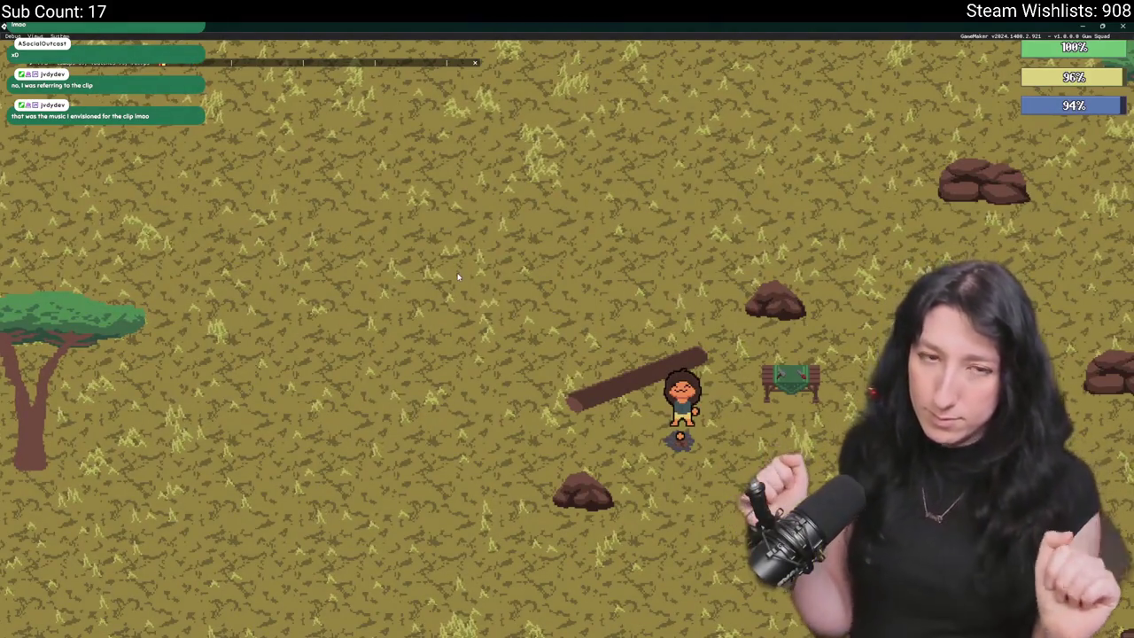
key(d)
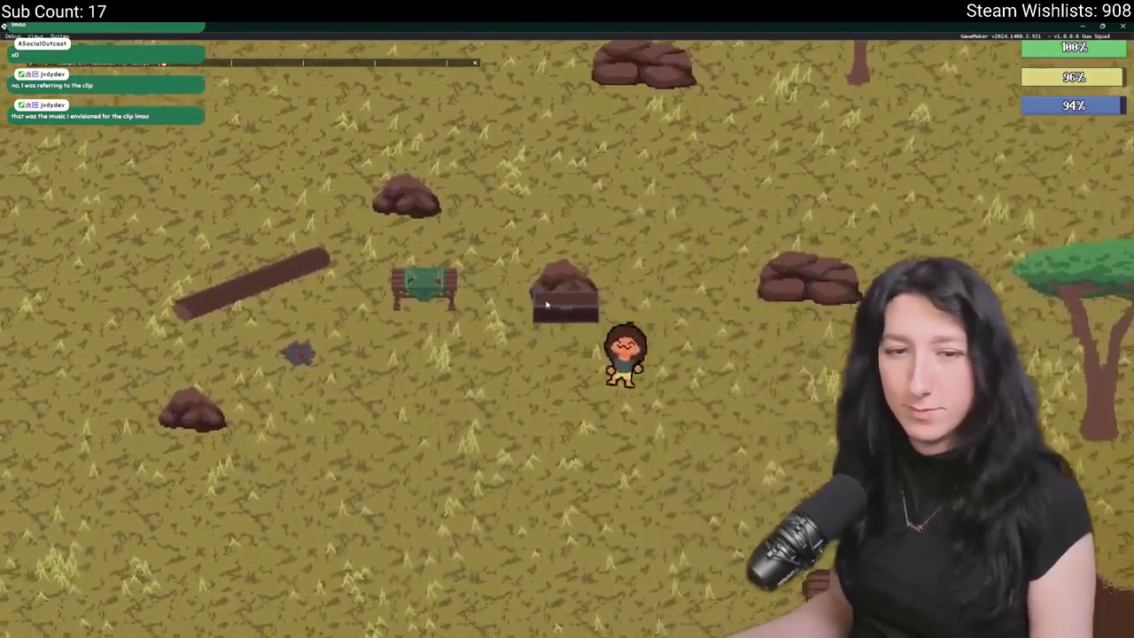
scroll(547, 305, down, 6)
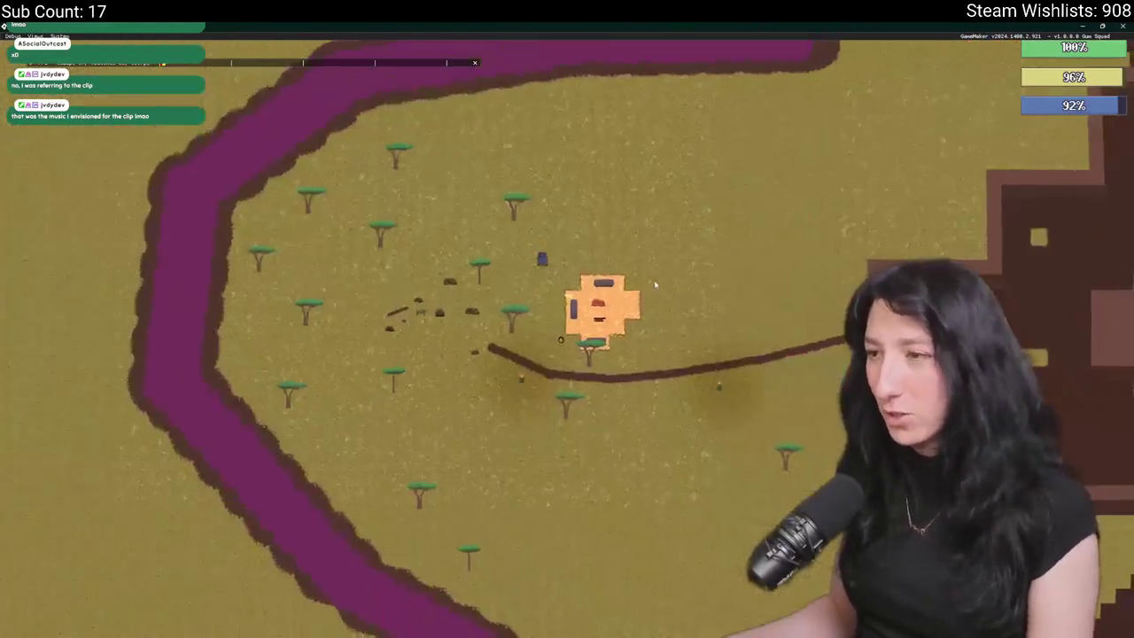
scroll(547, 305, up, 2)
scroll(567, 319, up, 3)
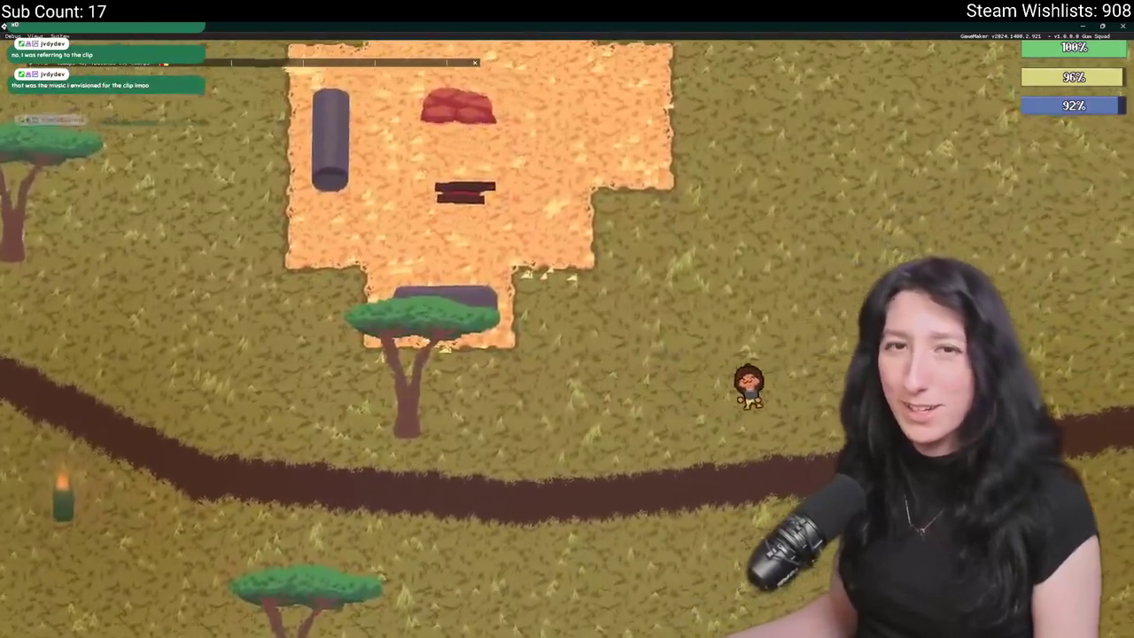
scroll(567, 319, down, 5)
scroll(207, 320, up, 5)
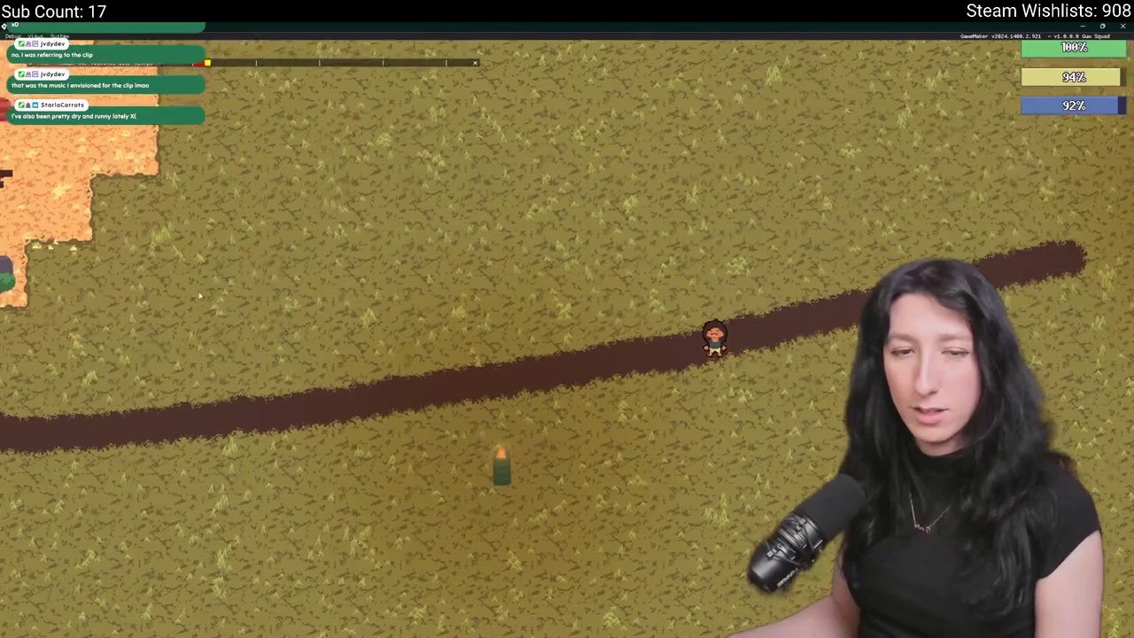
- Close the game, open rm_playarea, list its Instances layer, and run the game again
key(Escape)
click(112, 67)
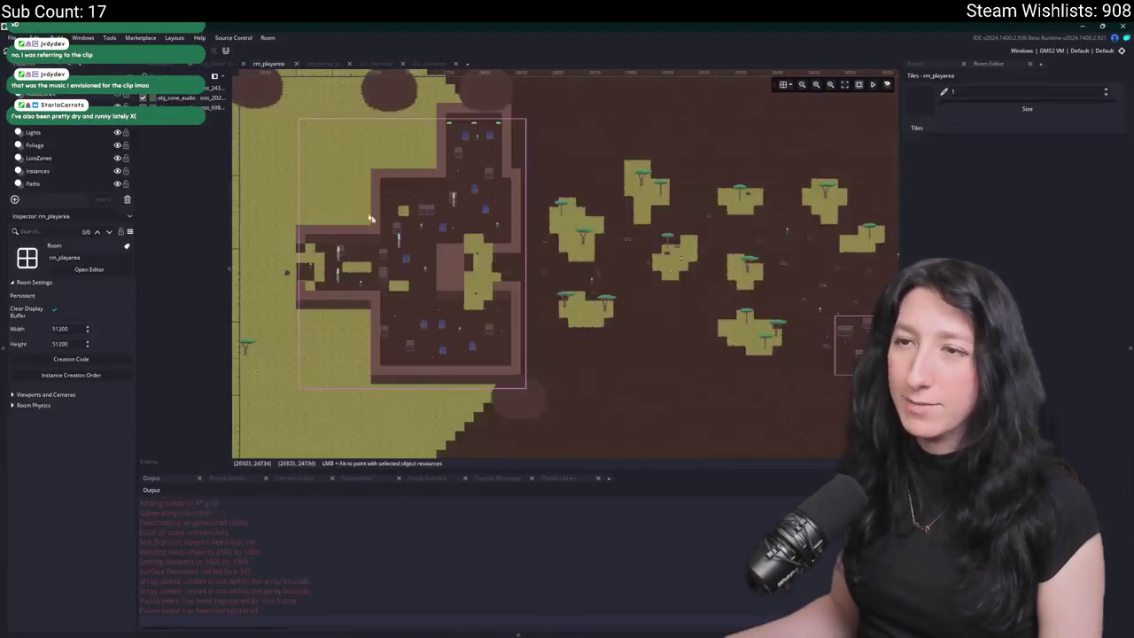
scroll(313, 205, up, 3)
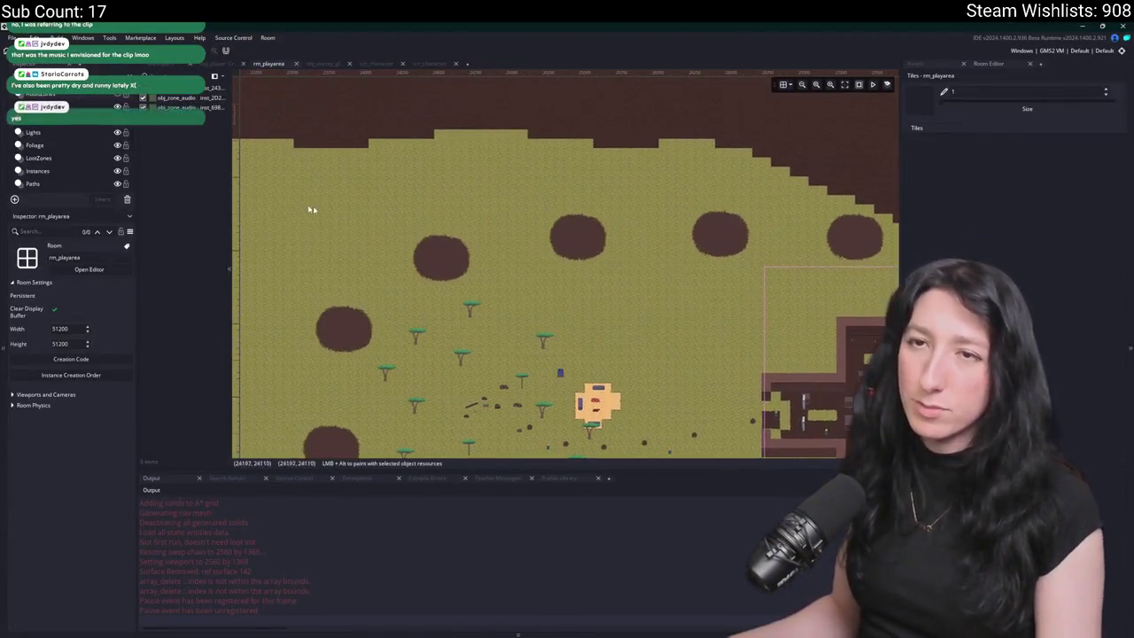
click(38, 170)
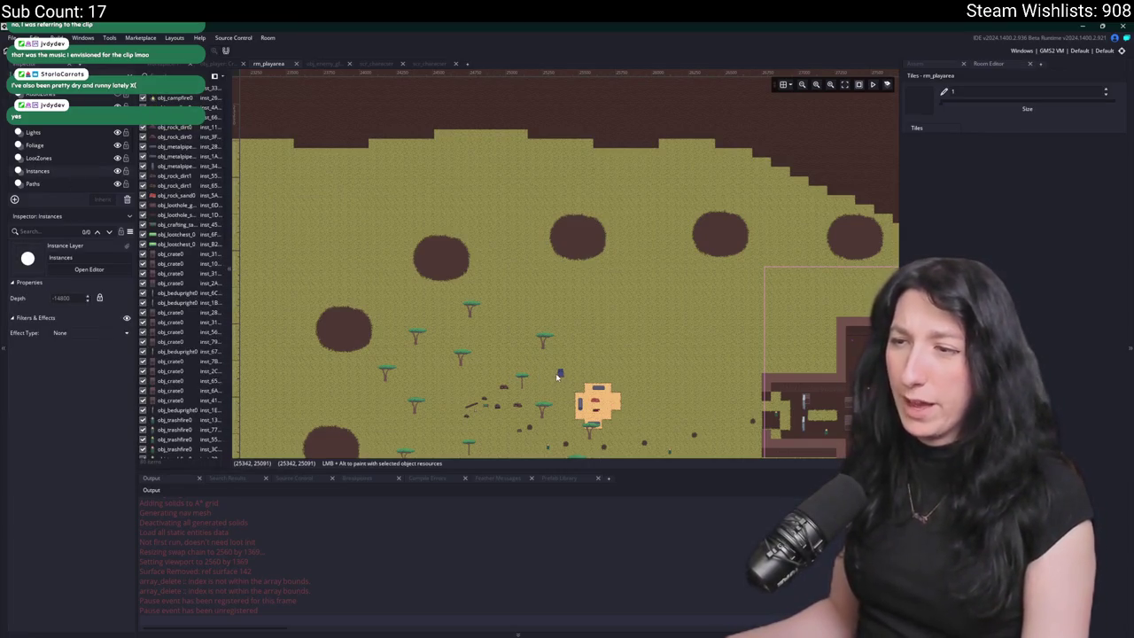
key(F5)
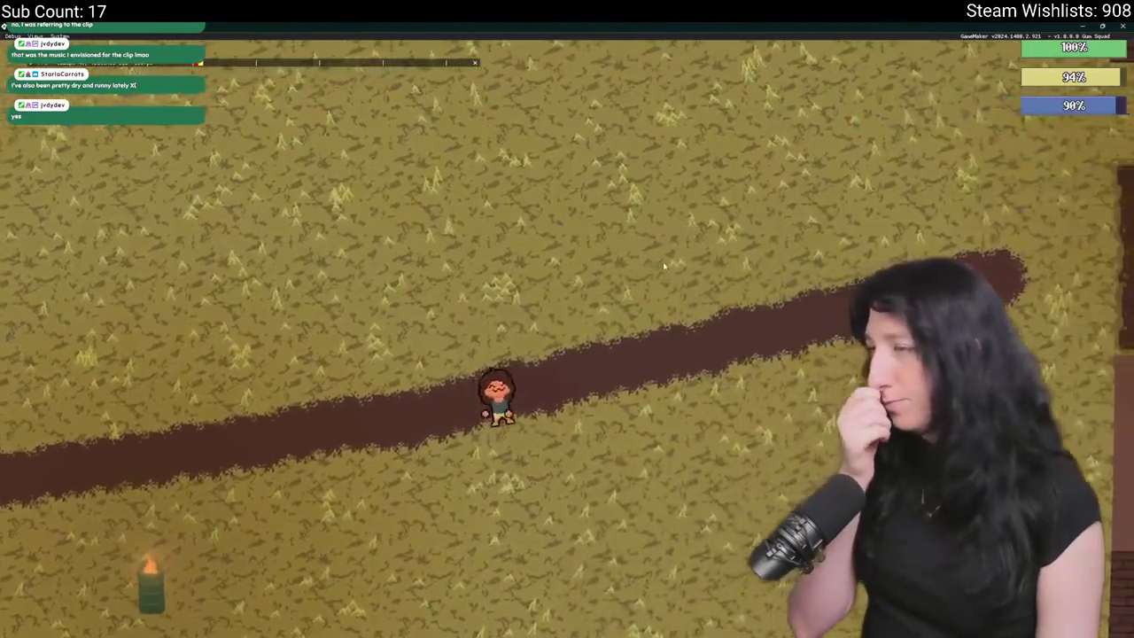
- Walk the player up and right into the brick building past barrels, crates and enemies, then close the game
key(d)
key(w)
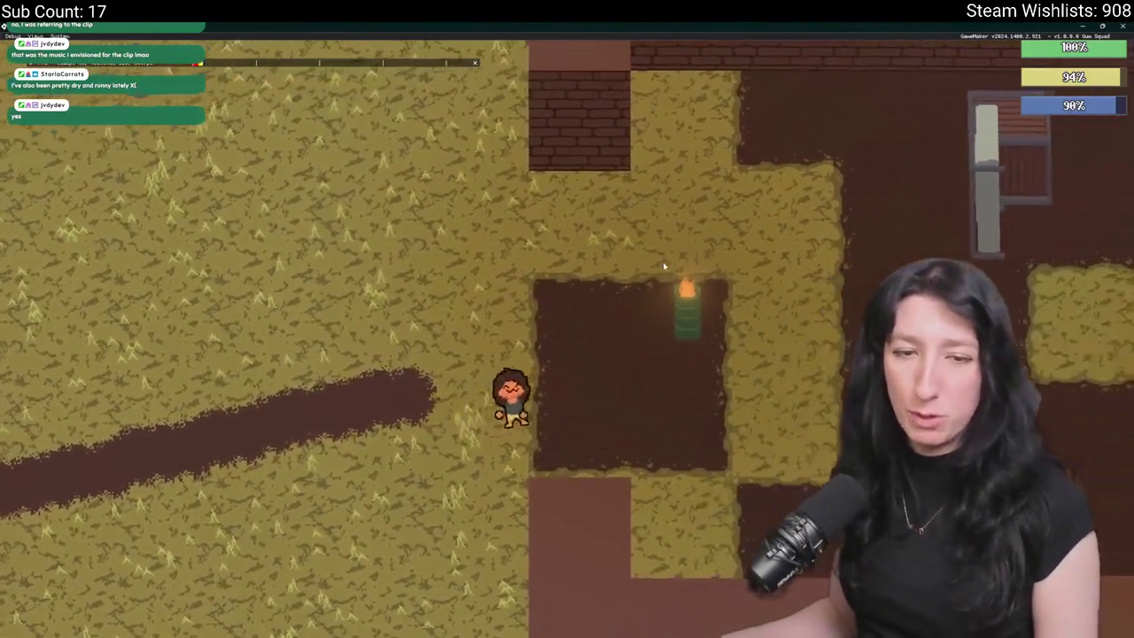
key(d)
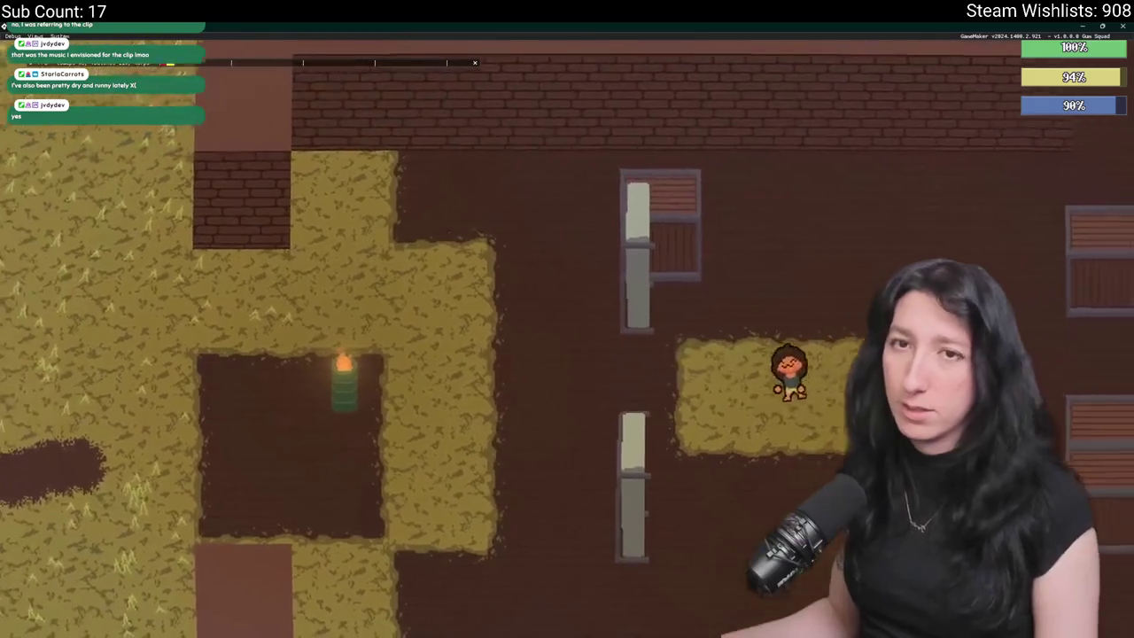
key(w)
key(d)
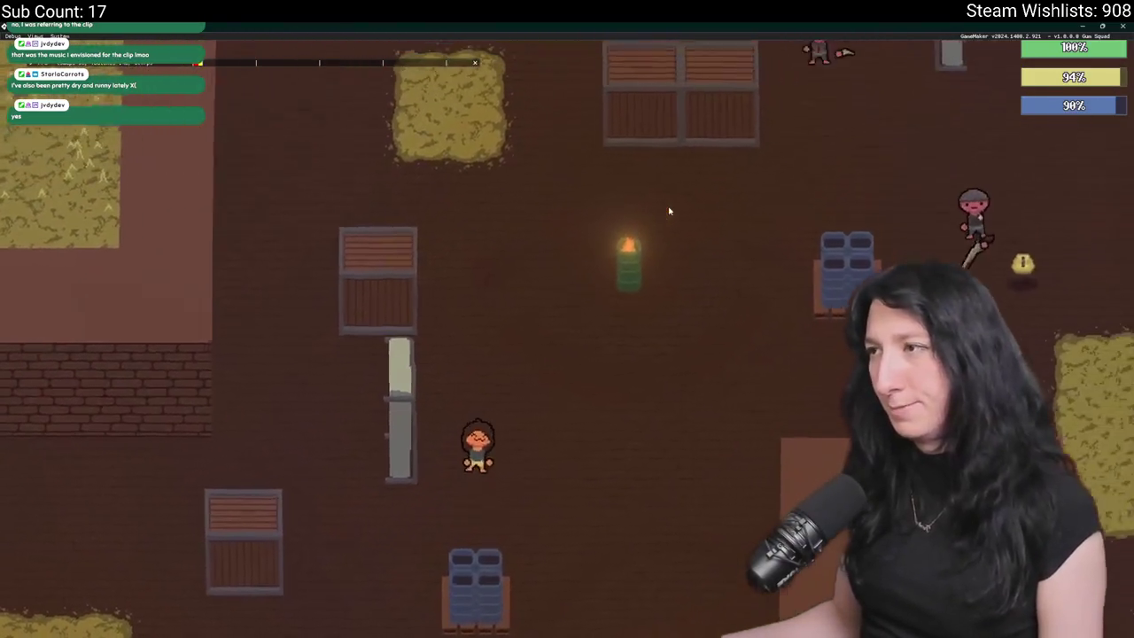
key(w)
key(d)
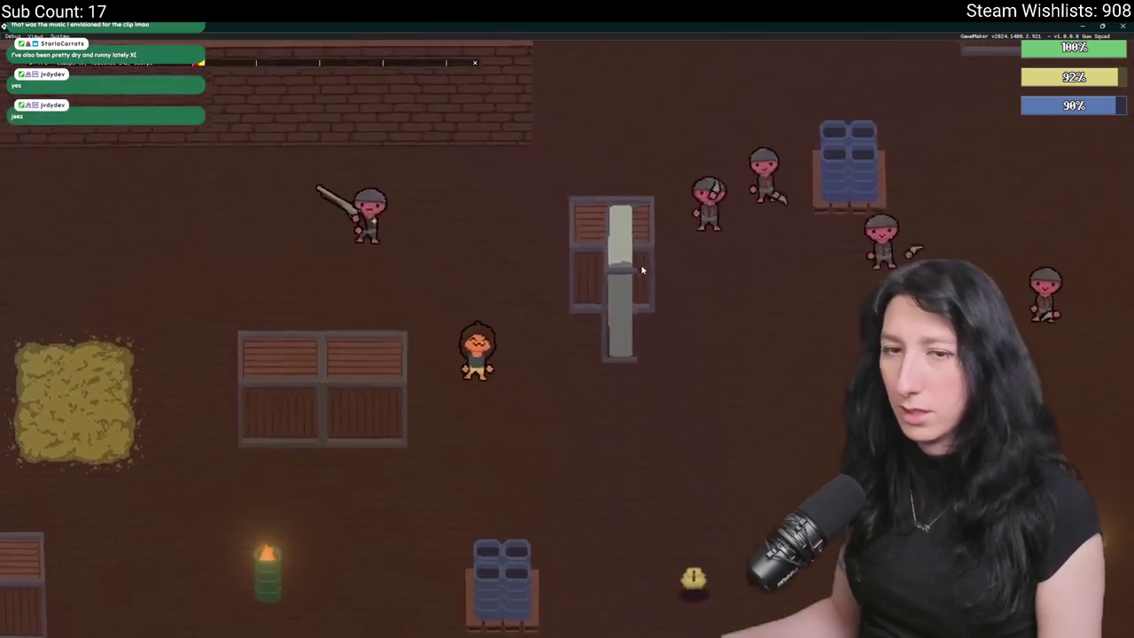
key(a)
key(s)
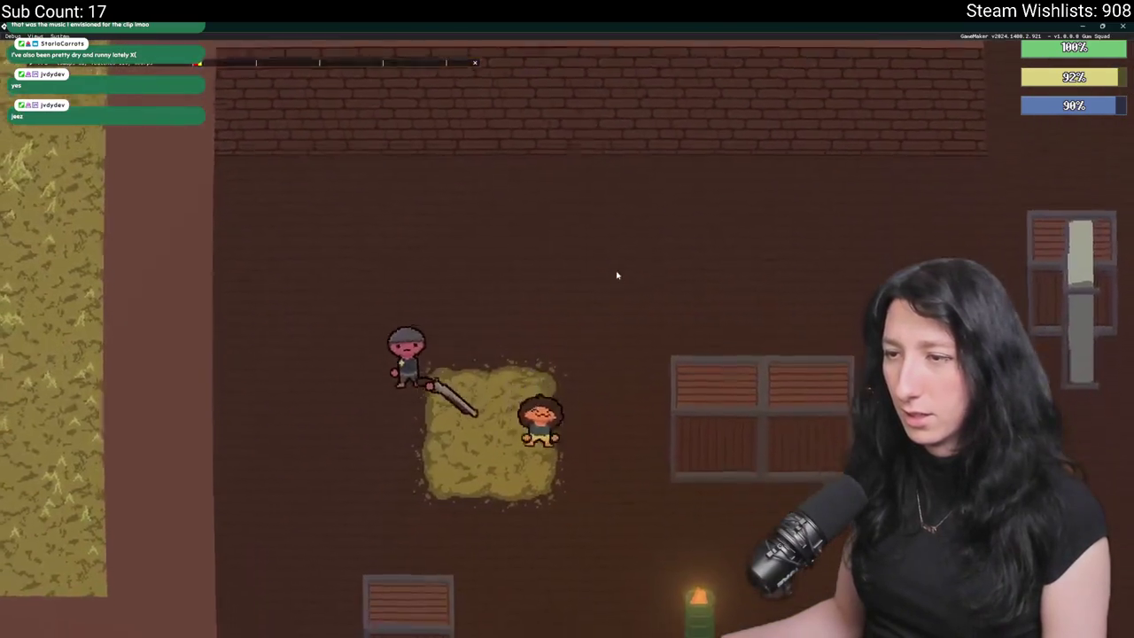
key(d)
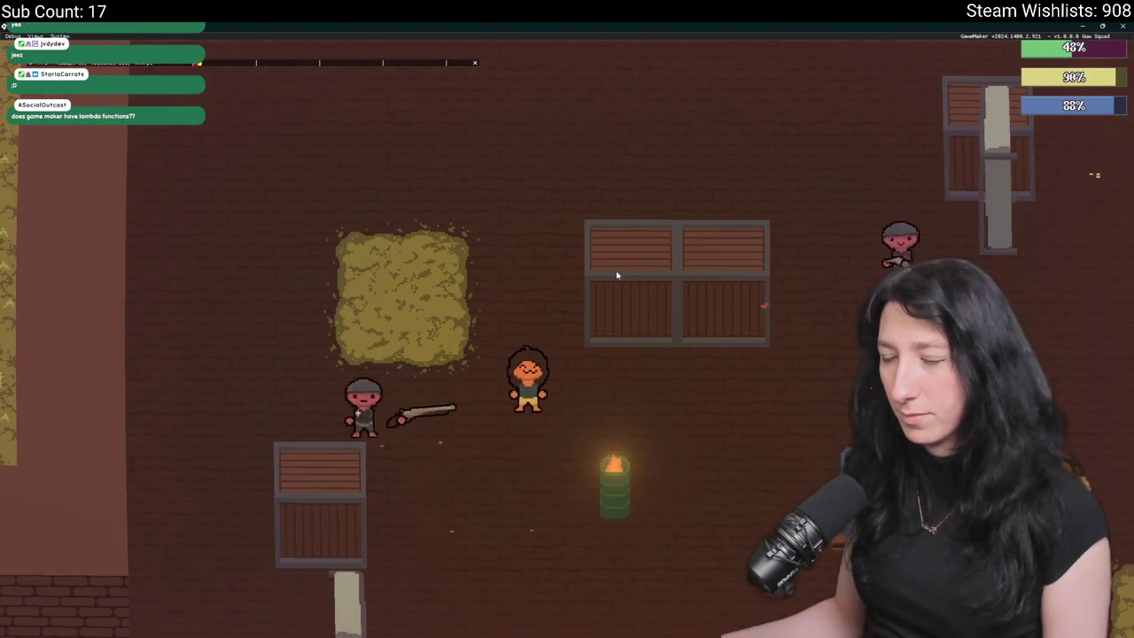
key(a)
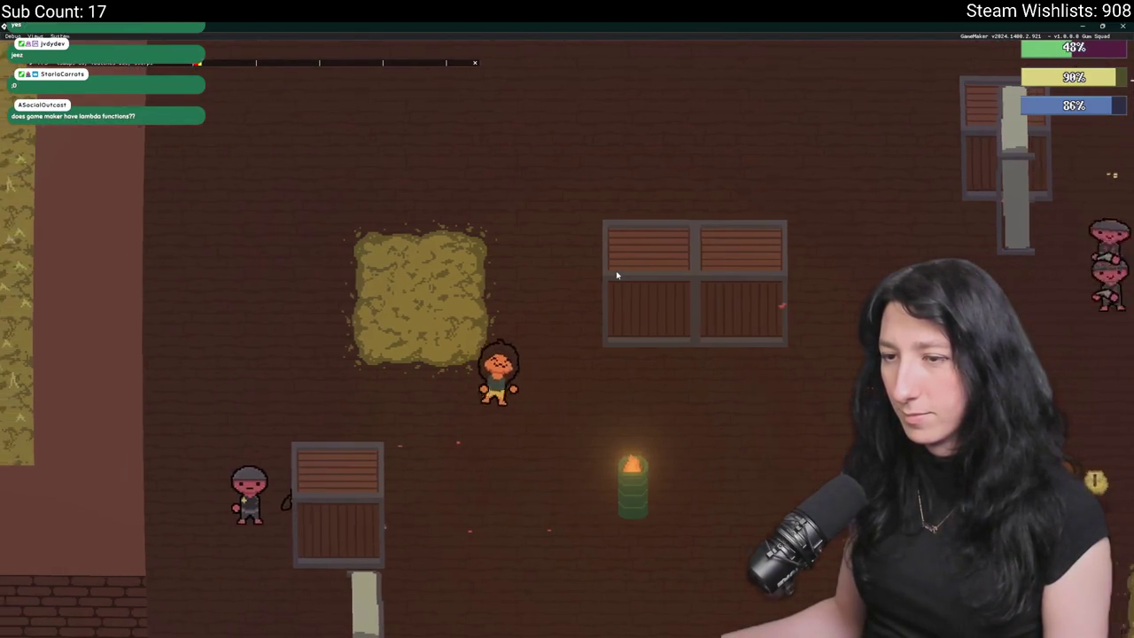
key(d)
key(s)
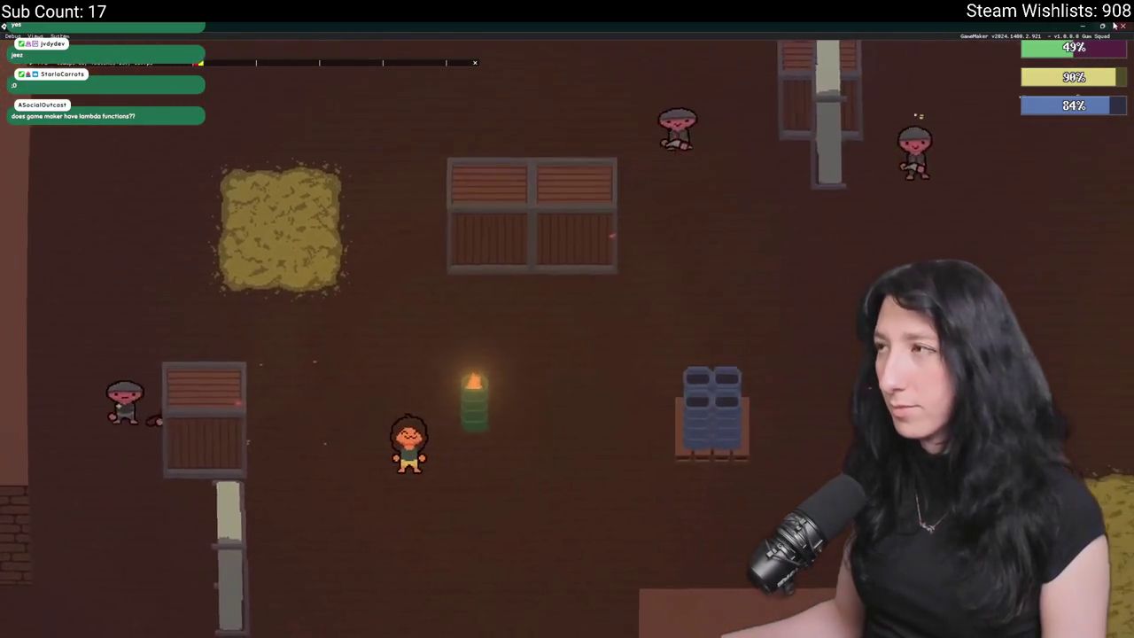
key(Escape)
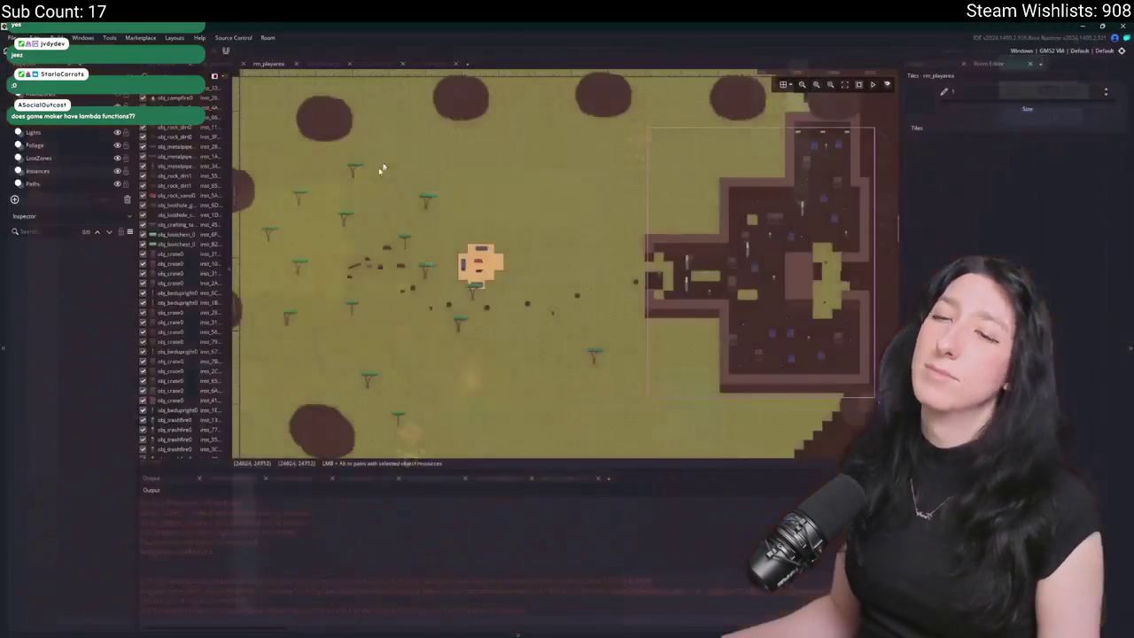
- Go from obj_player's Draw code to the player_character_draw definition in scr_character, maximised to full workspace
click(235, 65)
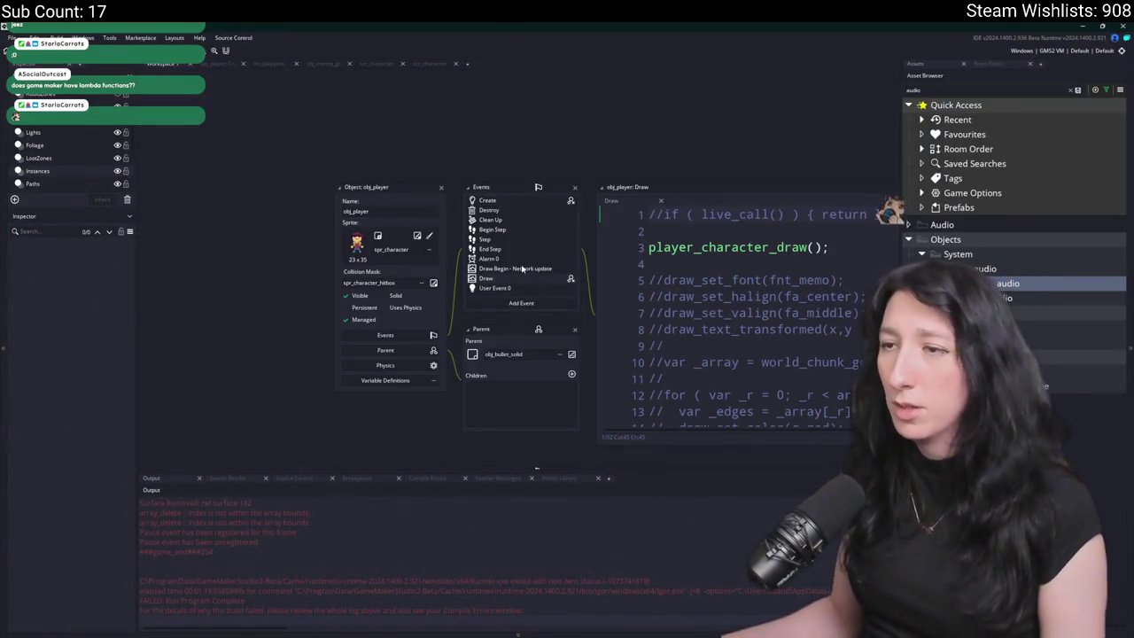
key(F12)
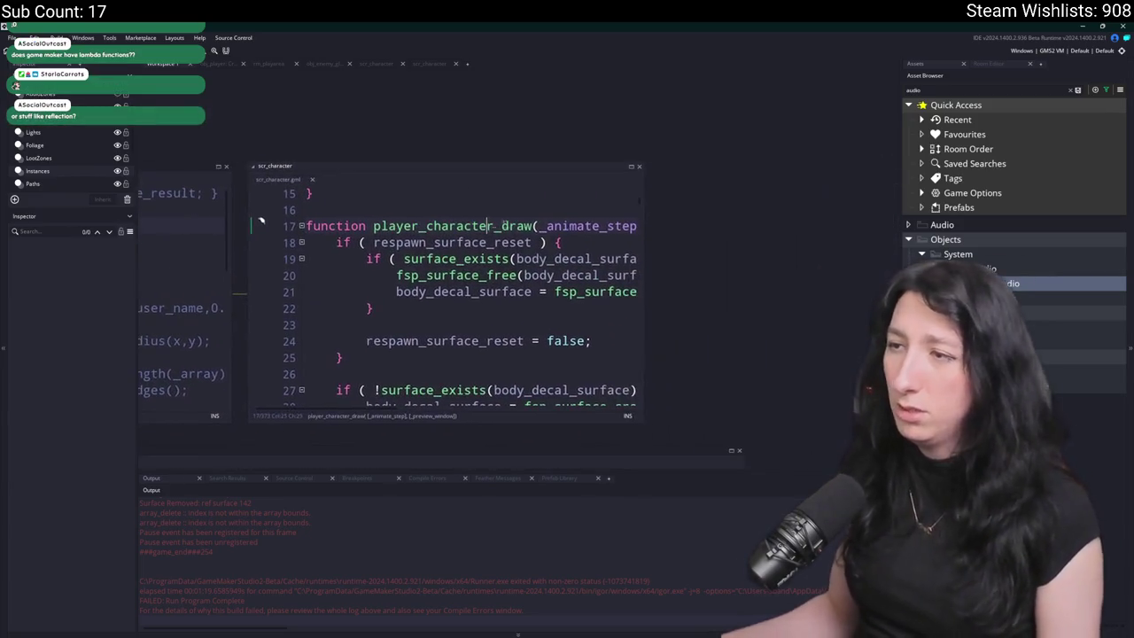
click(631, 167)
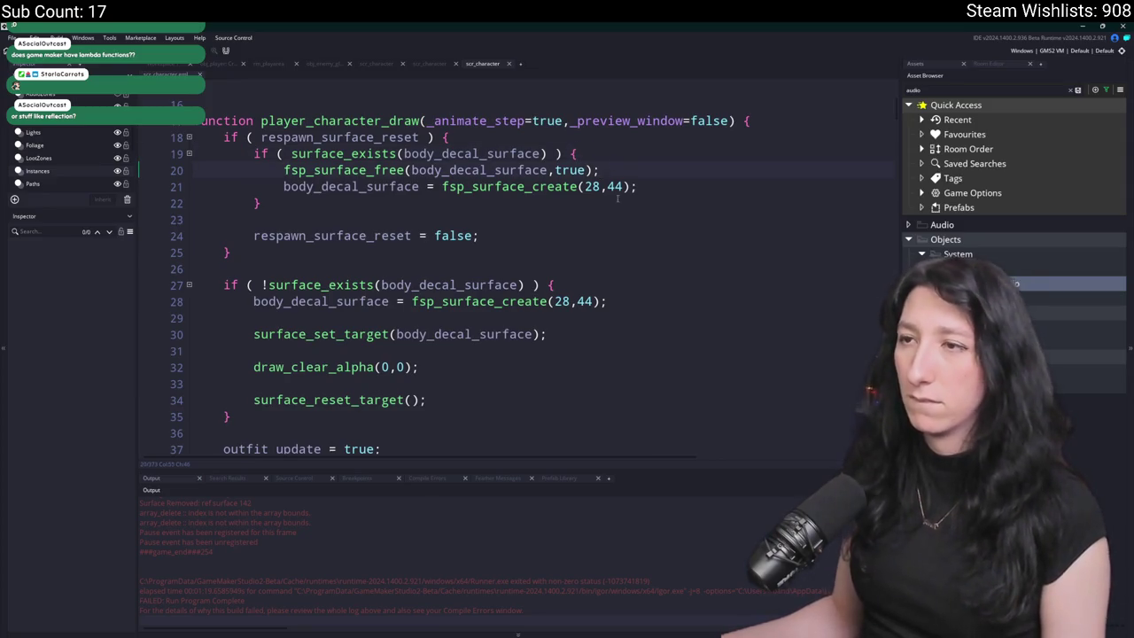
scroll(582, 289, down, 1)
click(581, 290)
scroll(572, 294, down, 1)
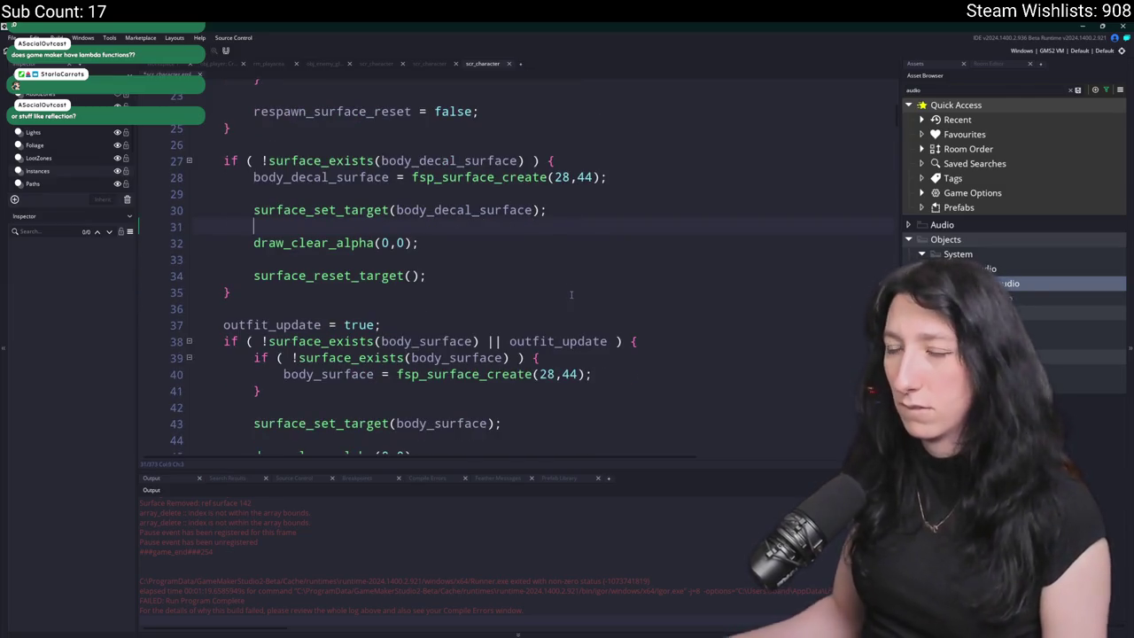
- Insert gpu_set_zwriteenable(false) on line 32, above draw_clear_alpha(0,0)
key(Return)
text(gpu_set_z)
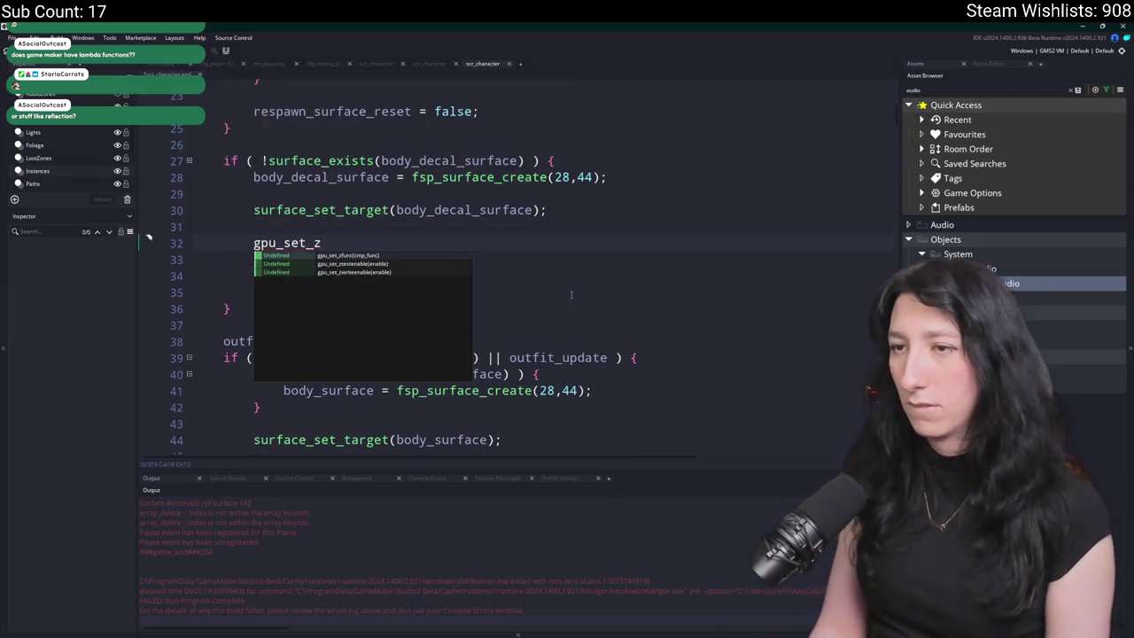
text(w)
key(Return)
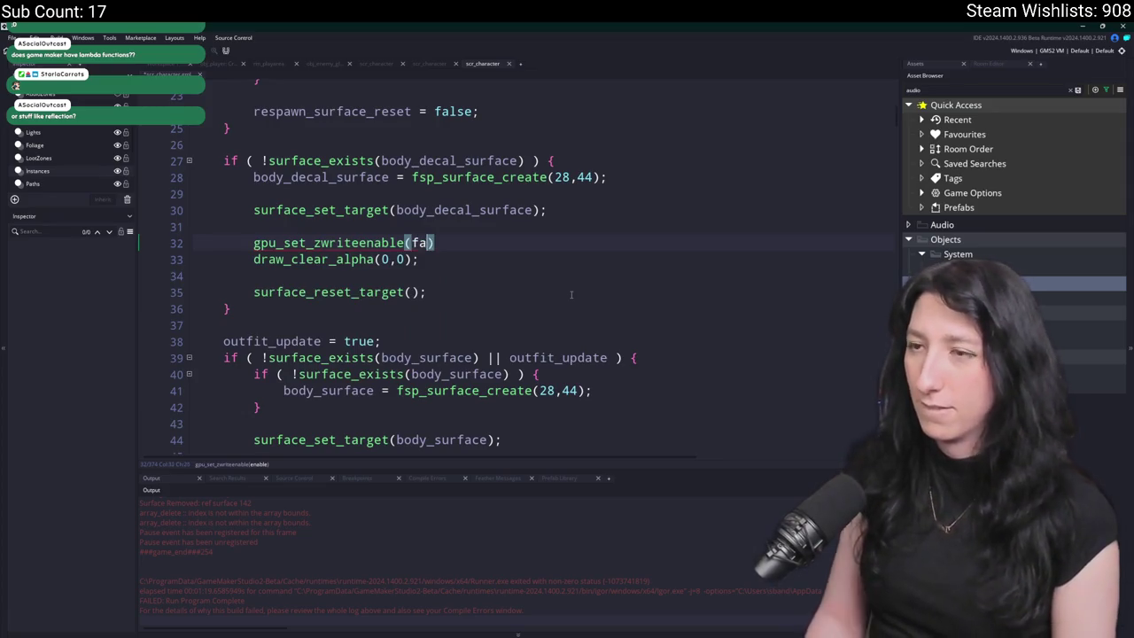
text(l)
key(Return)
- Insert gpu_set_zwriteenable(true) on line 34, below the clear call
key(Down)
key(End)
key(Return)
text(gpu_set_zw)
key(Return)
text(tr)
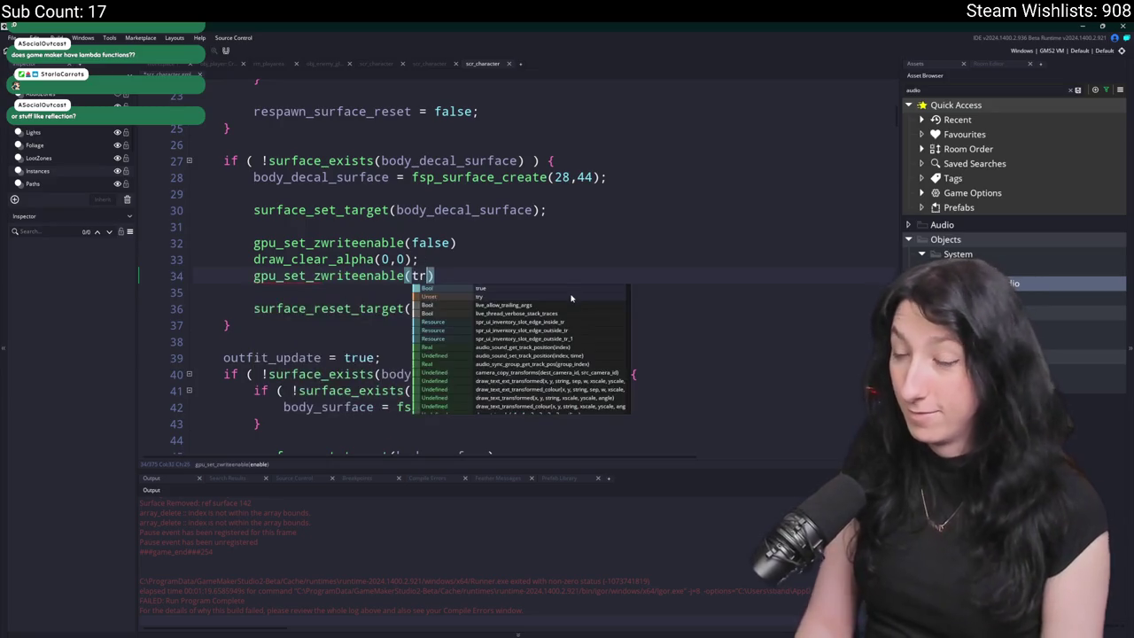
key(Return)
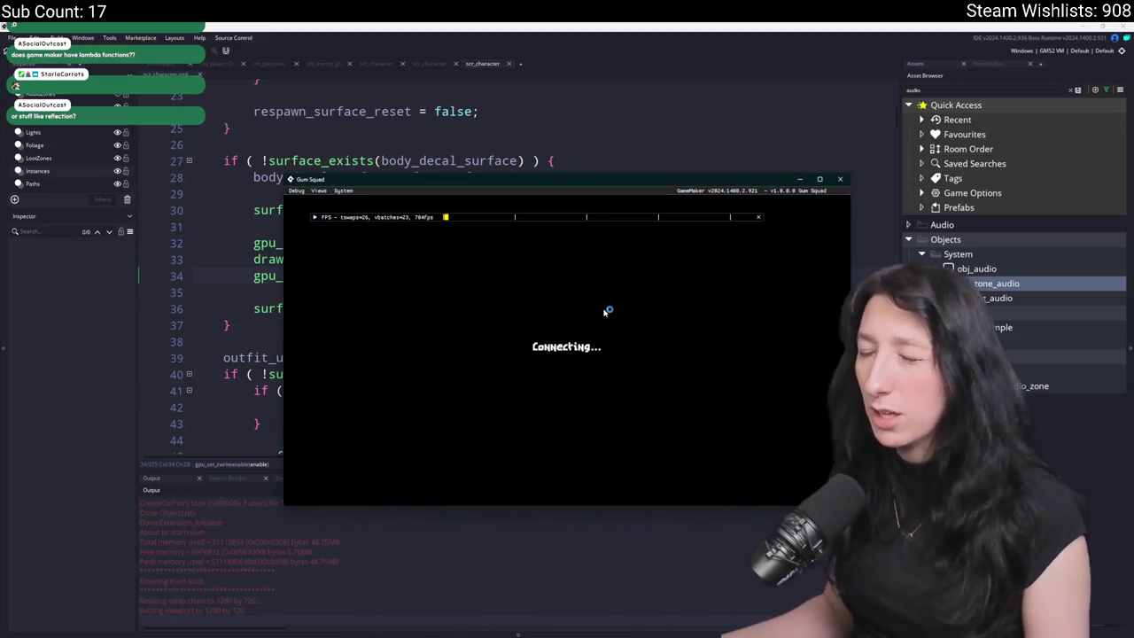
- Walk the character left and up through the barrel and enemy rooms, then right along the dirt path
key(a)
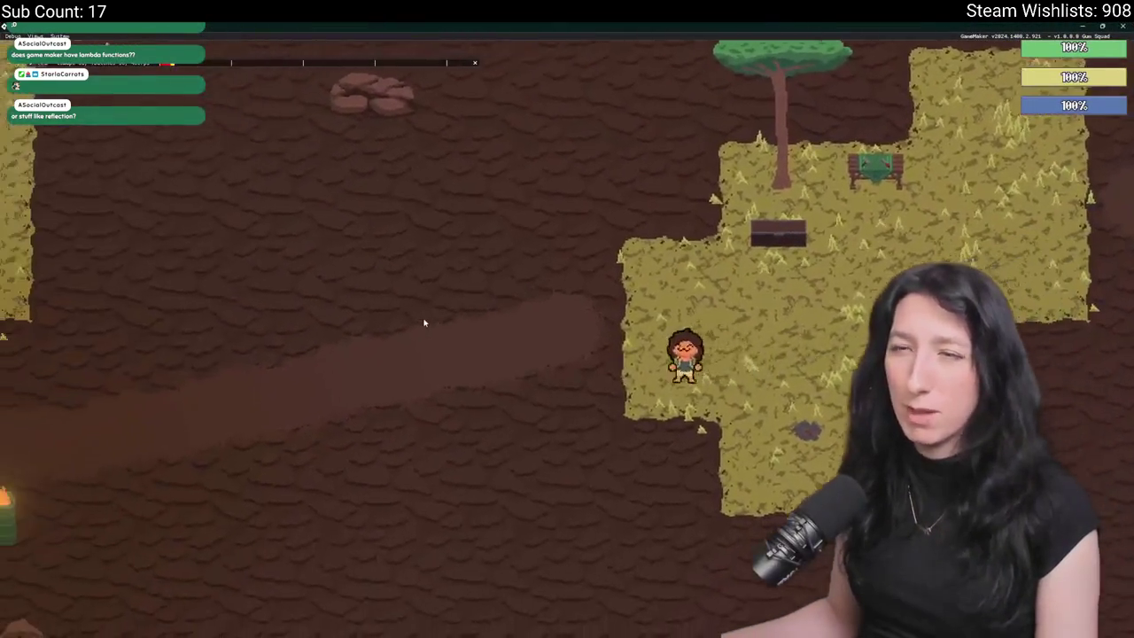
key(a)
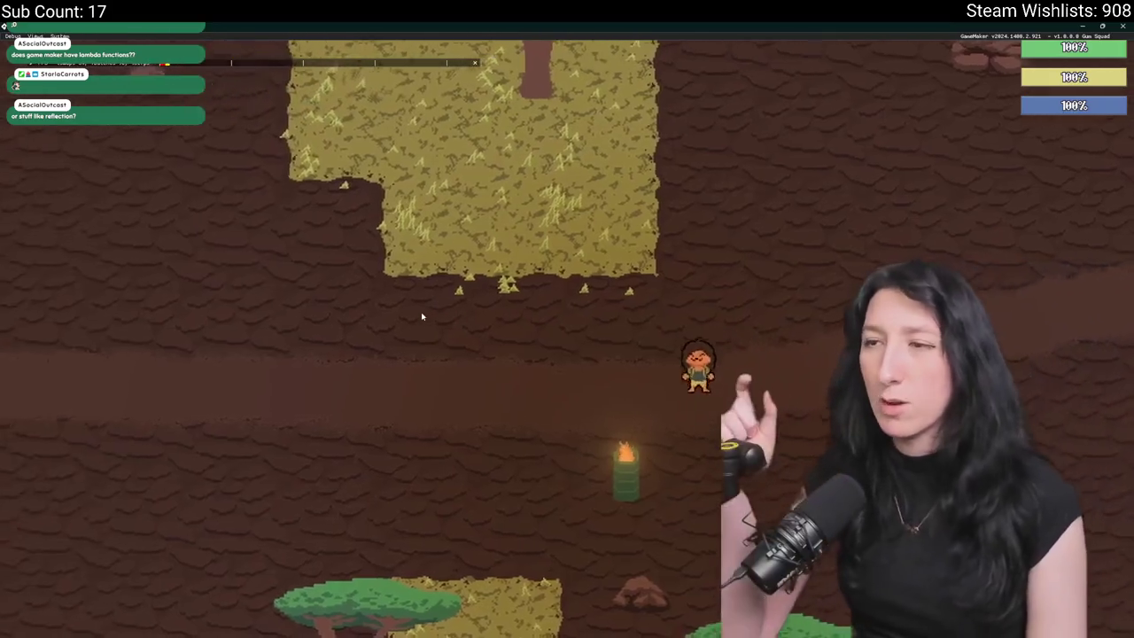
key(a)
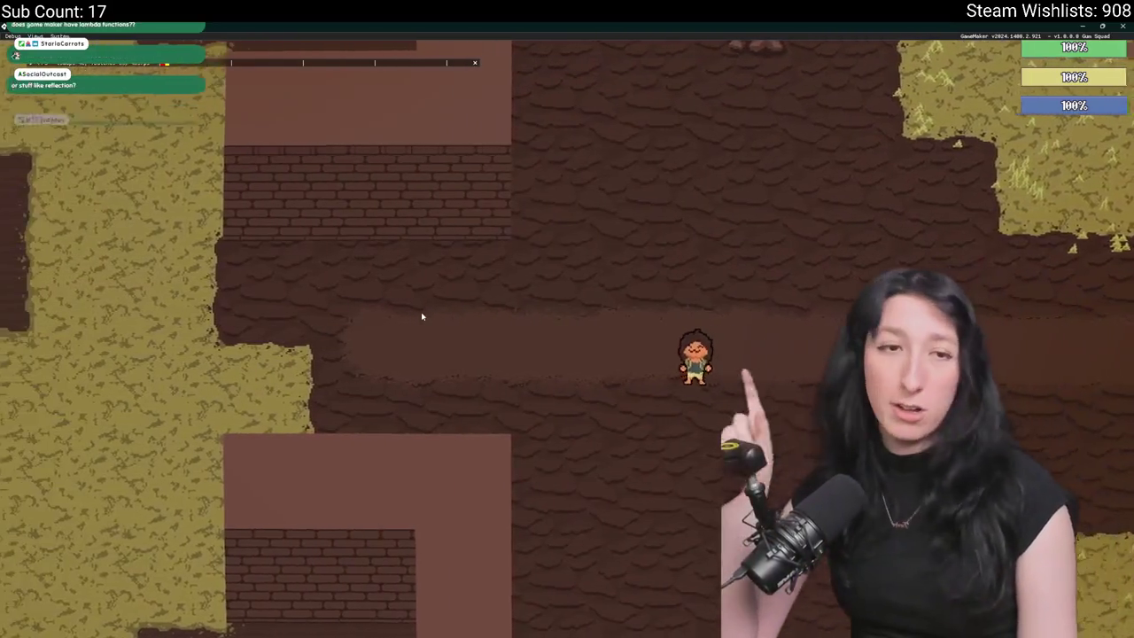
key(a)
key(w)
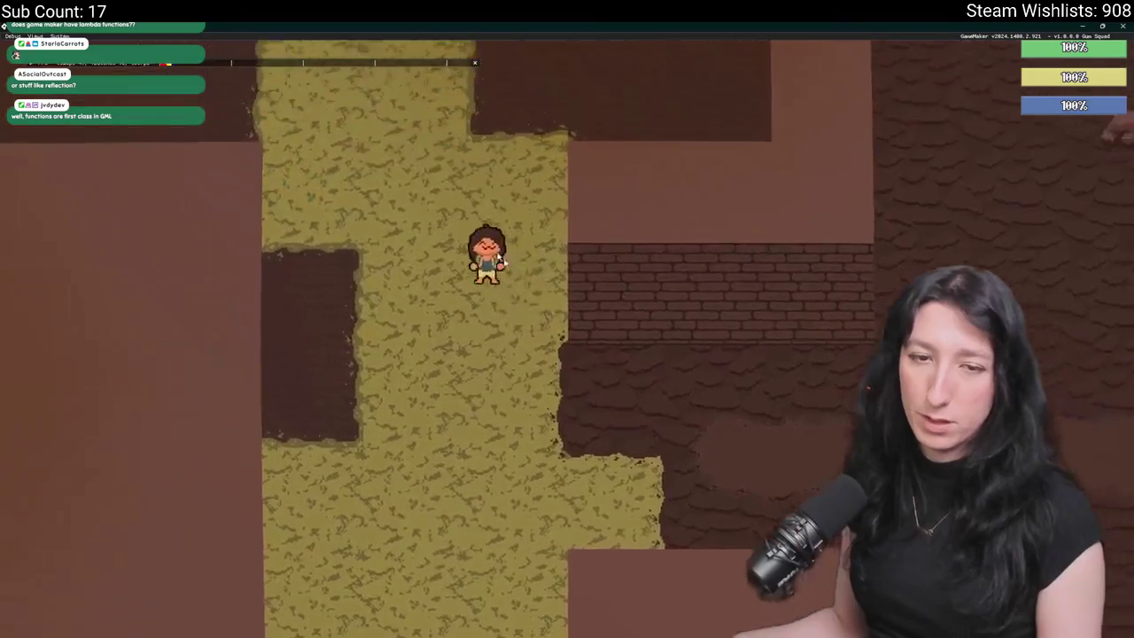
key(w)
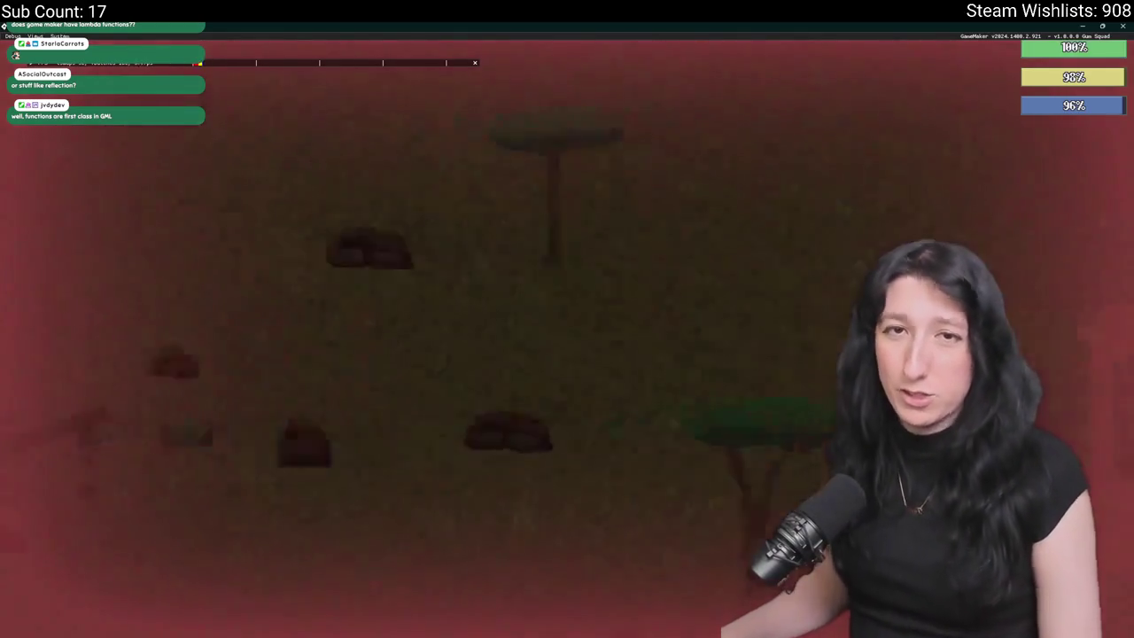
key(d)
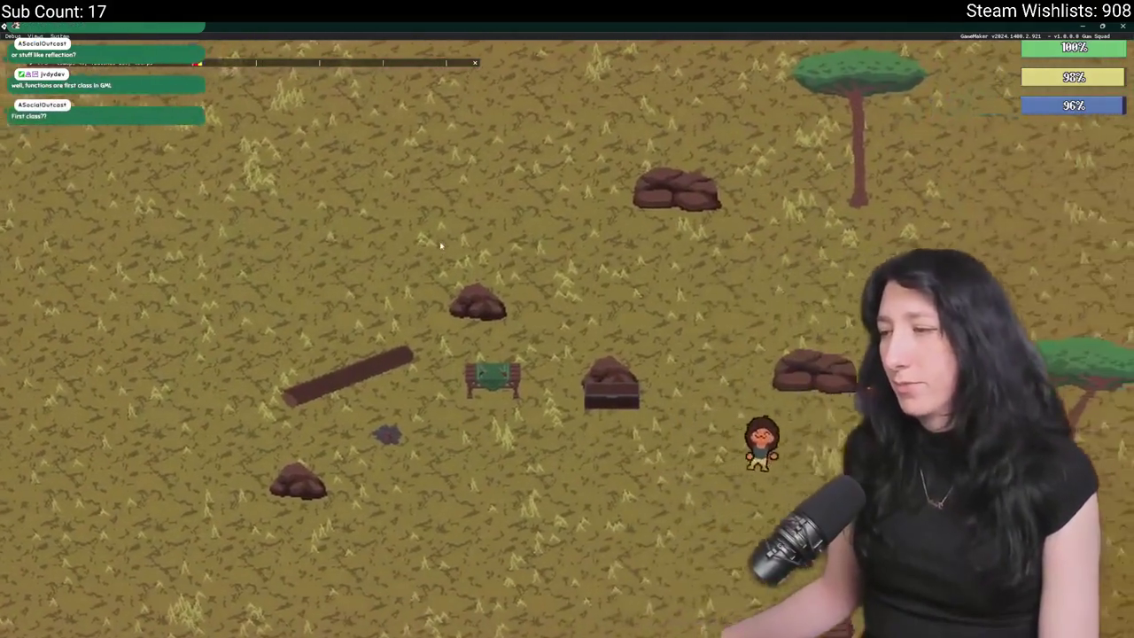
key(d)
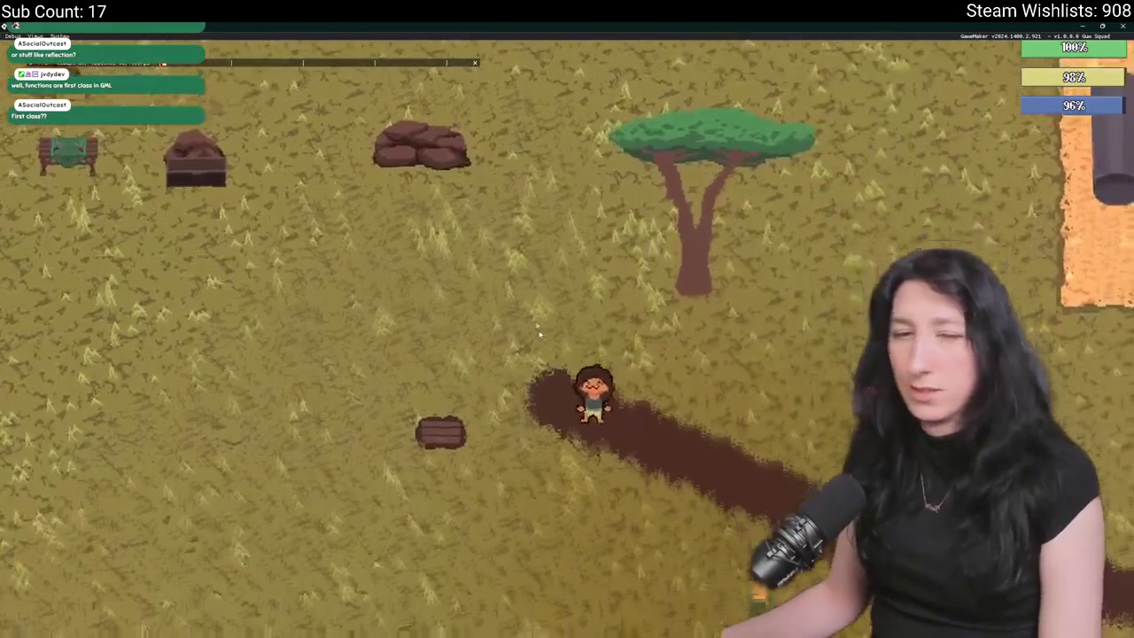
key(d)
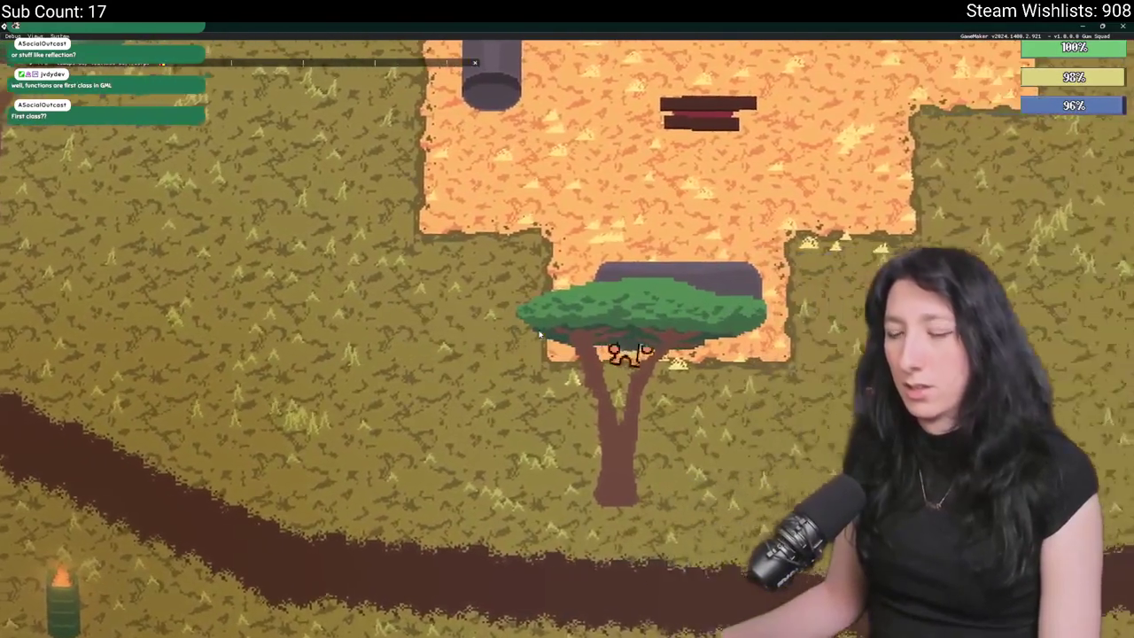
scroll(539, 334, down, 3)
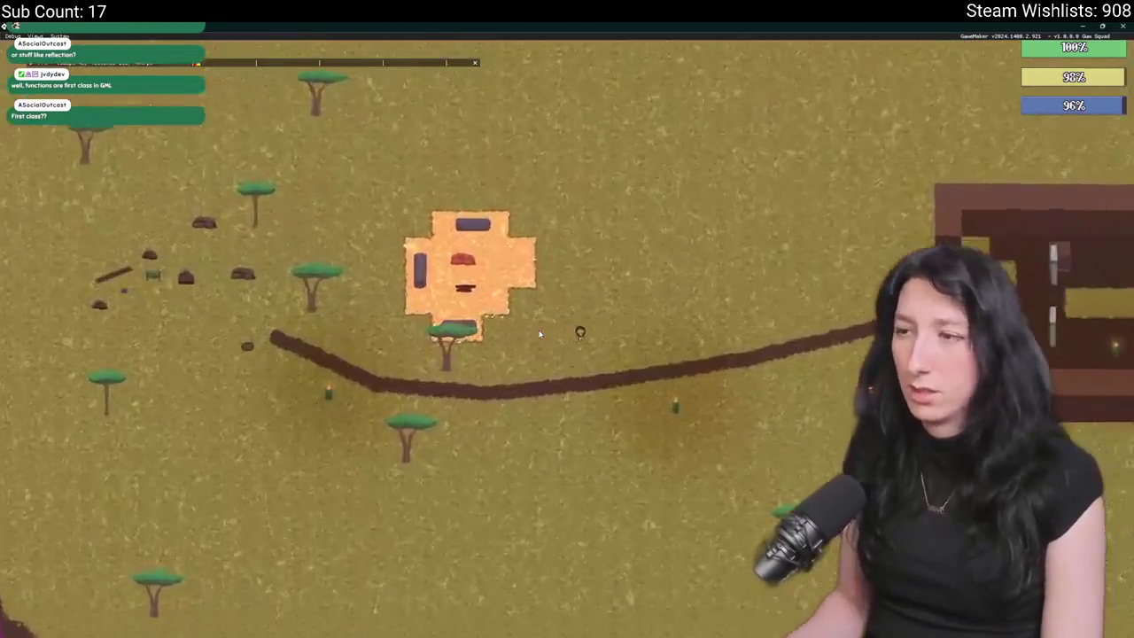
scroll(539, 334, up, 3)
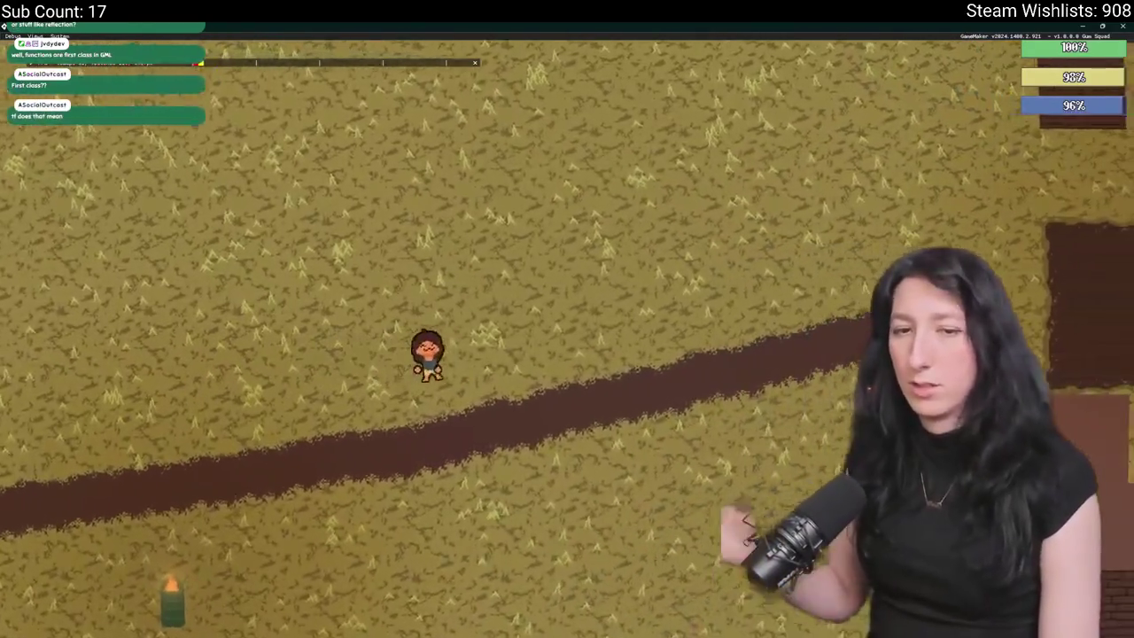
- Walk into the brick building, weave past crates, barrels and enemies, then close the game
key(d)
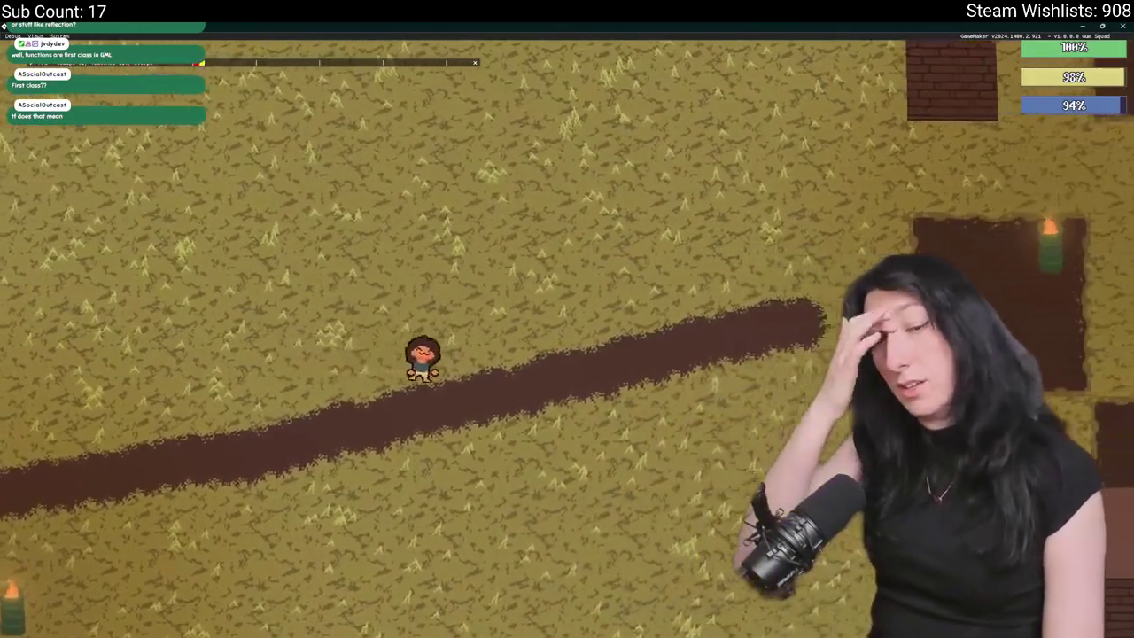
key(d)
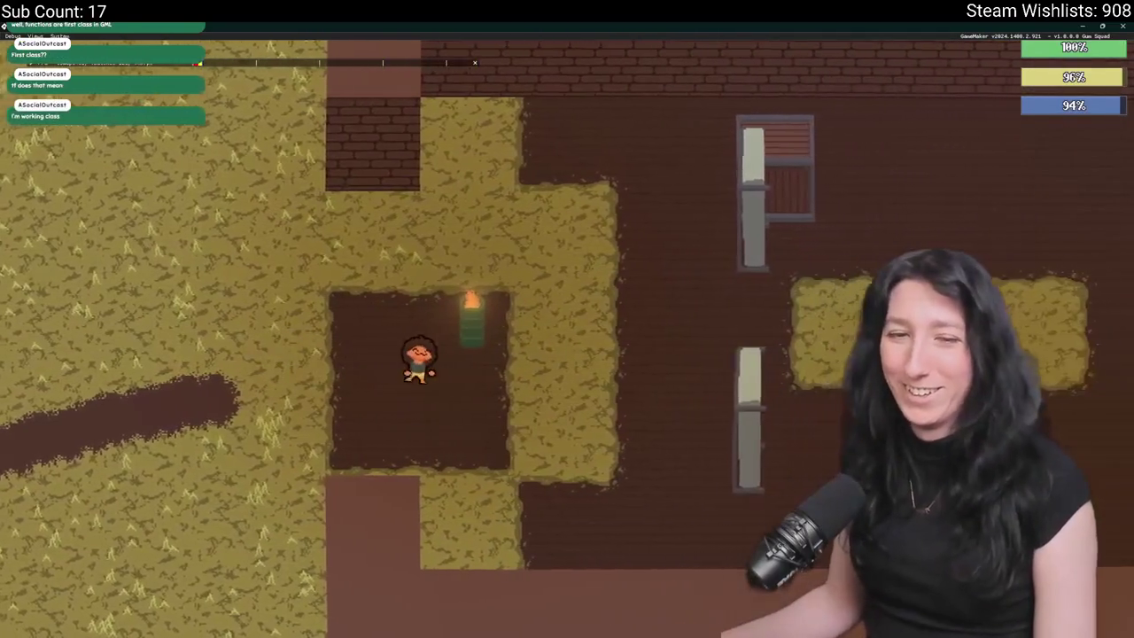
key(d)
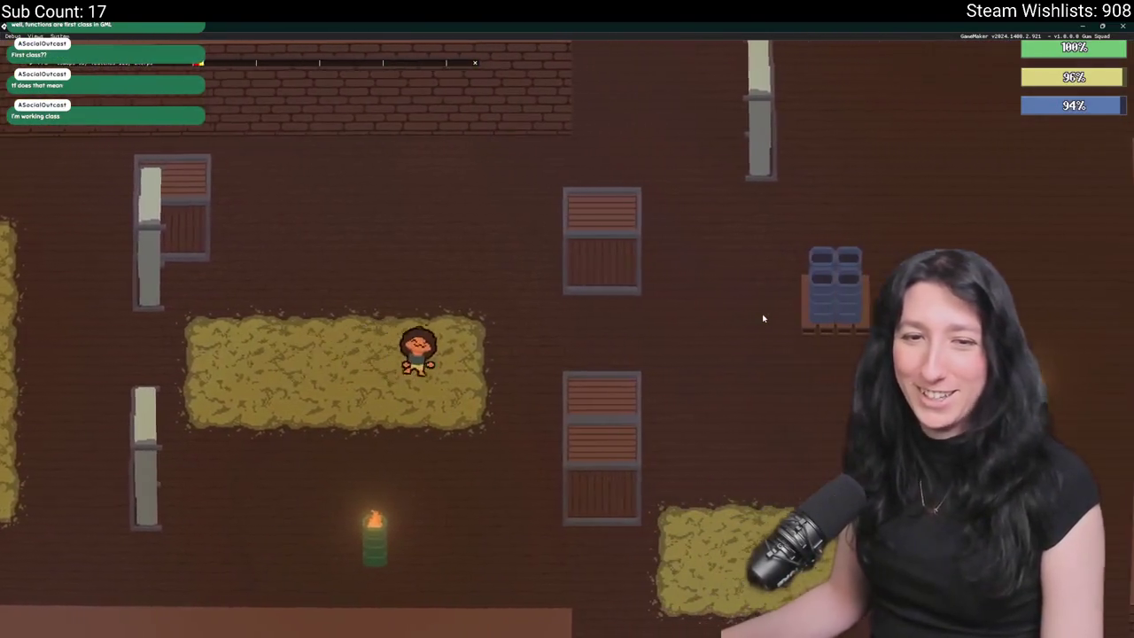
key(w)
key(w)
key(d)
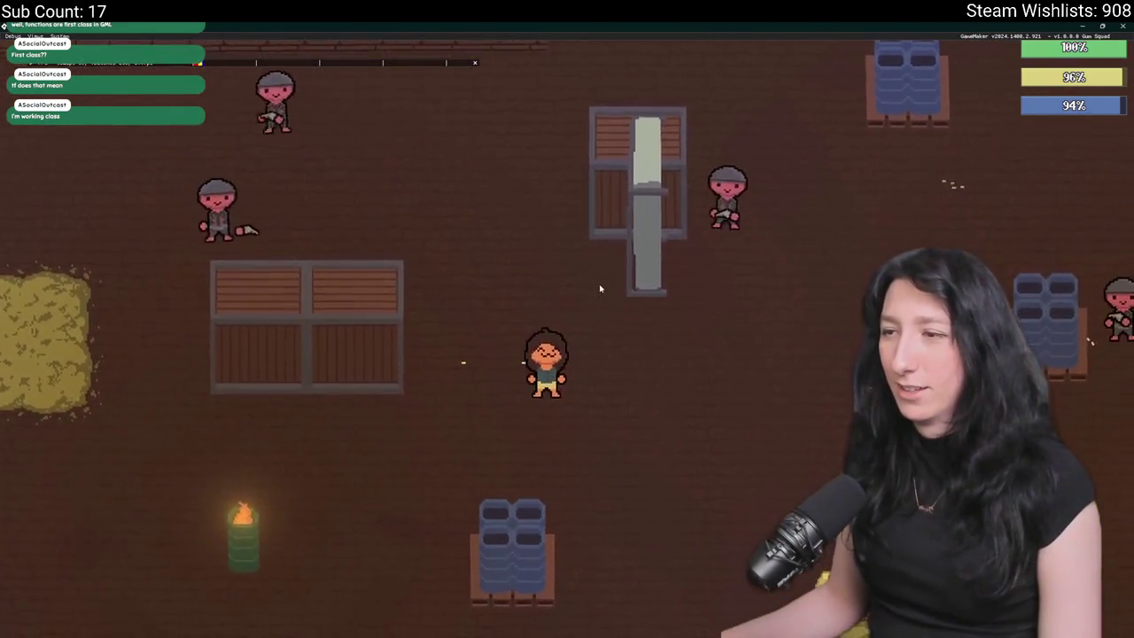
key(w)
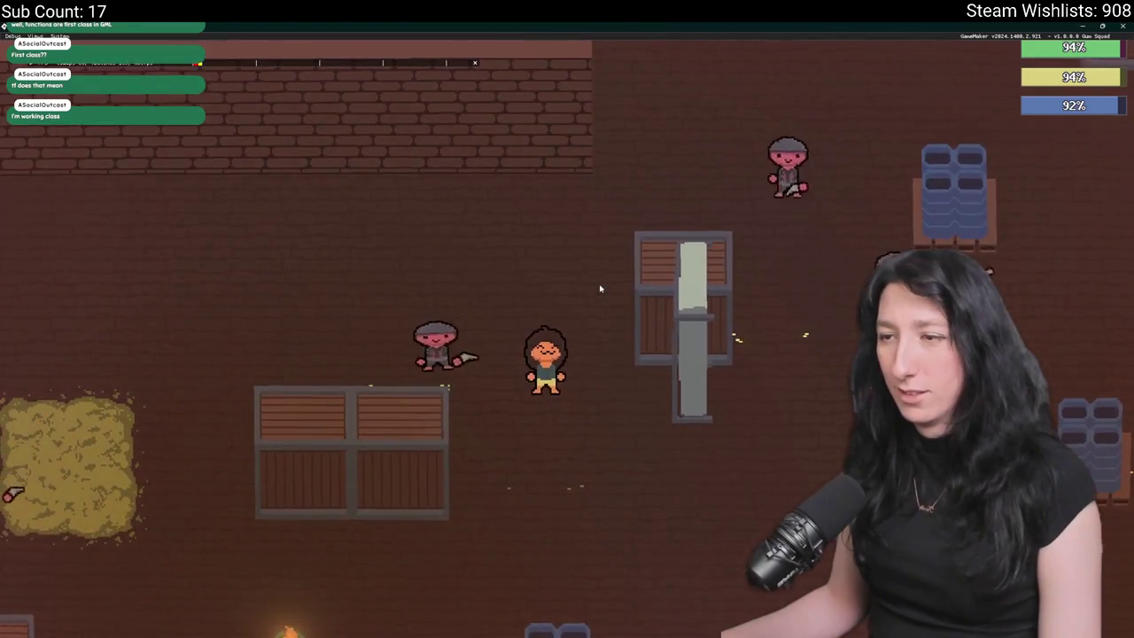
key(s)
key(d)
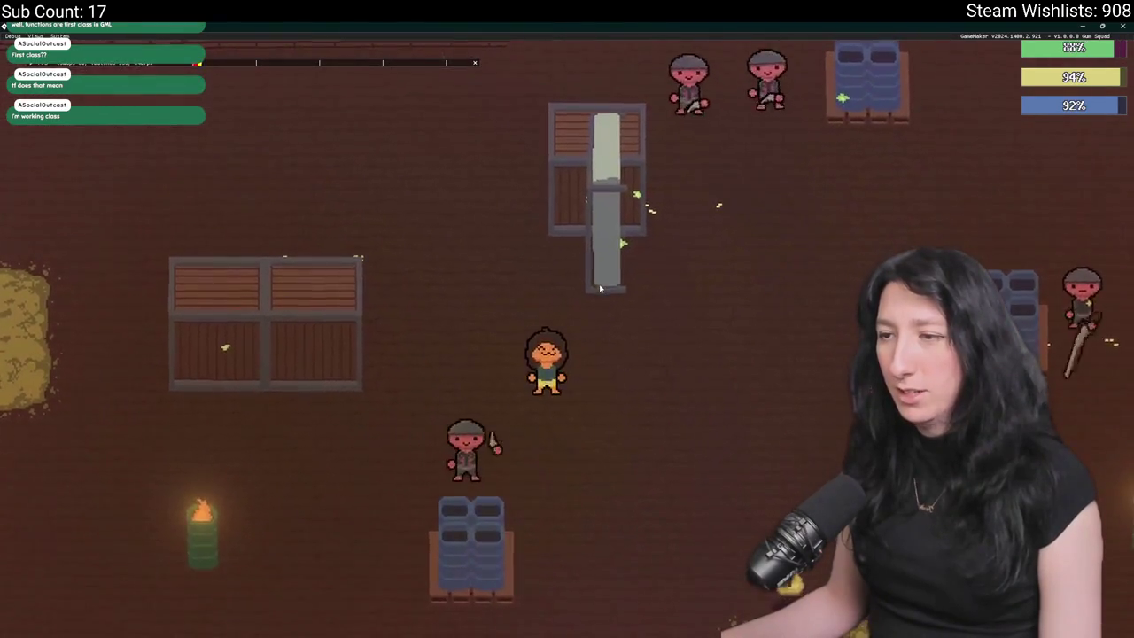
key(d)
key(w)
key(s)
key(d)
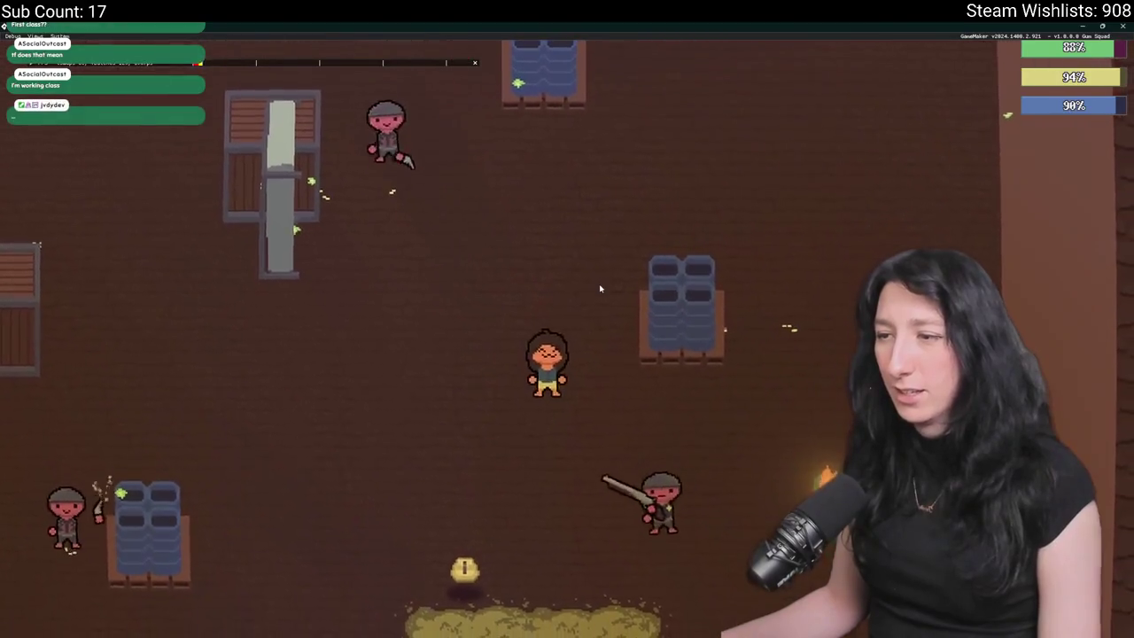
key(a)
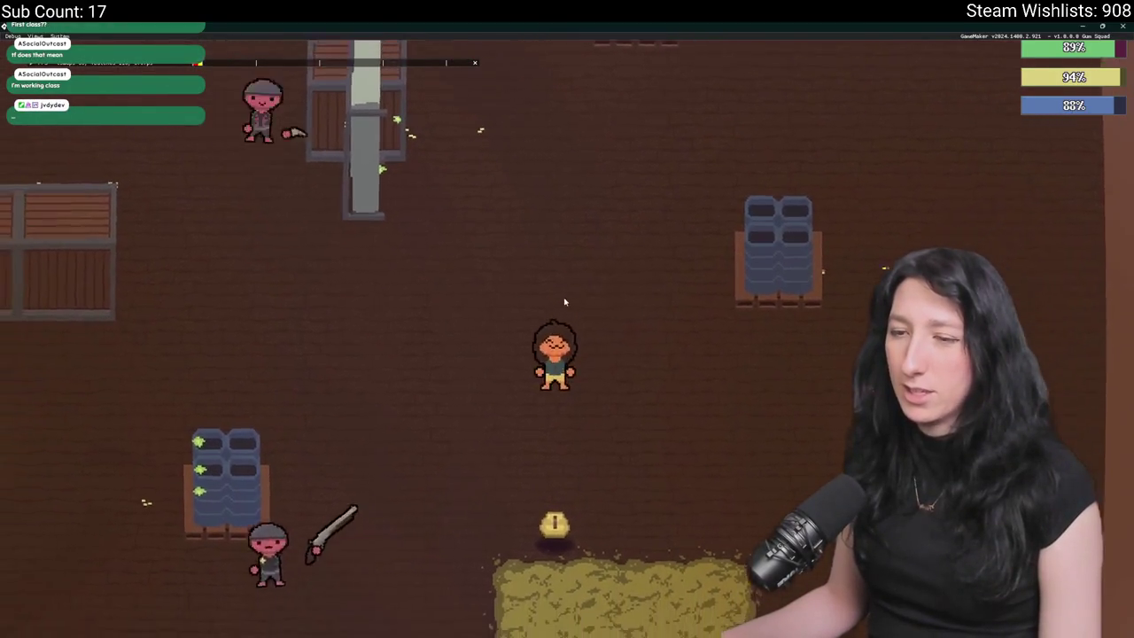
key(d)
click(1122, 25)
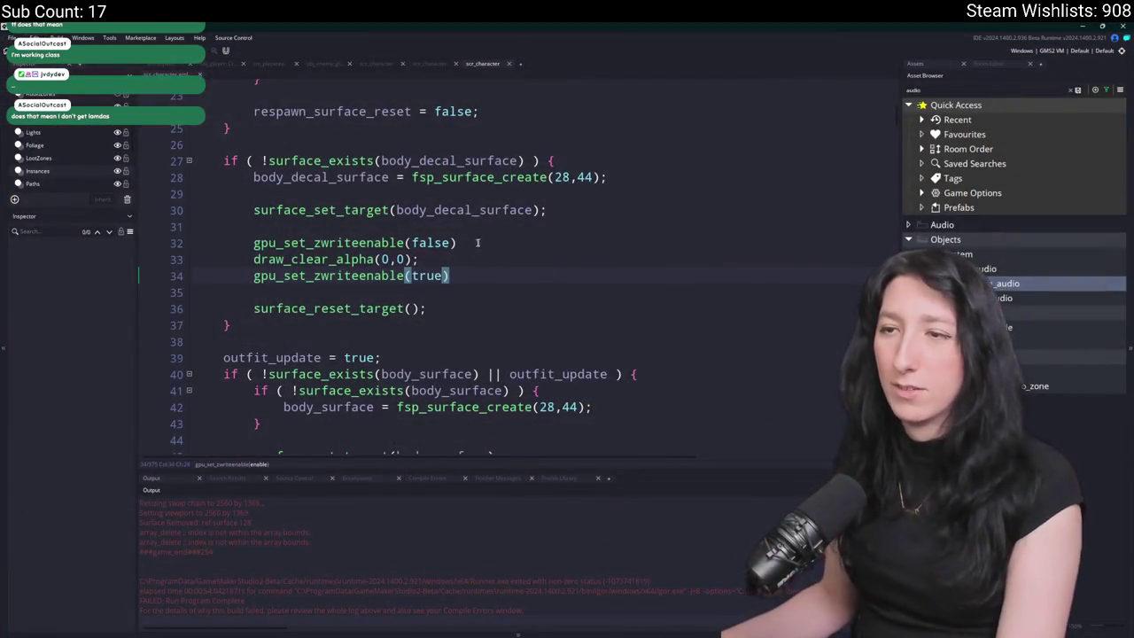
- Delete the gpu_set_zwriteenable lines 34 and 32 from scr_character and close that script's tab
key(ctrl+d)
click(479, 243)
key(ctrl+d)
scroll(481, 251, up, 2)
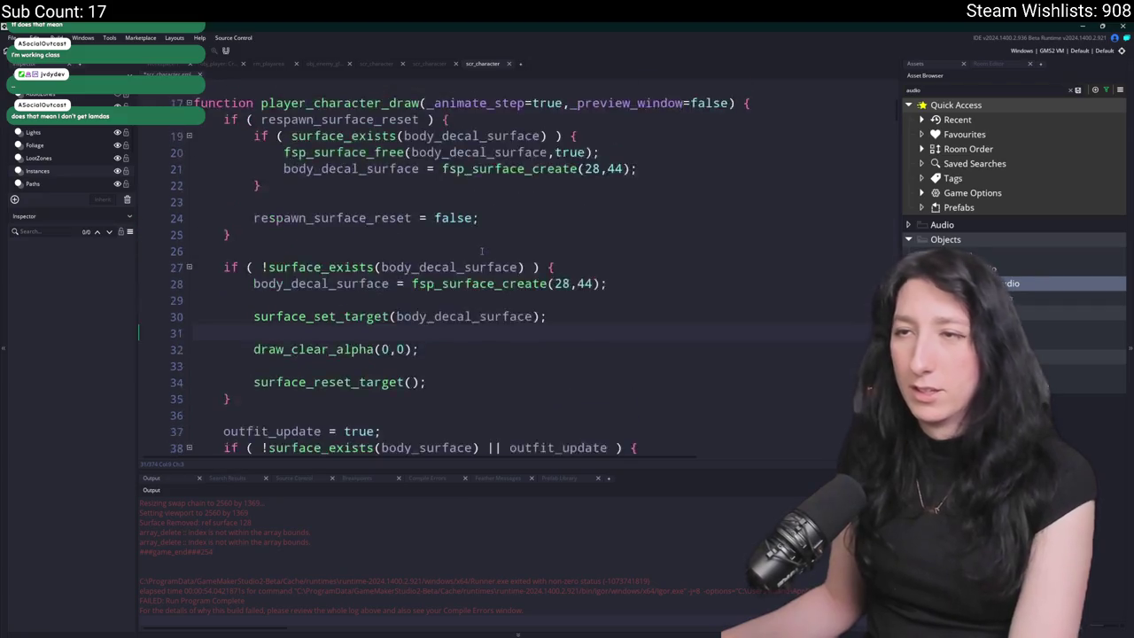
scroll(481, 251, up, 5)
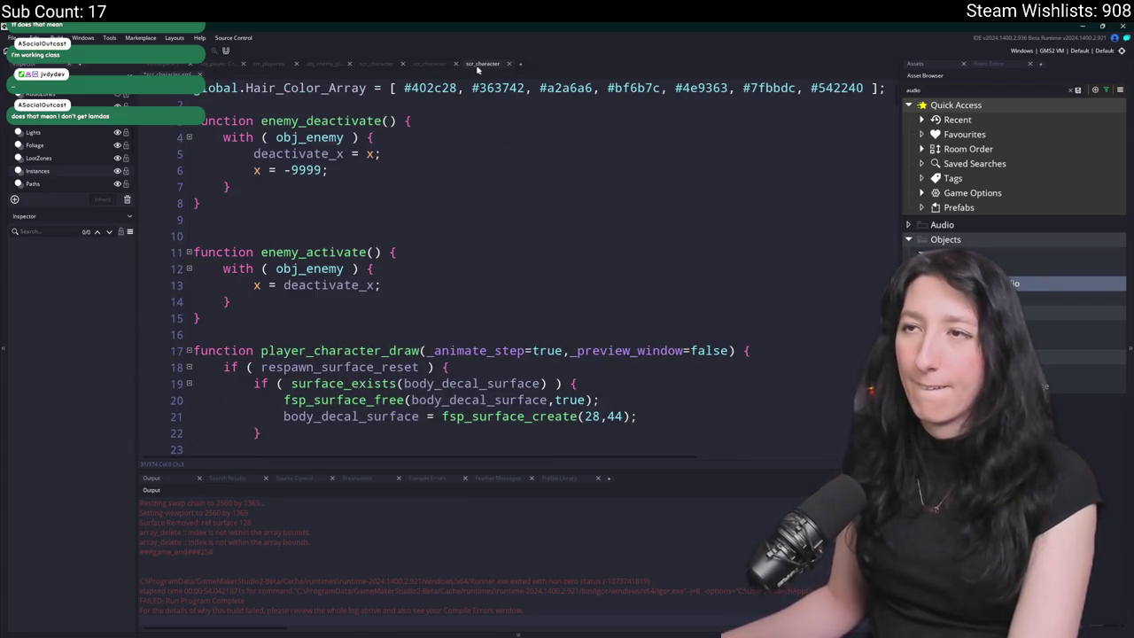
scroll(460, 213, down, 12)
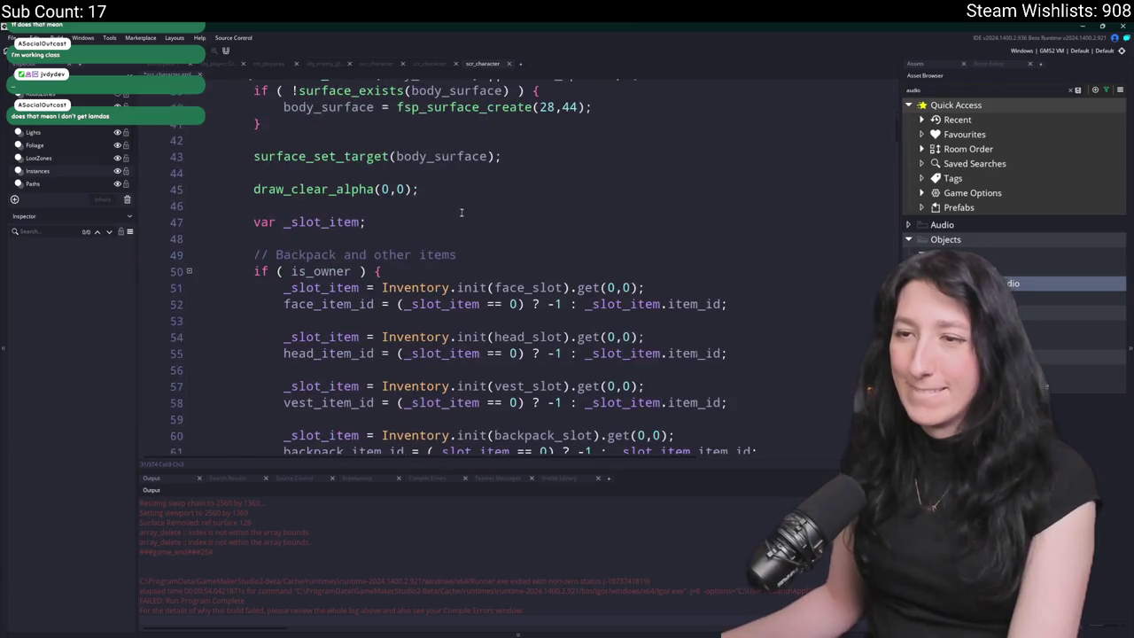
middle_click(485, 69)
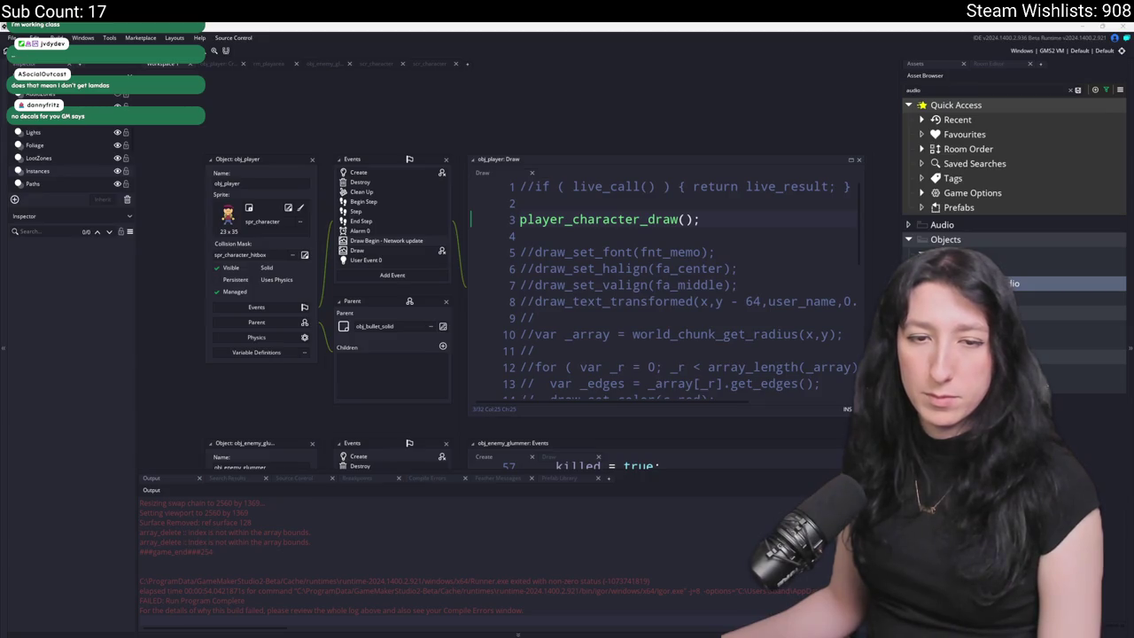
- Delete both gpu_set_zwriteenable lines around obj_player's decal draw code, then switch to GitHub Desktop
drag(290, 405, 332, 316)
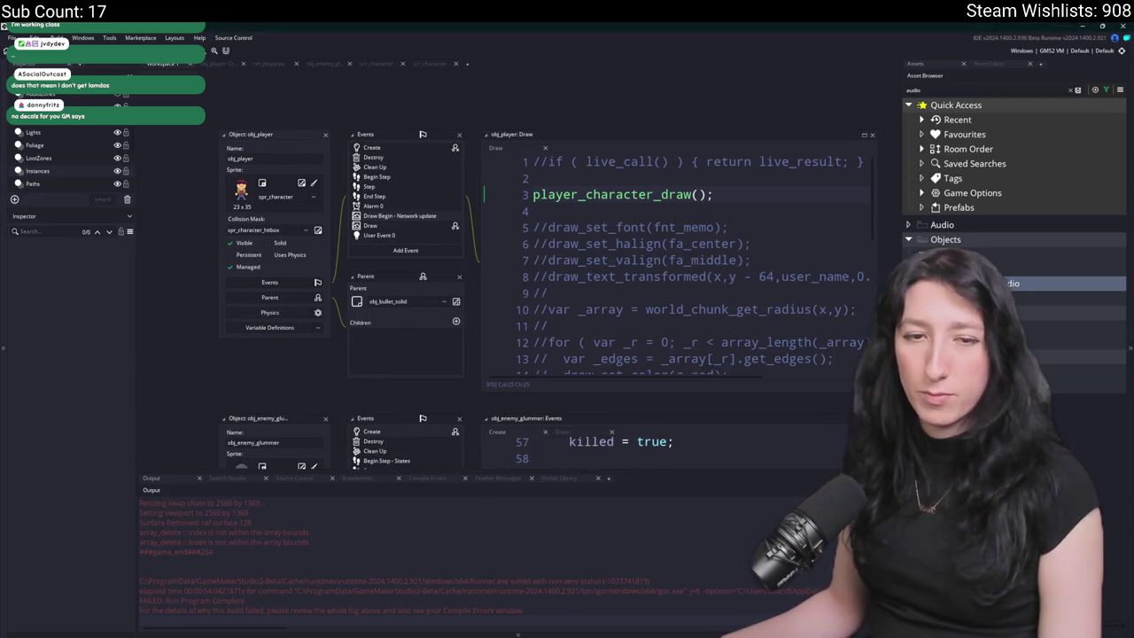
drag(410, 332, 429, 249)
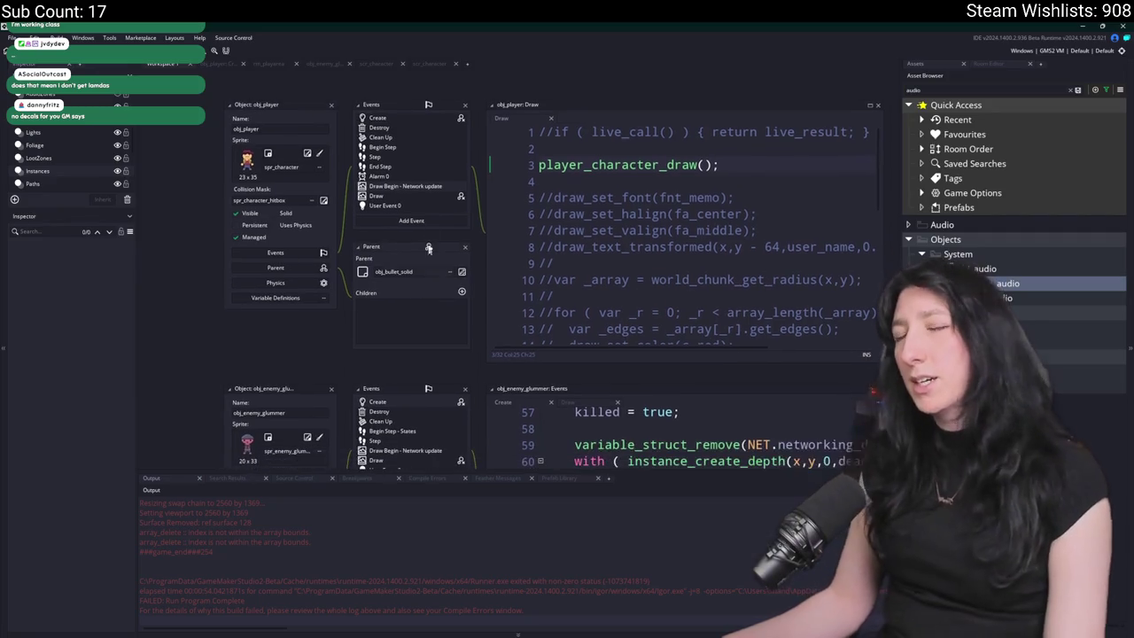
click(426, 120)
mouse_move(494, 340)
mouse_down()
mouse_move(487, 354)
mouse_move(494, 341)
mouse_move(289, 322)
mouse_move(176, 339)
mouse_up()
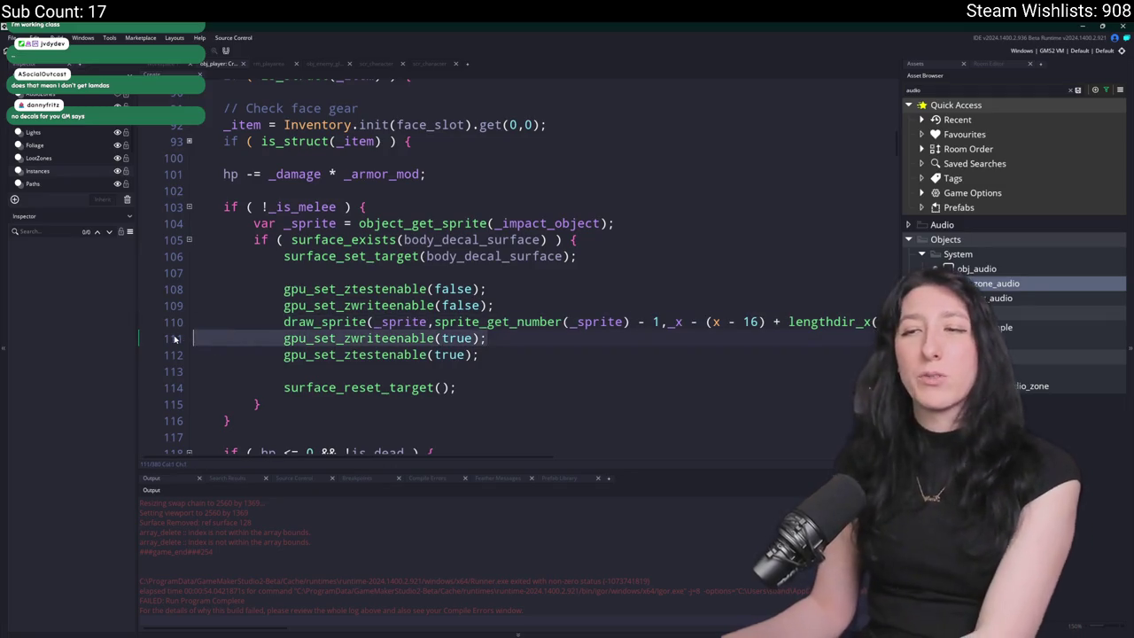
key(BackSpace)
key(BackSpace)
key(Up)
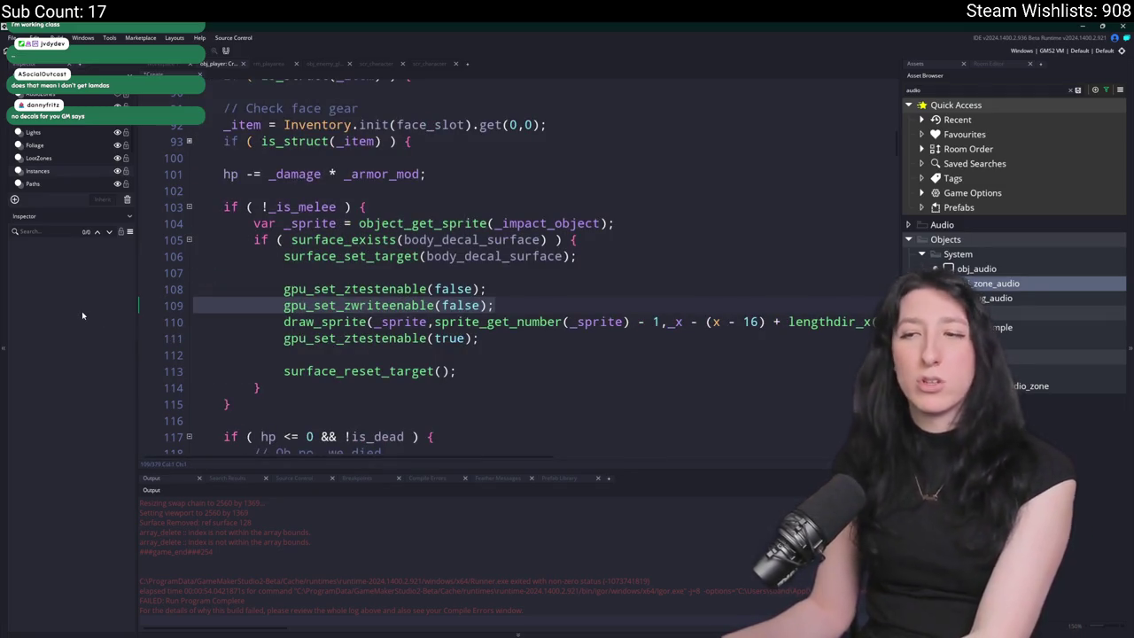
key(BackSpace)
key(BackSpace)
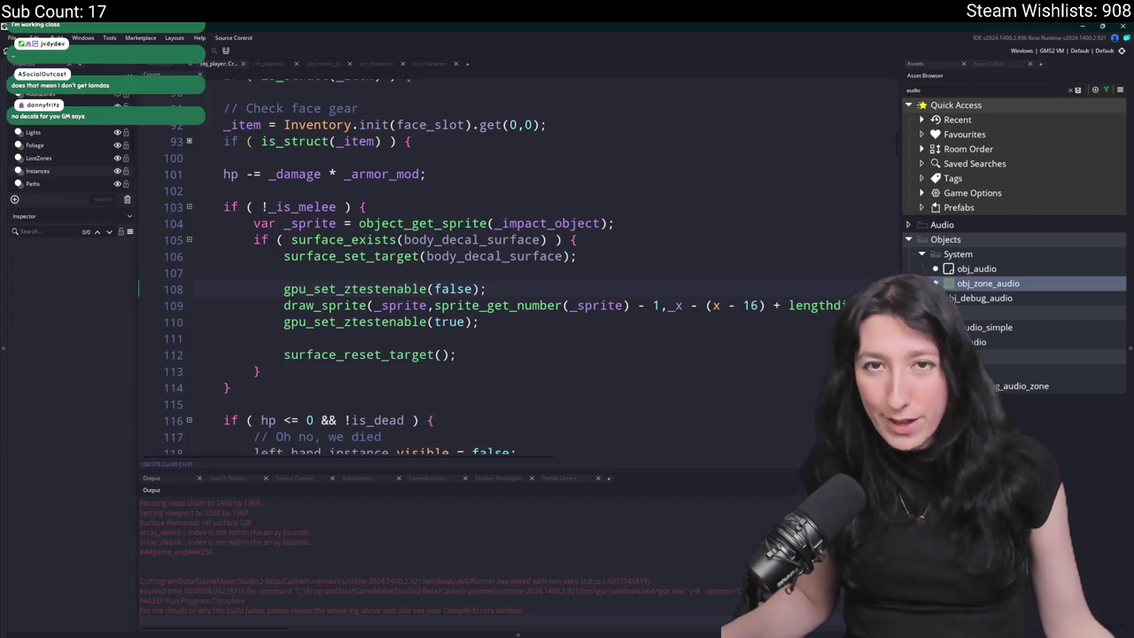
click(629, 255)
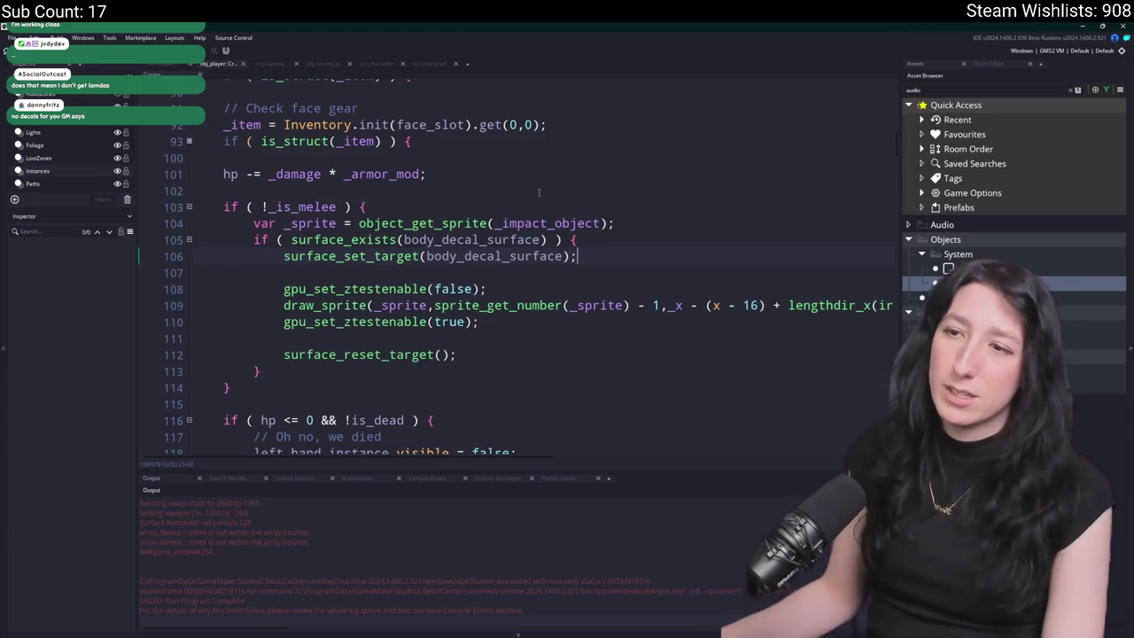
key(alt+Tab)
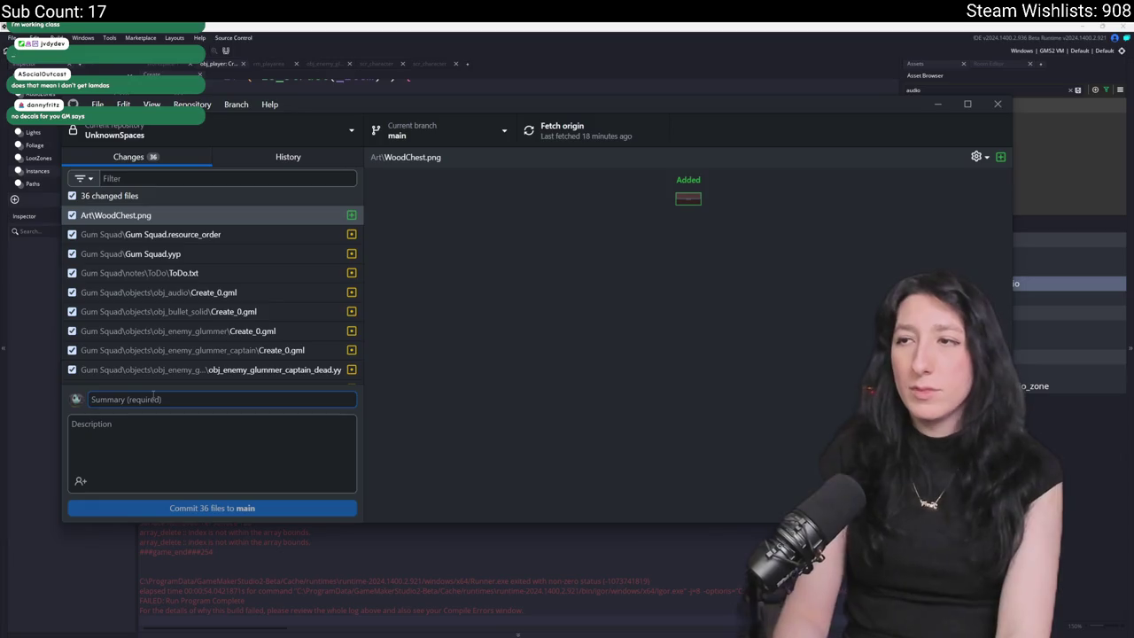
- Commit all 36 changed files to main as 'Added chest and some sounds', then return to GameMaker
text(Tr)
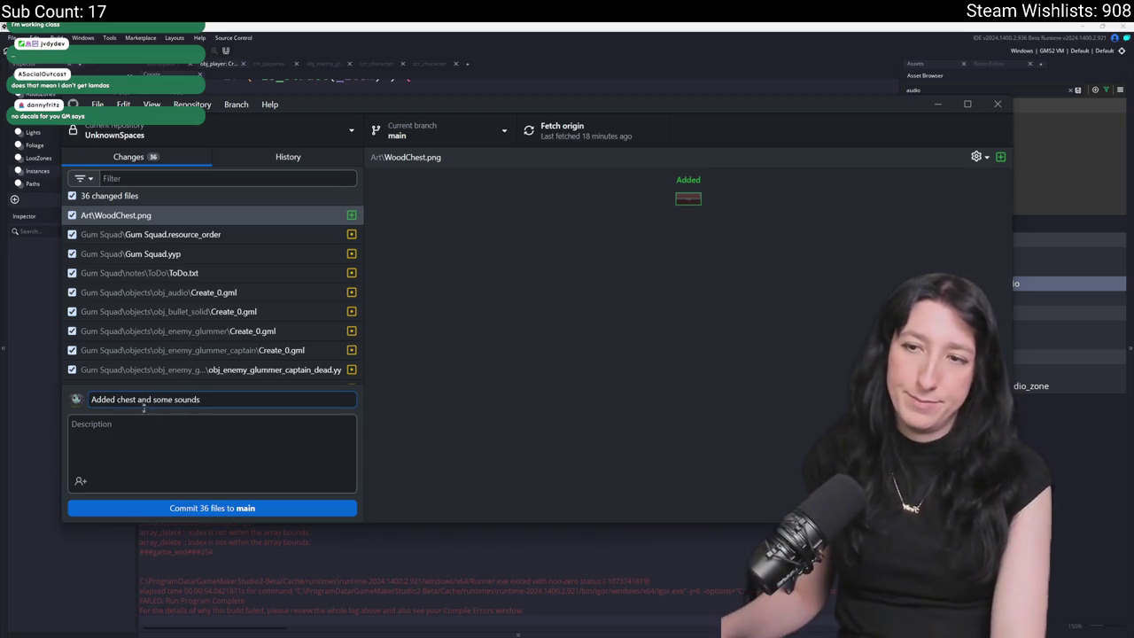
click(195, 504)
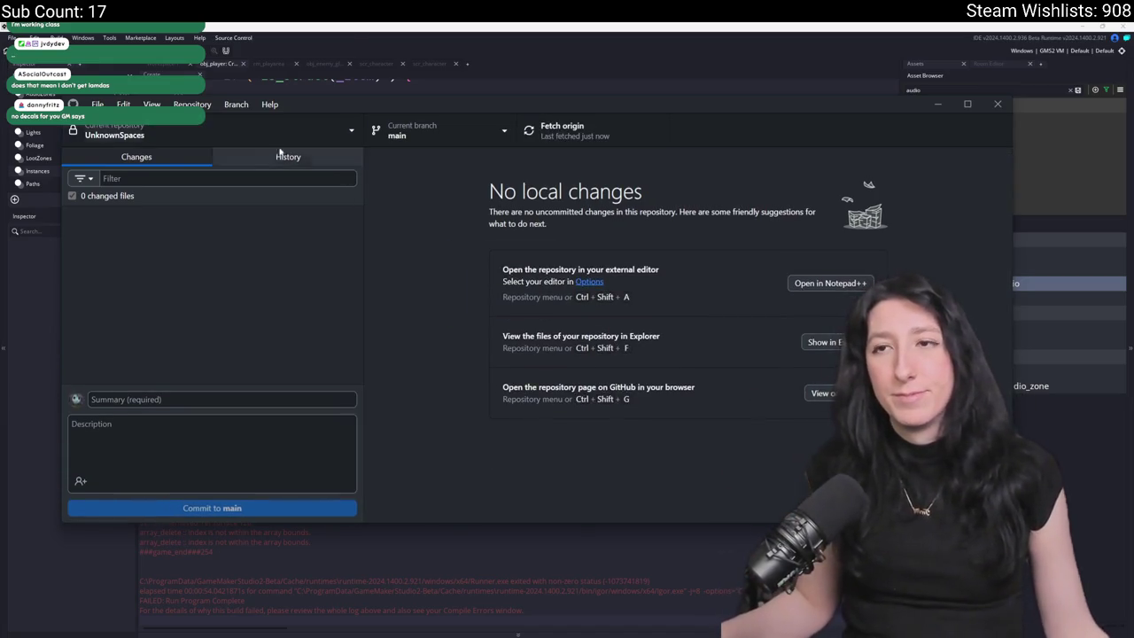
click(351, 36)
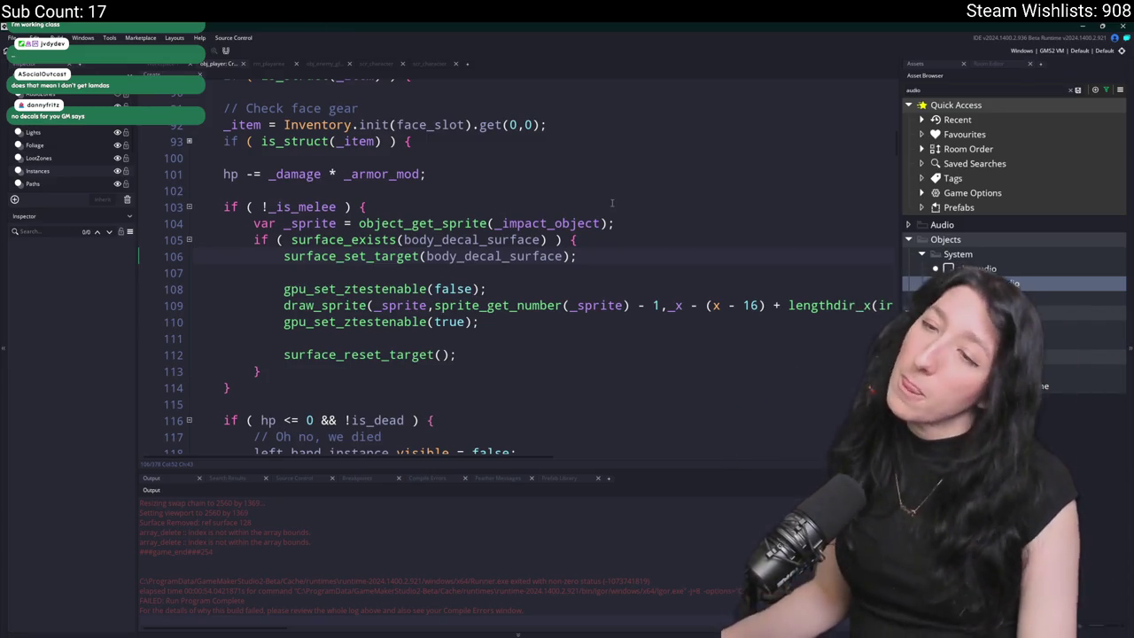
- Switch to the rm_playarea room and pan to the small loot-zone buildings
click(662, 174)
scroll(661, 174, up, 6)
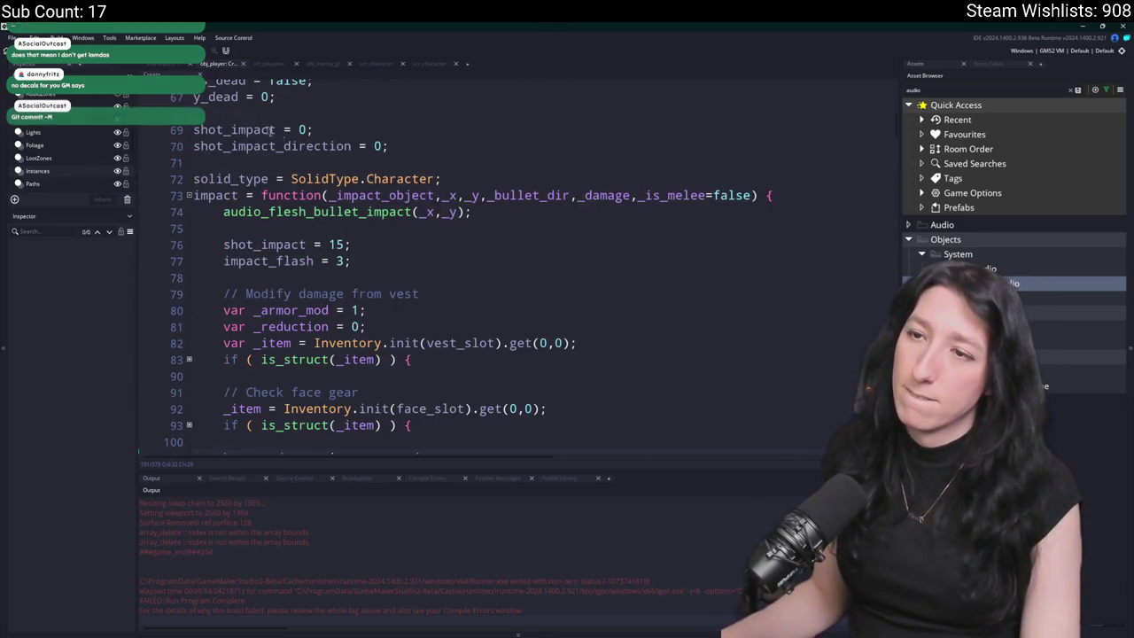
click(262, 63)
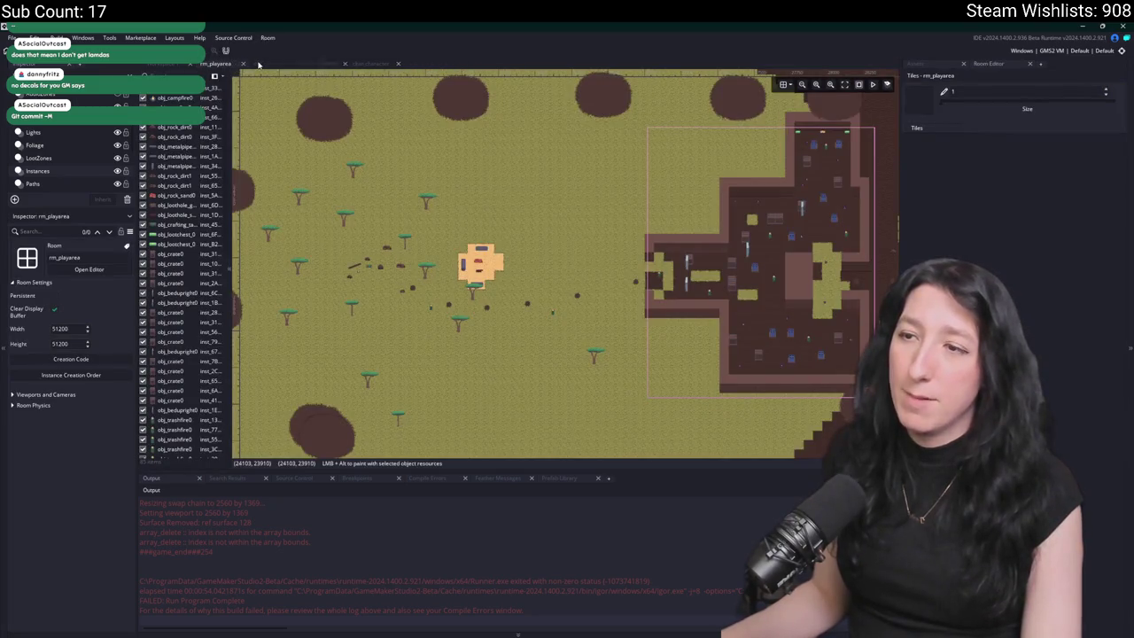
scroll(544, 393, down, 2)
scroll(608, 322, up, 2)
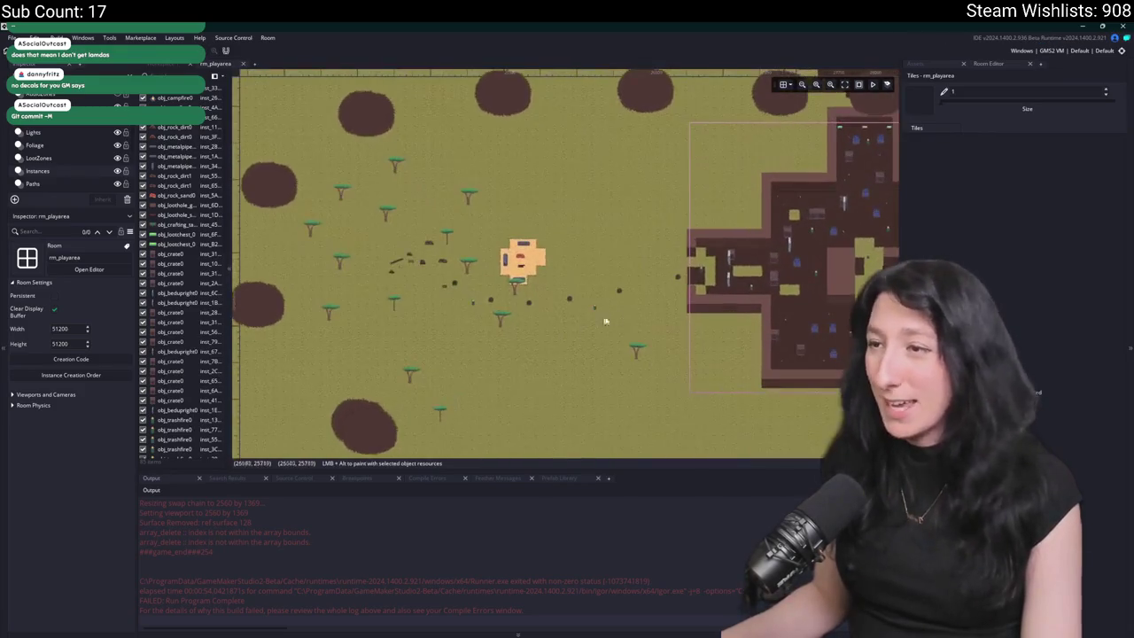
drag(608, 321, 403, 269)
scroll(404, 269, down, 4)
scroll(544, 278, up, 4)
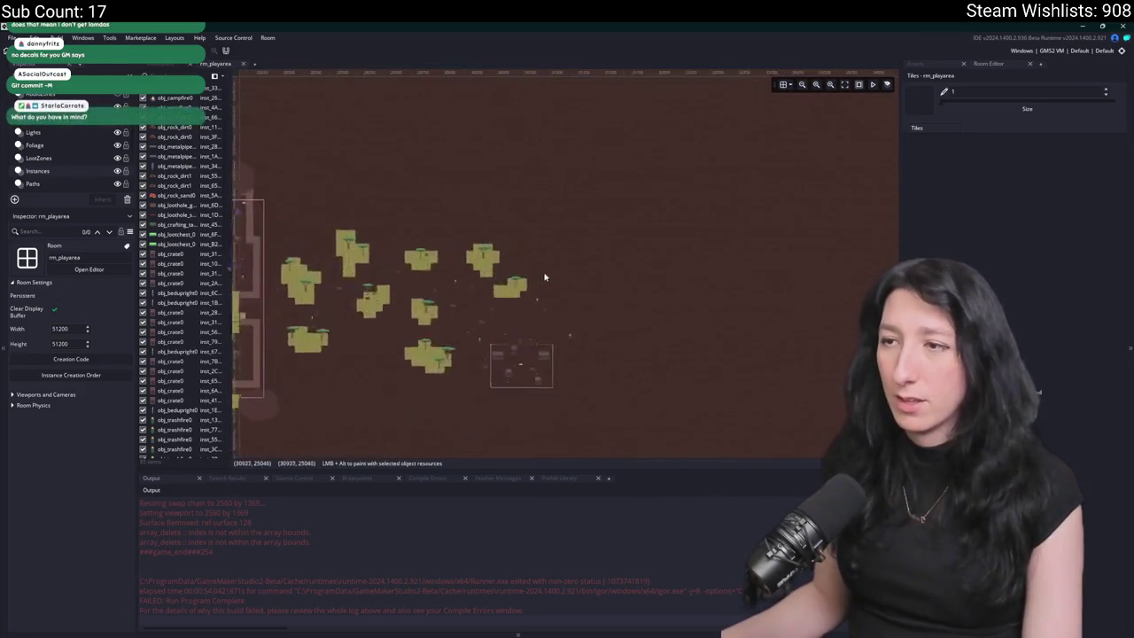
mouse_move(459, 334)
mouse_down()
mouse_move(605, 262)
mouse_move(488, 190)
mouse_up()
- On the LootZones layer, inspect the loot zones around the small buildings and the large building
click(40, 158)
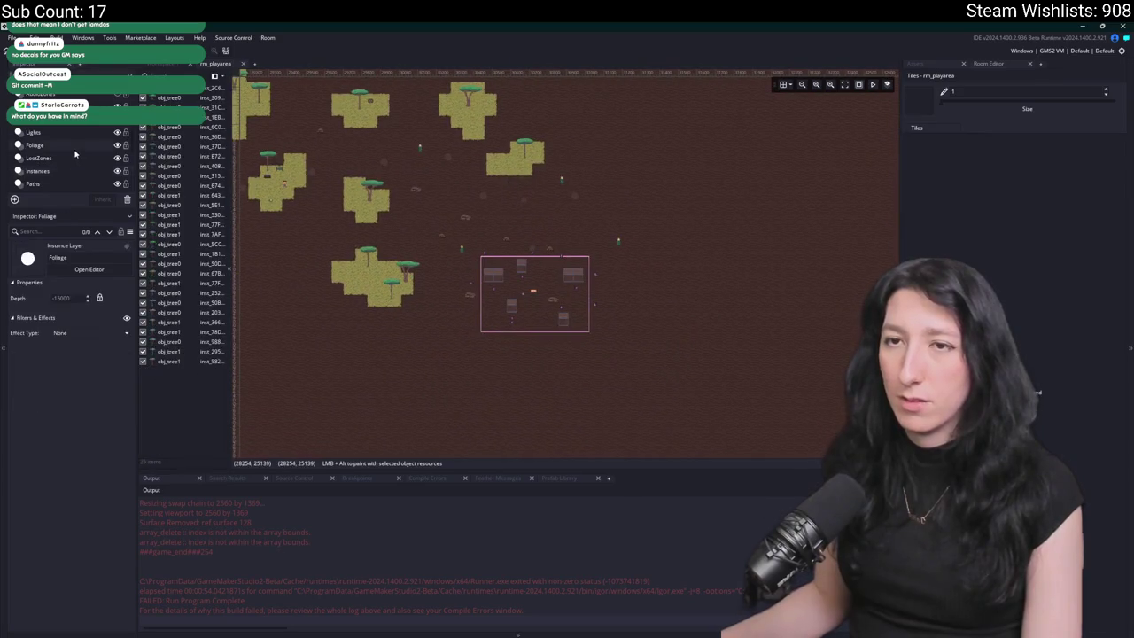
click(493, 284)
scroll(494, 208, up, 1)
scroll(588, 253, down, 1)
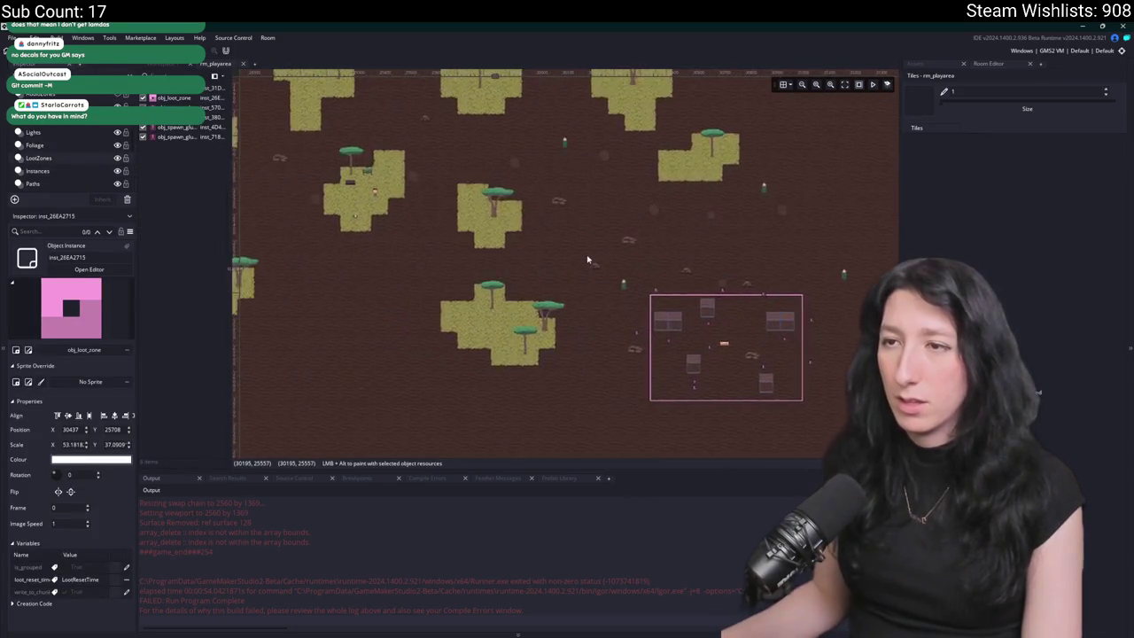
scroll(421, 205, left, 3)
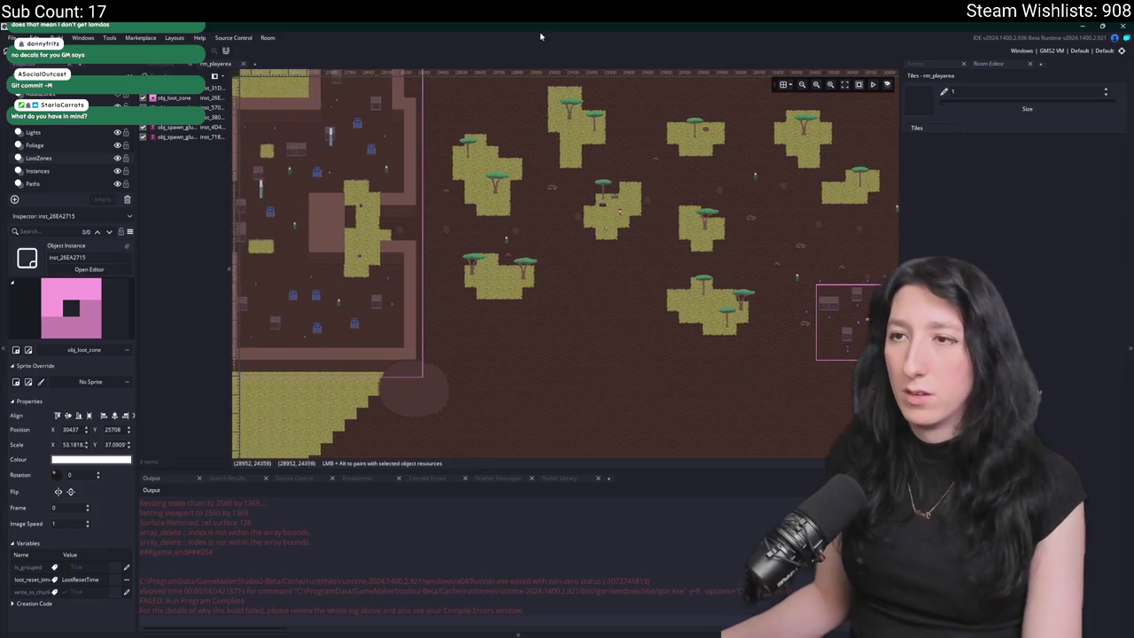
scroll(513, 127, up, 1)
scroll(534, 184, right, 6)
scroll(588, 236, down, 2)
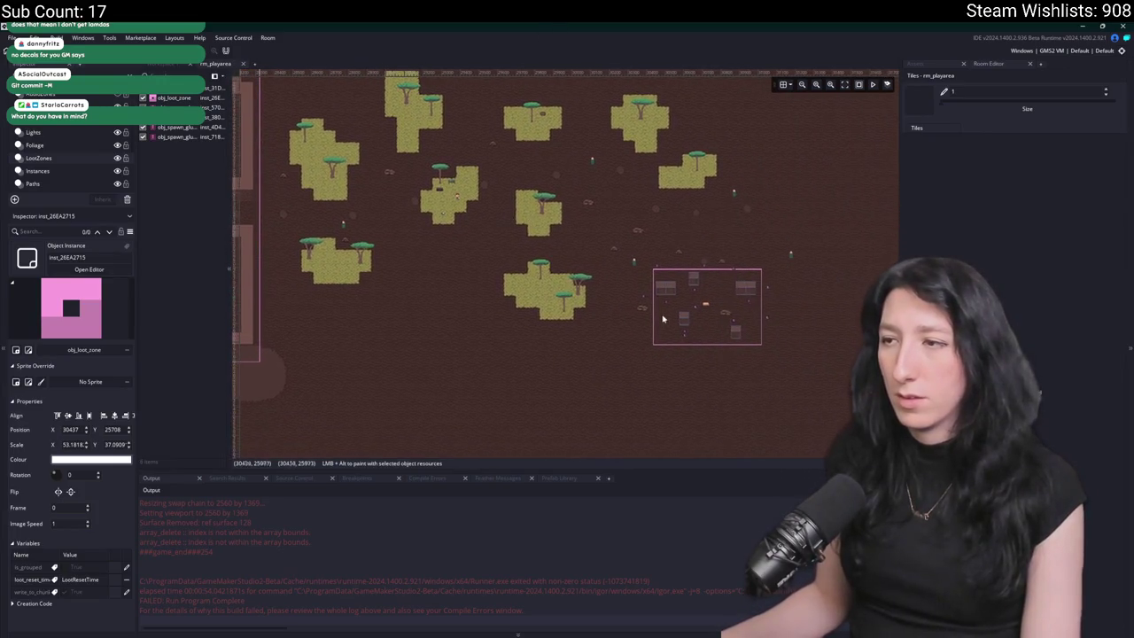
scroll(559, 299, down, 2)
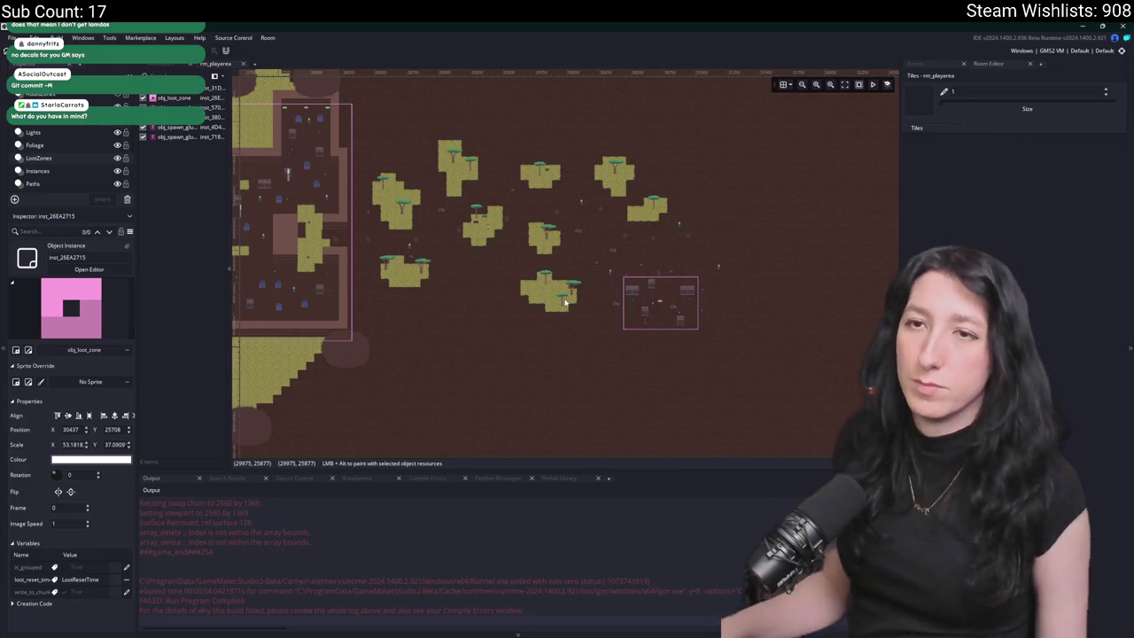
scroll(484, 192, left, 7)
scroll(484, 192, left, 7)
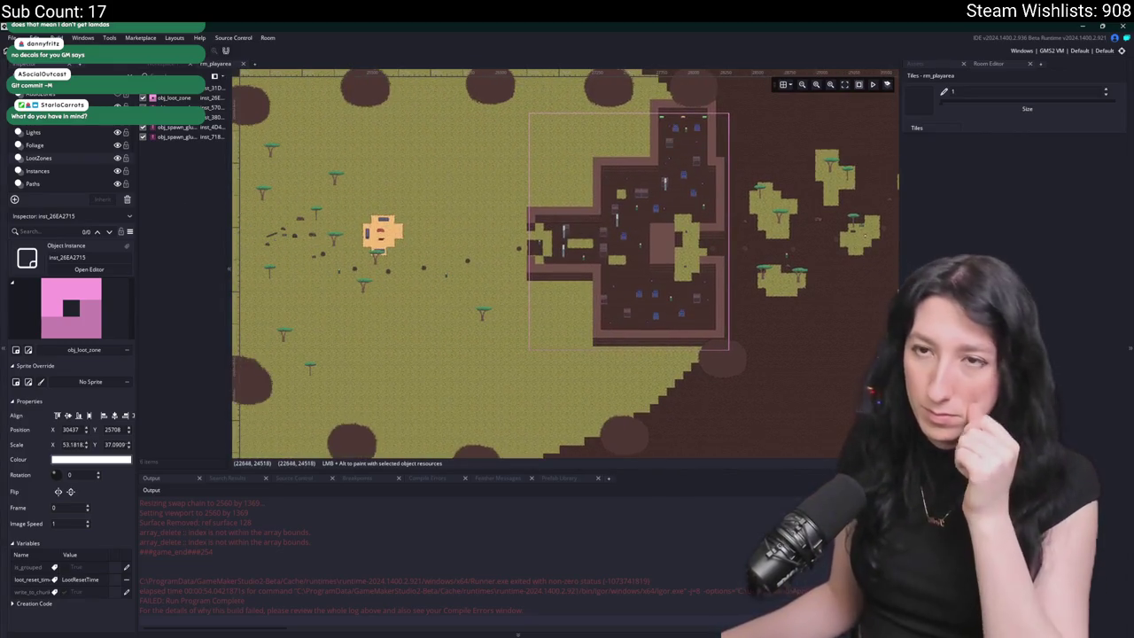
scroll(727, 239, left, 12)
scroll(727, 240, right, 17)
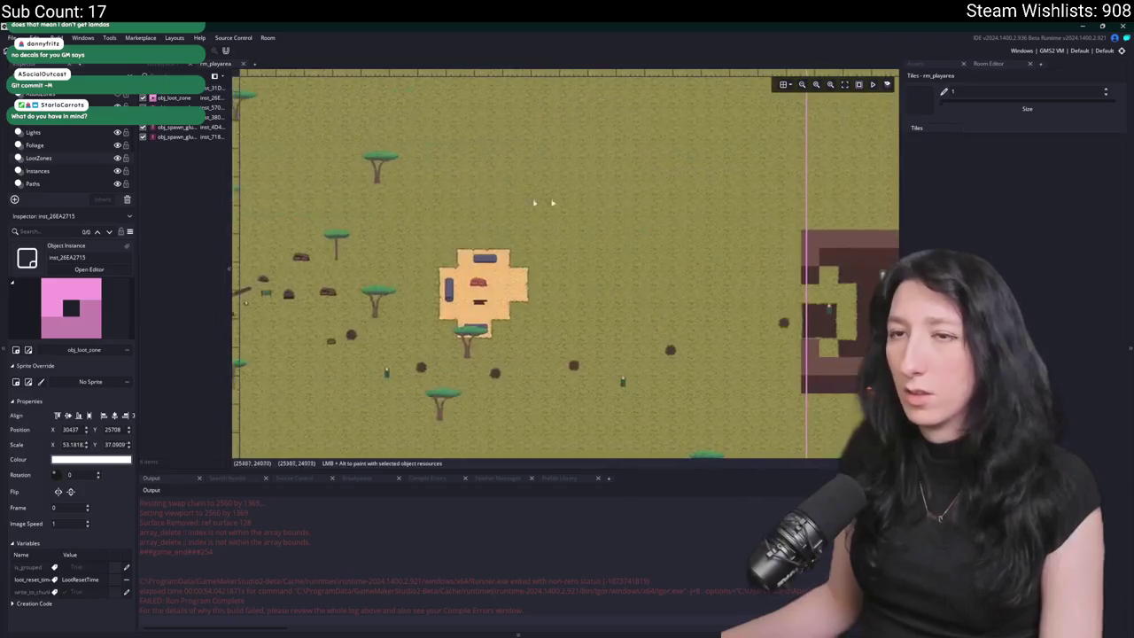
click(675, 228)
scroll(675, 228, down, 3)
- Duplicate the large building's loot zone into a new box on the grass left of it
mouse_move(682, 234)
mouse_down()
mouse_move(700, 234)
mouse_move(455, 236)
mouse_up()
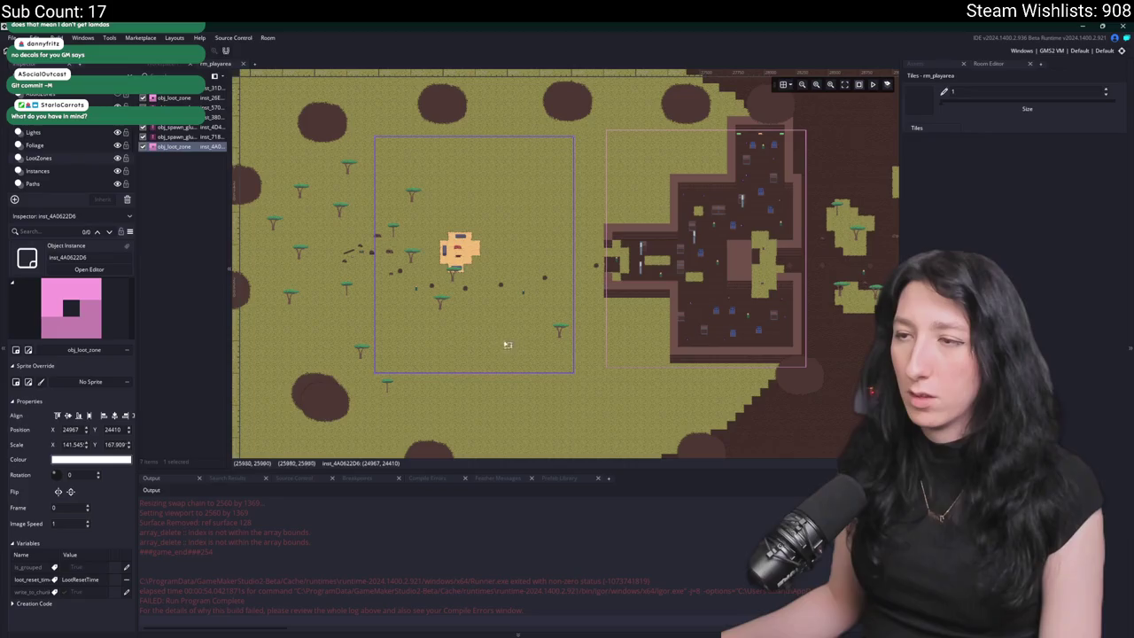
scroll(549, 174, up, 4)
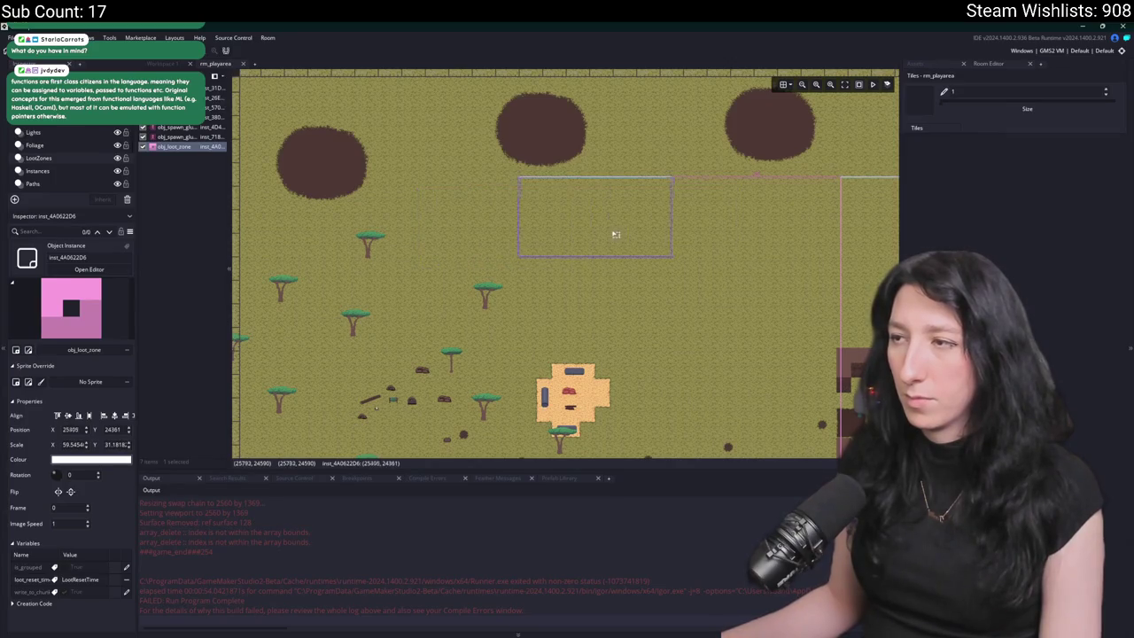
click(689, 365)
scroll(706, 250, up, 3)
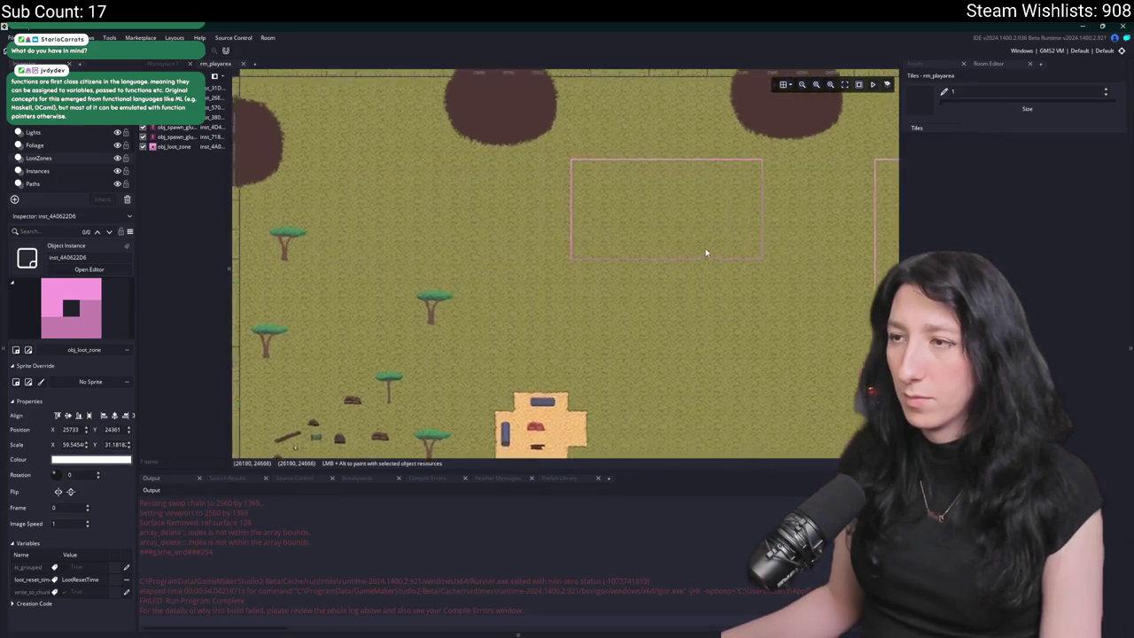
scroll(512, 220, up, 2)
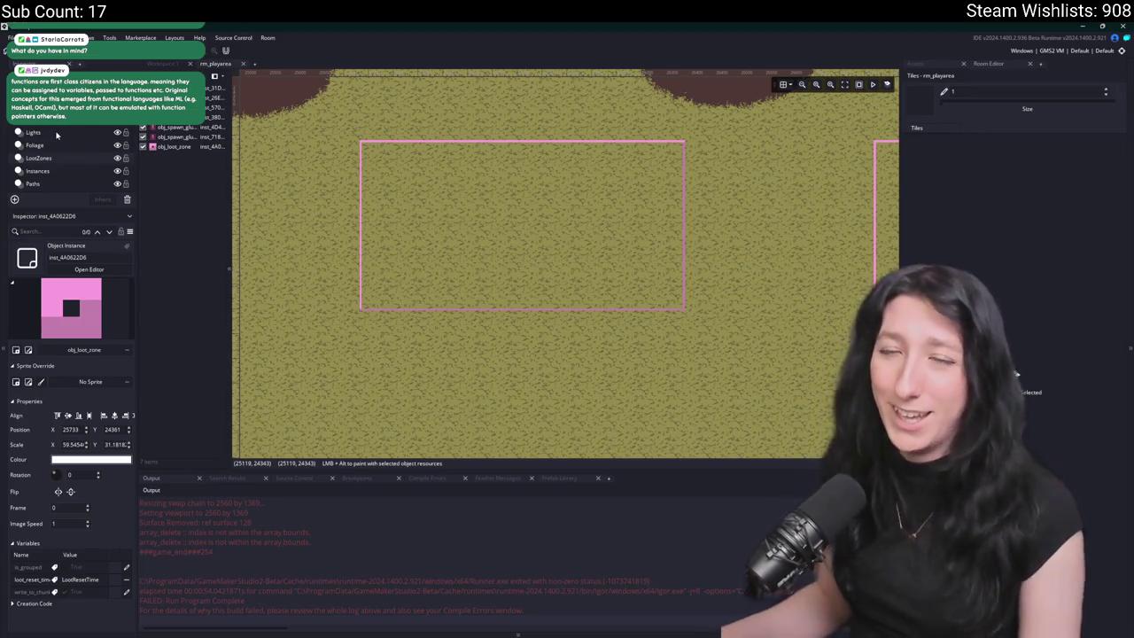
- Copy several Foliage-layer trees around the new loot zone, one at its left edge
click(35, 146)
scroll(324, 157, down, 3)
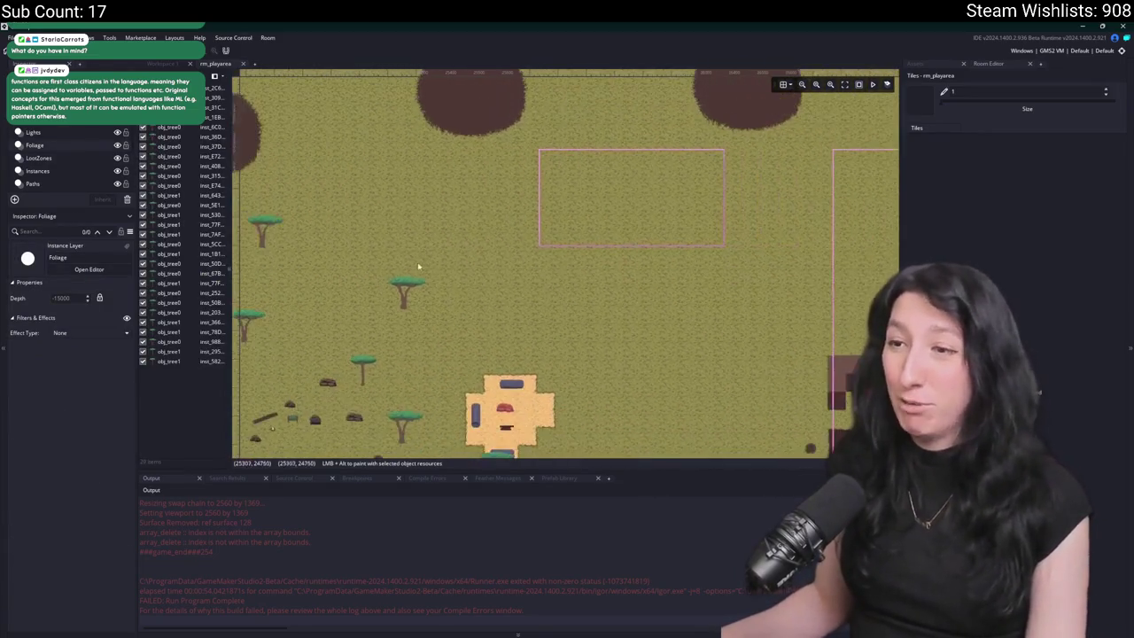
click(414, 293)
mouse_move(415, 294)
mouse_down()
mouse_move(413, 306)
mouse_move(456, 215)
mouse_up()
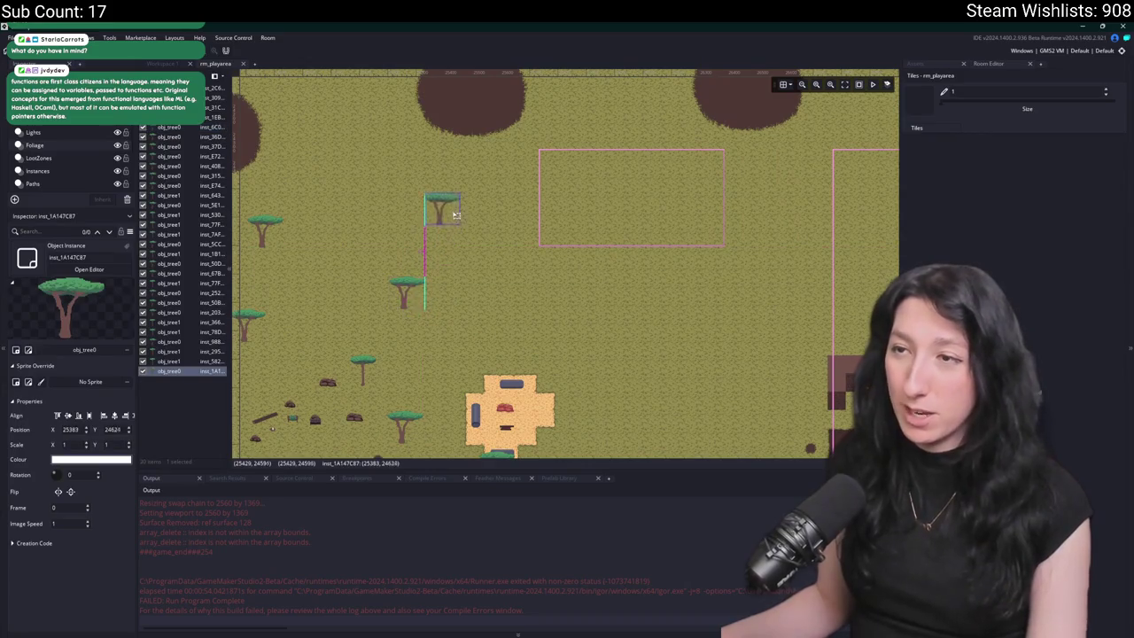
drag(365, 381, 381, 383)
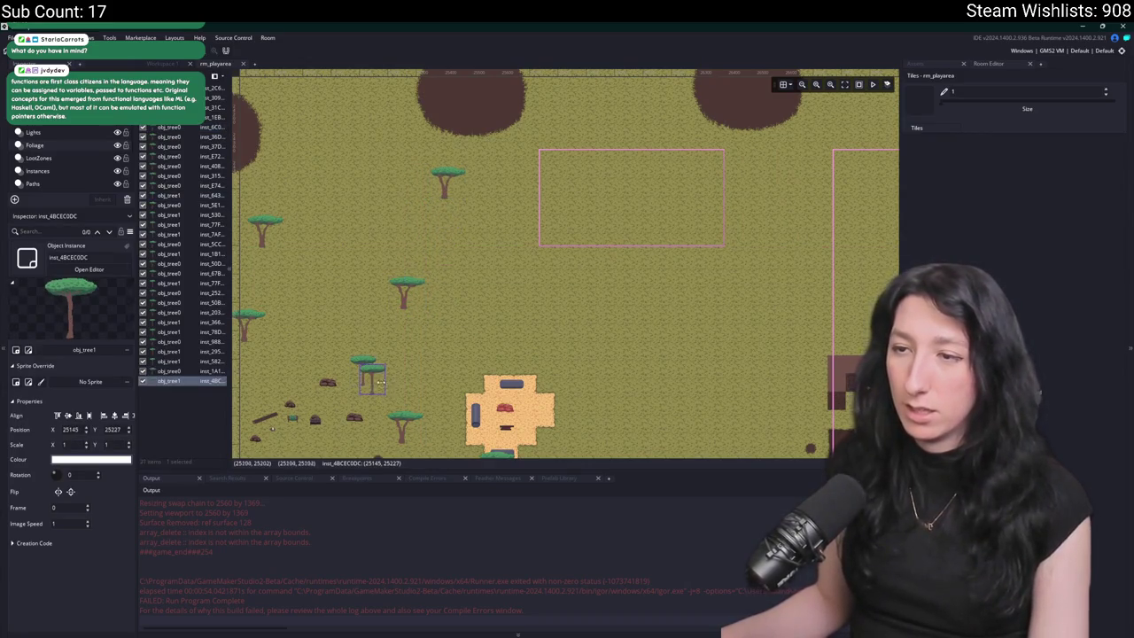
click(412, 432)
mouse_move(412, 432)
mouse_down()
mouse_move(635, 310)
mouse_move(670, 277)
mouse_up()
scroll(574, 281, down, 2)
scroll(574, 282, down, 1)
drag(572, 232, 254, 221)
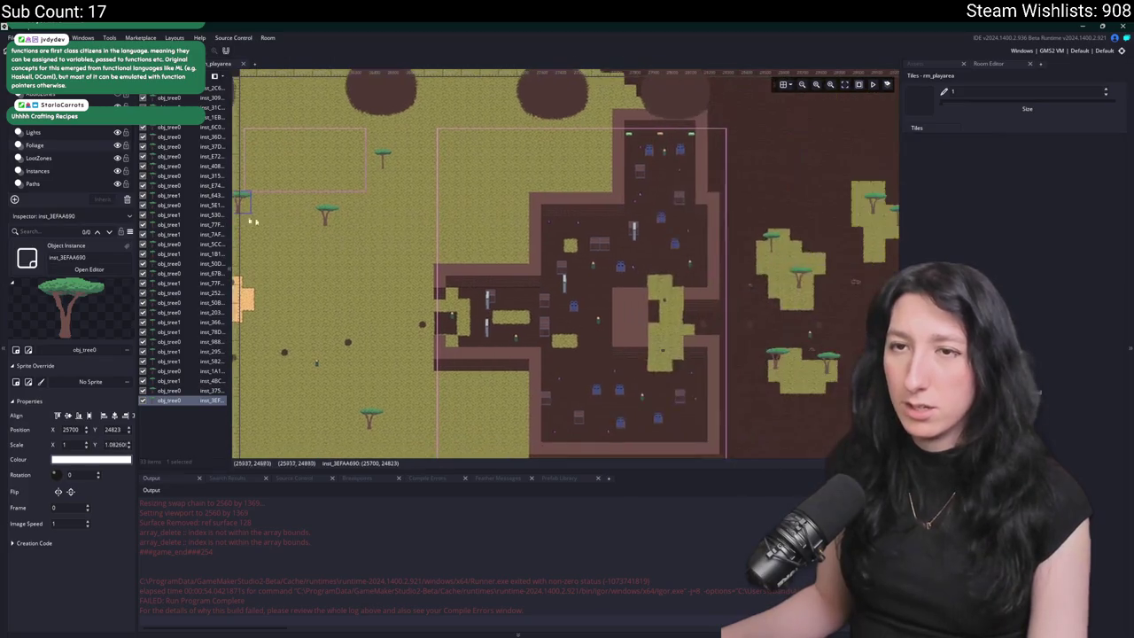
click(72, 120)
- Duplicate a glummer spawn lower inside the building and delete the accidental extra copy
scroll(630, 207, up, 2)
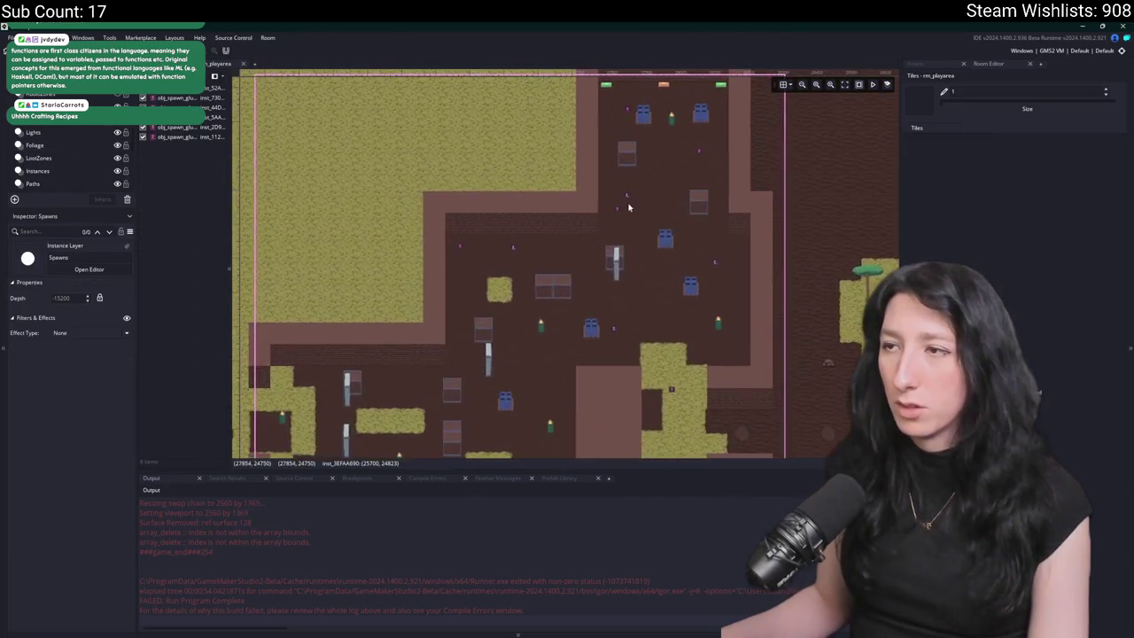
scroll(625, 197, up, 2)
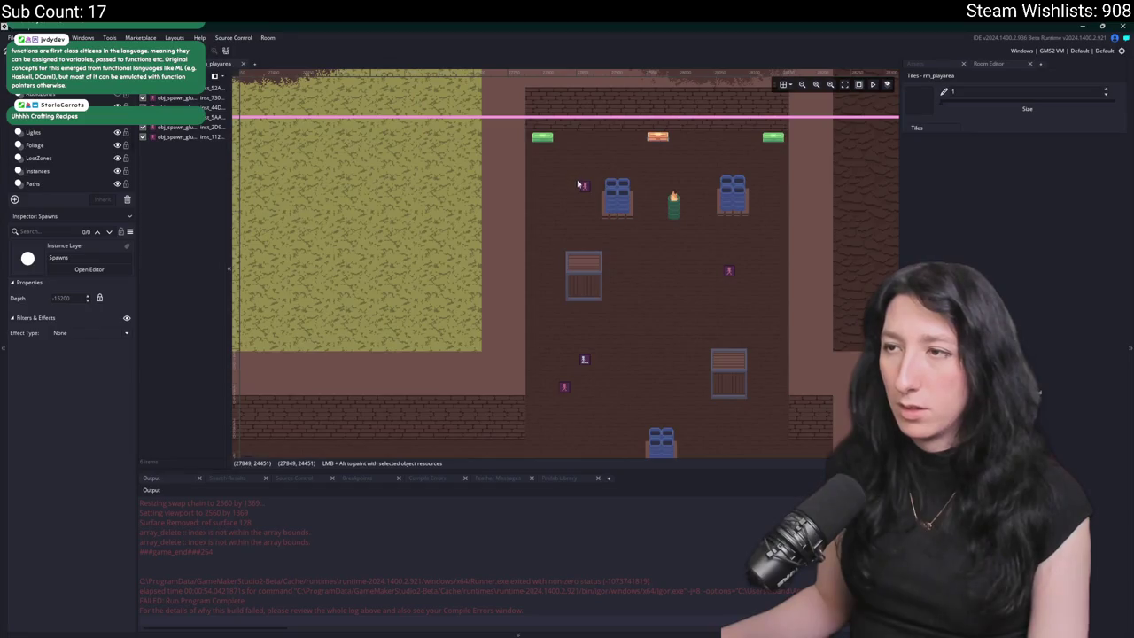
click(587, 188)
drag(588, 189, 595, 200)
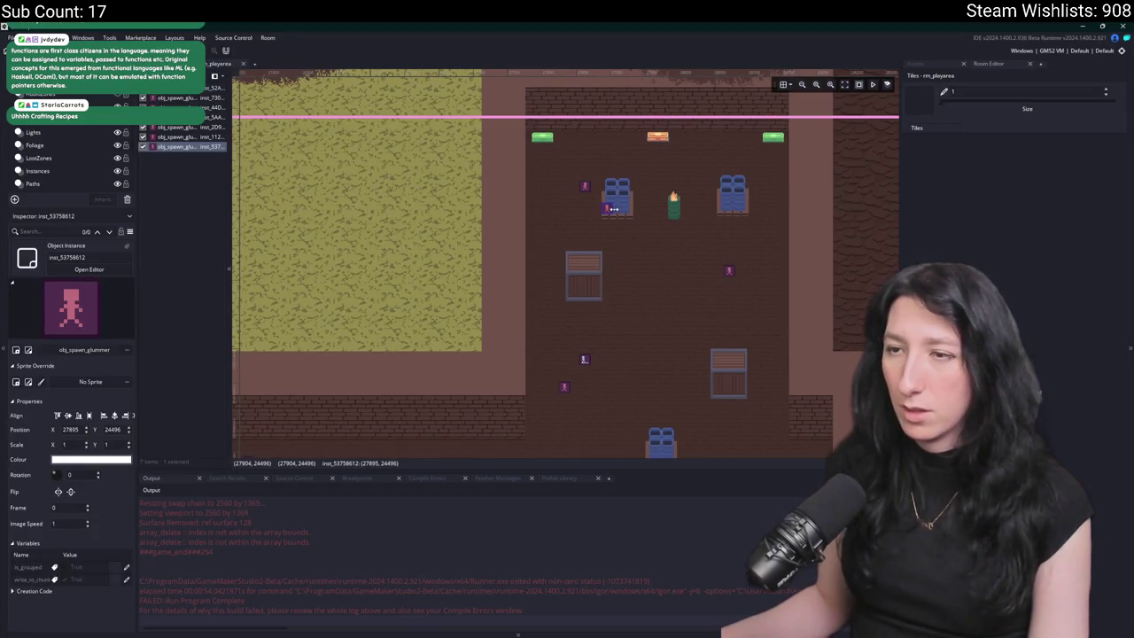
drag(727, 328, 733, 333)
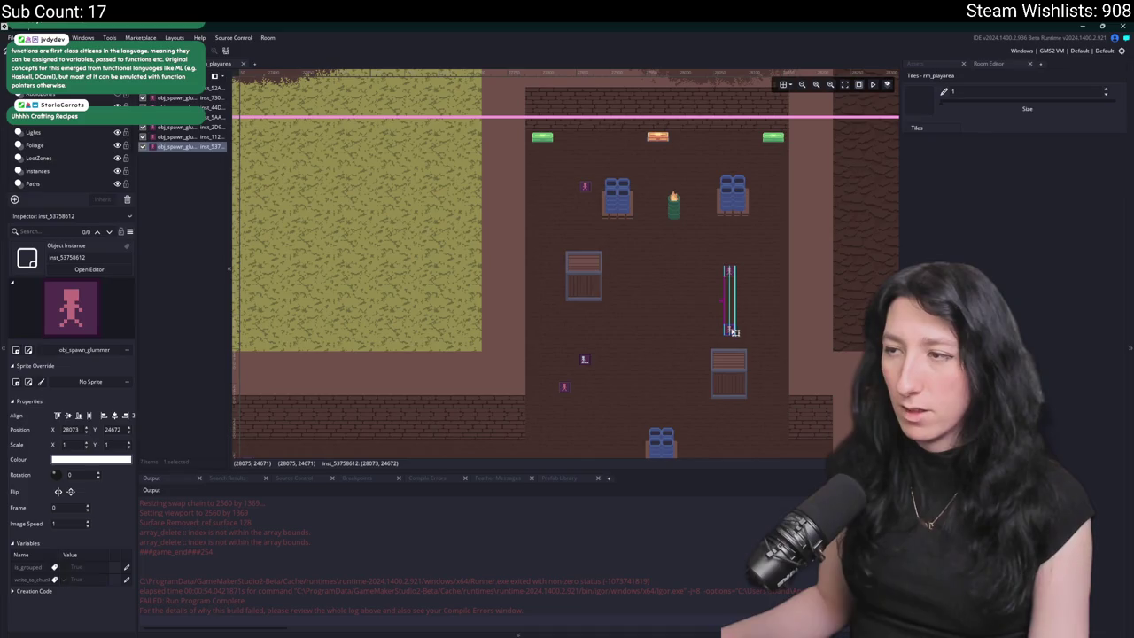
scroll(674, 284, down, 8)
key(ctrl+d)
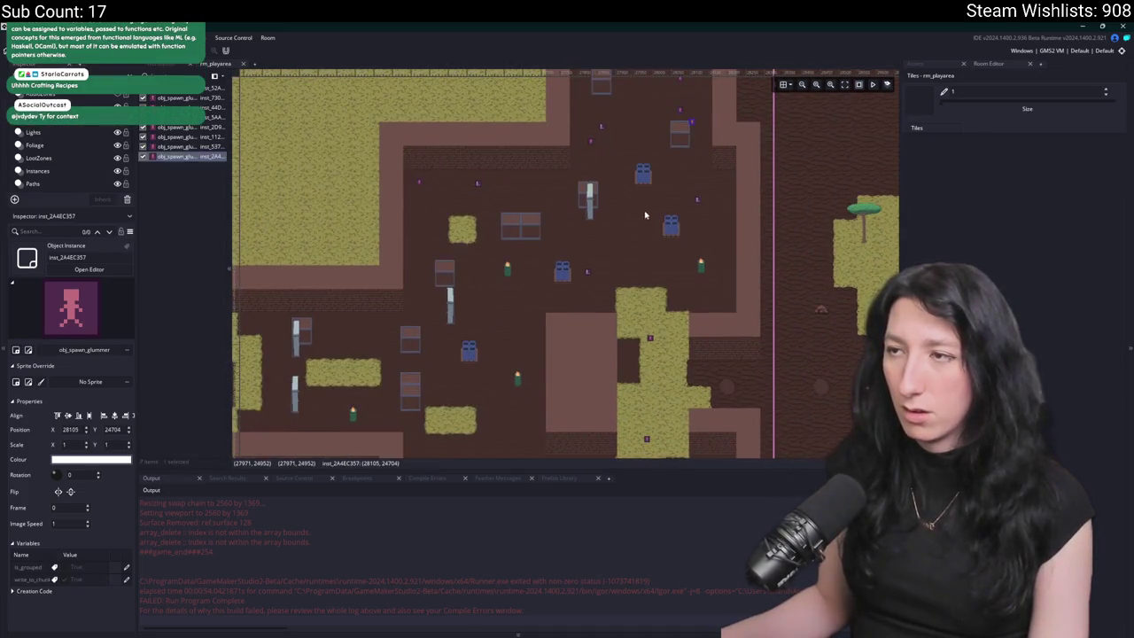
mouse_move(695, 124)
mouse_down()
mouse_move(682, 266)
mouse_move(663, 257)
mouse_move(704, 380)
mouse_move(688, 413)
mouse_up()
scroll(663, 390, down, 3)
click(544, 322)
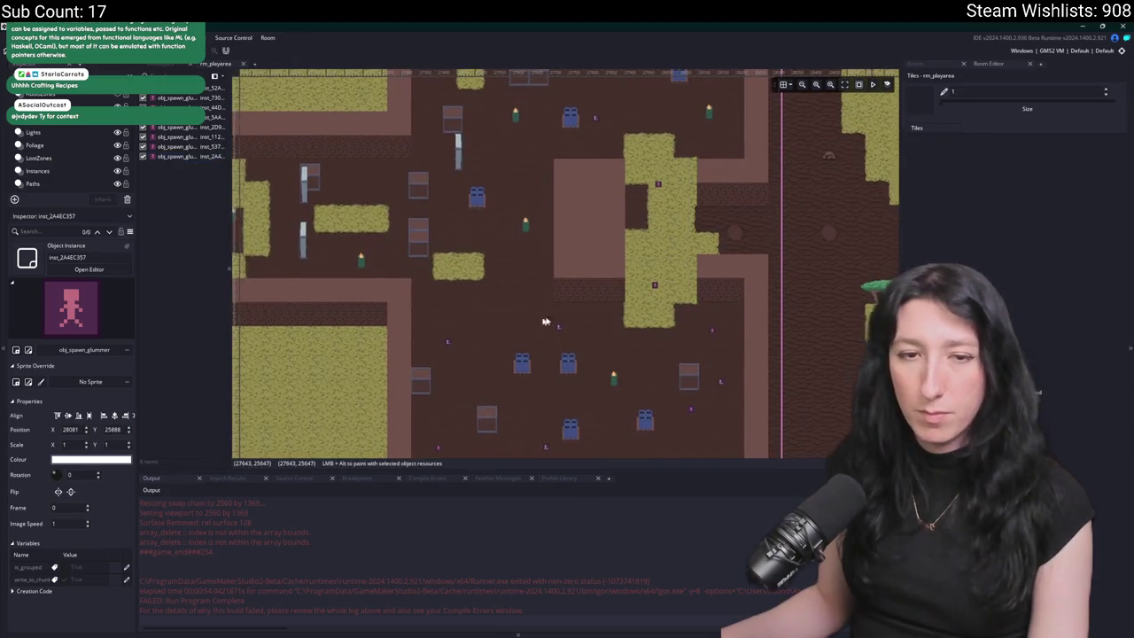
scroll(536, 336, down, 2)
scroll(536, 336, down, 2)
scroll(637, 270, up, 4)
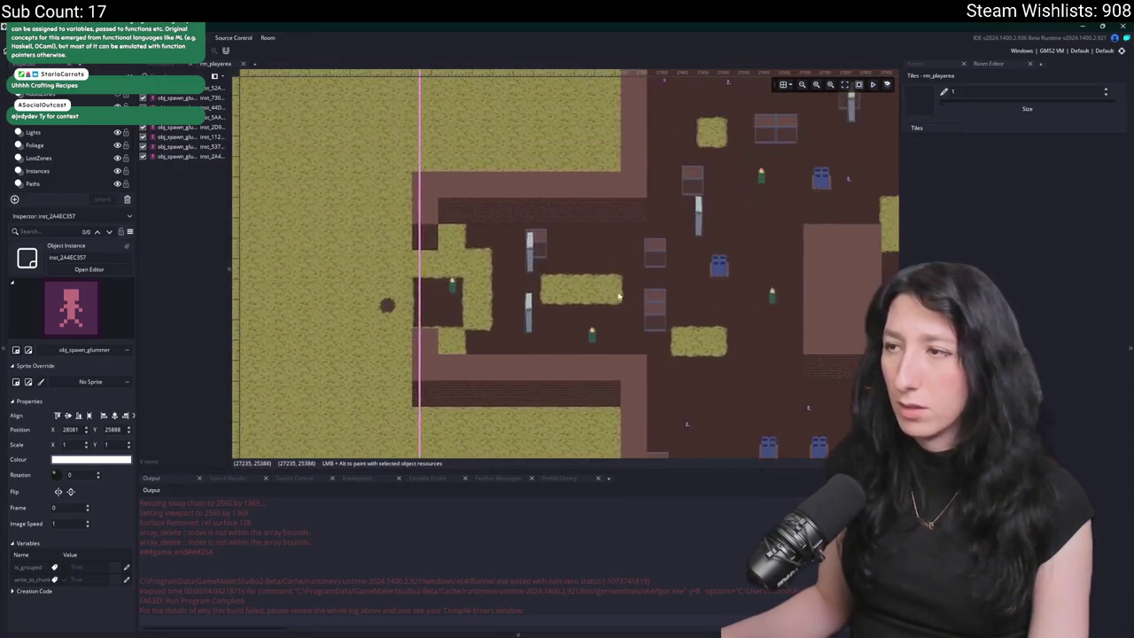
scroll(636, 270, down, 1)
scroll(617, 254, up, 1)
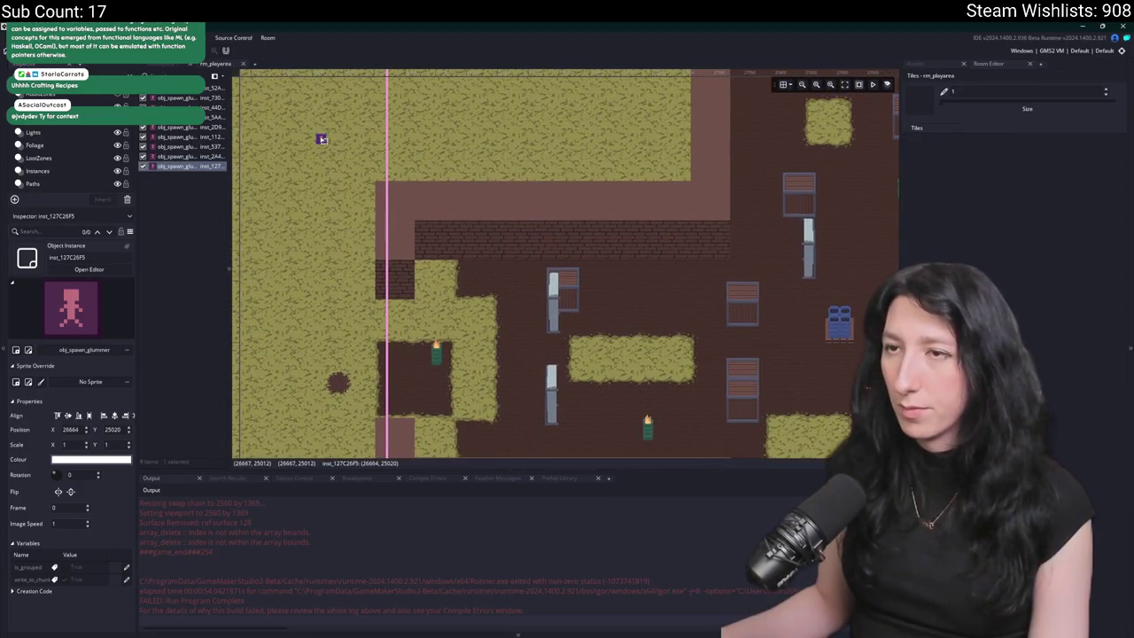
key(Delete)
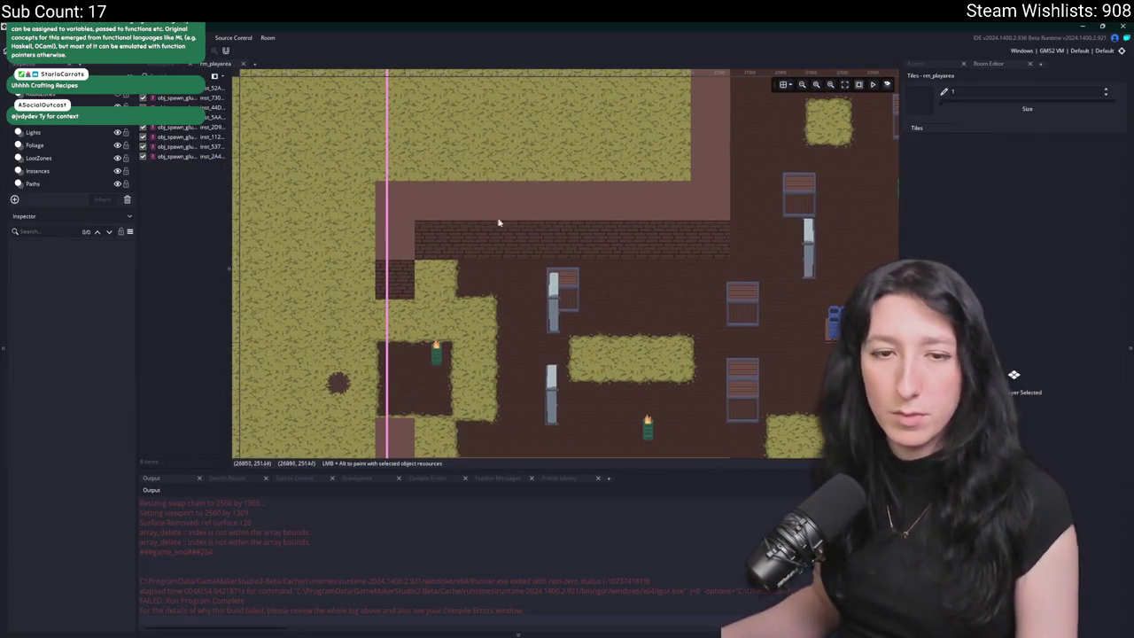
scroll(532, 266, down, 2)
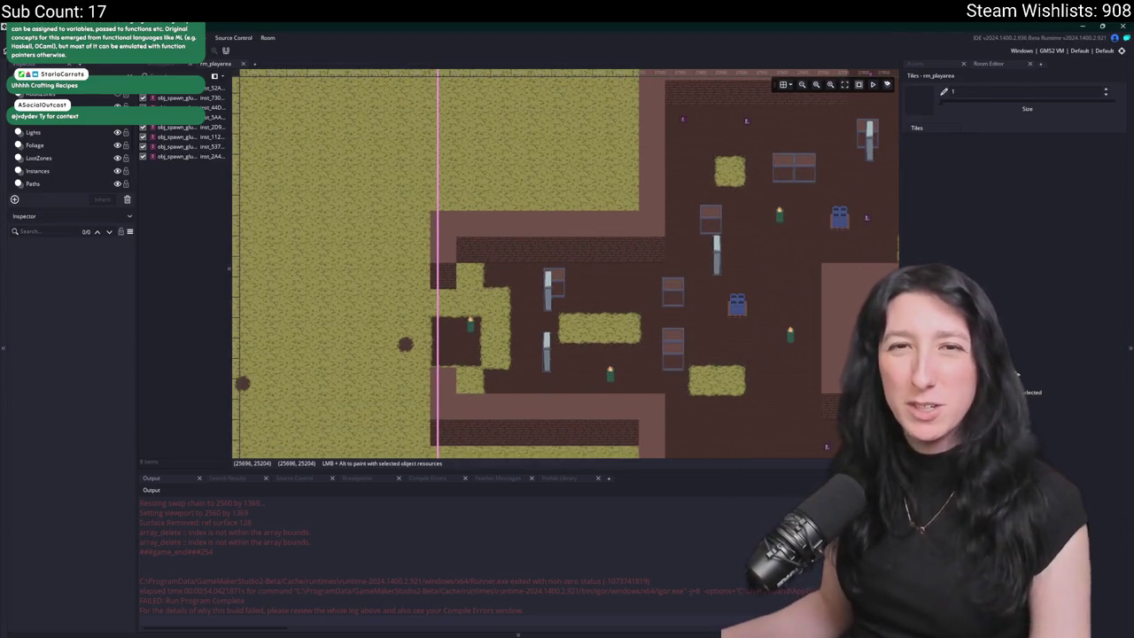
- On the Instances layer, drag the loot chest toward the empty grass zone
drag(435, 375, 649, 377)
mouse_move(542, 304)
mouse_down()
mouse_move(431, 271)
mouse_move(380, 210)
mouse_move(481, 159)
mouse_move(419, 221)
mouse_up()
scroll(483, 195, up, 1)
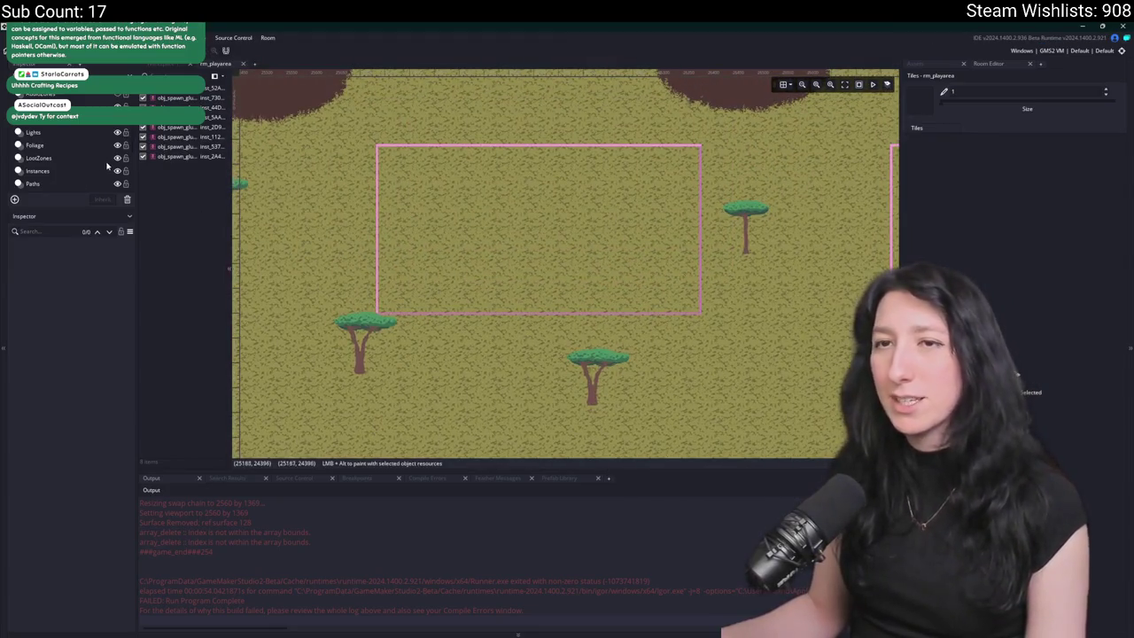
click(40, 170)
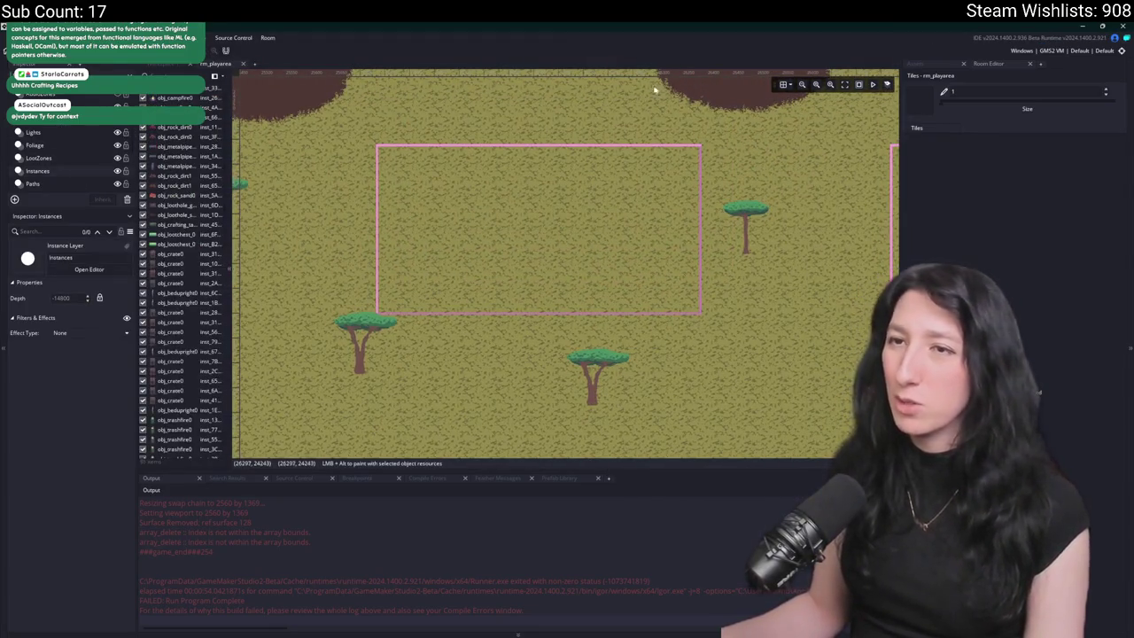
click(917, 63)
mouse_move(777, 296)
mouse_down()
mouse_move(511, 249)
mouse_move(524, 289)
mouse_up()
click(764, 138)
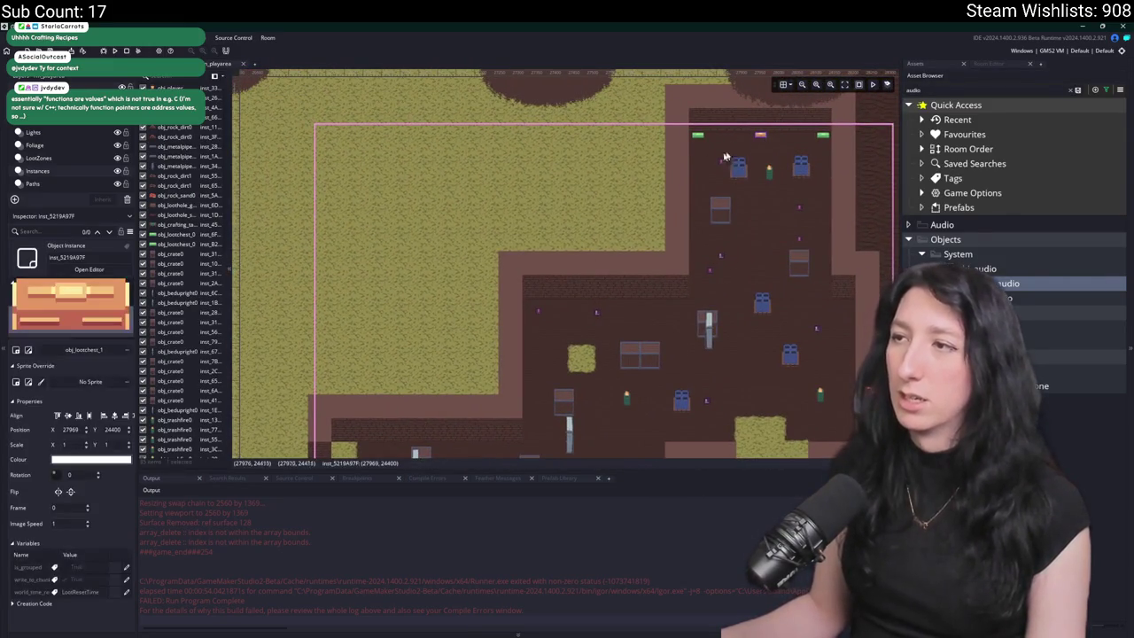
mouse_move(355, 182)
mouse_down()
mouse_move(460, 236)
mouse_move(438, 240)
mouse_move(464, 277)
mouse_move(743, 248)
mouse_up()
- Place the loot chest inside the pink zone near its top centre
drag(750, 304, 533, 262)
scroll(700, 253, down, 2)
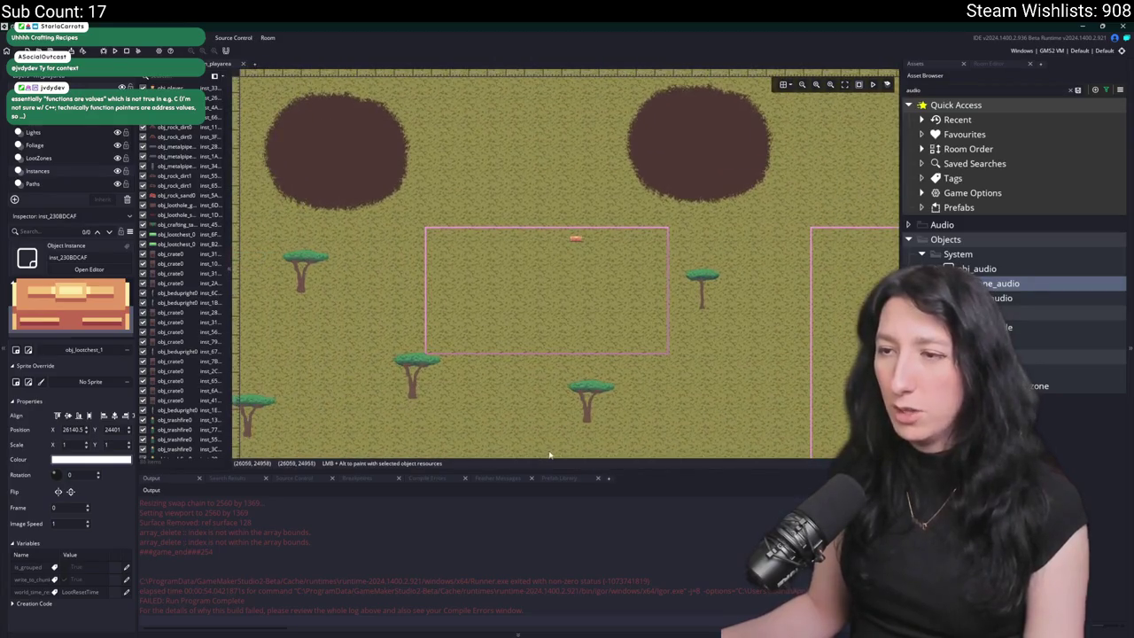
drag(558, 468, 558, 524)
mouse_move(652, 220)
mouse_down()
mouse_move(759, 252)
mouse_move(640, 402)
mouse_up()
scroll(647, 206, up, 3)
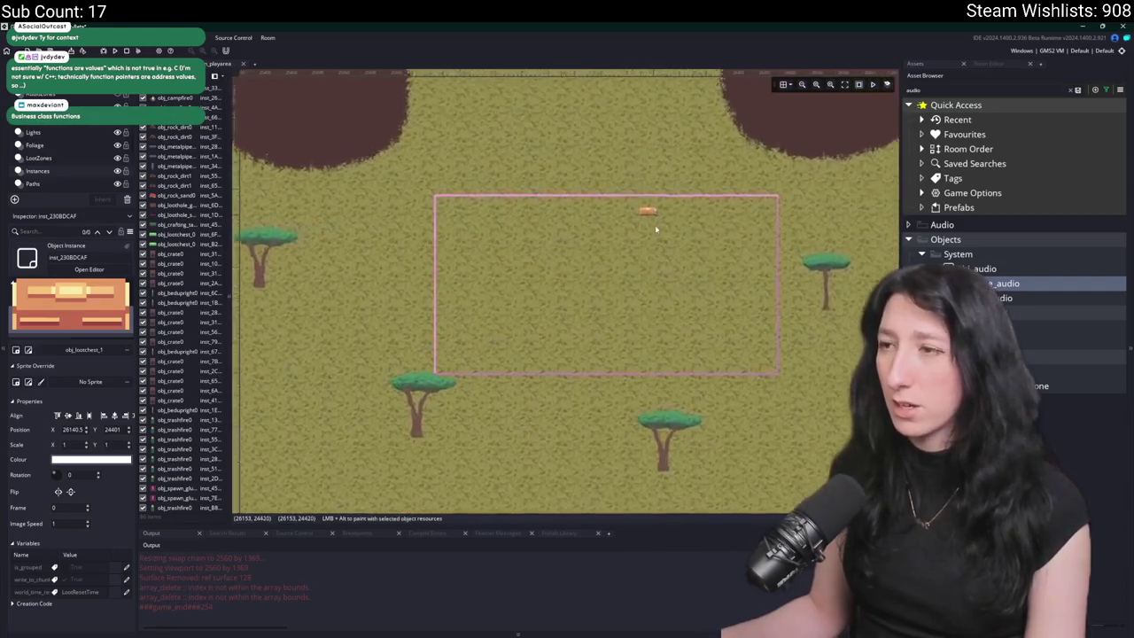
drag(634, 211, 580, 217)
scroll(580, 220, up, 2)
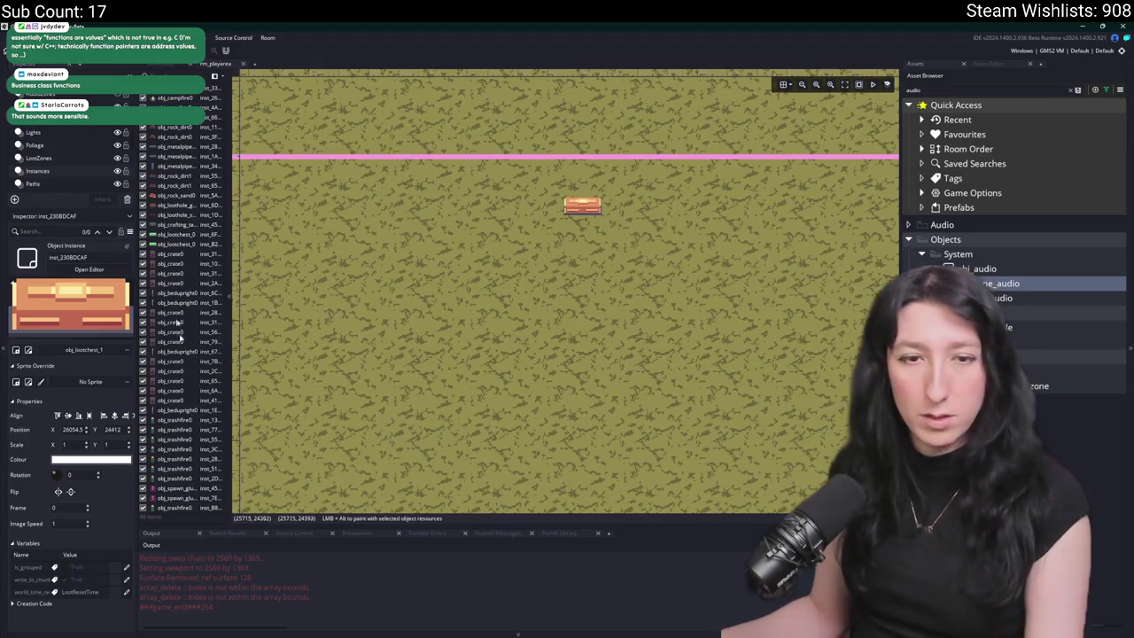
scroll(66, 166, down, 2)
- Select the Tiles layer and bring up the room's tile palette
click(46, 175)
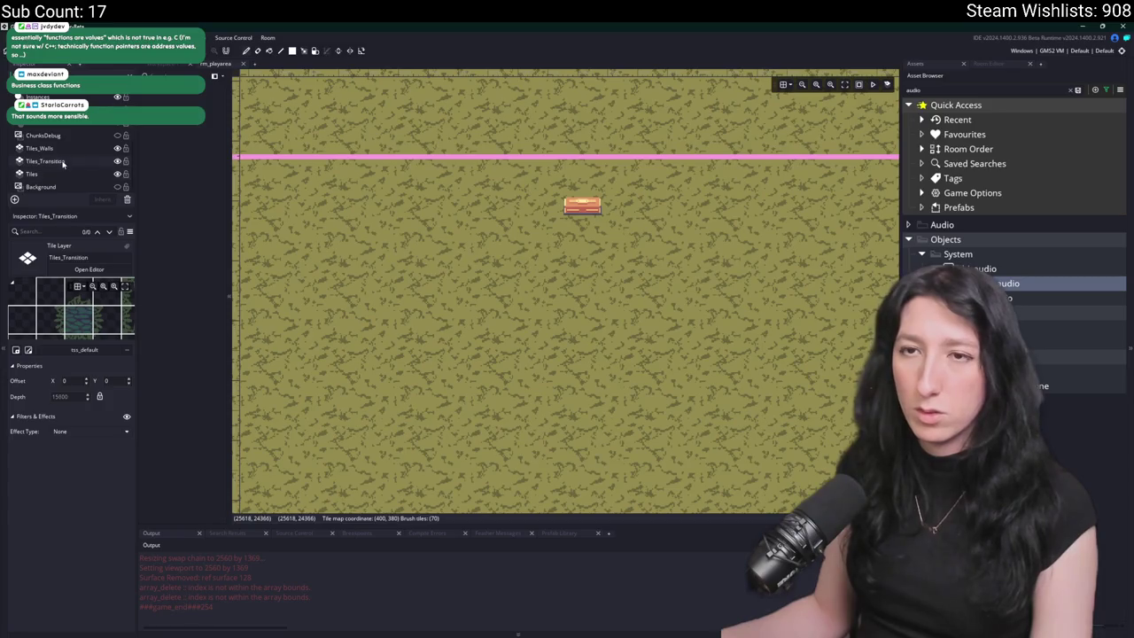
scroll(362, 218, down, 3)
scroll(361, 218, down, 3)
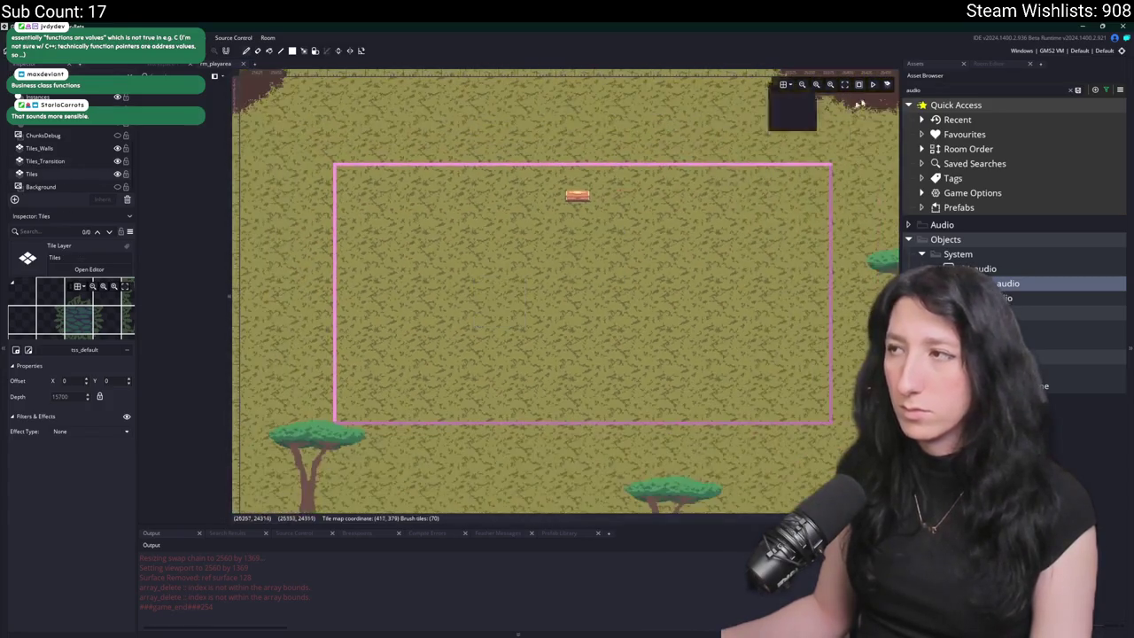
click(984, 65)
- Paint a filled rectangle of dark brown floor tiles inside the loot zone
scroll(1019, 266, down, 5)
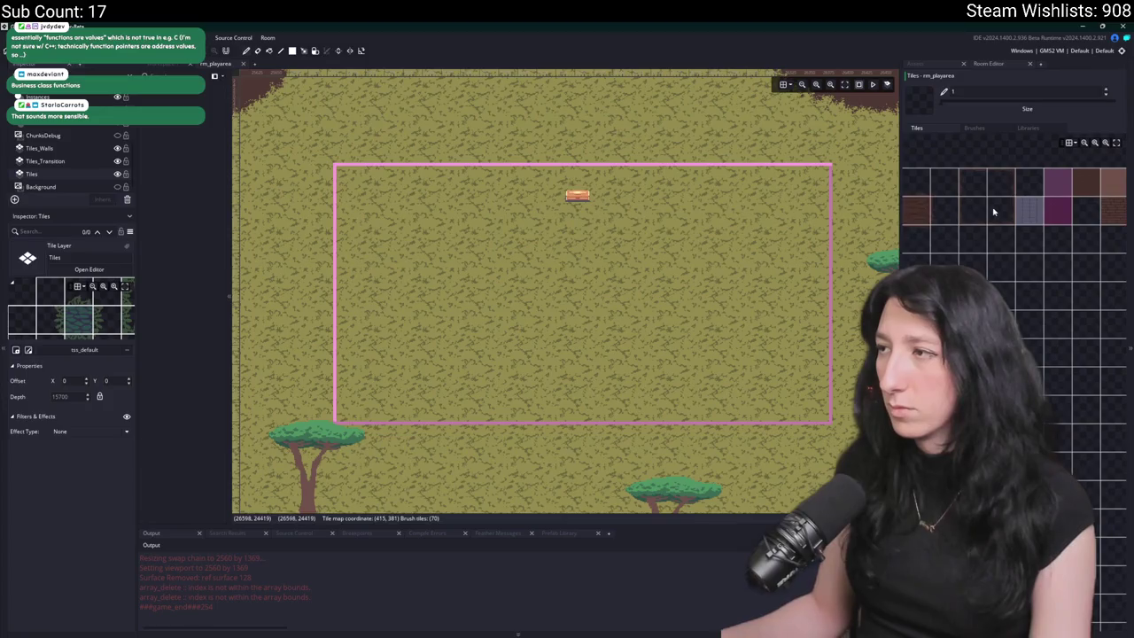
click(1050, 184)
scroll(639, 331, right, 2)
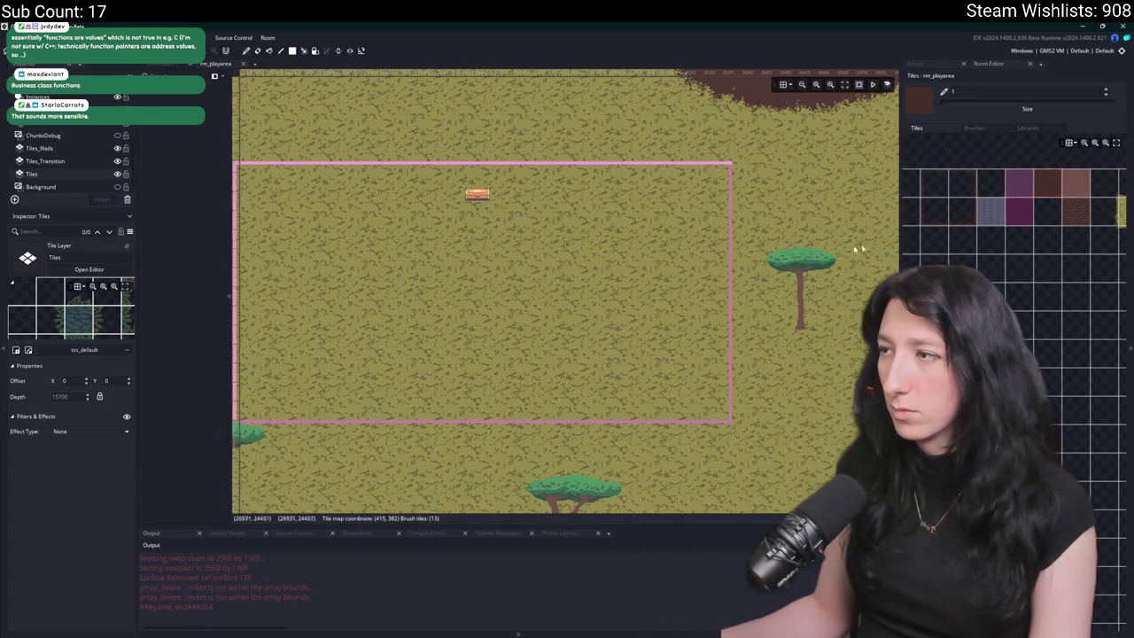
scroll(375, 336, down, 4)
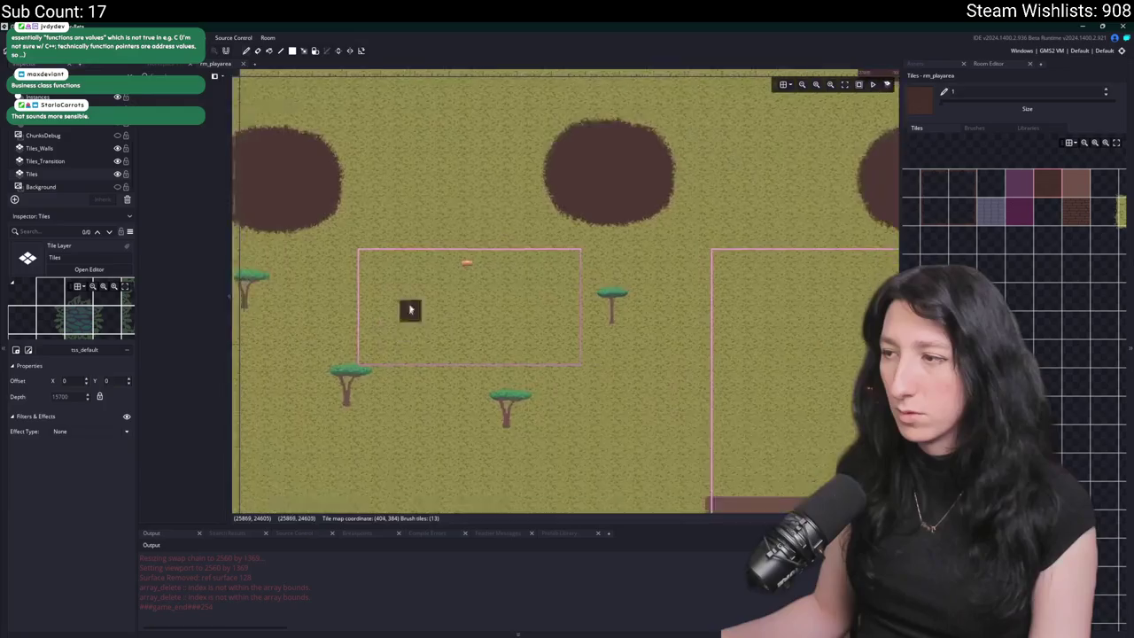
scroll(410, 310, down, 2)
scroll(506, 286, up, 3)
click(294, 52)
mouse_move(373, 166)
mouse_down()
mouse_move(620, 278)
mouse_move(600, 263)
mouse_up()
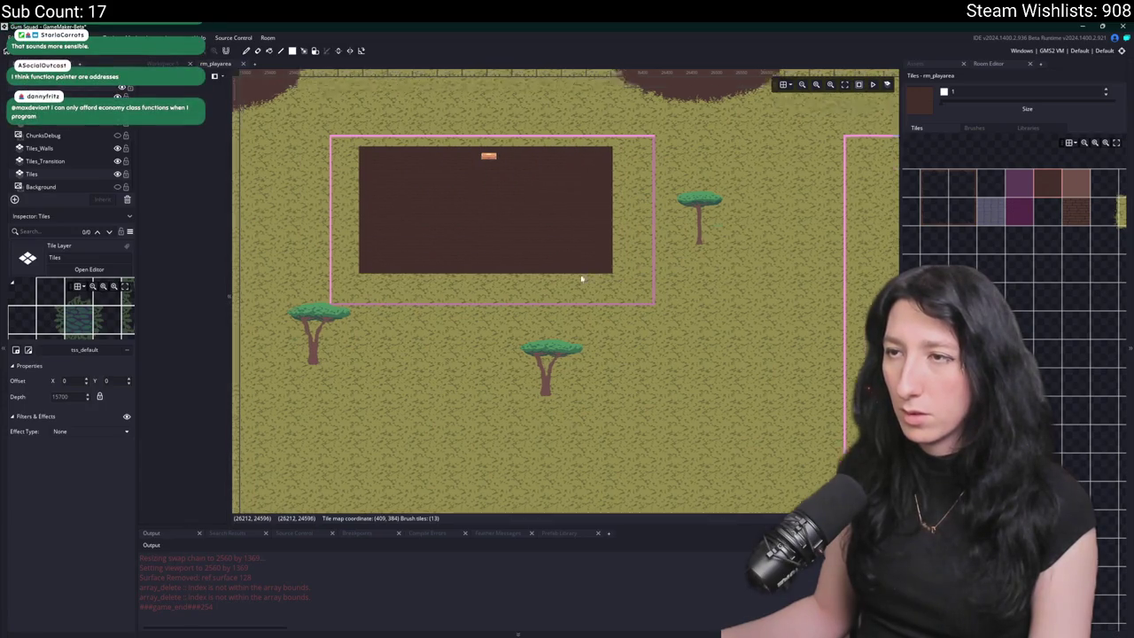
scroll(582, 279, up, 2)
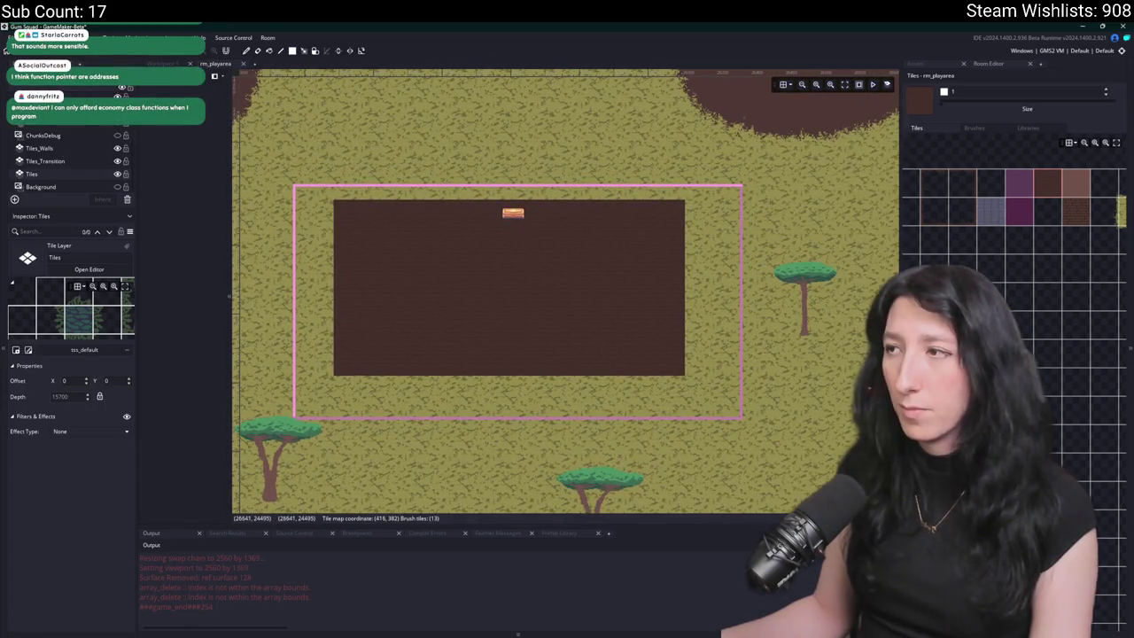
- Select the Tiles_Walls layer and the magenta wall tile pair
click(42, 148)
click(1081, 211)
click(1030, 202)
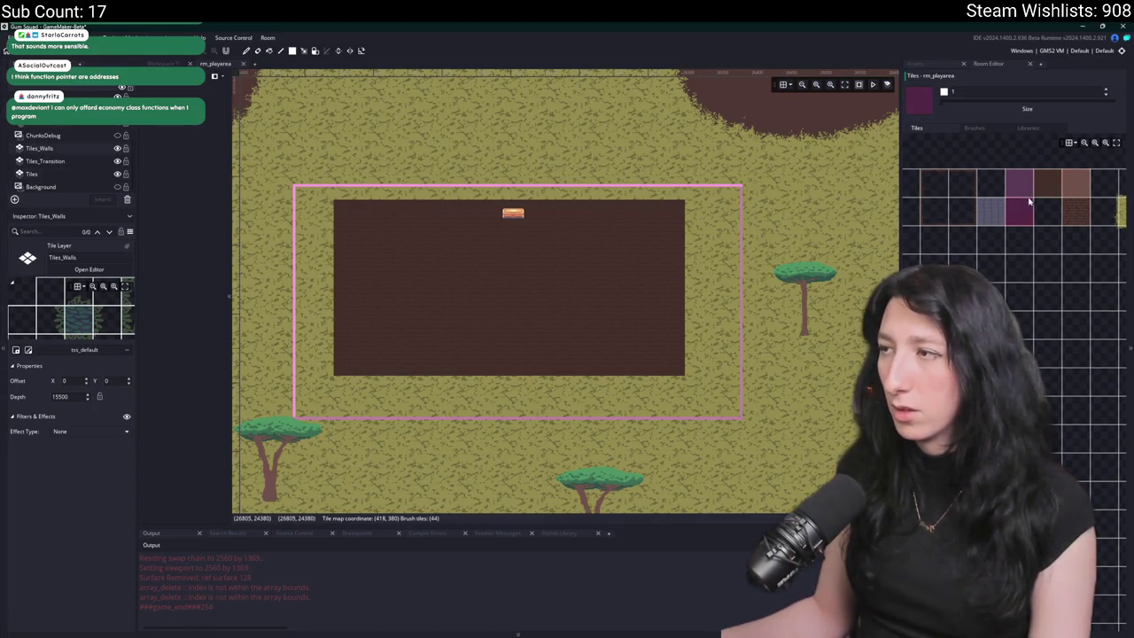
drag(688, 425, 580, 430)
scroll(584, 410, up, 1)
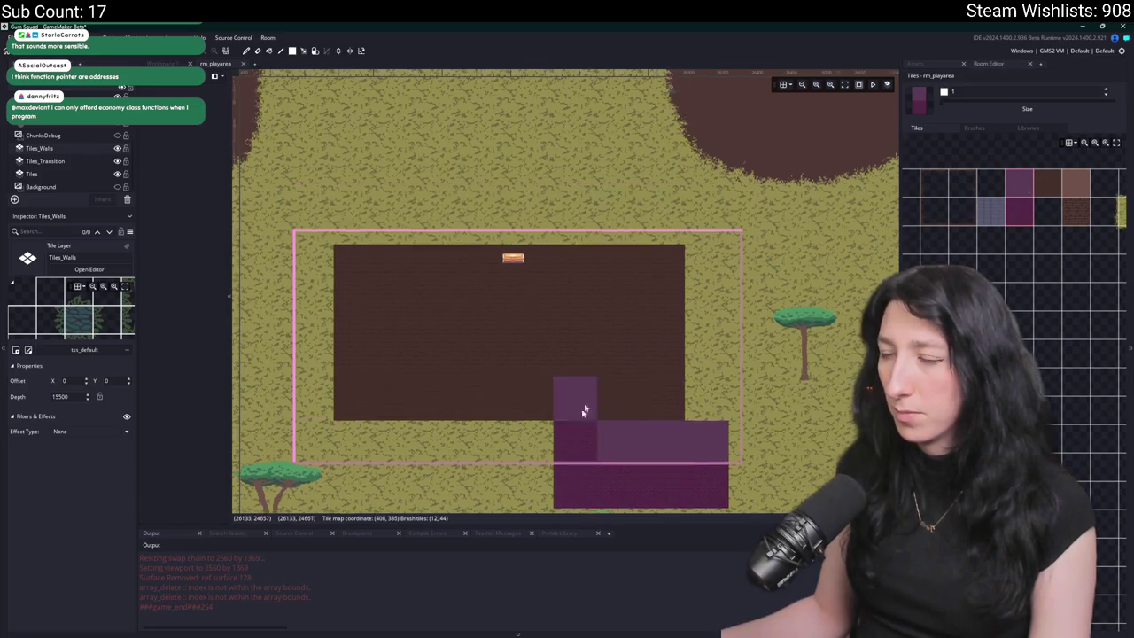
scroll(584, 410, down, 2)
scroll(504, 393, left, 1)
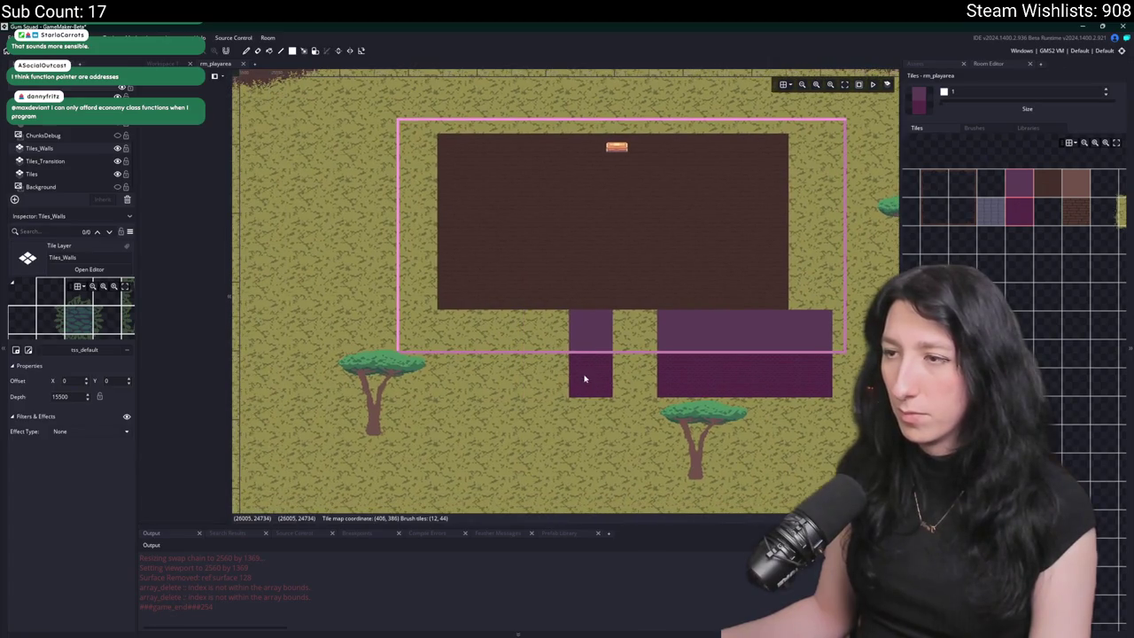
drag(562, 380, 468, 380)
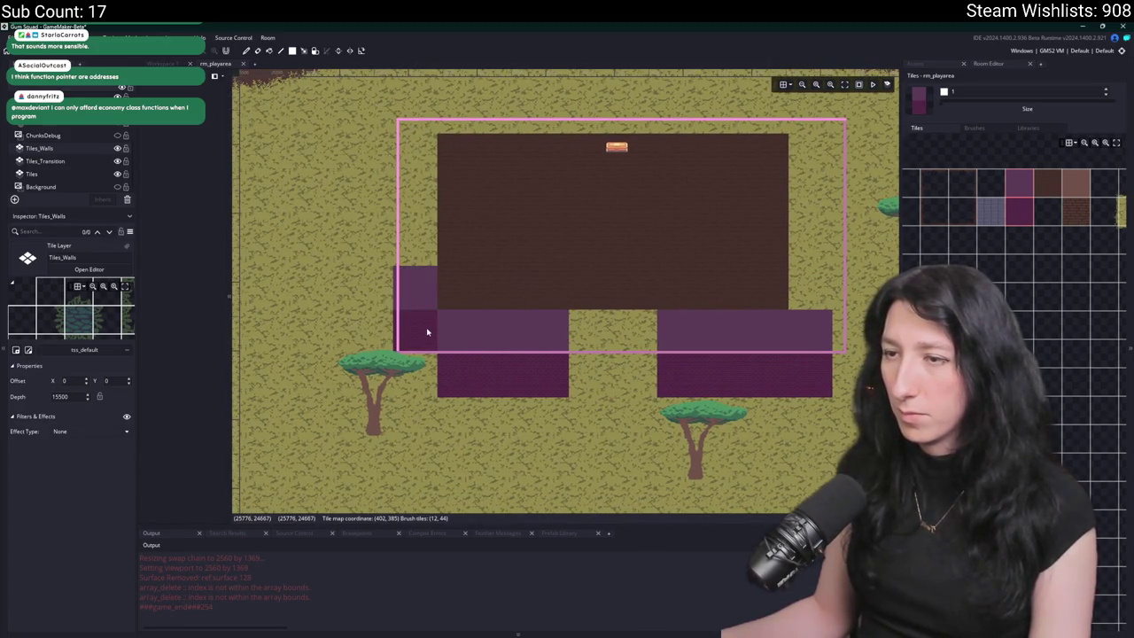
click(1019, 182)
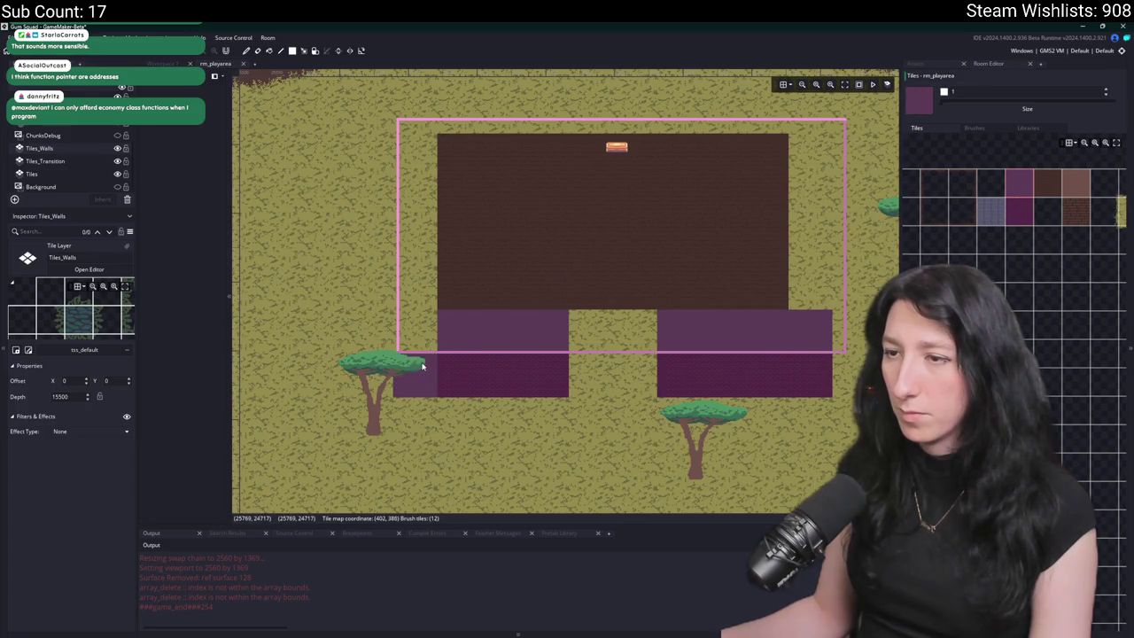
drag(418, 336, 418, 147)
mouse_move(810, 288)
mouse_down()
mouse_move(809, 299)
mouse_move(817, 143)
mouse_up()
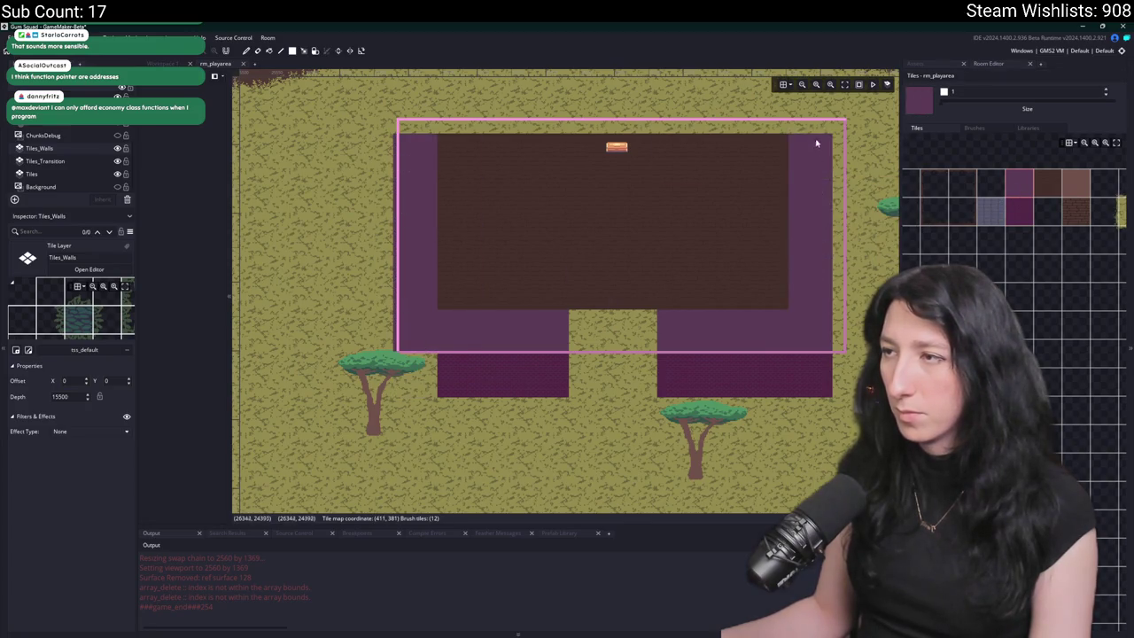
scroll(817, 143, up, 5)
mouse_move(390, 257)
mouse_down()
mouse_move(405, 208)
mouse_move(817, 213)
mouse_up()
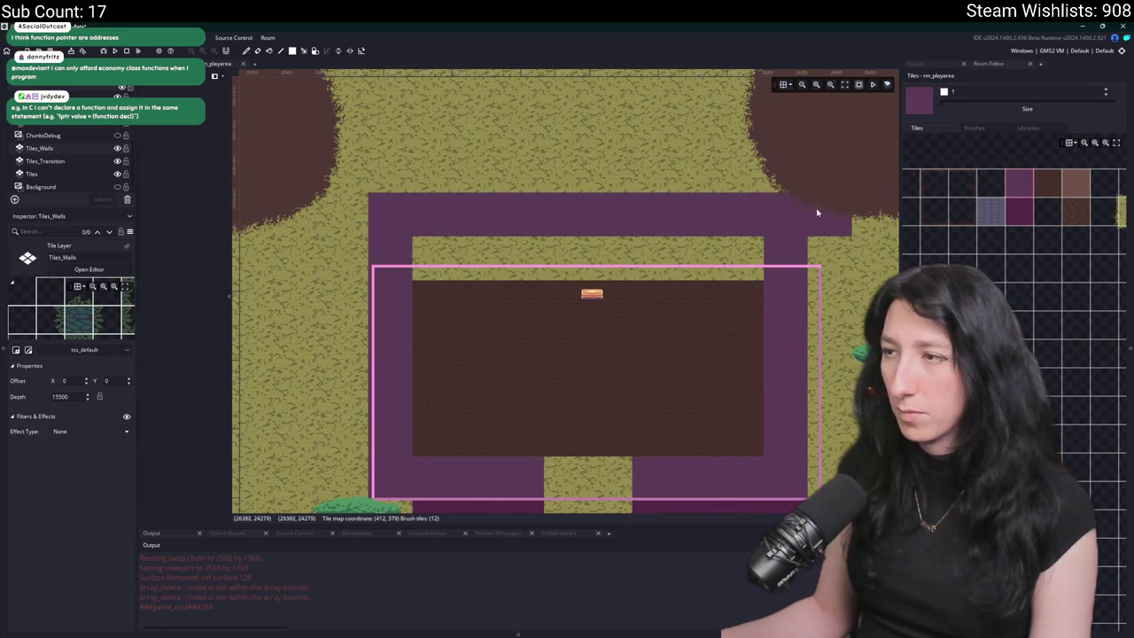
scroll(813, 238, down, 2)
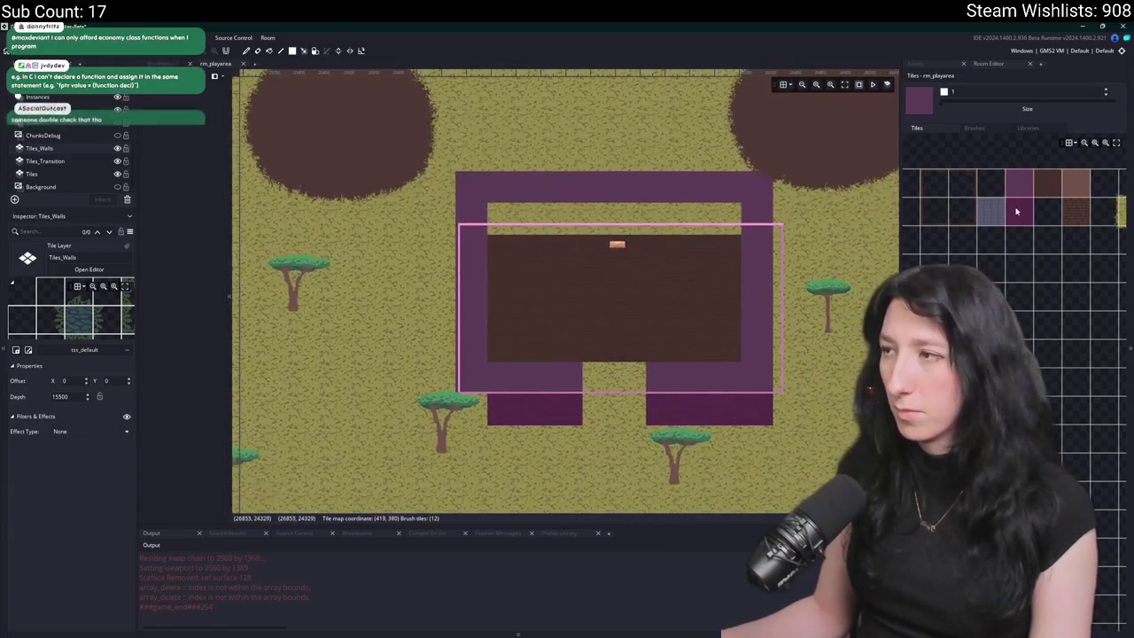
click(1016, 211)
drag(712, 205, 511, 218)
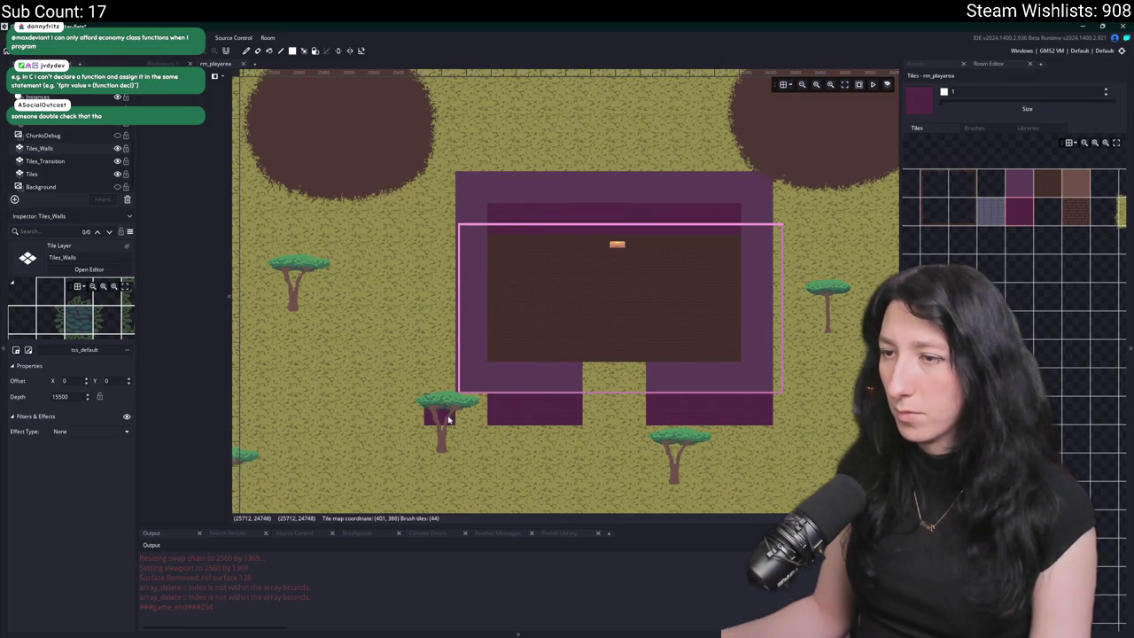
scroll(572, 394, down, 3)
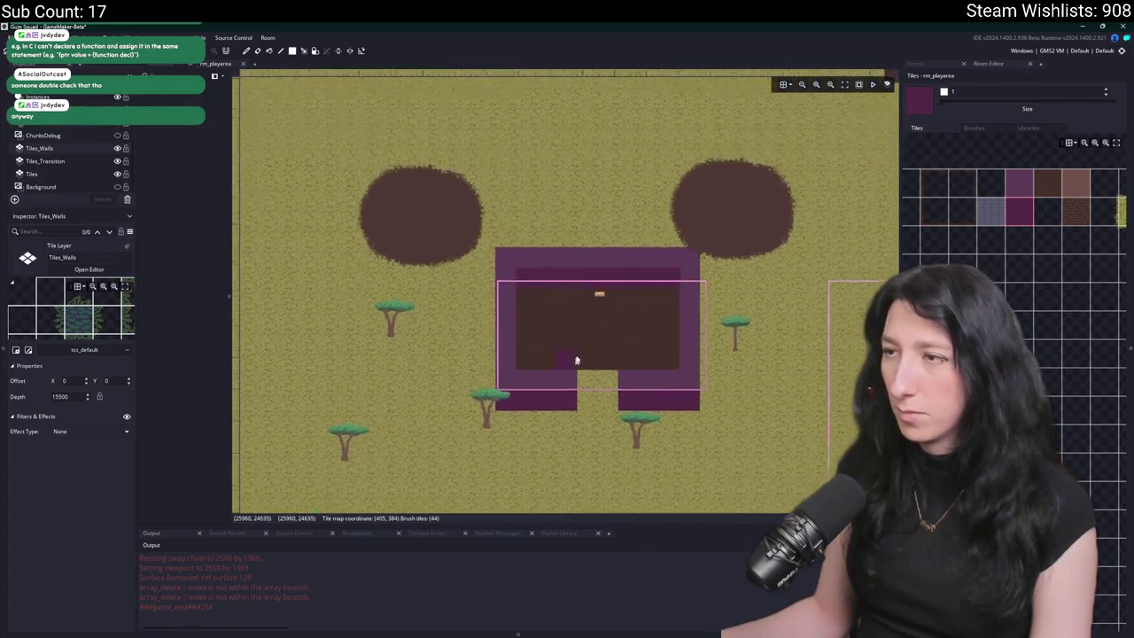
scroll(576, 361, down, 1)
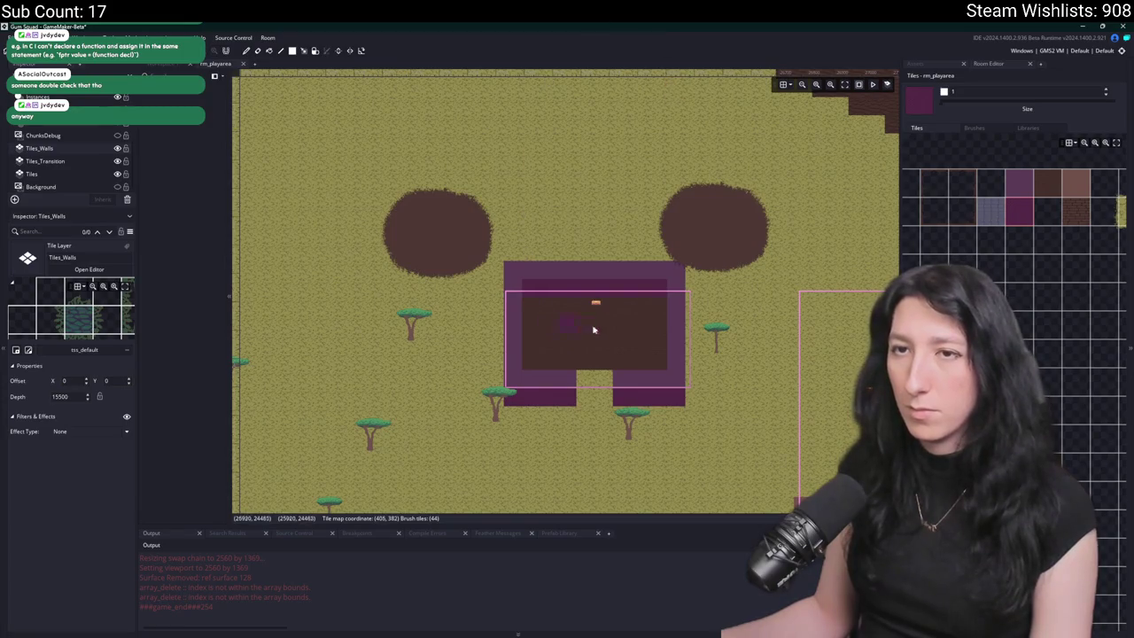
scroll(575, 294, up, 1)
key(F5)
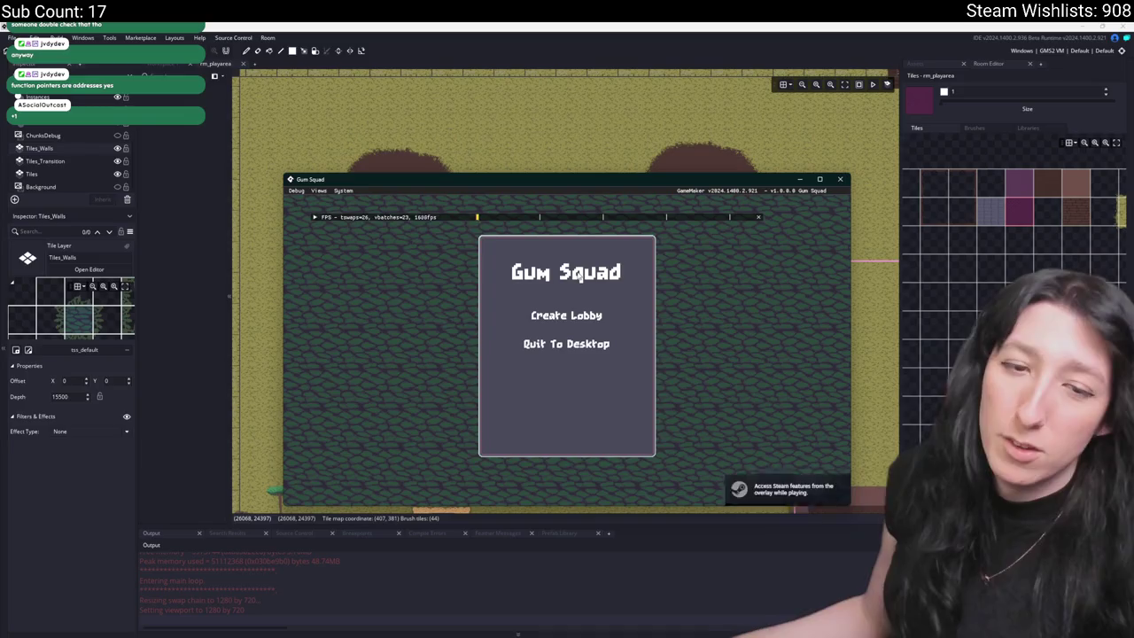
- Create a lobby in the running game to enter the level
click(585, 321)
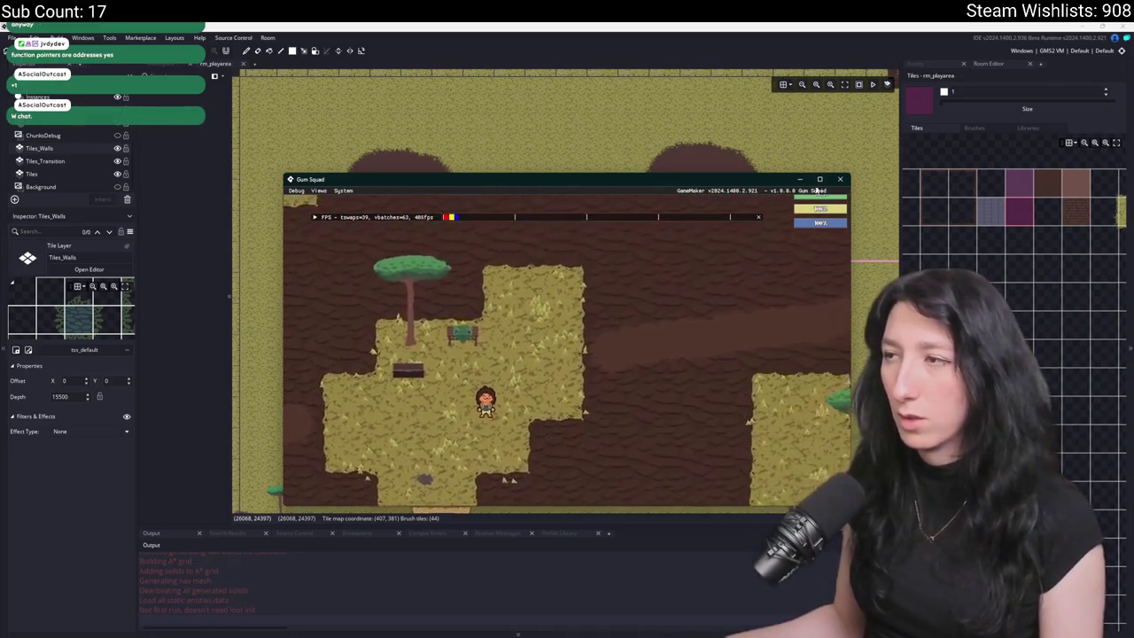
scroll(51, 133, up, 1)
scroll(50, 133, up, 1)
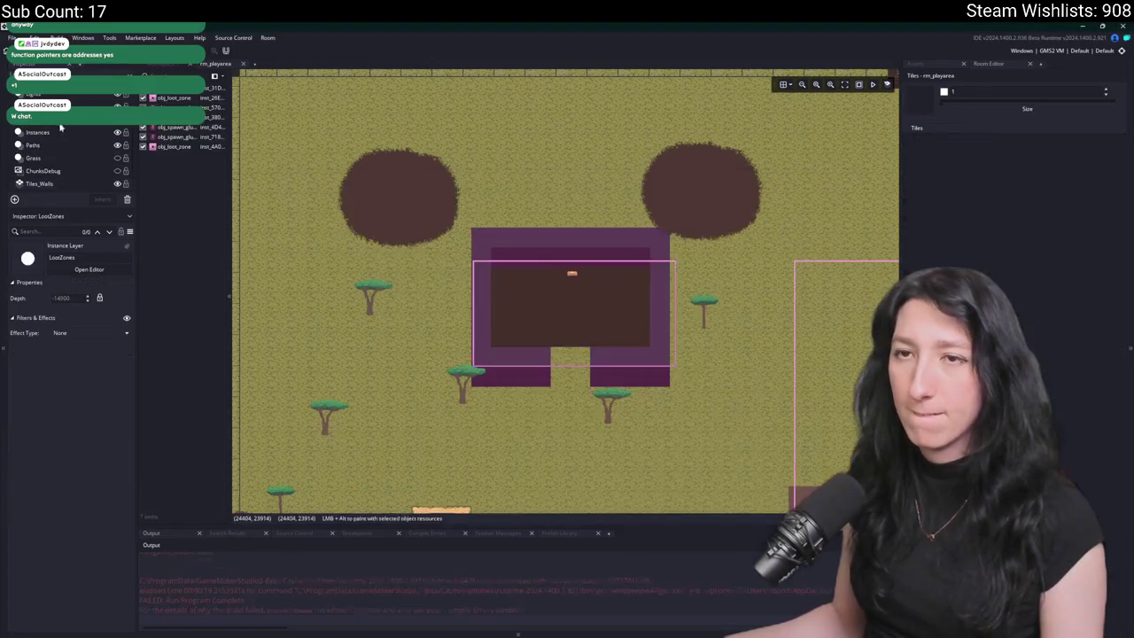
- On the Instances layer, select the player and move it into the new building
click(40, 132)
scroll(665, 412, down, 5)
scroll(664, 412, up, 5)
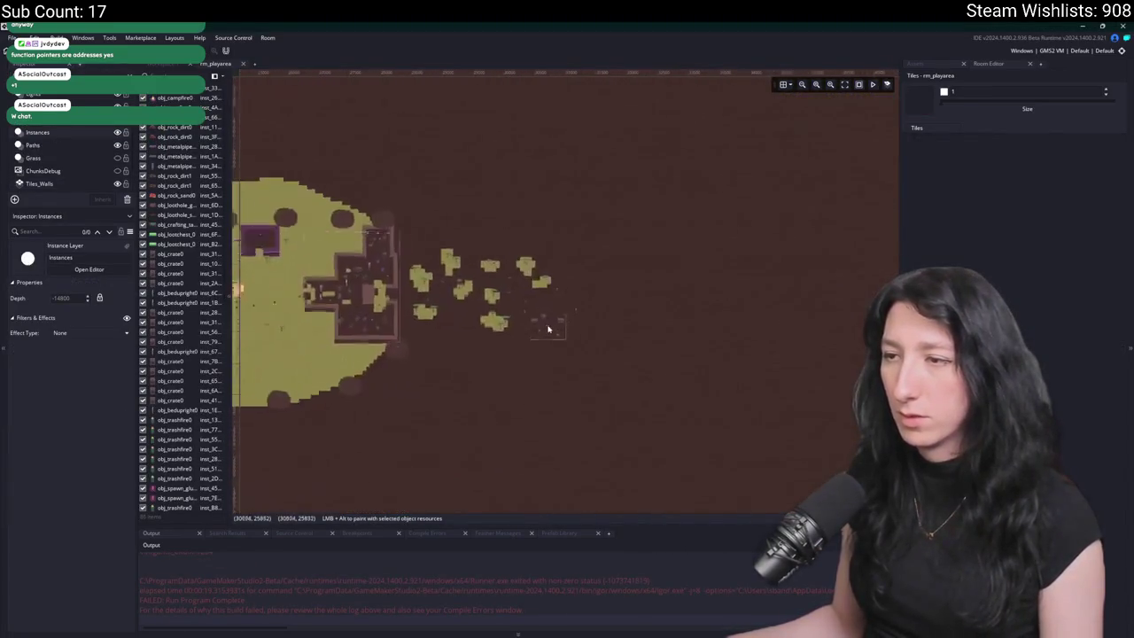
click(522, 270)
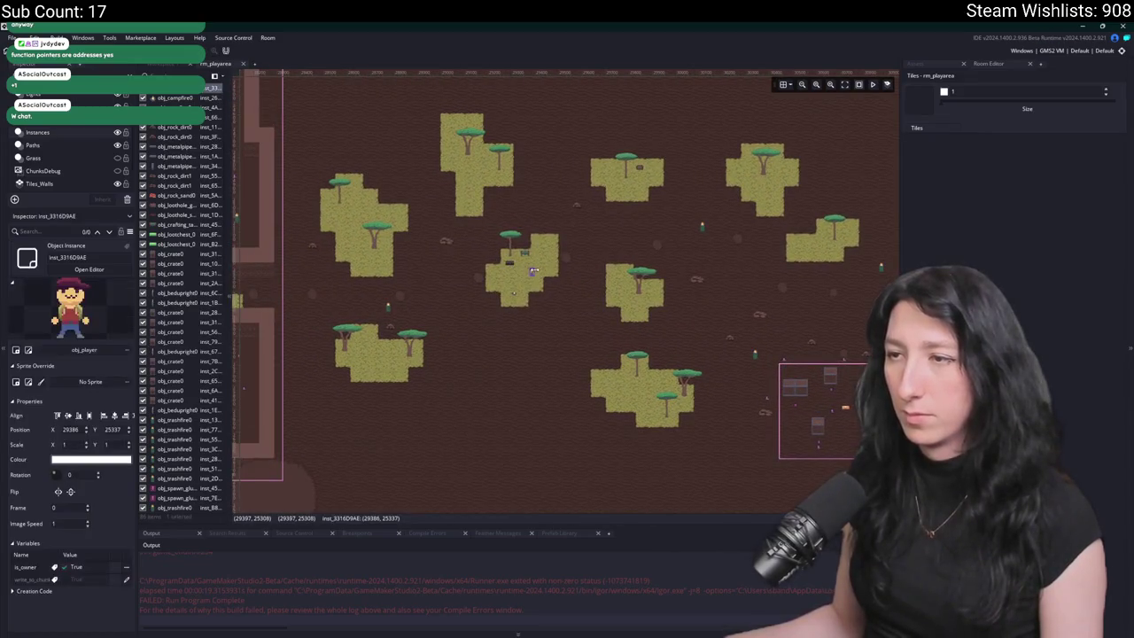
scroll(496, 284, up, 5)
scroll(478, 293, up, 3)
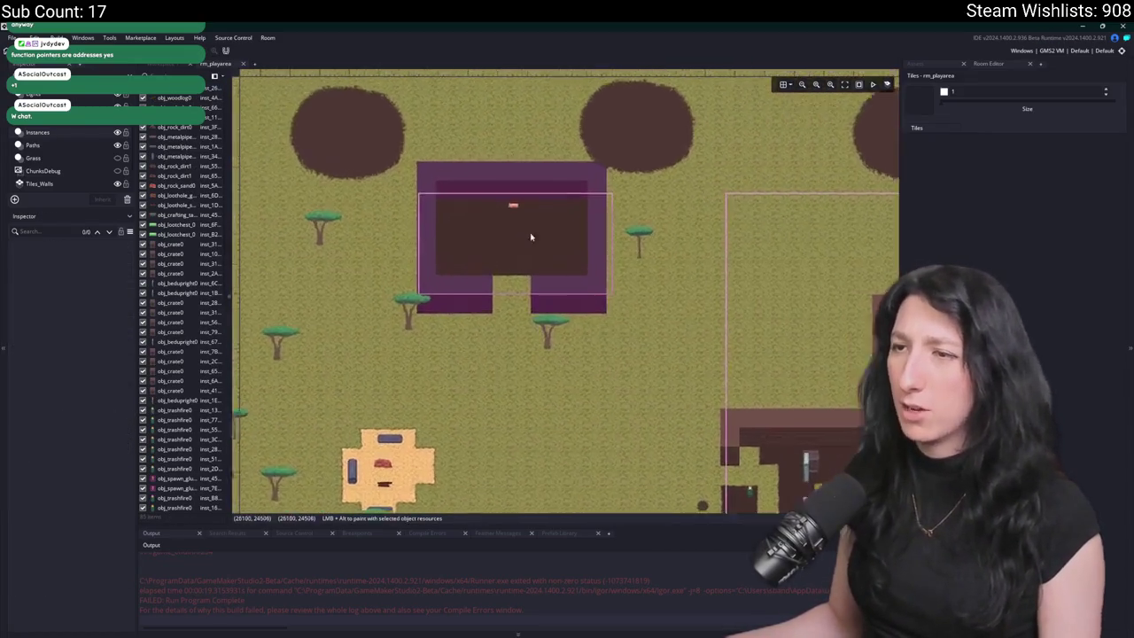
drag(351, 142, 535, 266)
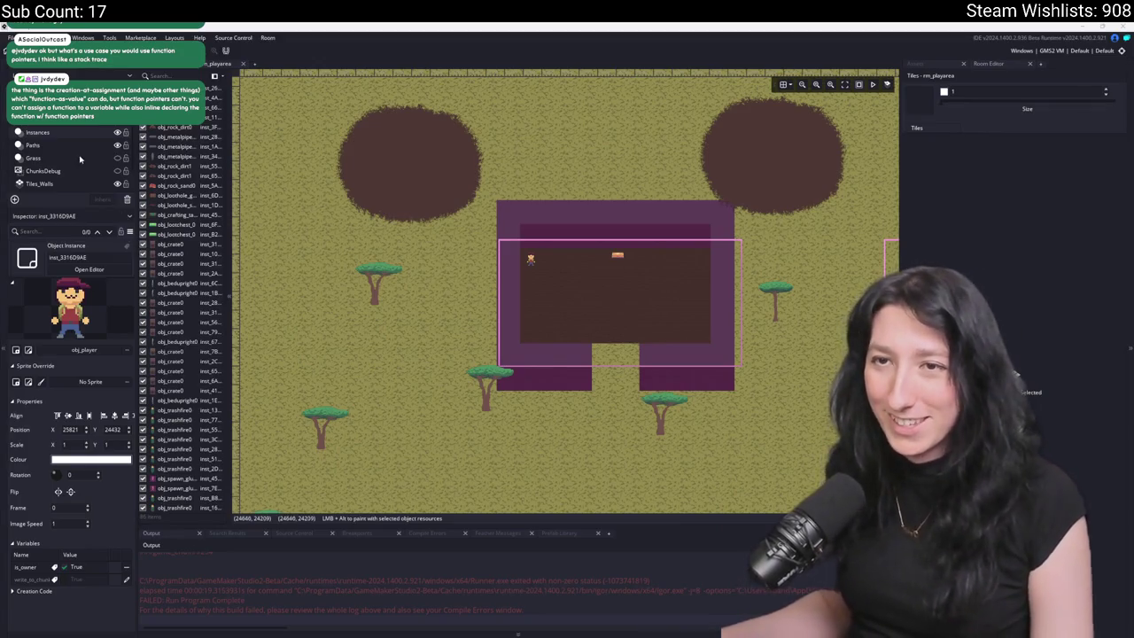
- Resize the building's loot zone to about 45.27 by 23.18, just inside the dirt floor
click(554, 327)
scroll(554, 327, up, 1)
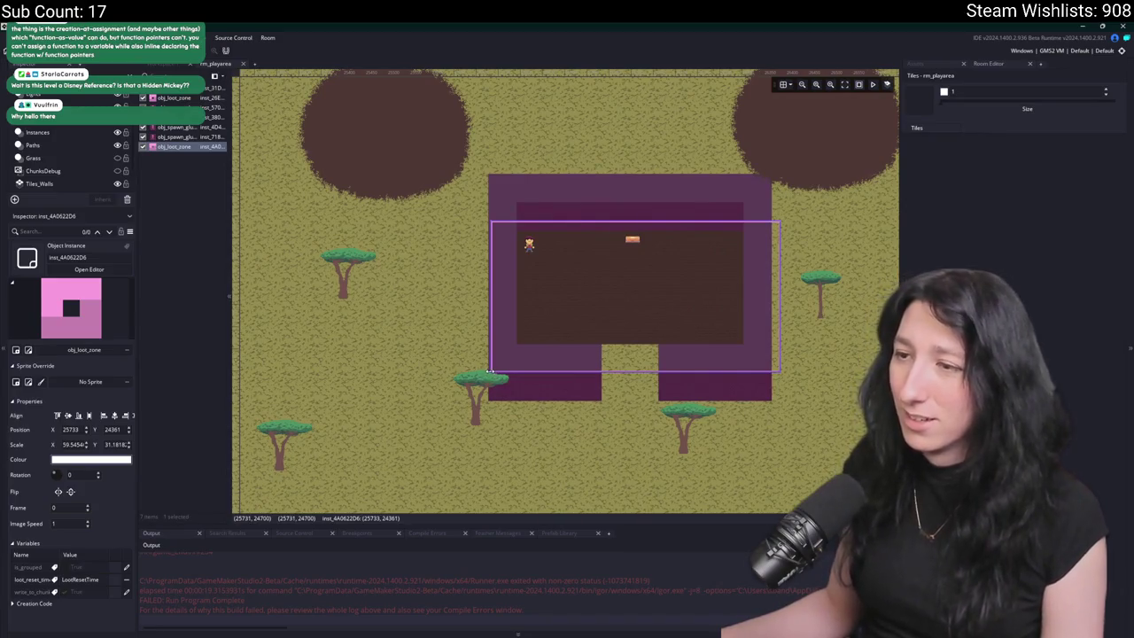
drag(490, 370, 525, 329)
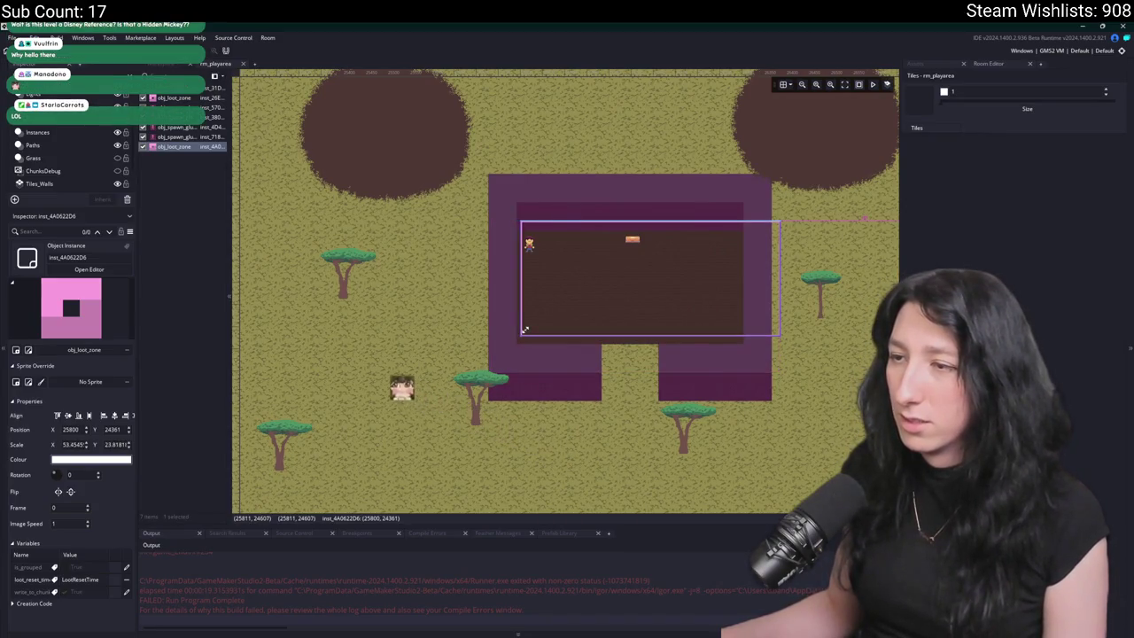
scroll(671, 360, up, 3)
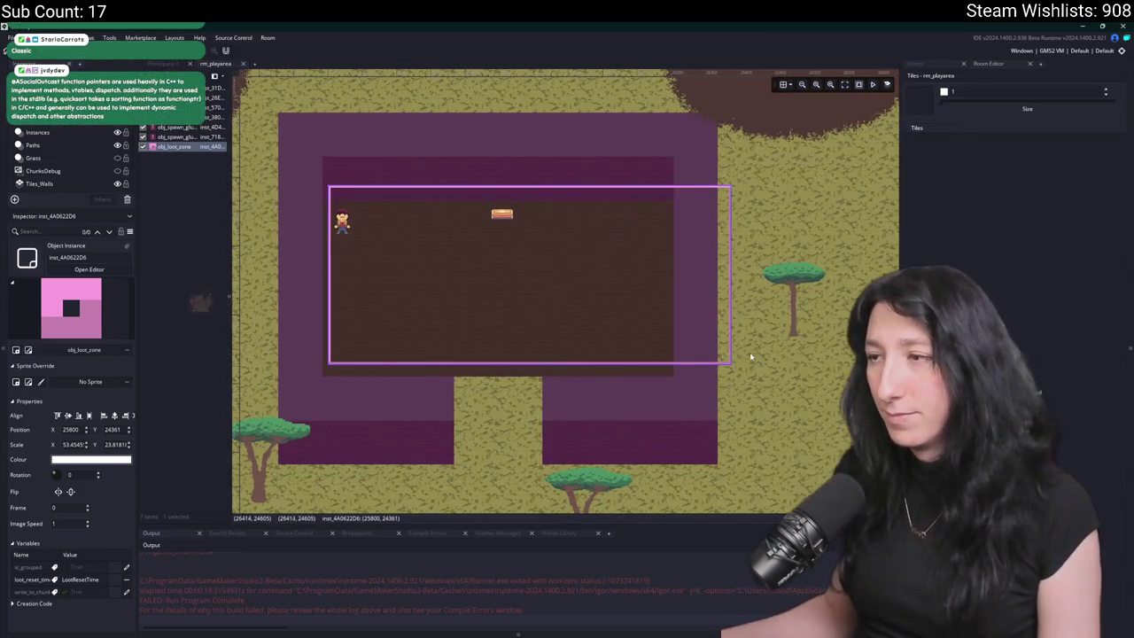
drag(729, 364, 669, 370)
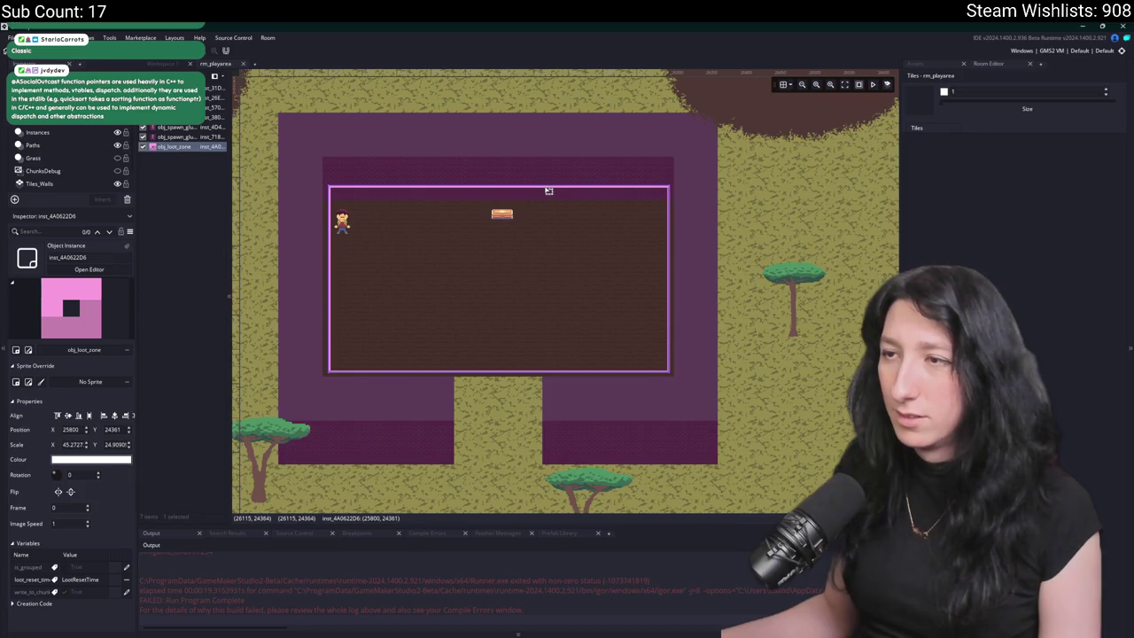
drag(548, 190, 534, 196)
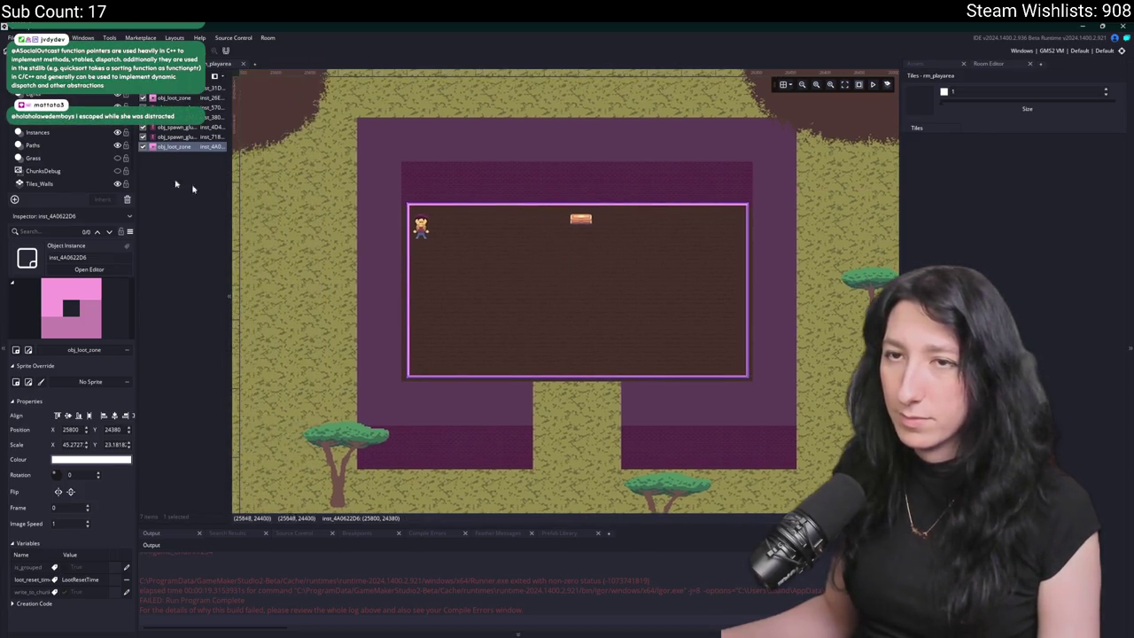
- Undo an accidental move of the player instance below the building
click(193, 188)
scroll(393, 238, down, 1)
drag(415, 224, 512, 487)
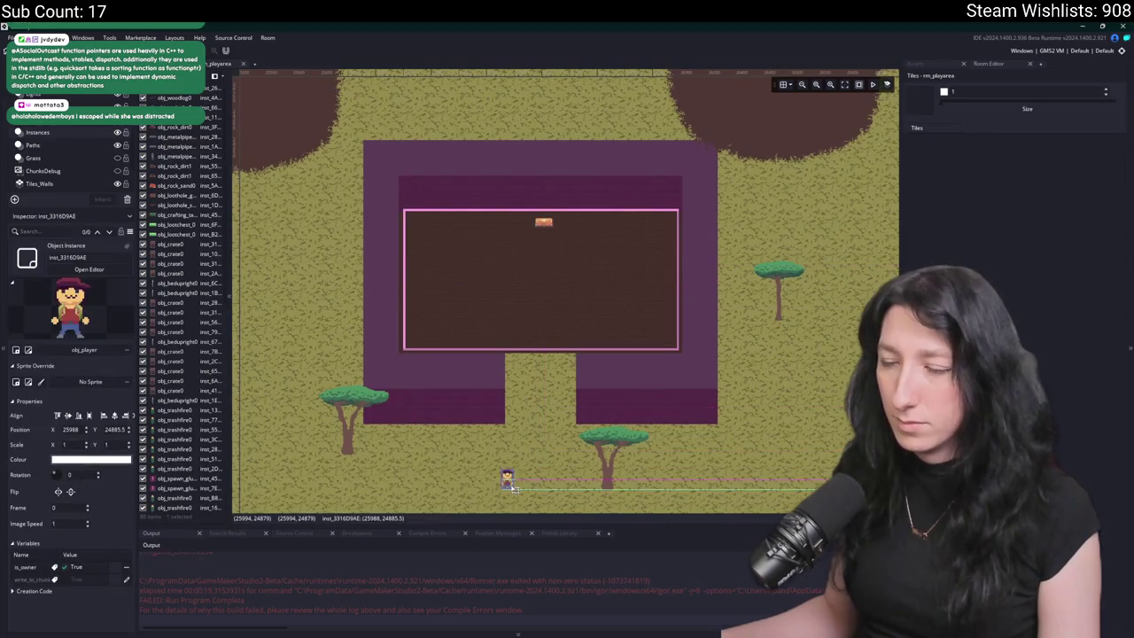
scroll(512, 487, down, 2)
key(ctrl+z)
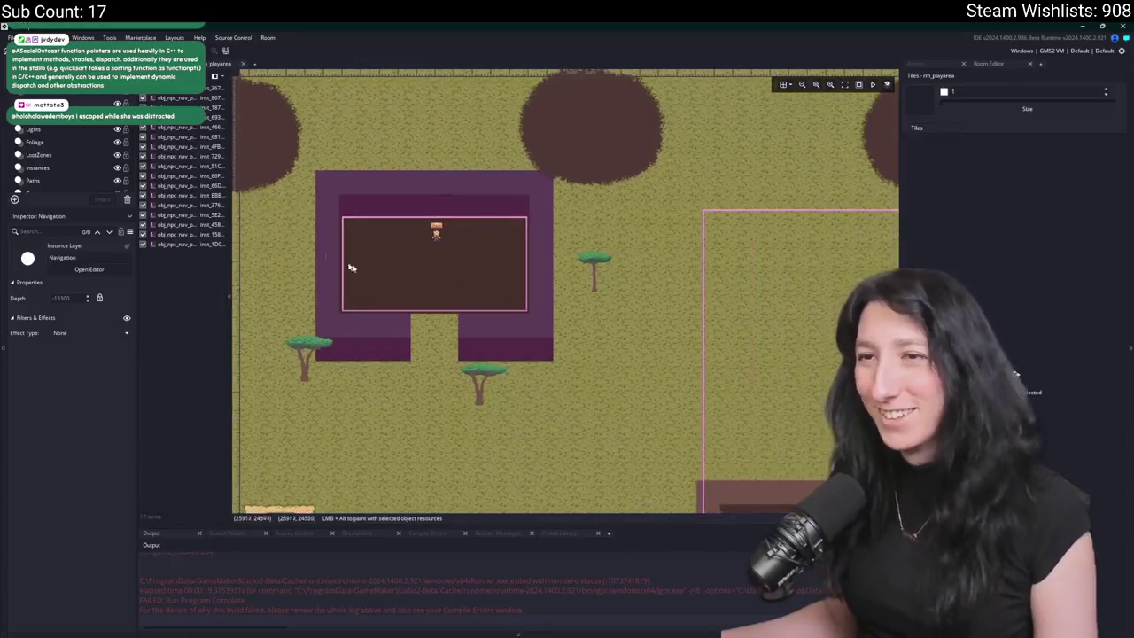
- Copy a glummer spawn and place the first two copies on the floor's top row
scroll(548, 290, right, 10)
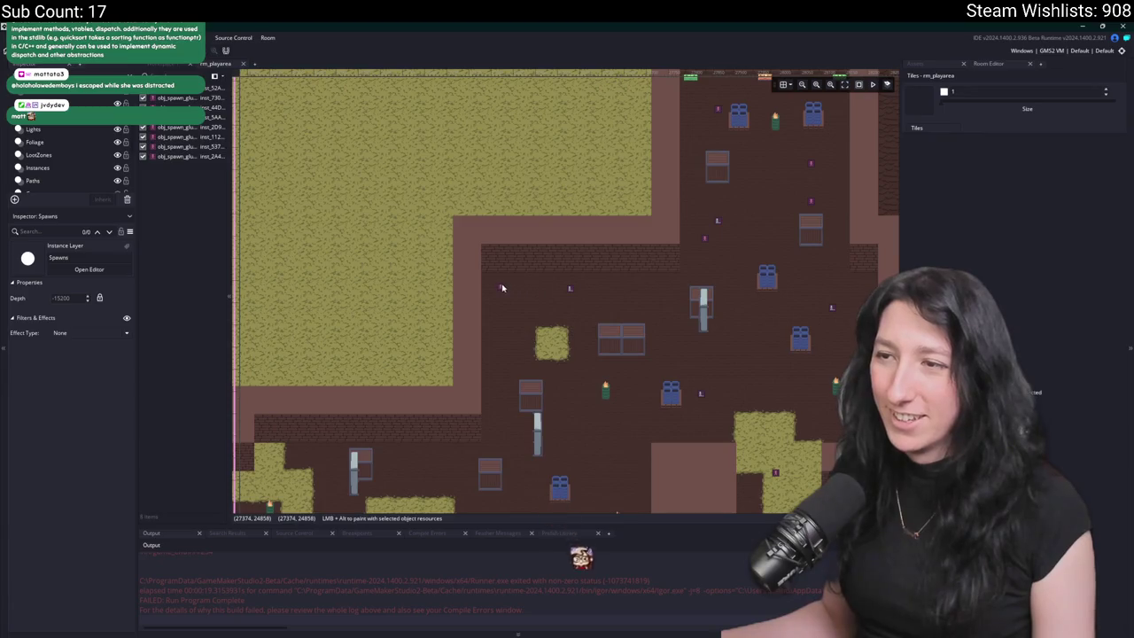
click(501, 288)
scroll(446, 195, left, 8)
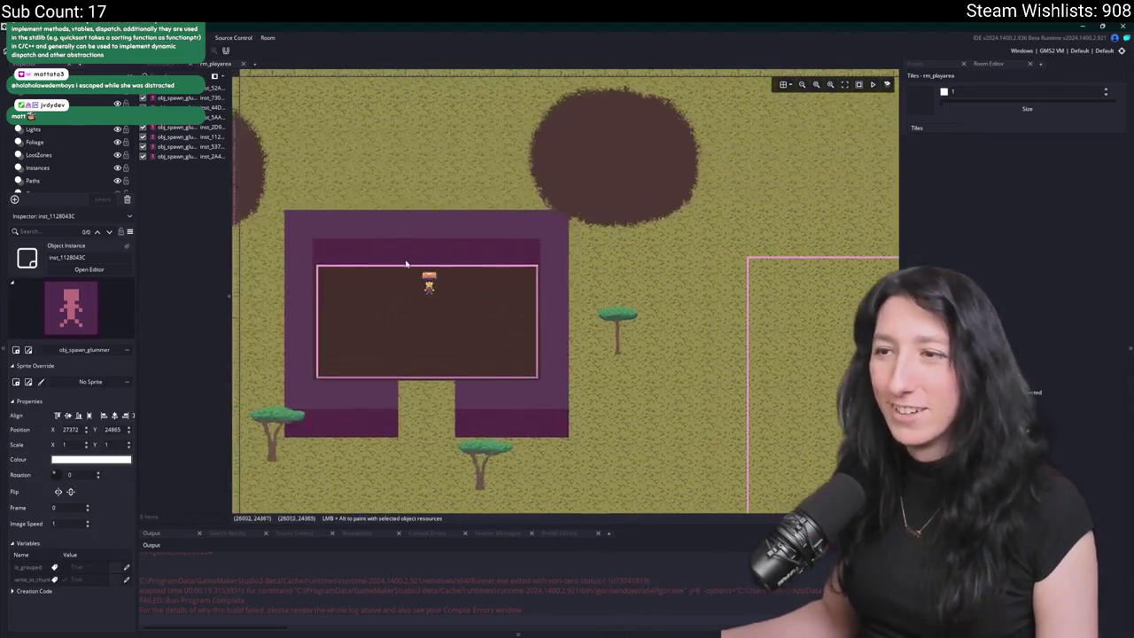
scroll(406, 264, up, 3)
alt+click(328, 329)
scroll(487, 243, down, 2)
drag(410, 107, 452, 265)
scroll(434, 278, right, 2)
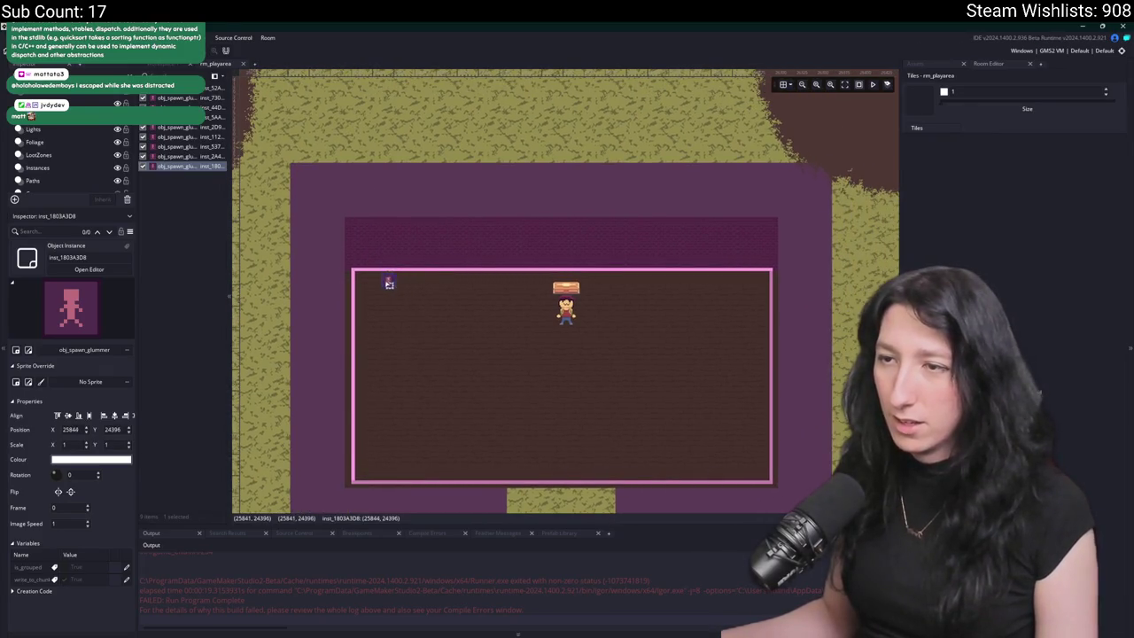
alt+click(407, 314)
scroll(390, 310, right, 2)
drag(359, 316, 700, 284)
- Paste two more glummer spawns and line them along the top row beside the chest
key(ctrl+v)
drag(385, 343, 419, 287)
key(ctrl+v)
drag(414, 367, 617, 287)
click(261, 269)
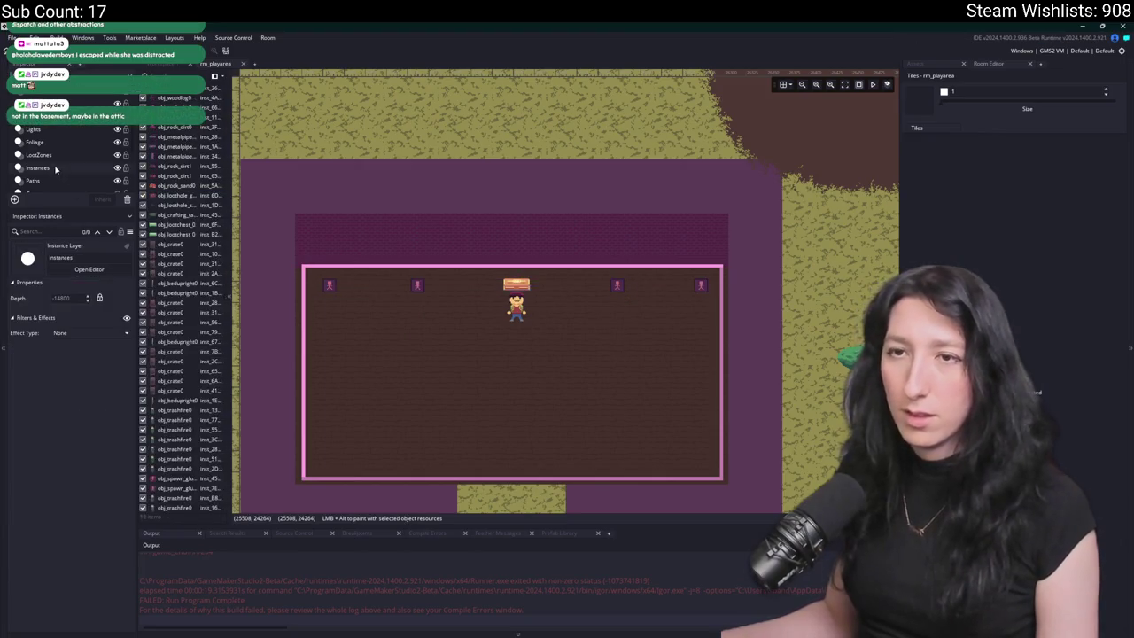
scroll(510, 200, down, 2)
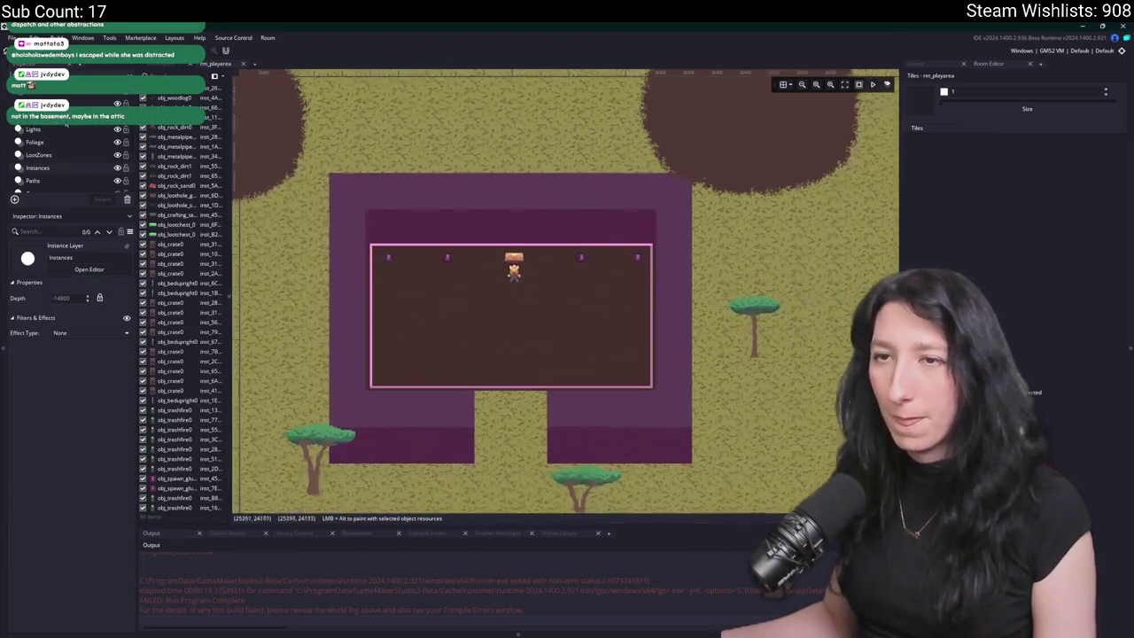
click(916, 64)
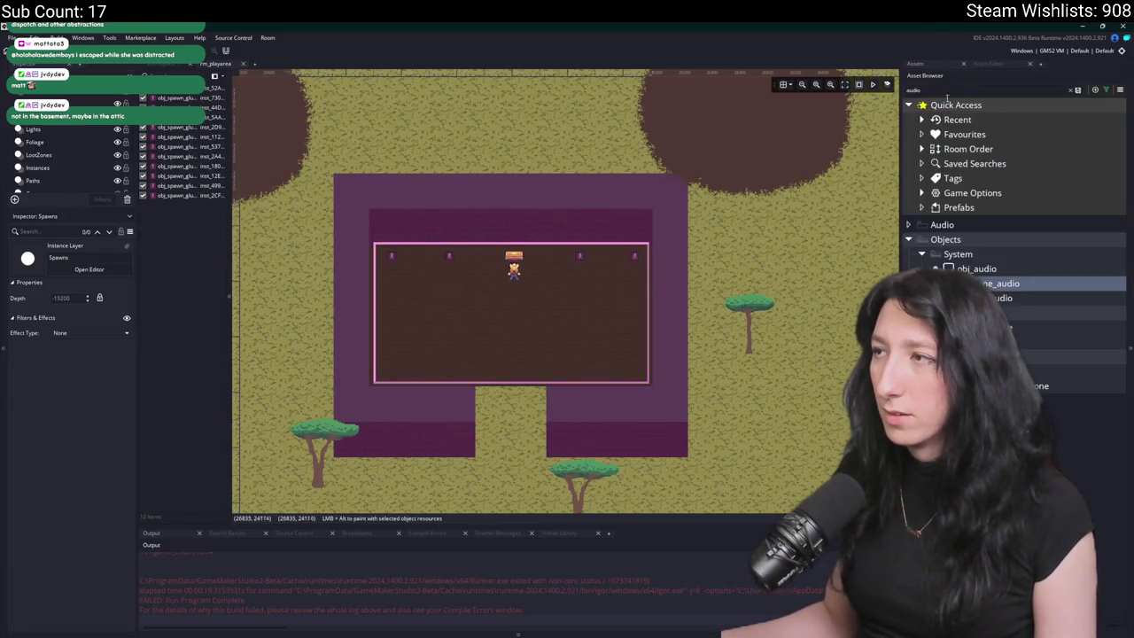
- Search the project assets for the patrol object, then launch Discord from Windows search
click(954, 90)
text(au)
text(rol)
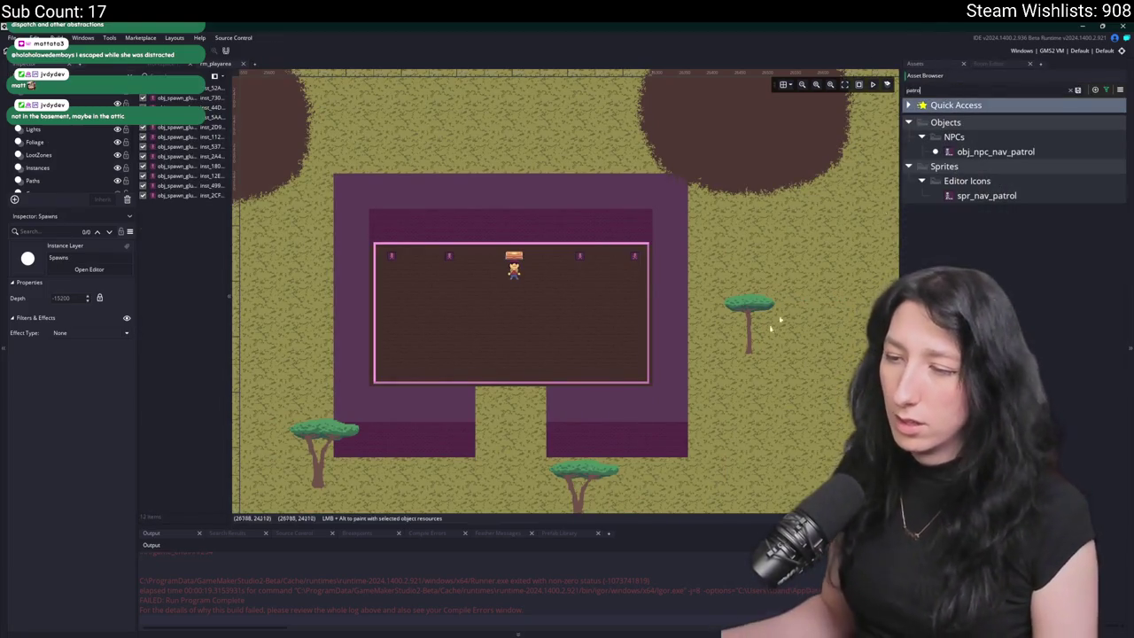
key(super)
text(d)
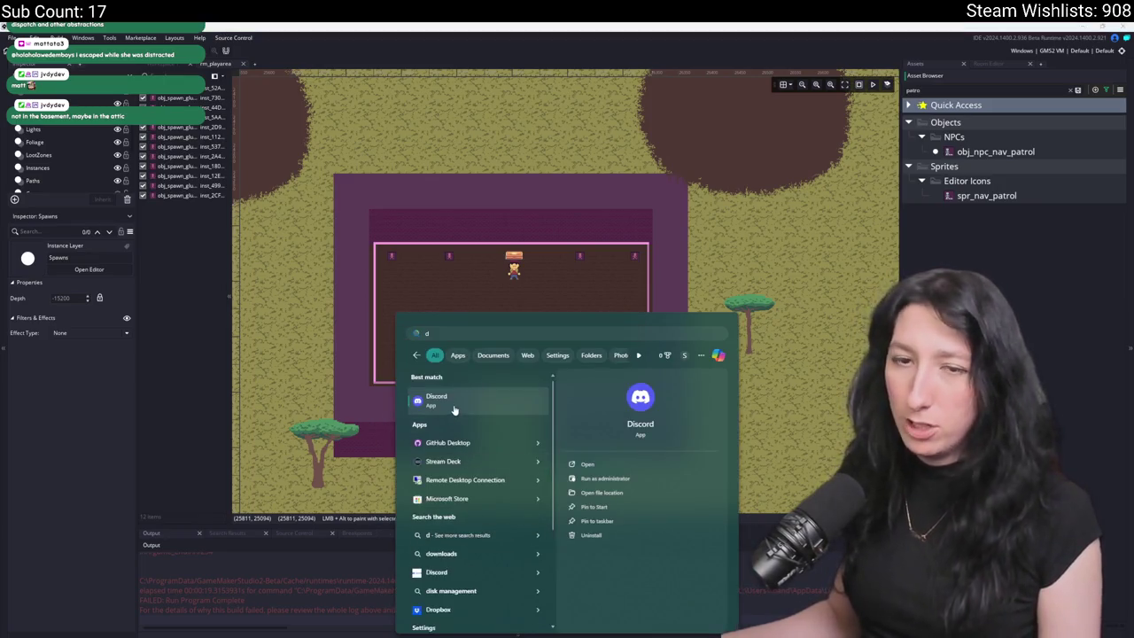
click(547, 391)
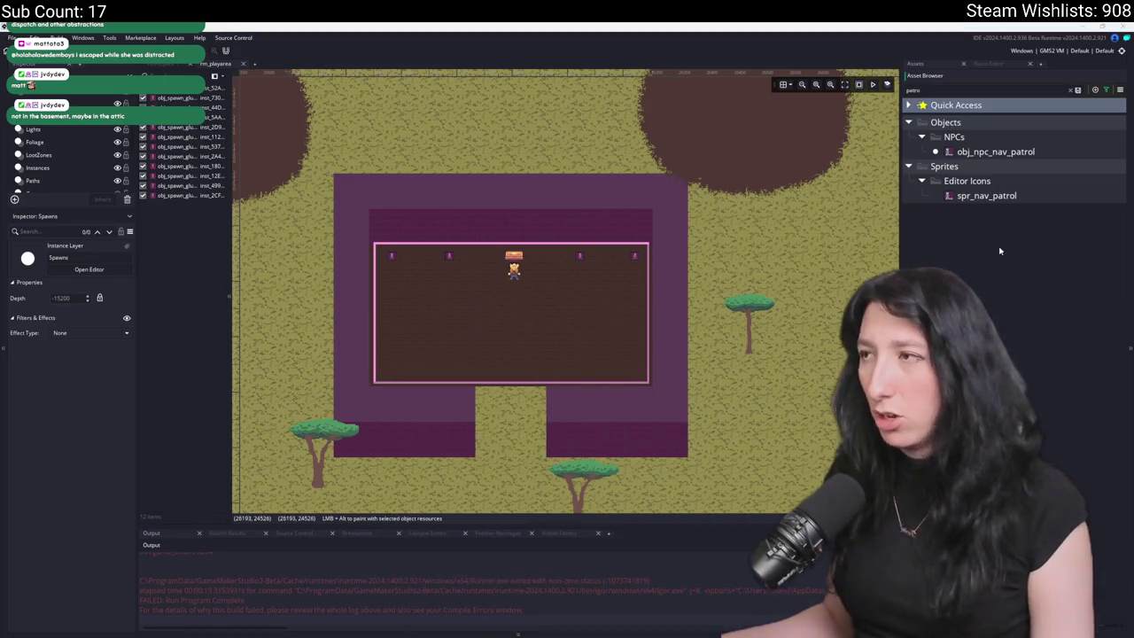
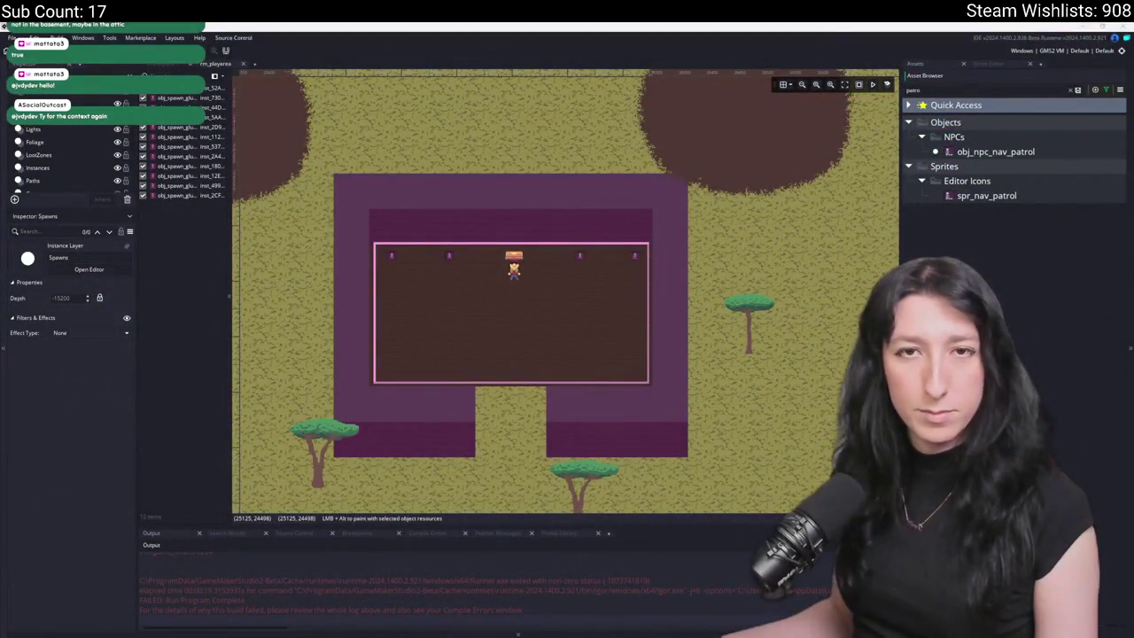
- Pan and zoom the room view onto the large brown building and select a patrol nav point
click(748, 335)
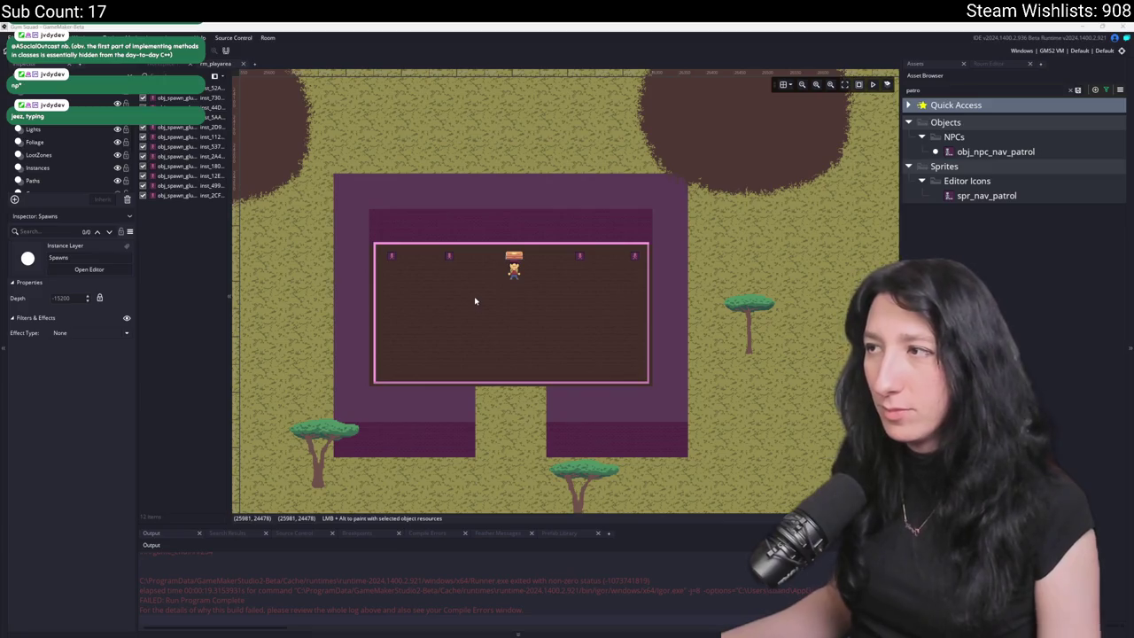
scroll(475, 301, up, 2)
scroll(475, 301, up, 2)
scroll(509, 375, up, 4)
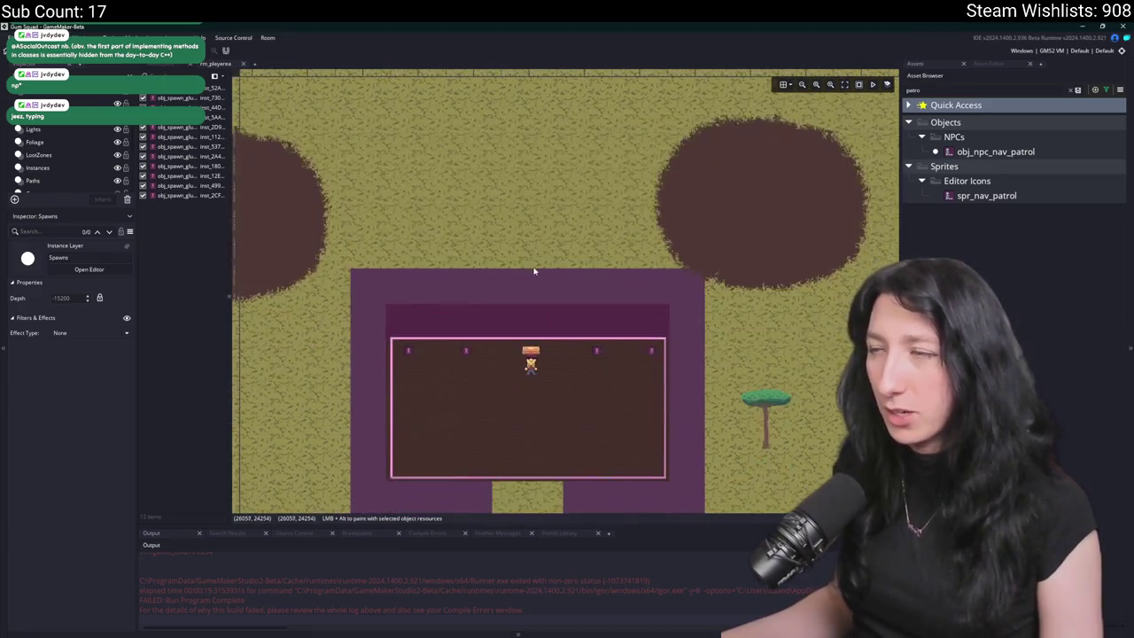
scroll(657, 225, down, 5)
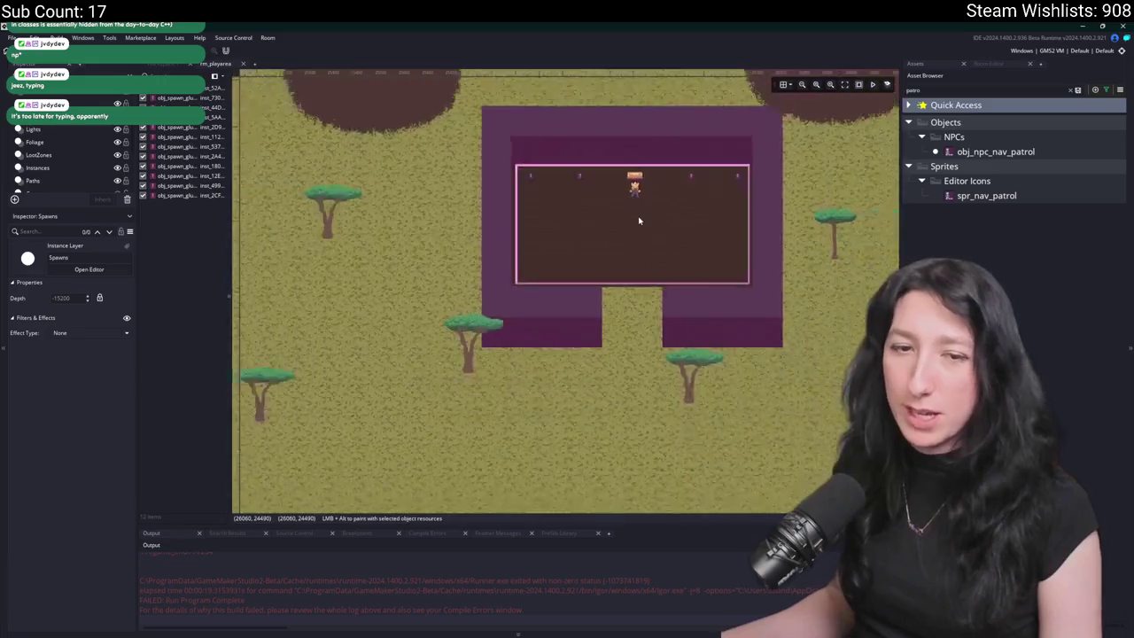
scroll(559, 186, right, 6)
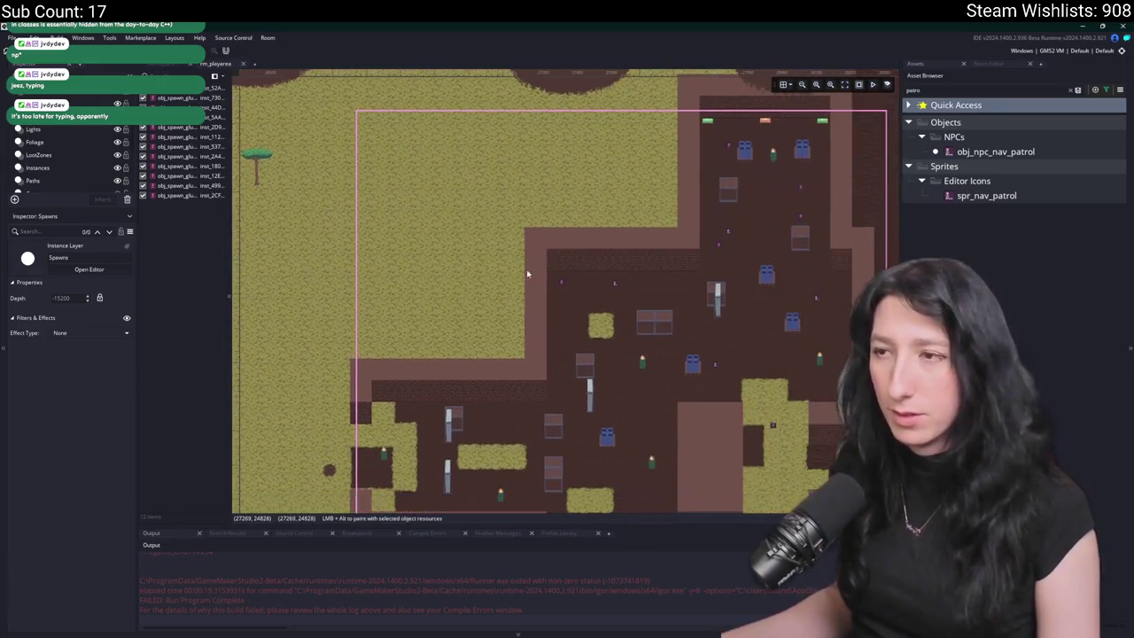
scroll(589, 286, up, 1)
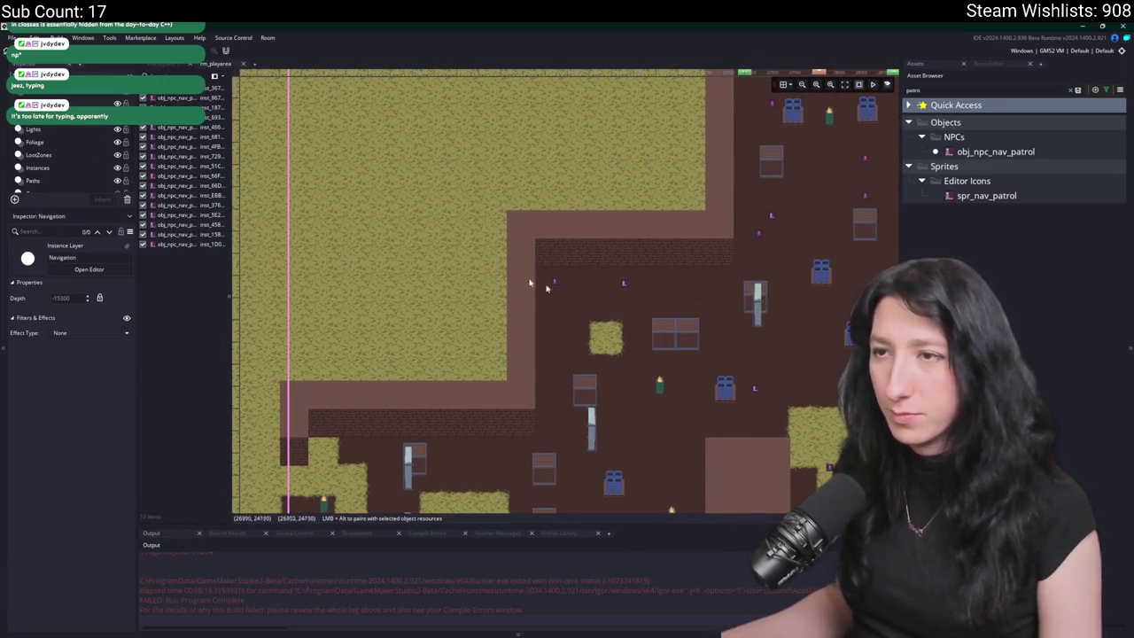
click(627, 288)
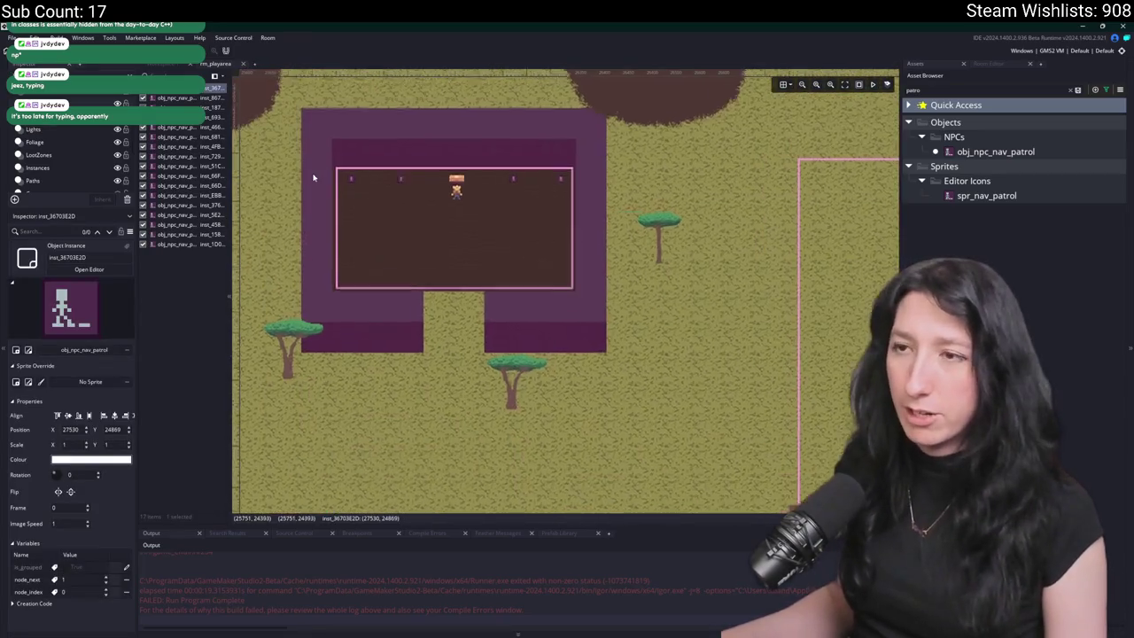
- Add a patrol nav point, move it inside the building room, and edit its node_next value
scroll(319, 182, up, 3)
alt+click(377, 245)
scroll(368, 155, up, 2)
mouse_move(351, 134)
mouse_down()
mouse_move(571, 324)
mouse_move(475, 347)
mouse_move(436, 374)
mouse_move(422, 402)
mouse_move(370, 373)
mouse_move(375, 216)
mouse_move(404, 246)
mouse_move(785, 222)
mouse_move(583, 234)
mouse_move(581, 220)
mouse_up()
click(93, 579)
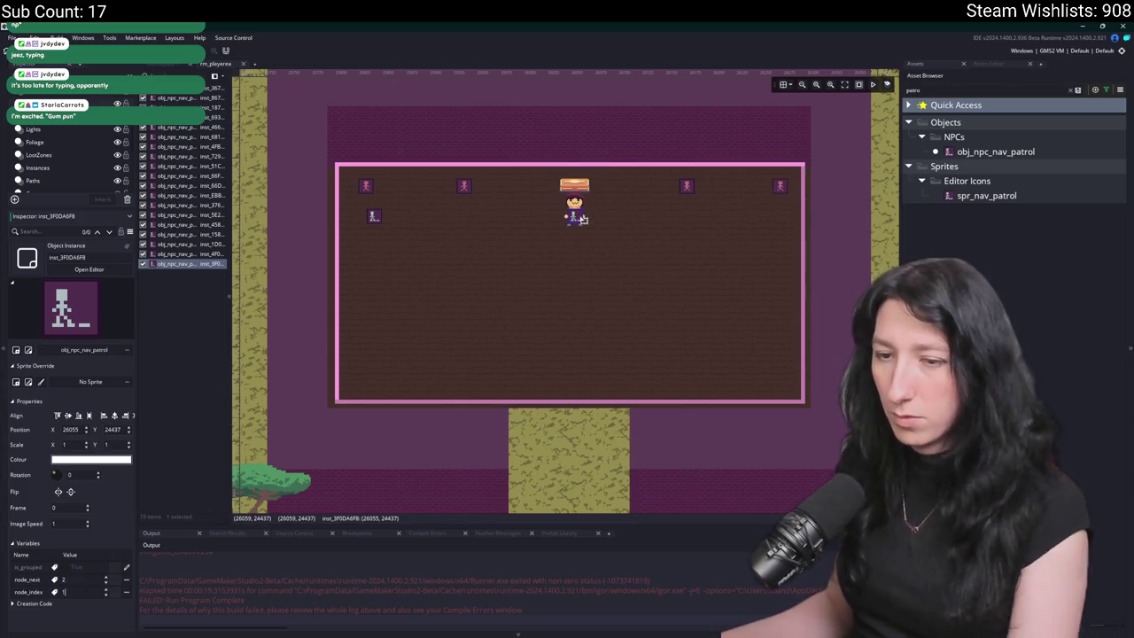
- Add a second patrol point near the room's right side, deleting the stray one at the wall
alt+click(608, 243)
drag(620, 242, 771, 216)
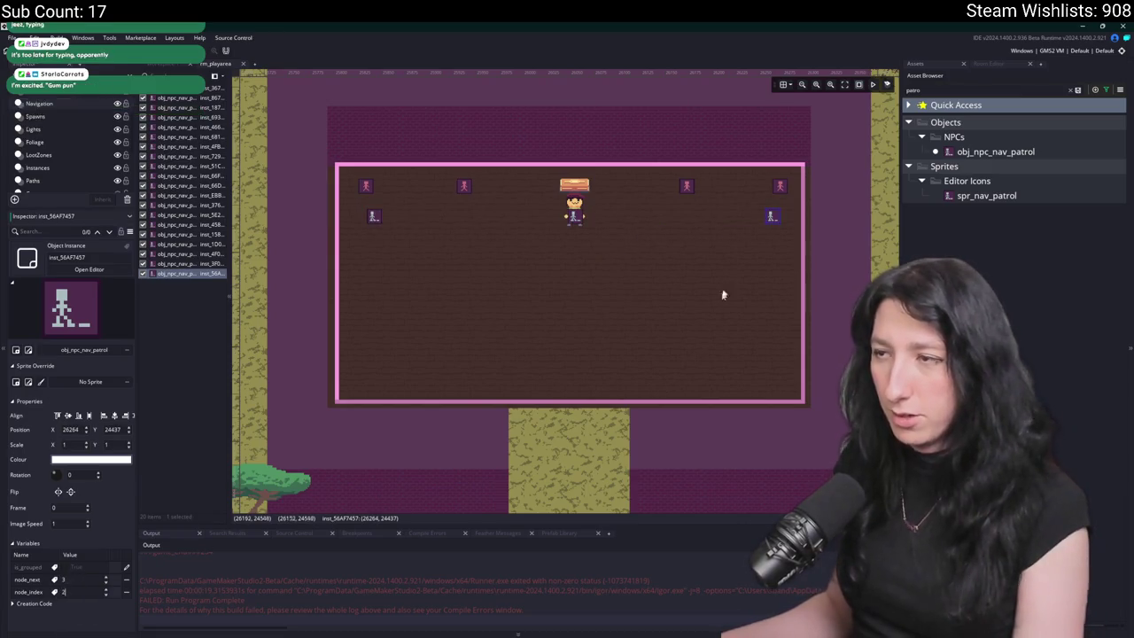
alt+click(800, 248)
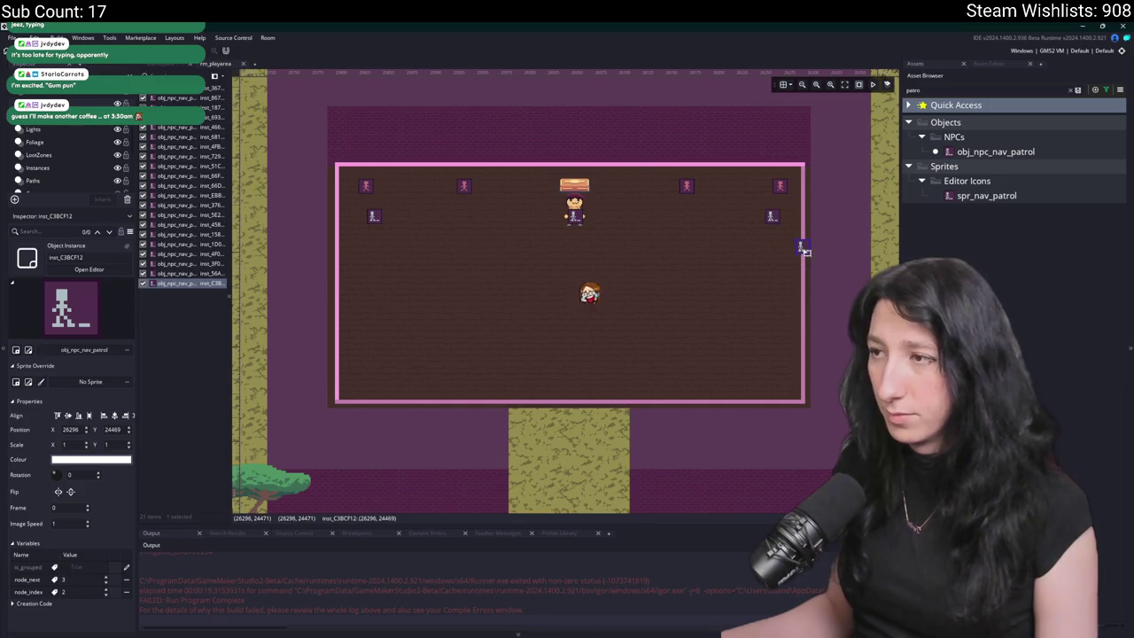
key(Delete)
click(774, 220)
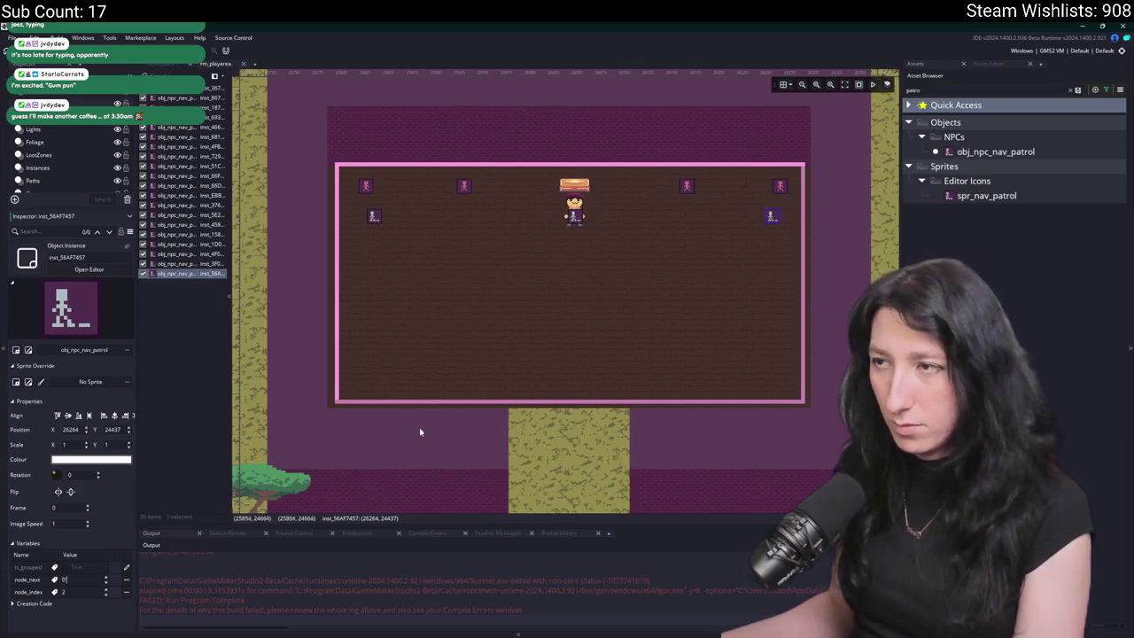
scroll(598, 283, down, 5)
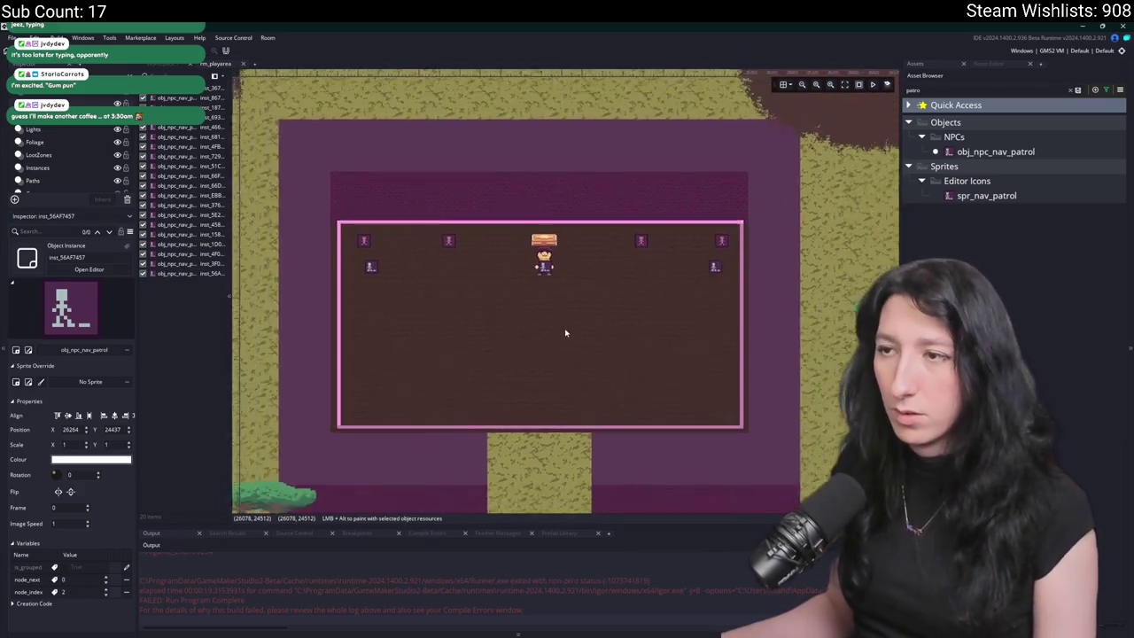
click(54, 155)
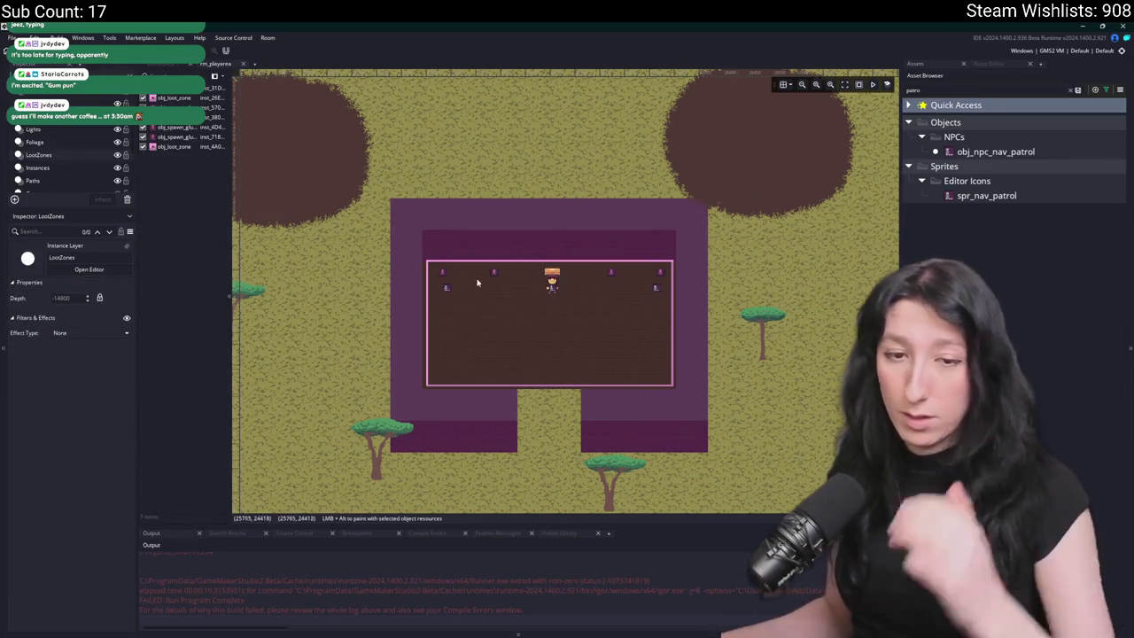
- On the Instances layer, place an obj_barrelstorage0 barrel in the building room
scroll(550, 332, down, 3)
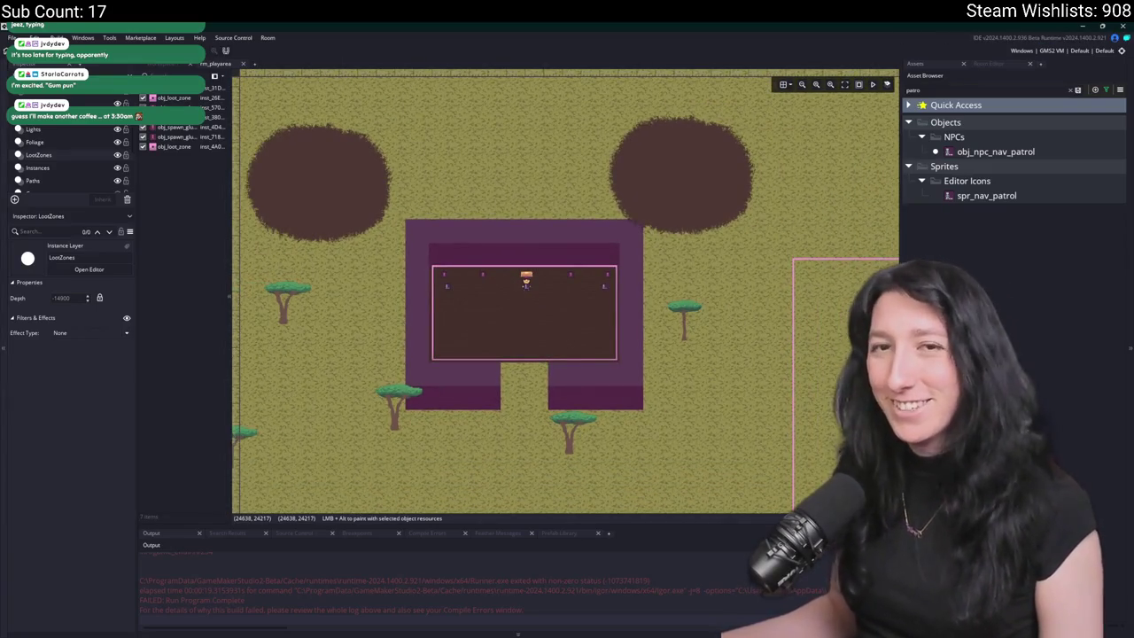
scroll(528, 326, up, 2)
click(52, 169)
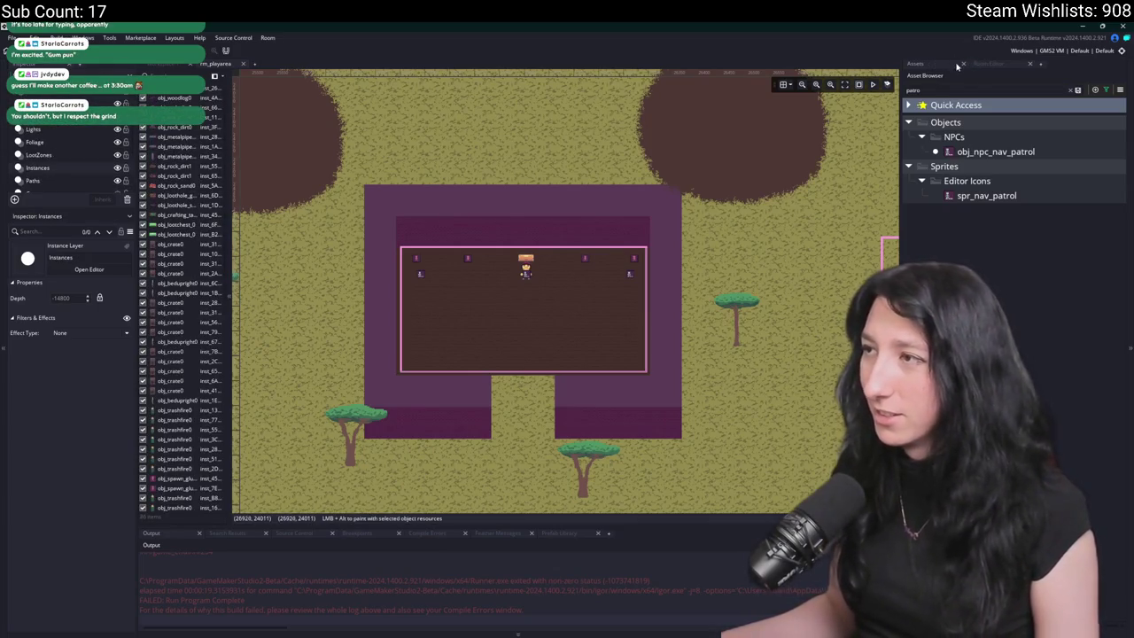
scroll(502, 203, down, 5)
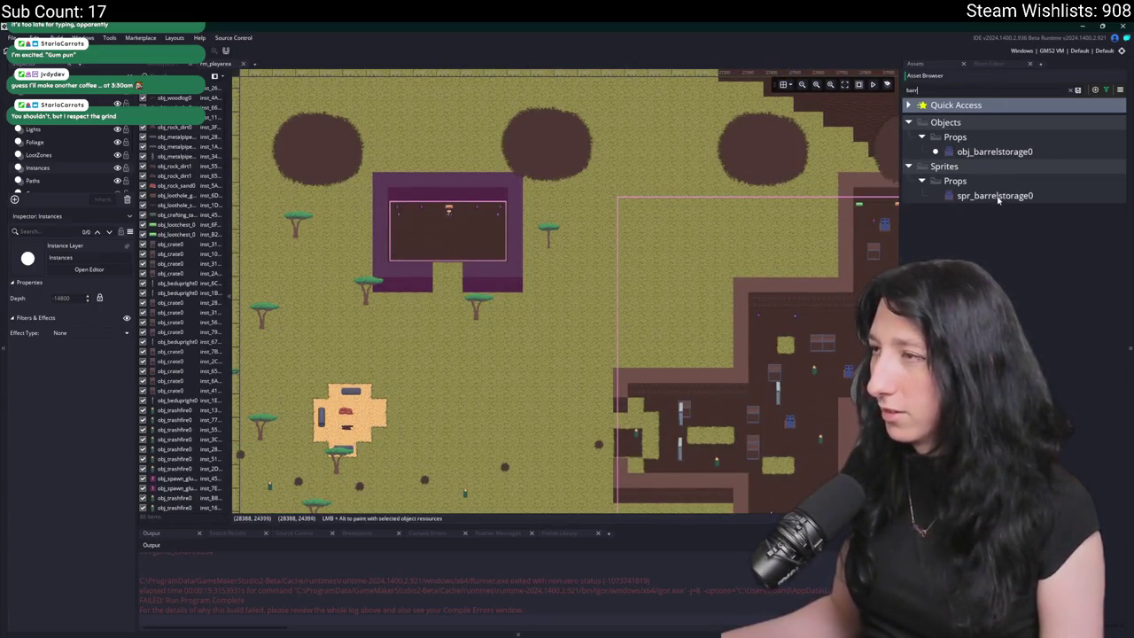
click(1010, 153)
scroll(416, 230, up, 5)
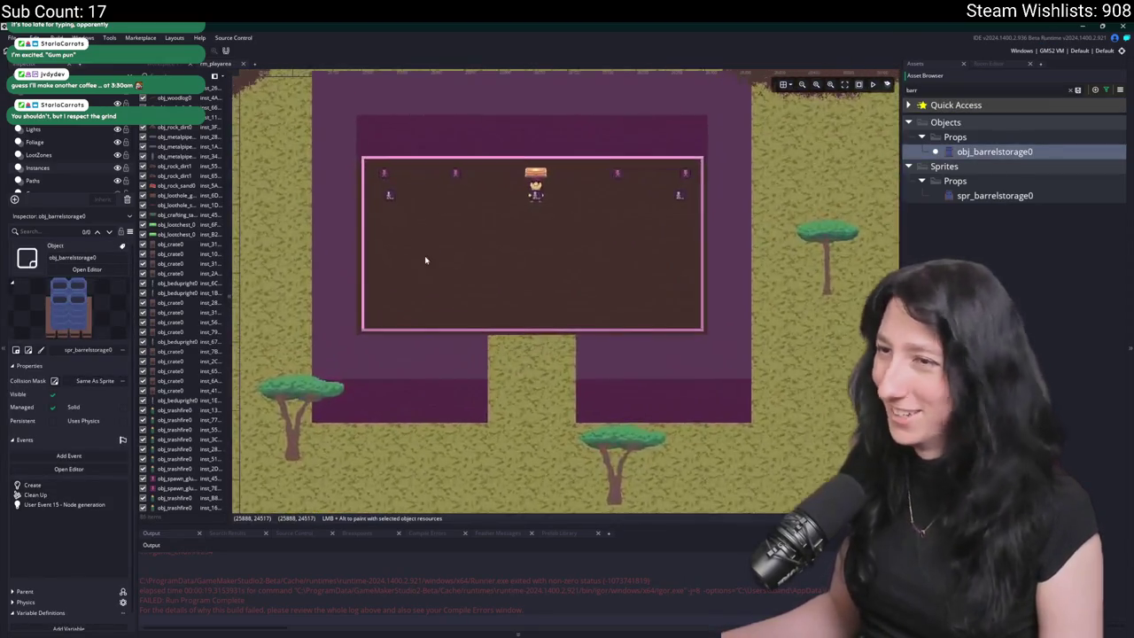
scroll(415, 268, up, 1)
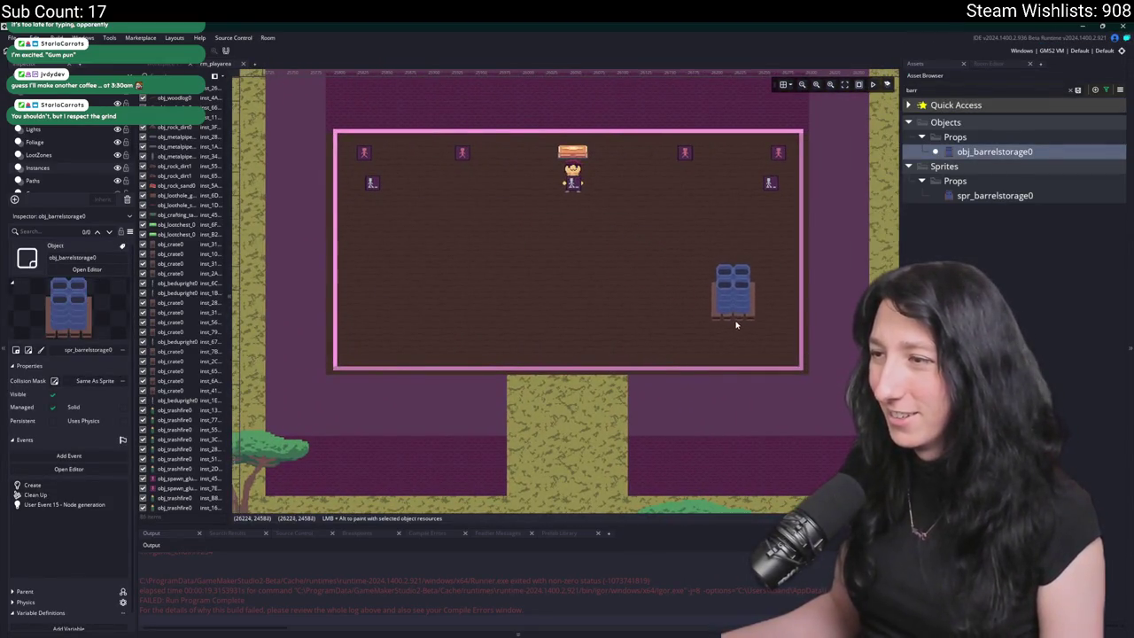
alt+click(737, 325)
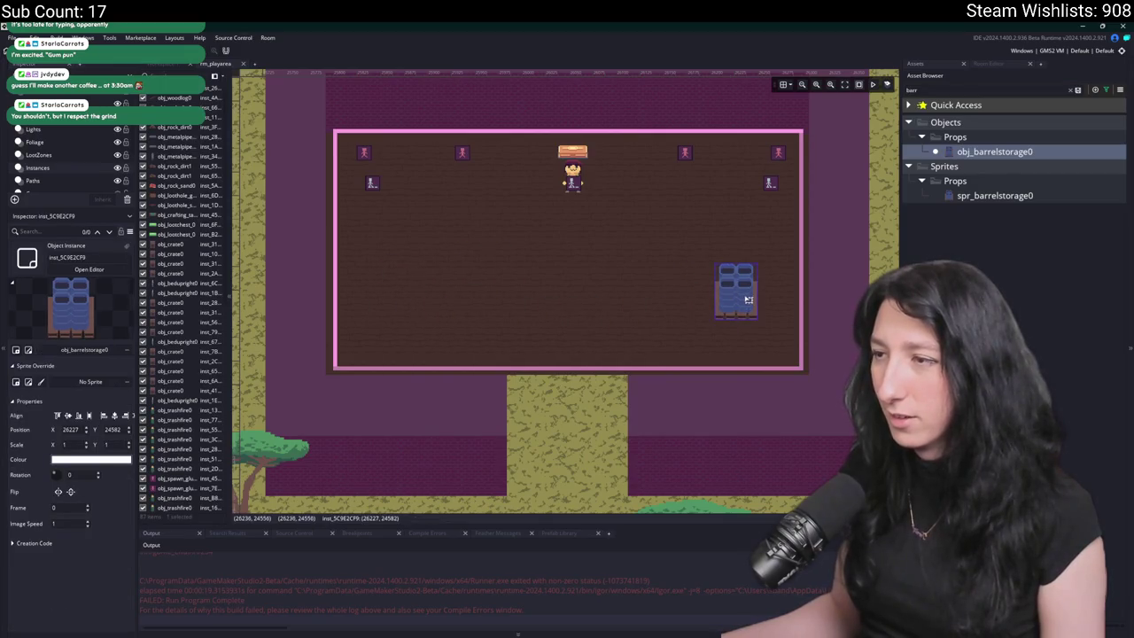
- Shift that barrel down and left, and position a second barrel near the bottom wall
scroll(749, 301, up, 2)
drag(697, 332, 645, 378)
scroll(633, 388, up, 3)
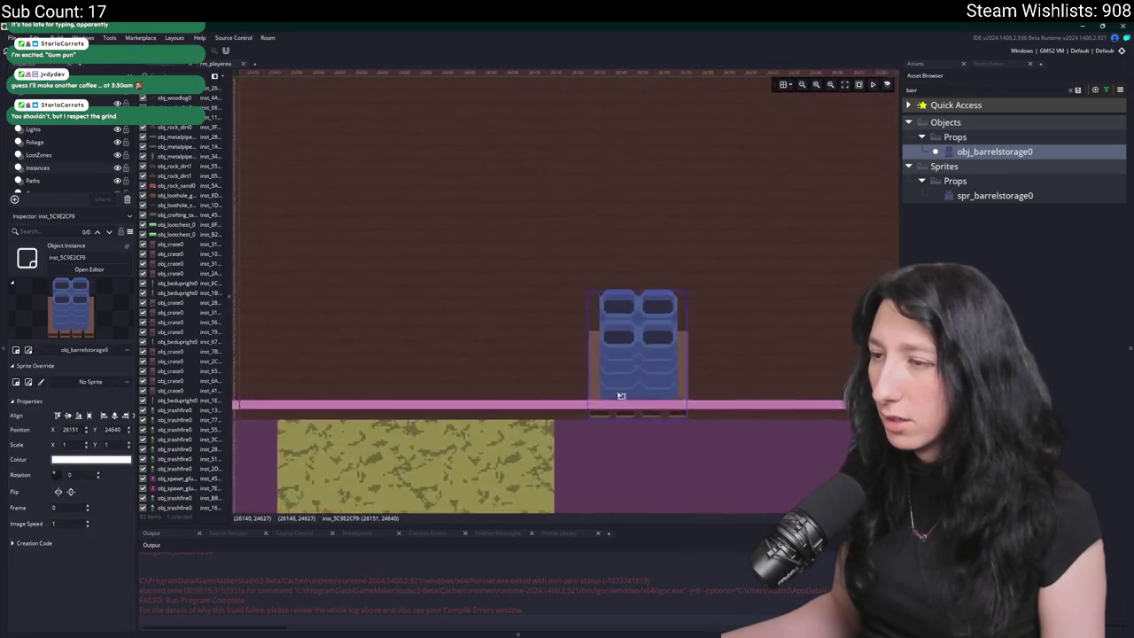
scroll(640, 357, down, 2)
scroll(849, 363, left, 3)
scroll(848, 364, down, 2)
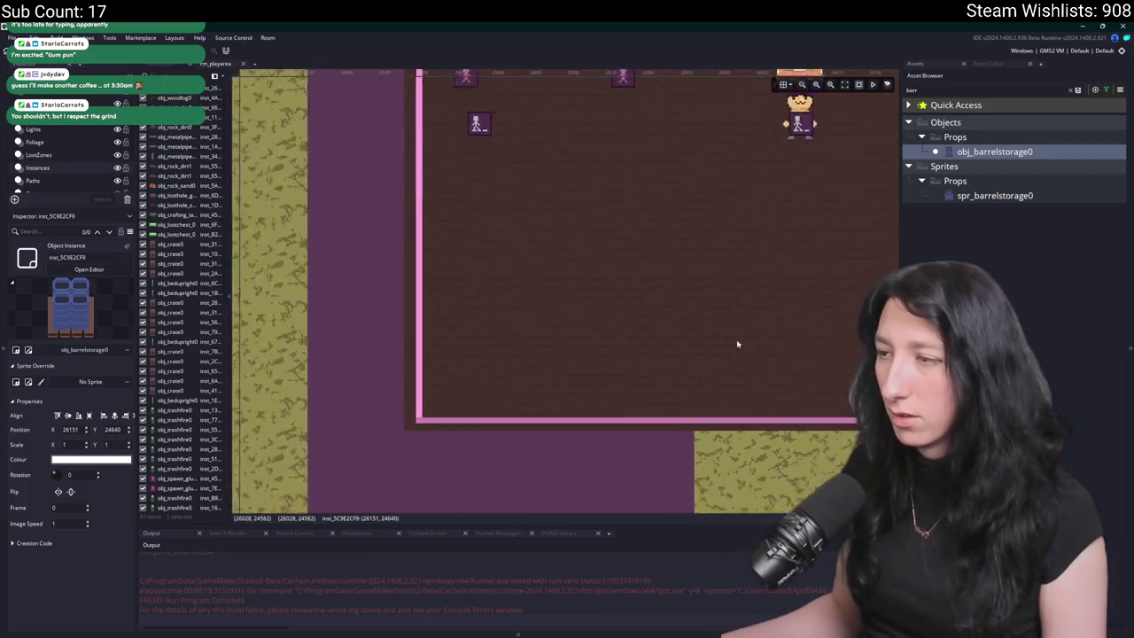
scroll(737, 340, right, 3)
mouse_move(780, 417)
mouse_down()
mouse_move(760, 284)
mouse_move(749, 318)
mouse_move(557, 329)
mouse_move(466, 375)
mouse_move(752, 254)
mouse_up()
scroll(634, 245, down, 3)
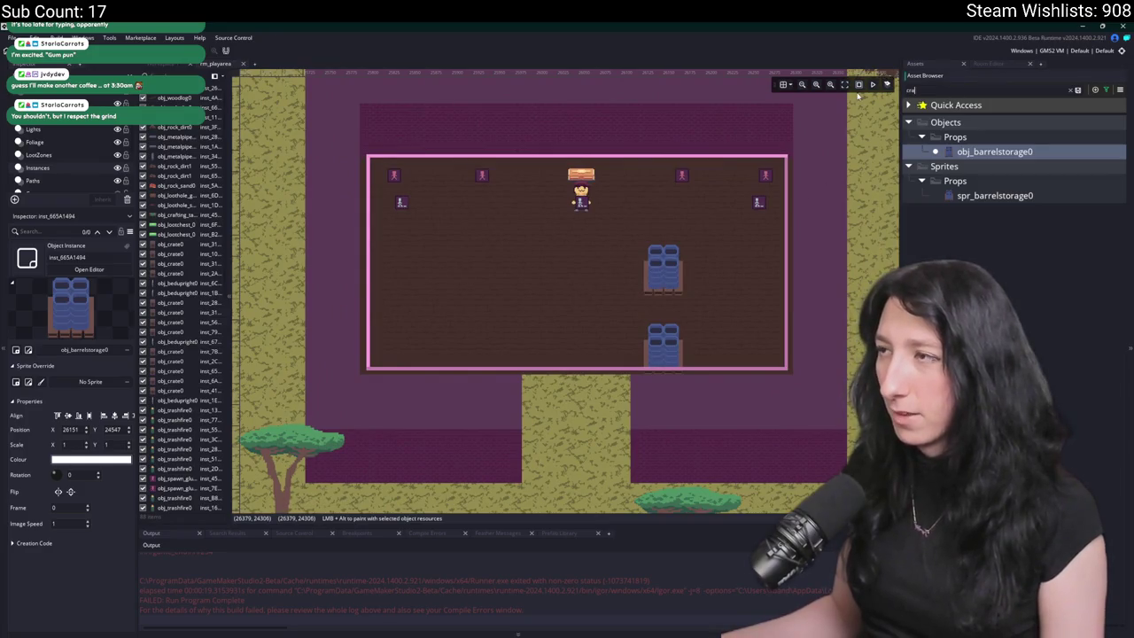
- Drop obj_crate0 crates into the building room and settle the side-by-side pair in the middle
click(971, 166)
mouse_move(929, 180)
mouse_down()
mouse_move(449, 262)
mouse_move(468, 256)
mouse_move(484, 283)
mouse_move(460, 292)
mouse_move(455, 268)
mouse_up()
alt+click(434, 289)
scroll(454, 280, up, 2)
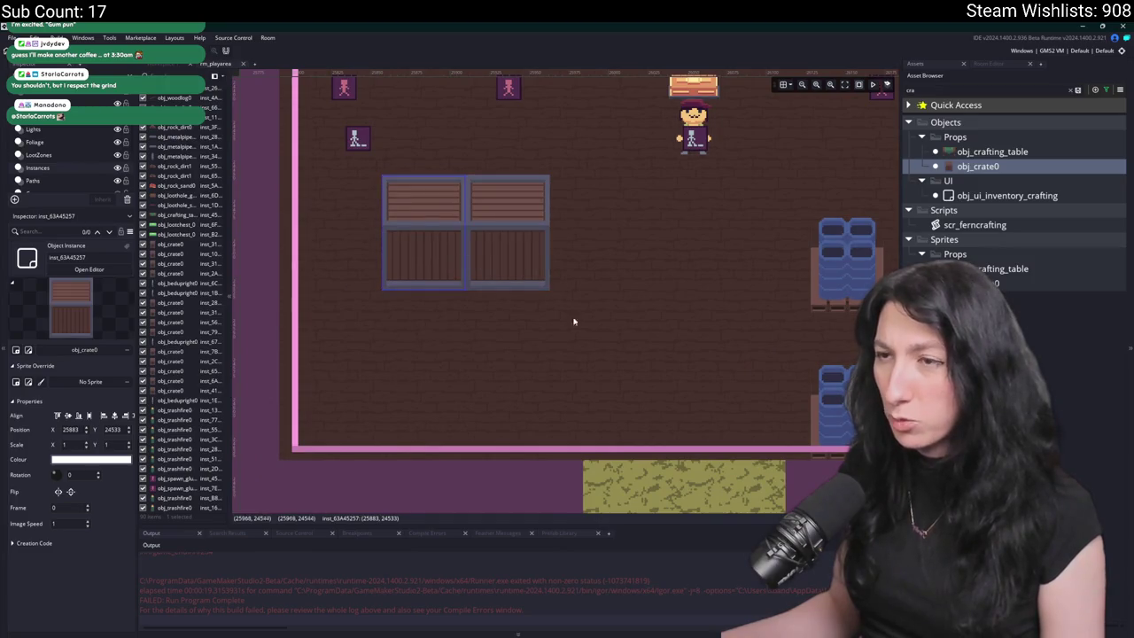
ctrl+click(506, 241)
drag(506, 240, 581, 241)
mouse_move(718, 291)
mouse_down()
mouse_move(408, 301)
mouse_move(616, 273)
mouse_move(594, 252)
mouse_move(503, 221)
mouse_move(470, 141)
mouse_move(656, 207)
mouse_move(602, 283)
mouse_move(381, 421)
mouse_move(460, 434)
mouse_move(416, 441)
mouse_move(431, 441)
mouse_up()
scroll(409, 301, down, 2)
scroll(377, 304, up, 1)
click(374, 308)
- Paste crate copies, delete the misplaced one, and place a new crate along the top wall
scroll(447, 421, down, 2)
key(ctrl+v)
mouse_move(592, 413)
mouse_down()
mouse_move(749, 324)
mouse_move(577, 286)
mouse_move(405, 279)
mouse_move(398, 318)
mouse_up()
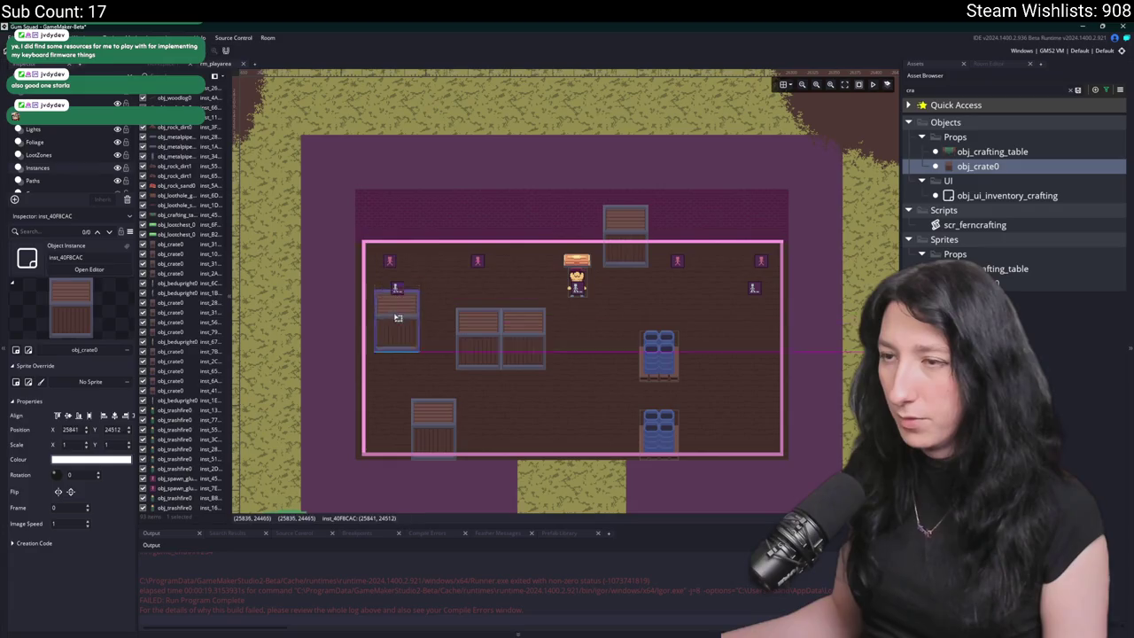
key(Delete)
click(622, 246)
key(ctrl+v)
mouse_move(622, 246)
mouse_down()
mouse_move(530, 241)
mouse_move(519, 251)
mouse_up()
scroll(484, 270, up, 2)
scroll(481, 284, up, 2)
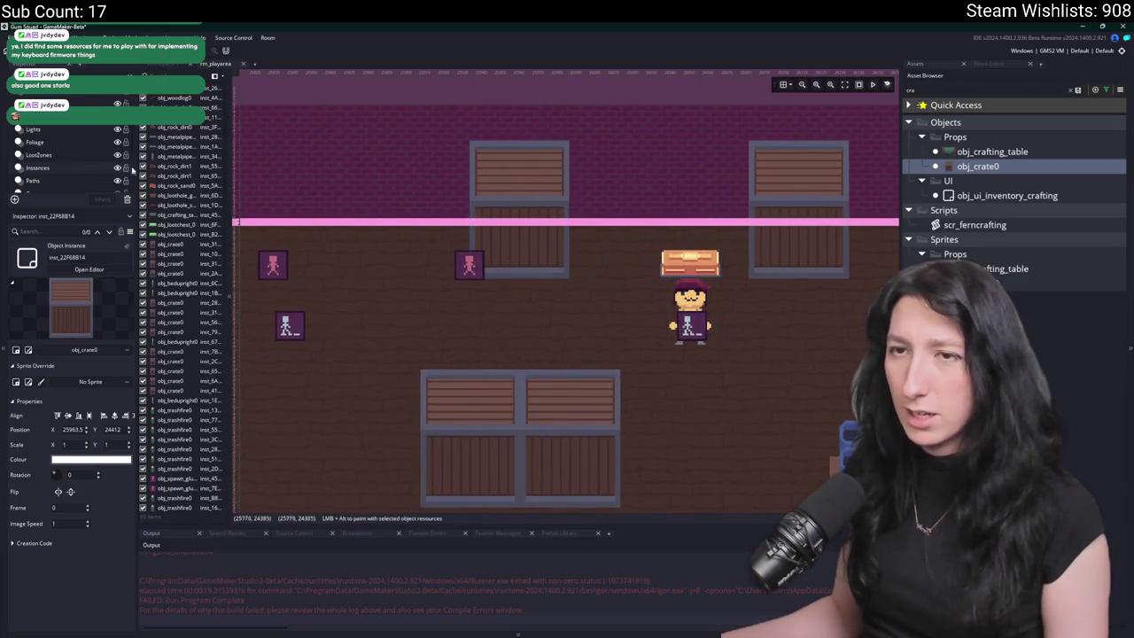
scroll(45, 178, up, 1)
click(36, 134)
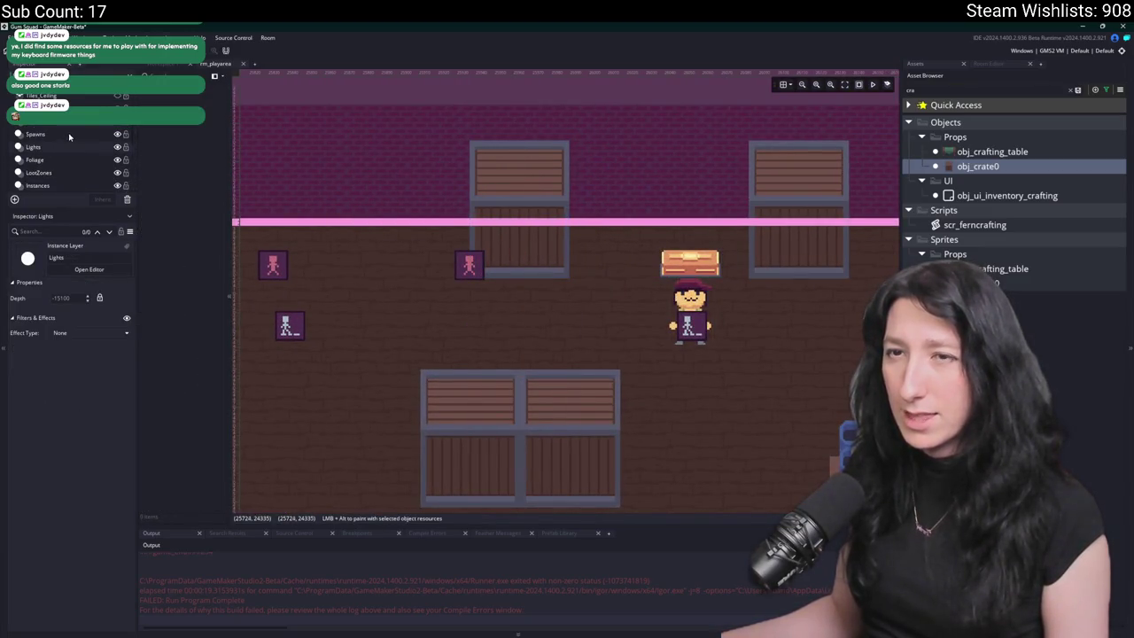
- Move the glummer spawn point down-left and the player instance outside below the building
drag(469, 266, 364, 417)
scroll(565, 387, down, 5)
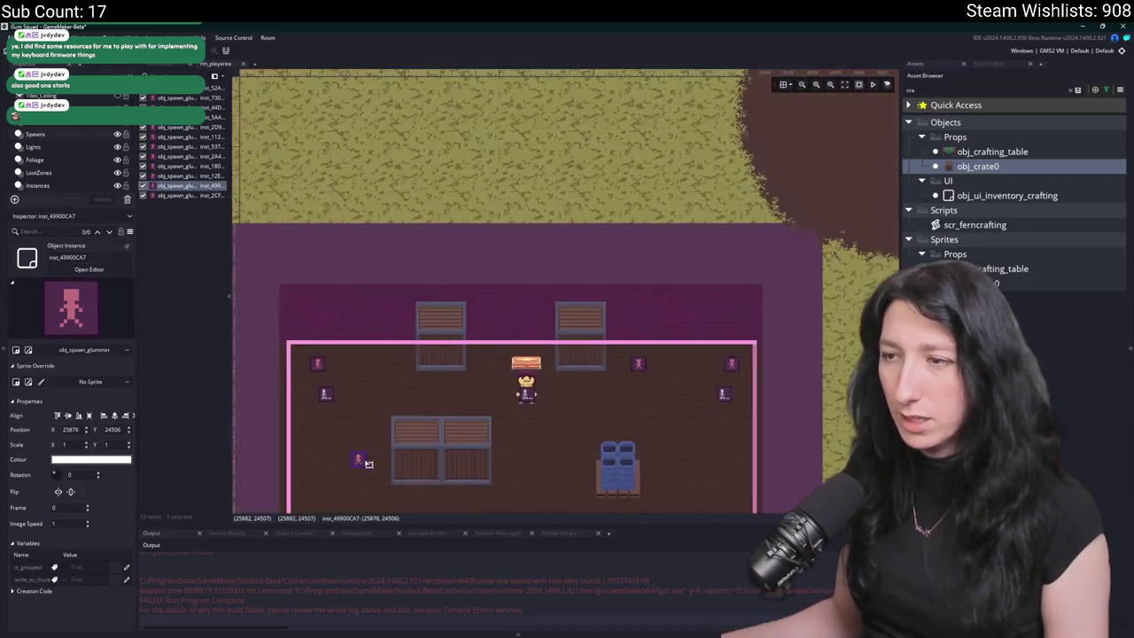
scroll(565, 387, down, 3)
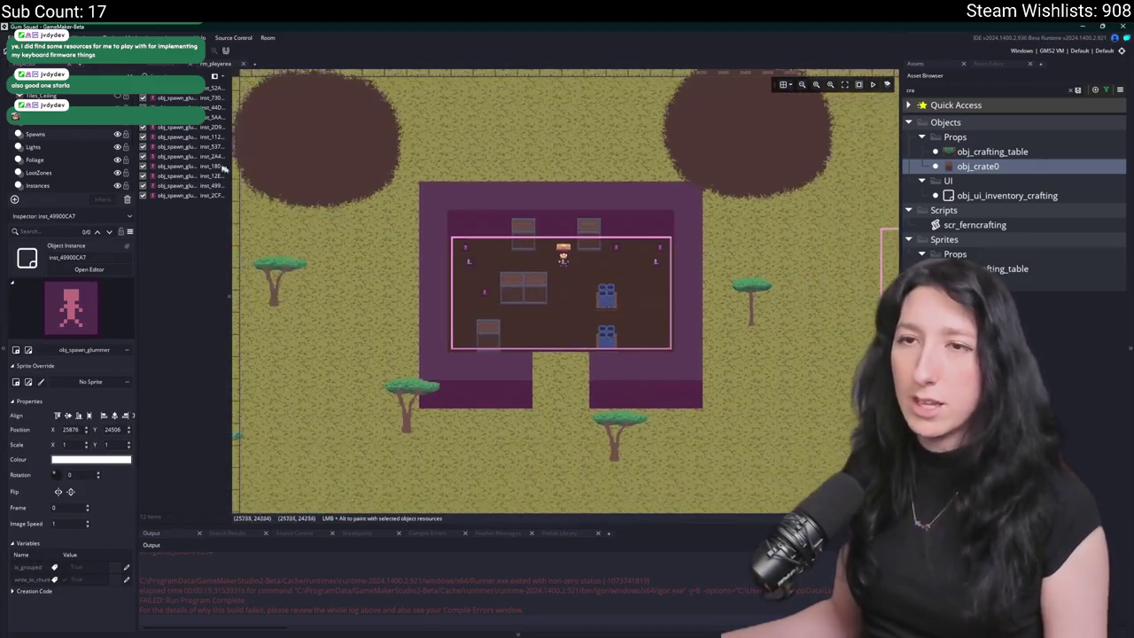
scroll(55, 168, up, 1)
scroll(55, 160, down, 2)
click(59, 153)
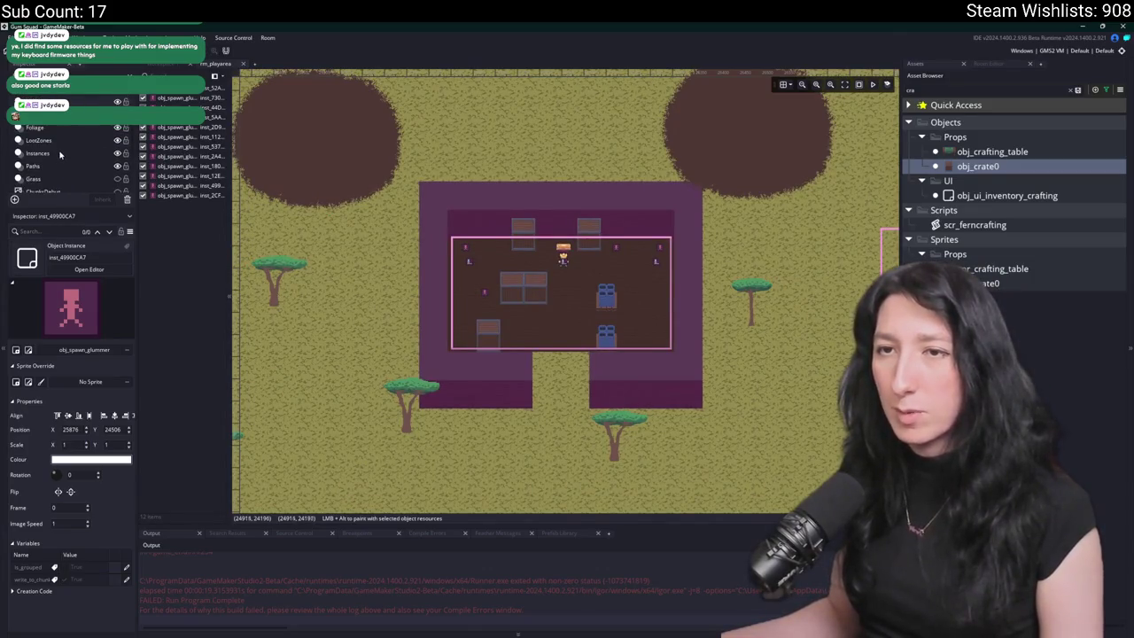
drag(564, 258, 461, 446)
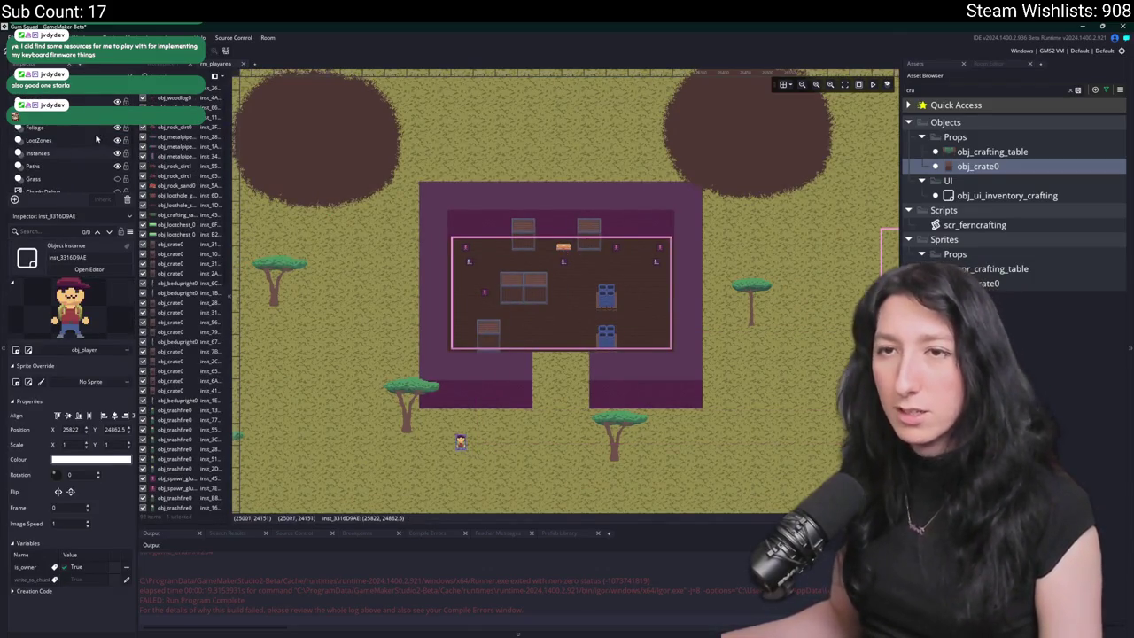
- Nudge the orange loot chest into place and paste a duplicate chest beside it
scroll(598, 256, up, 2)
click(546, 246)
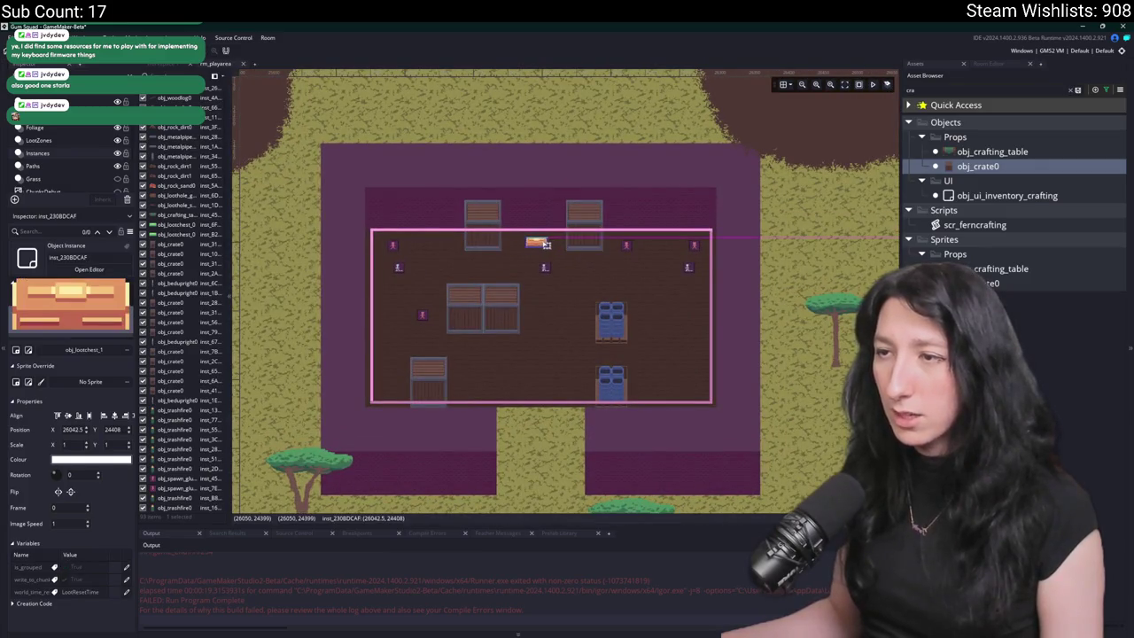
scroll(547, 245, up, 3)
drag(534, 239, 514, 232)
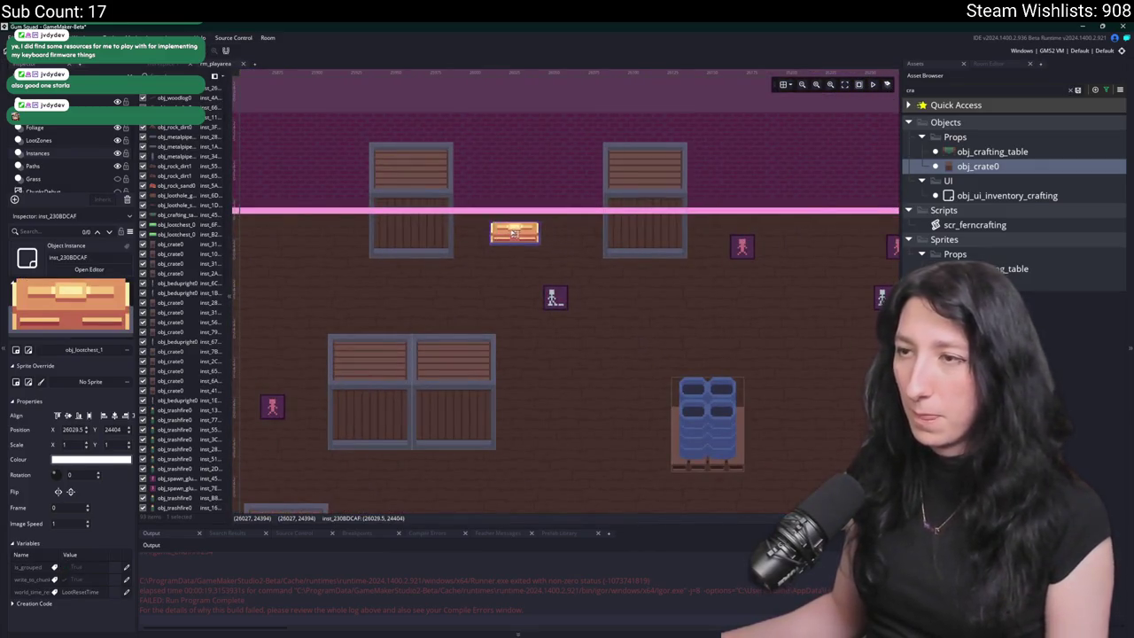
key(ctrl+c)
key(ctrl+v)
scroll(541, 239, up, 2)
drag(639, 221, 634, 224)
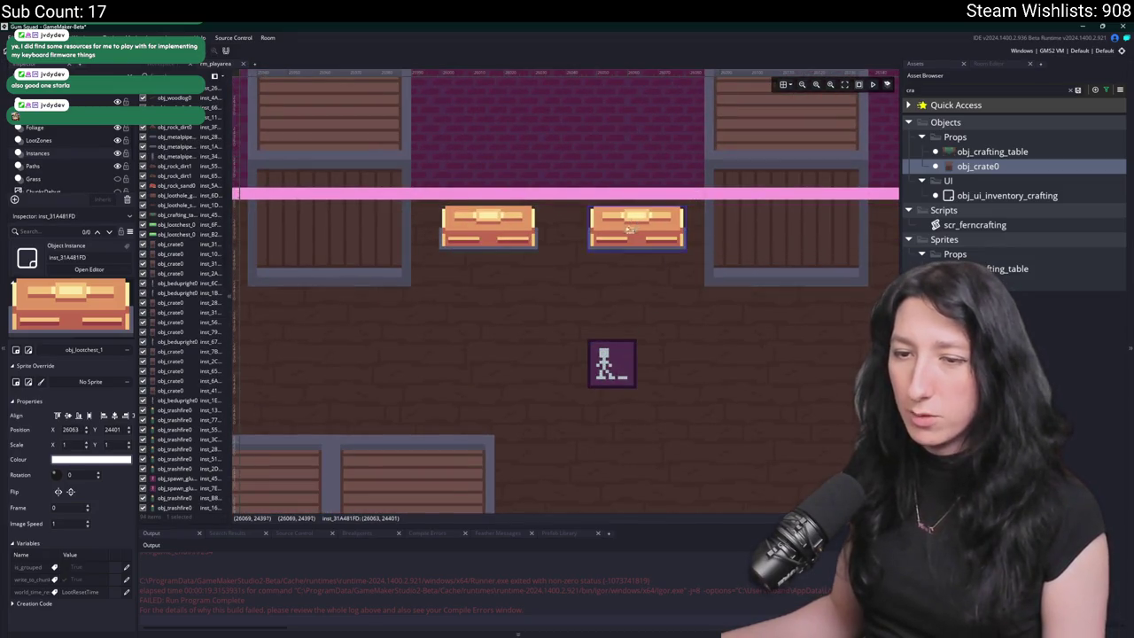
- Change the duplicate chest's object to the green obj_lootchest_0 and align it
double_click(638, 225)
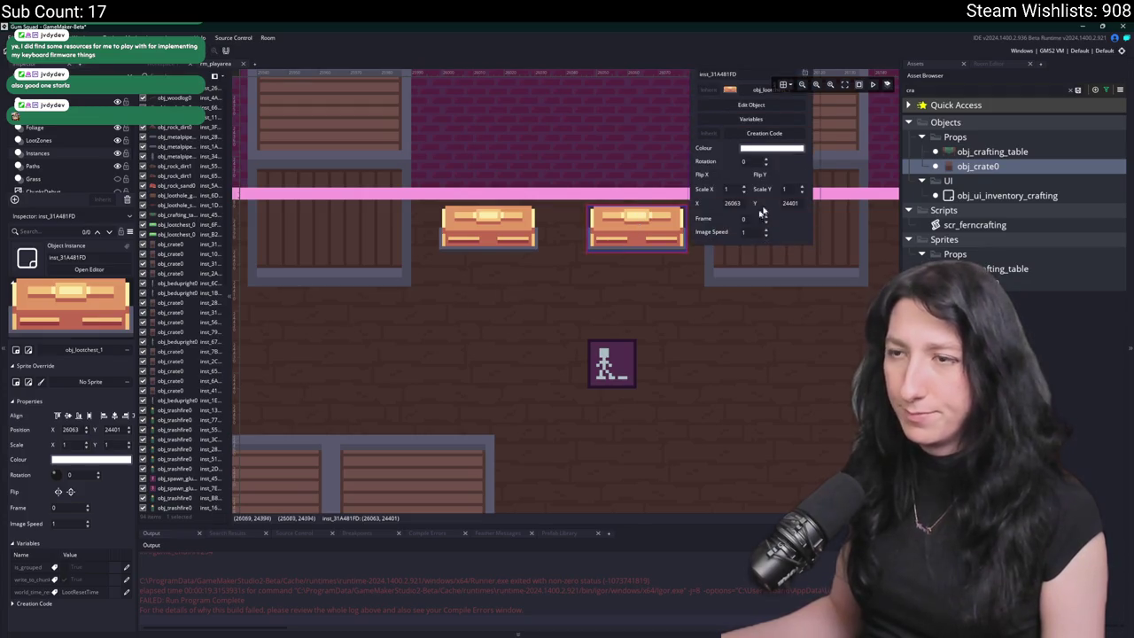
click(745, 232)
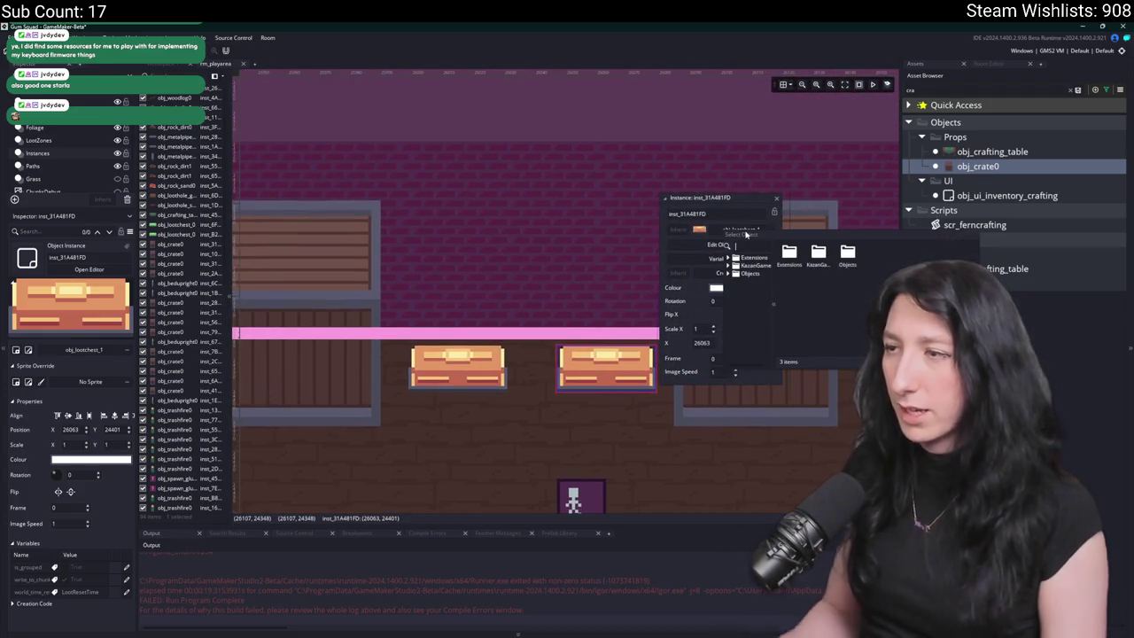
text(lootchest)
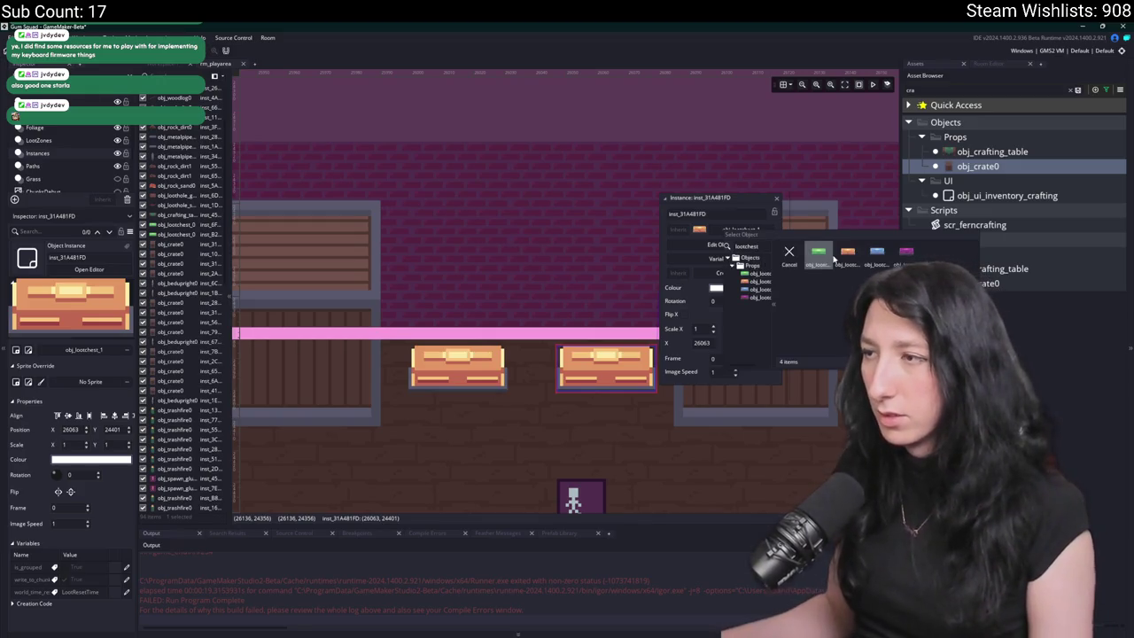
click(829, 255)
drag(617, 376, 617, 375)
scroll(588, 456, down, 5)
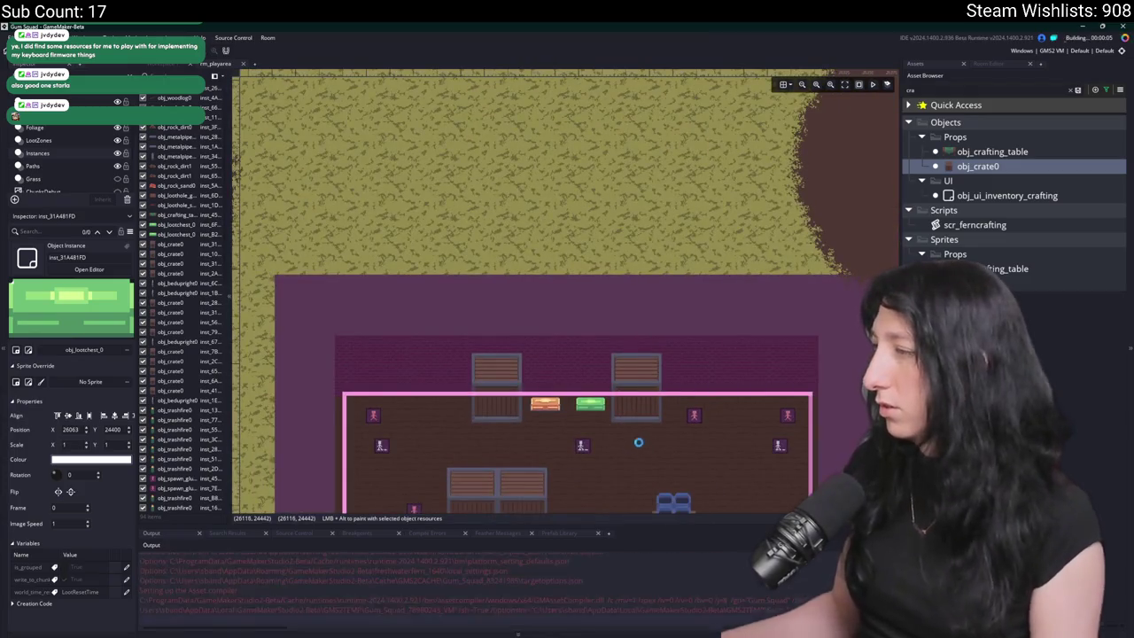
scroll(638, 441, down, 3)
drag(609, 368, 580, 330)
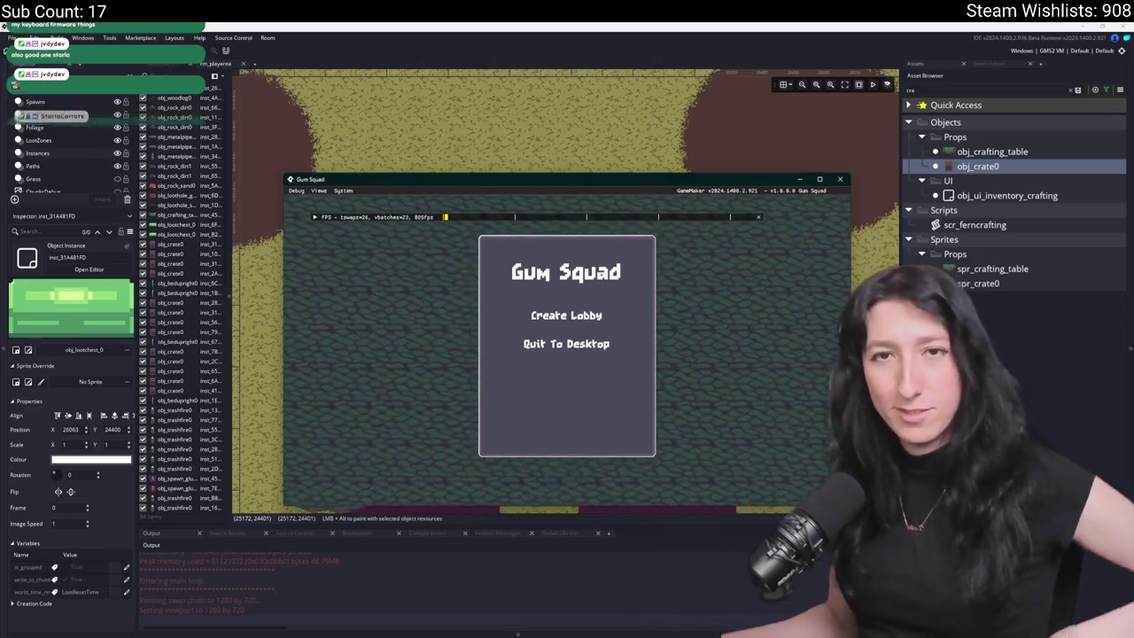
click(566, 315)
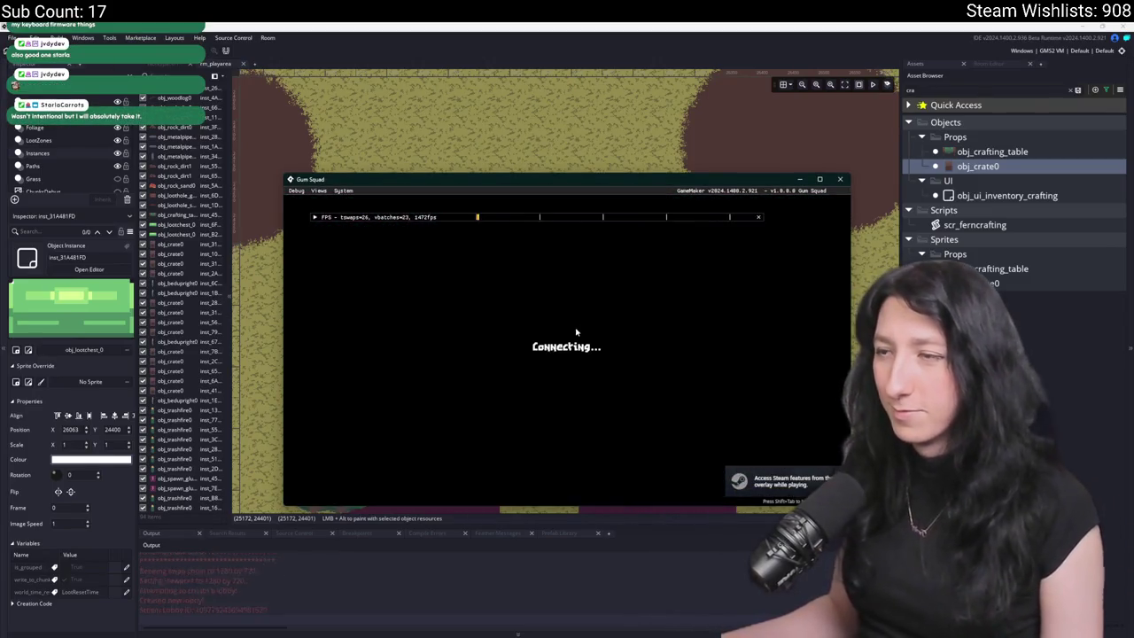
drag(594, 179, 539, 25)
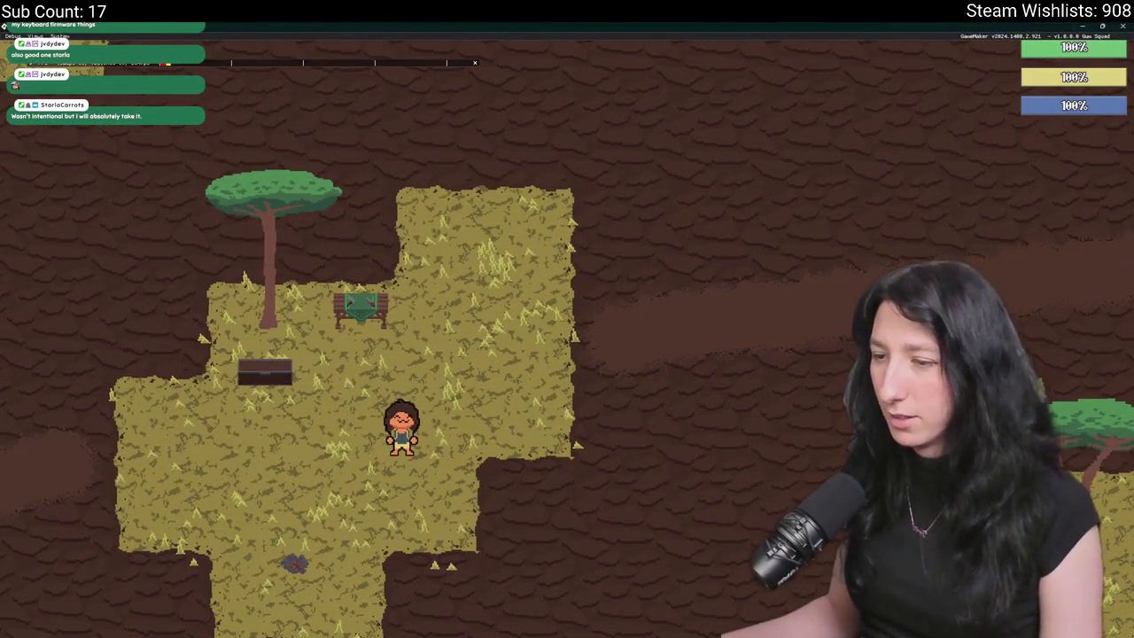
key(alt+Tab)
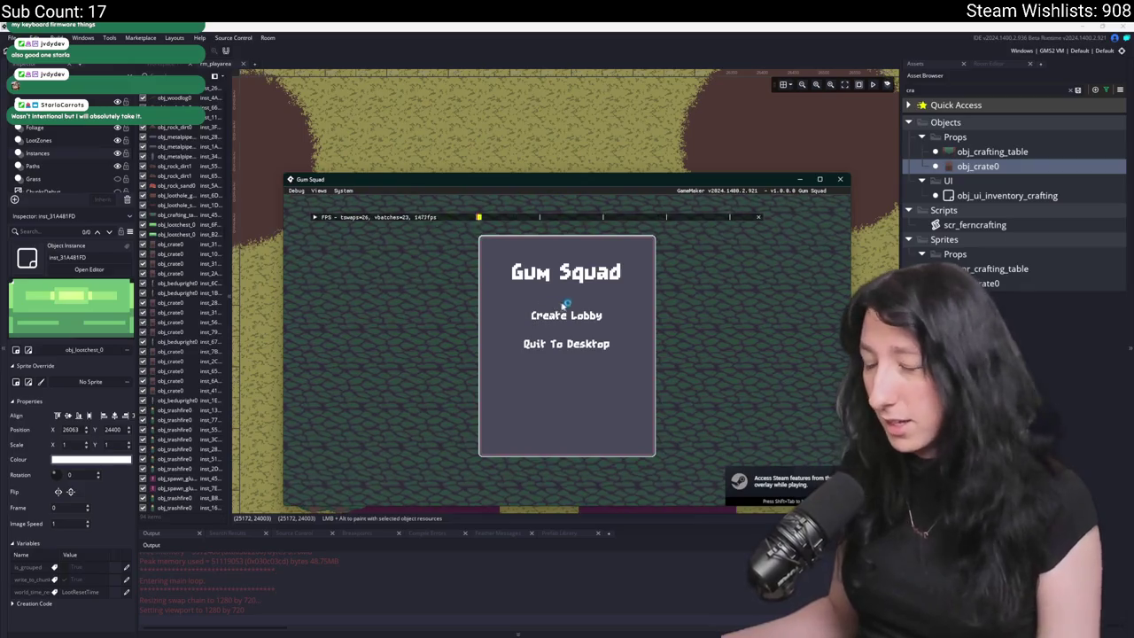
click(566, 313)
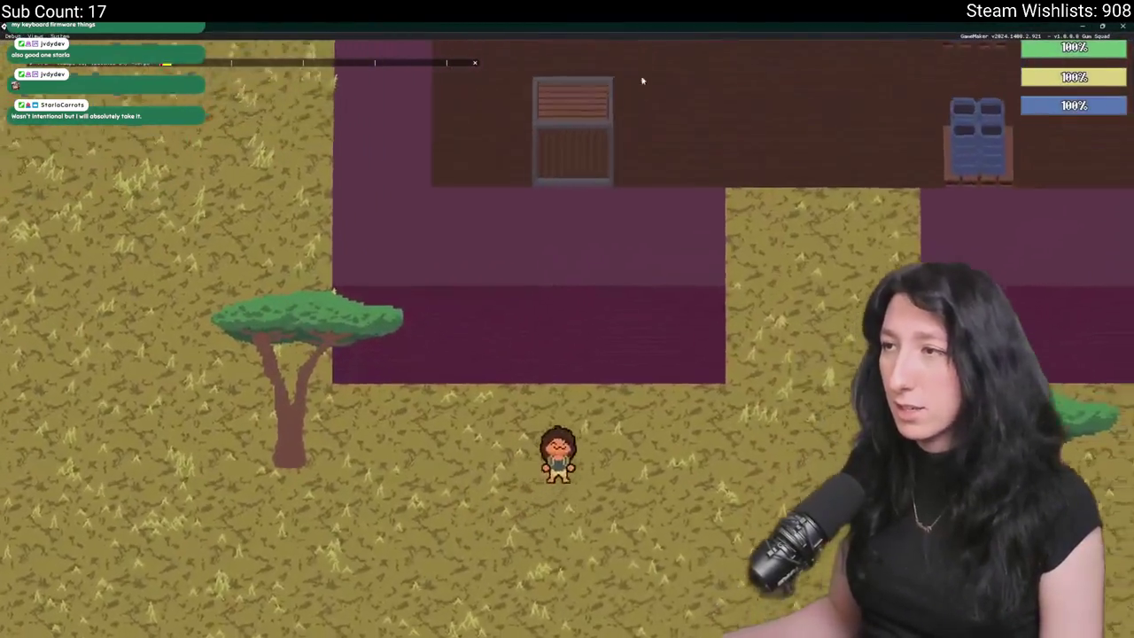
key(w)
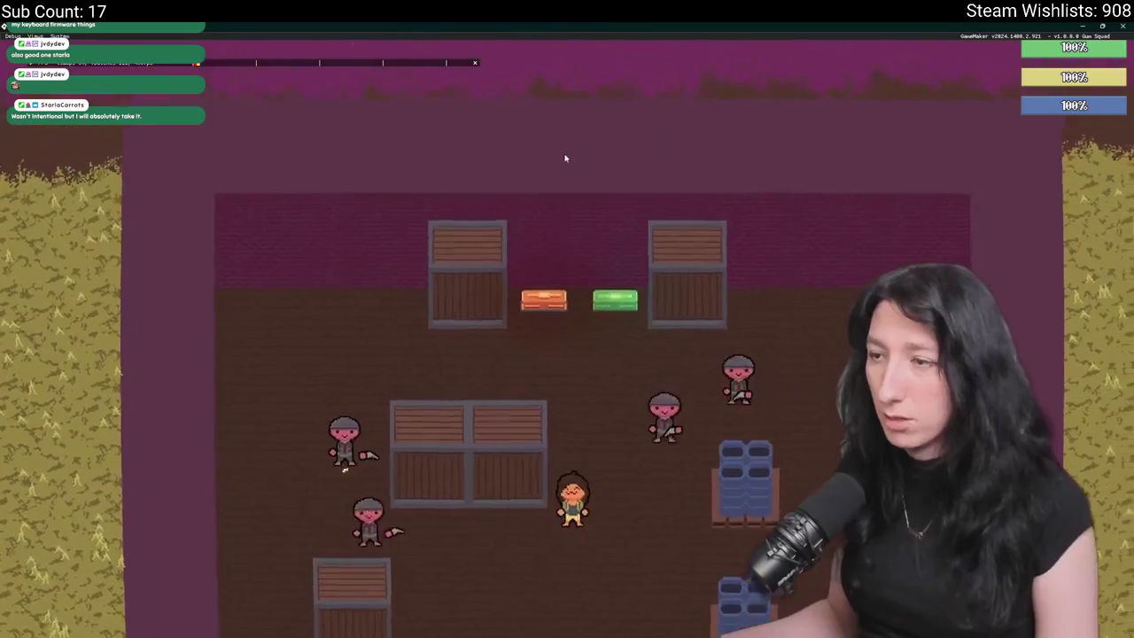
key(e)
click(208, 117)
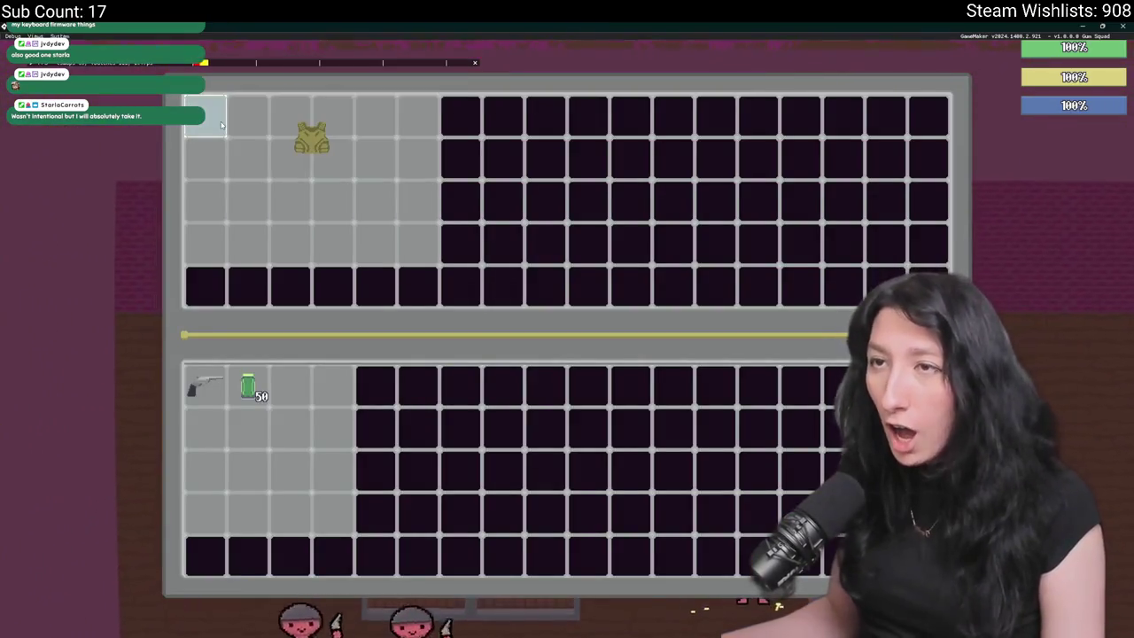
key(e)
key(a)
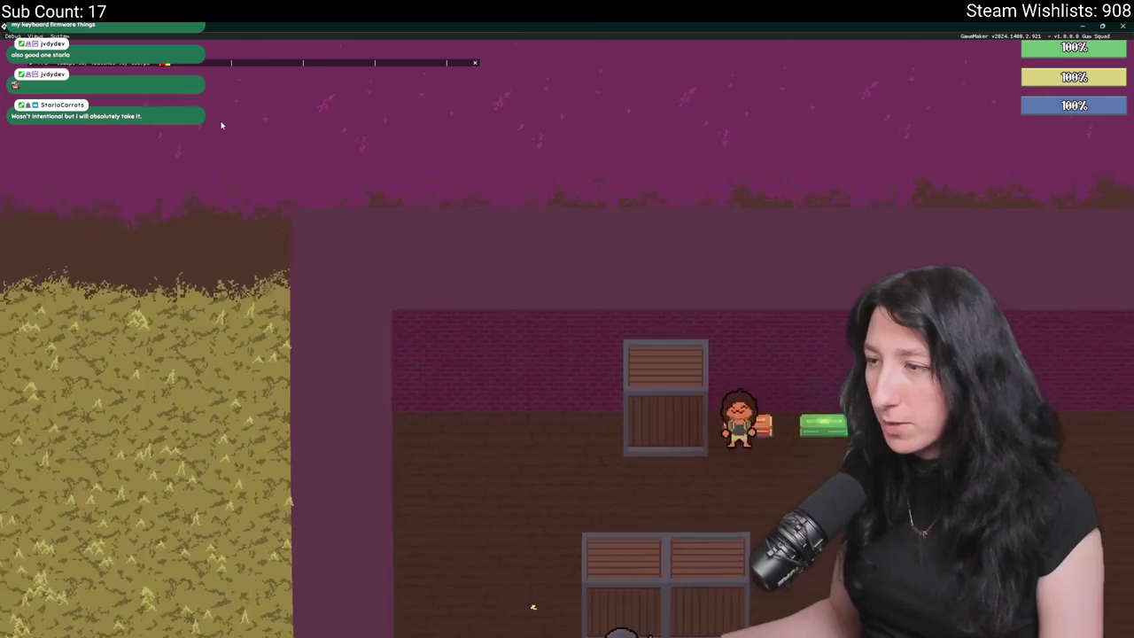
key(e)
key(e)
key(Tab)
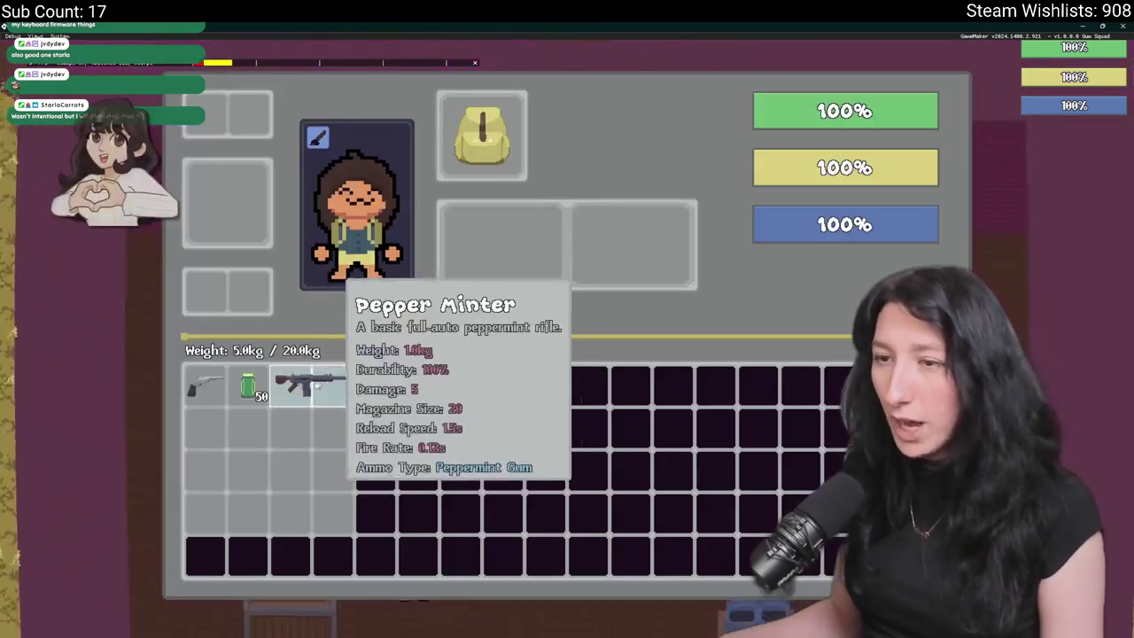
click(310, 383)
click(496, 228)
key(Tab)
key(s)
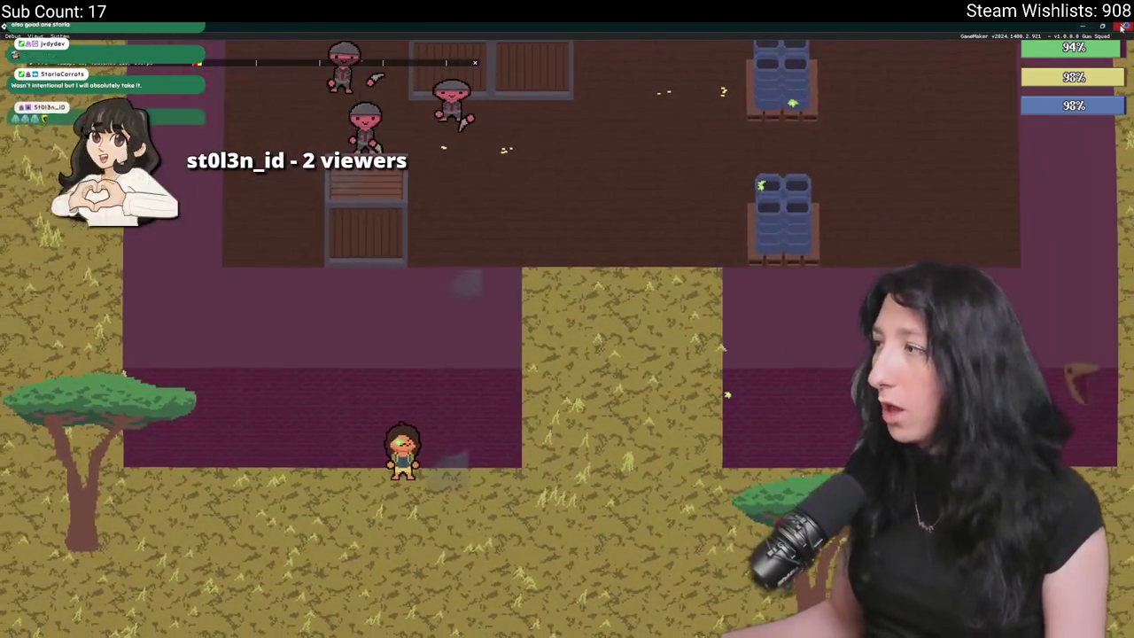
click(1122, 28)
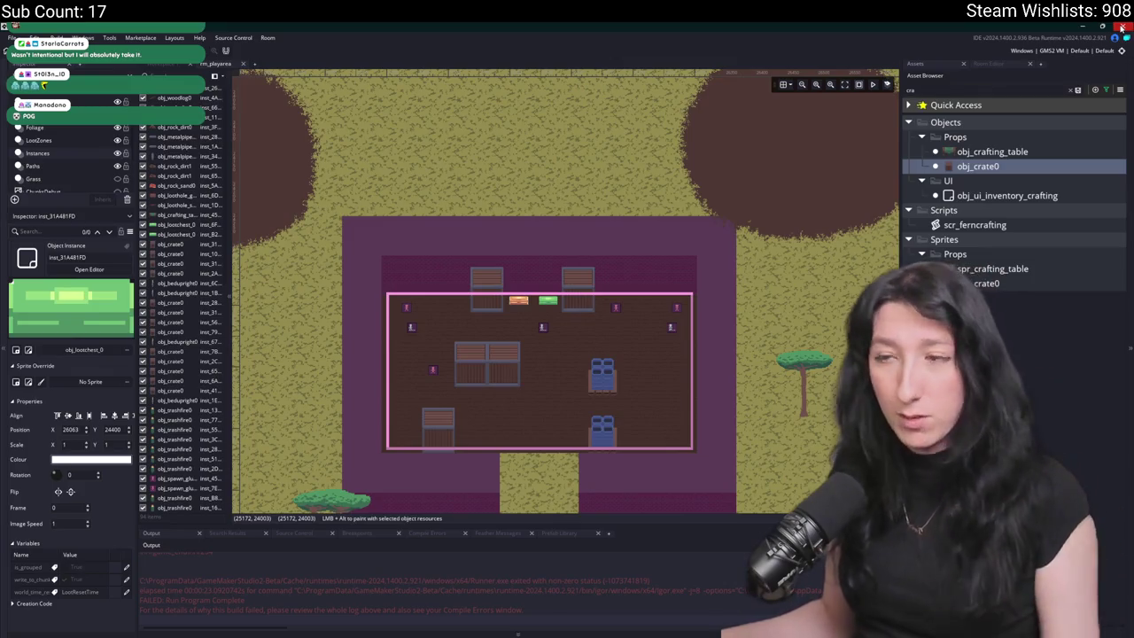
- Search assets for 'loottab', browse the loot results, and open the FlootPool function
key(ctrl+t)
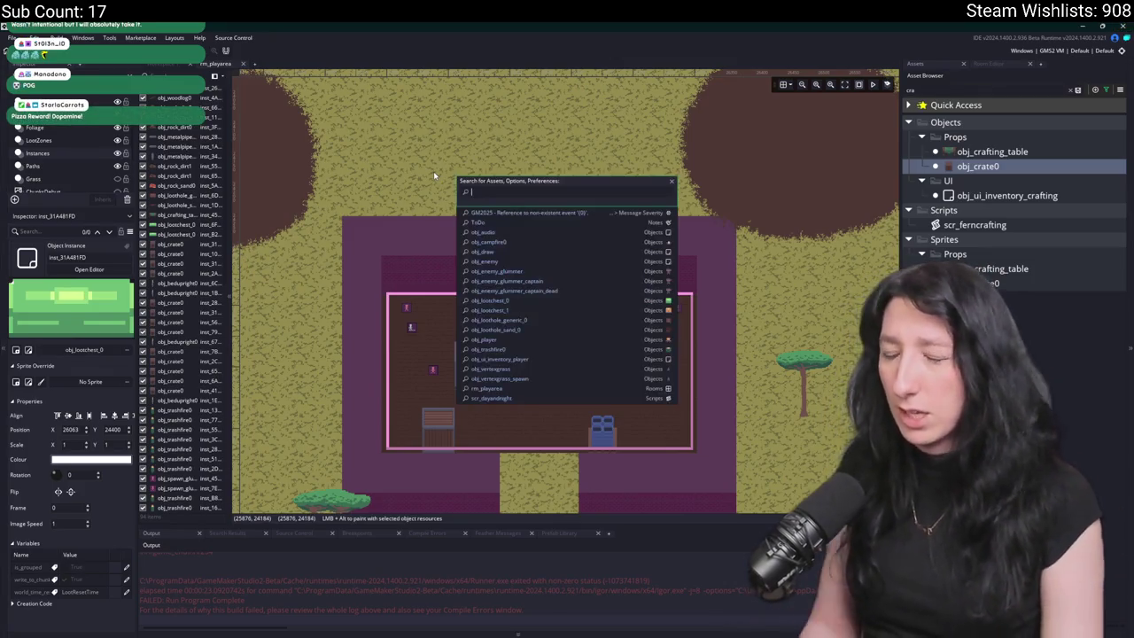
text(loottab)
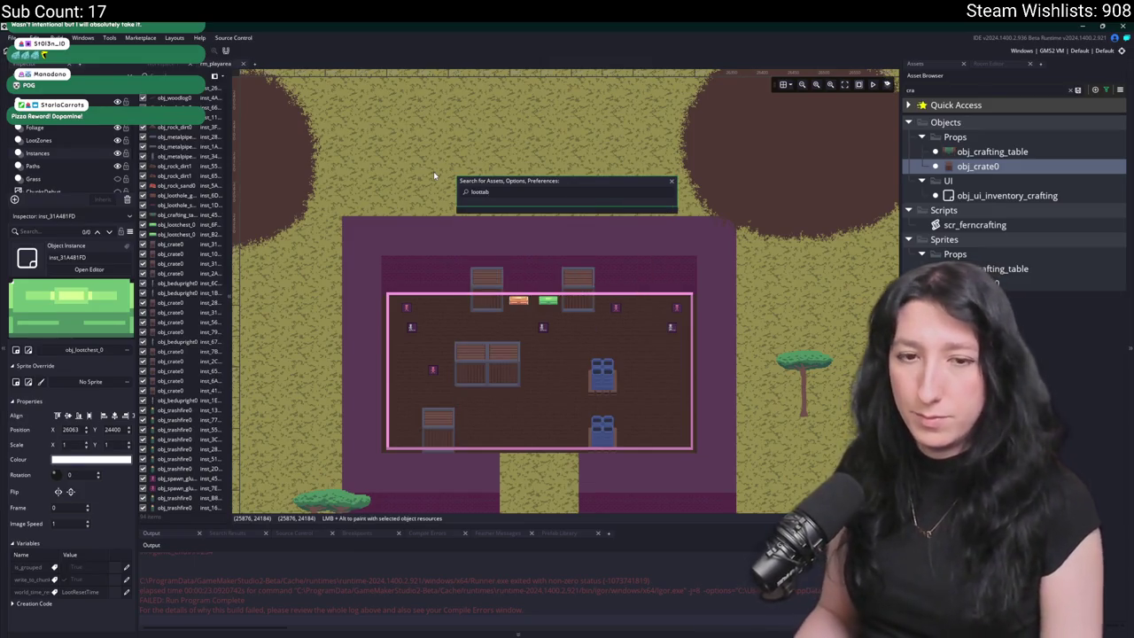
key(BackSpace)
key(BackSpace)
key(BackSpace)
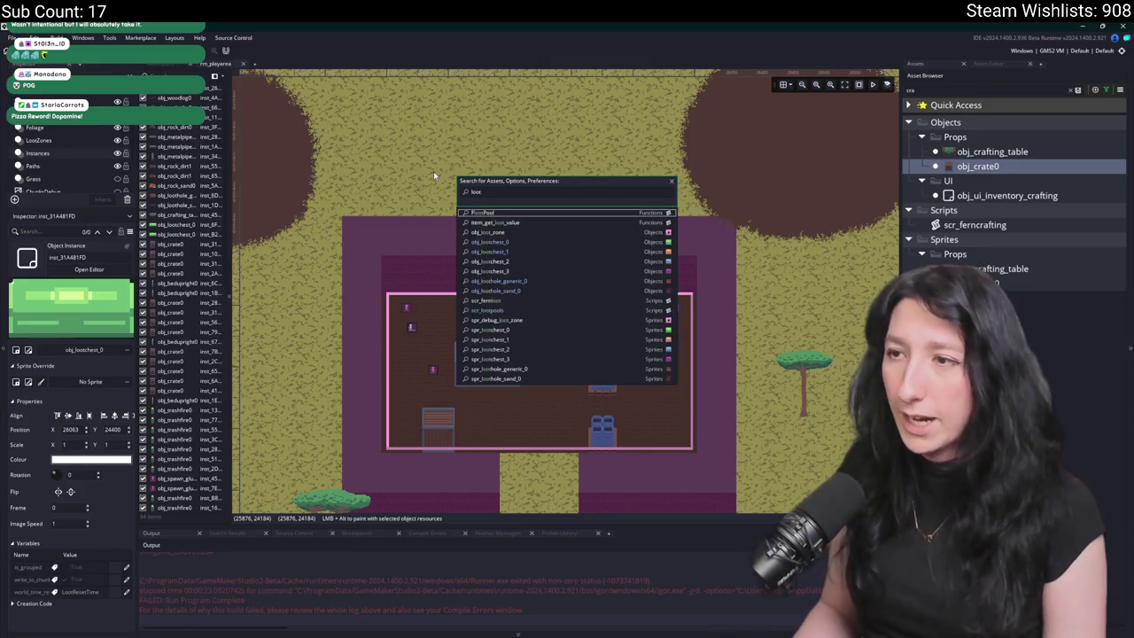
key(Down)
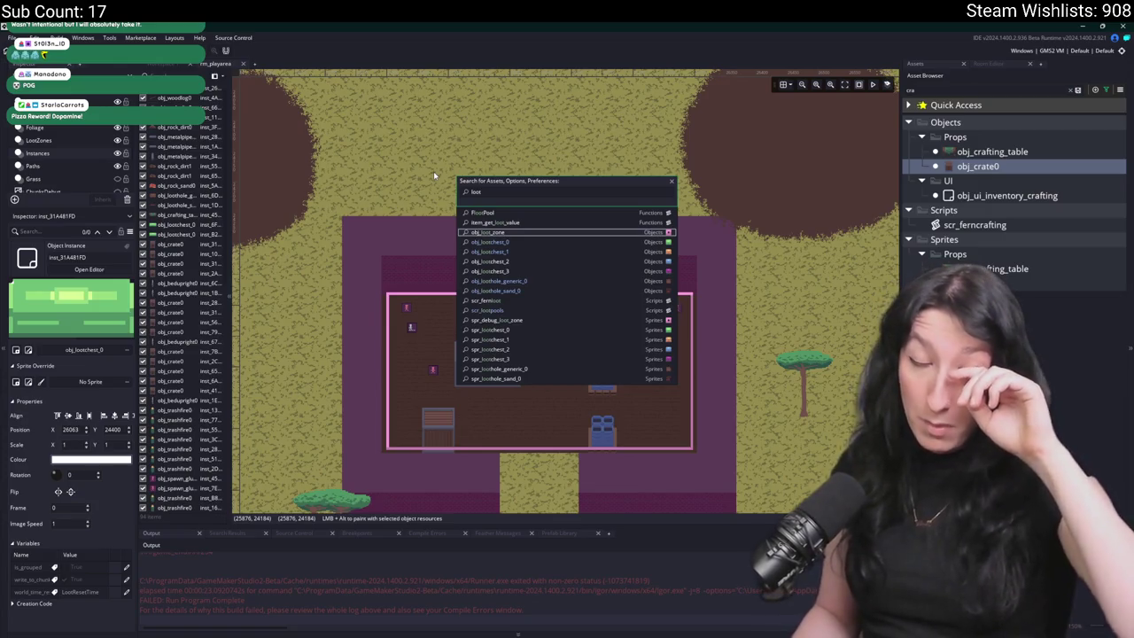
key(Down)
key(Up)
key(Up)
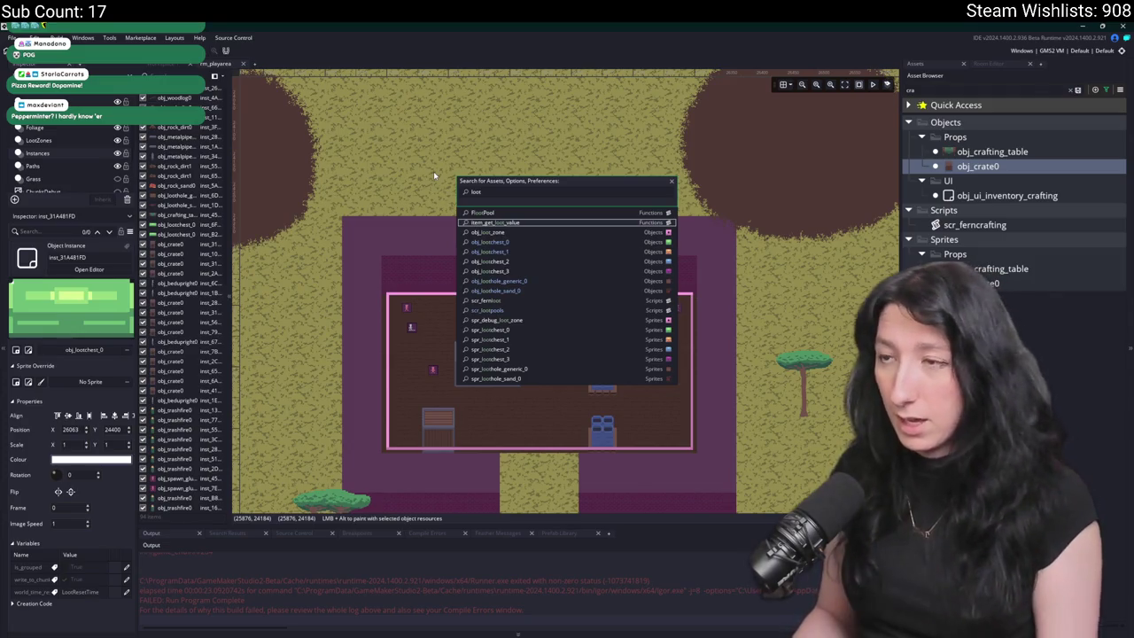
key(Down)
key(Up)
key(Down)
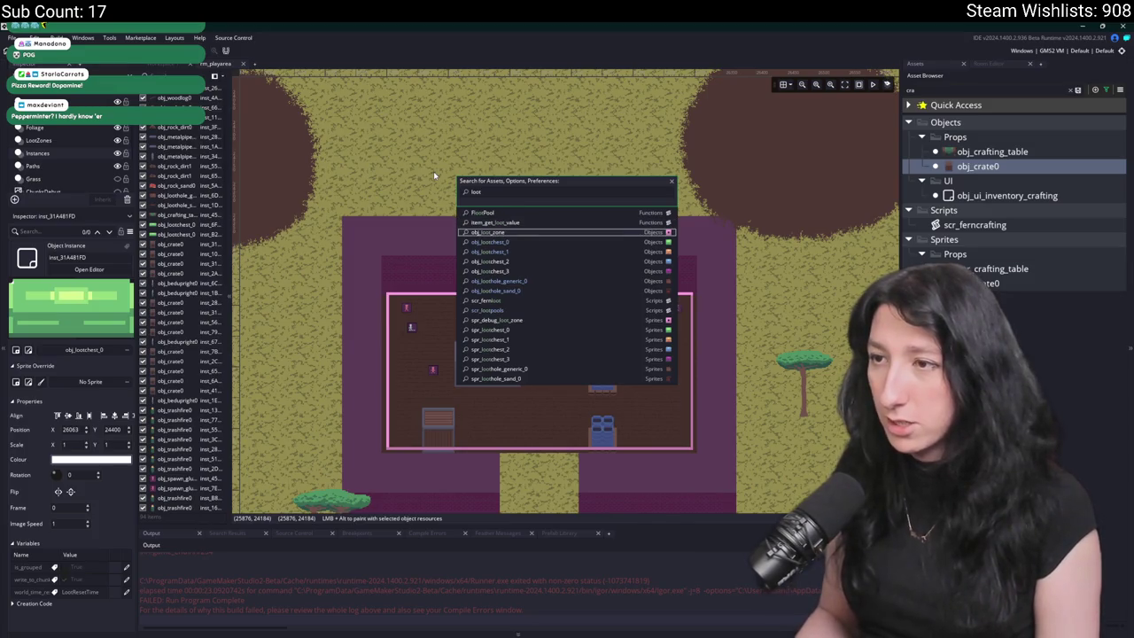
key(Up)
key(Up)
key(Return)
- Open the scr_lootpools script from asset search and enlarge its editor to the full workspace
key(ctrl+t)
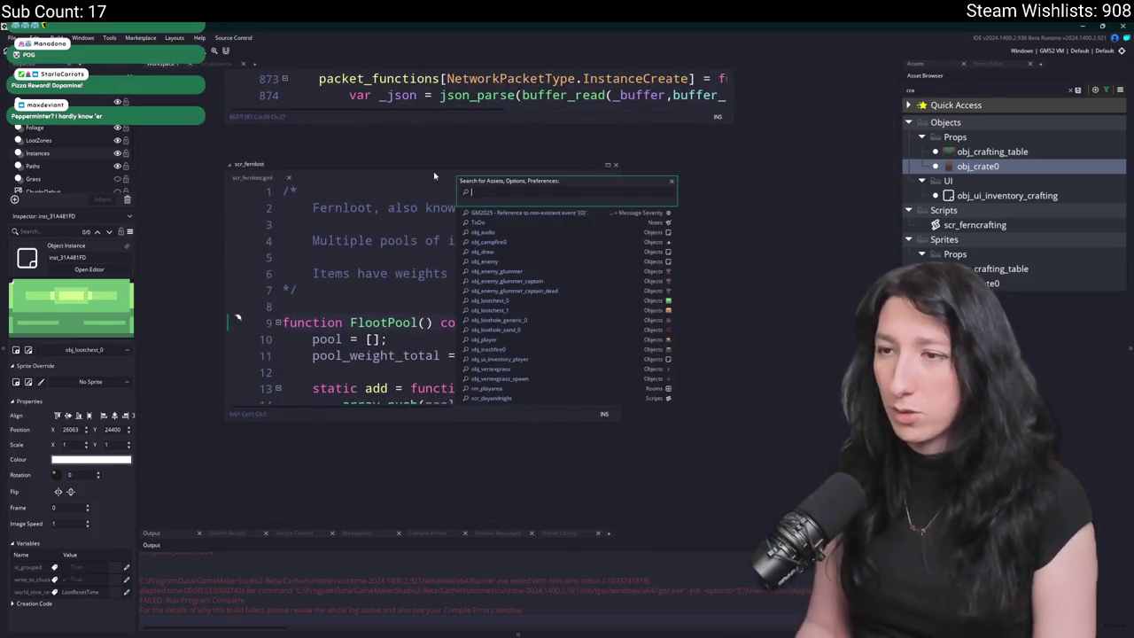
text(scr)
text(ot)
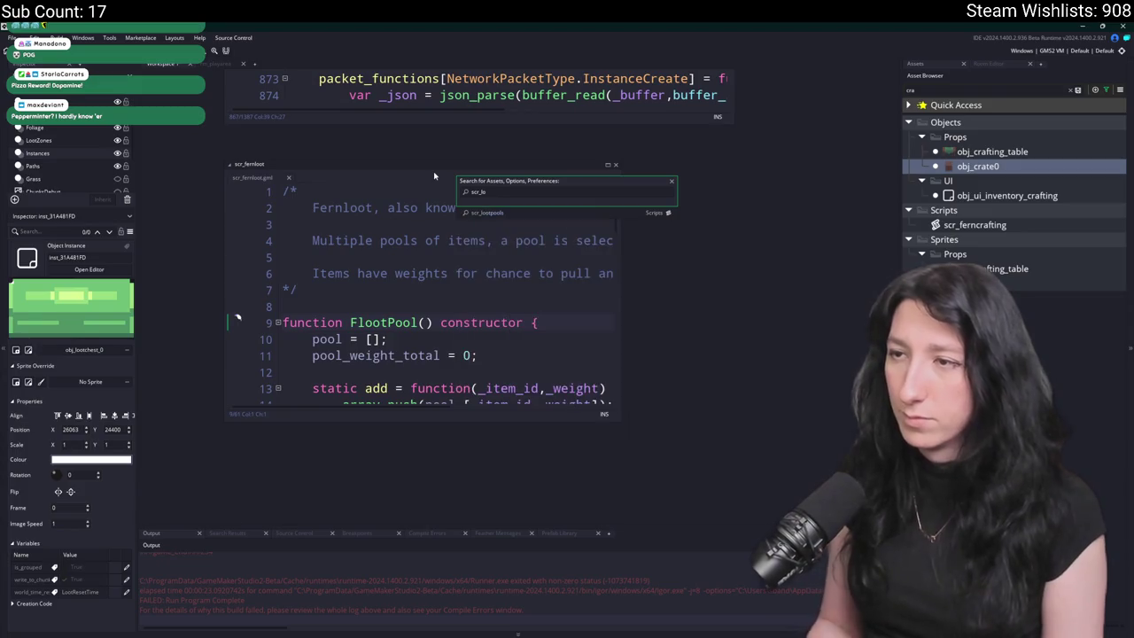
key(Return)
click(605, 164)
scroll(475, 280, down, 6)
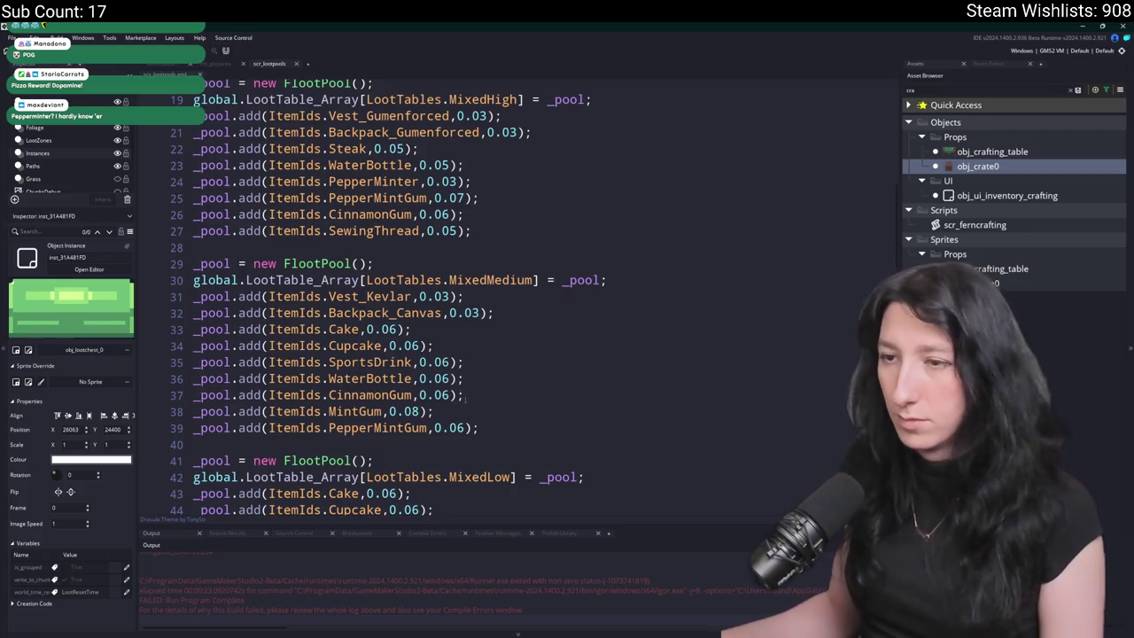
- Add MixedMedium's PepperMintGum entry to the MixedLow pool, undoing the duplicate copy
click(178, 428)
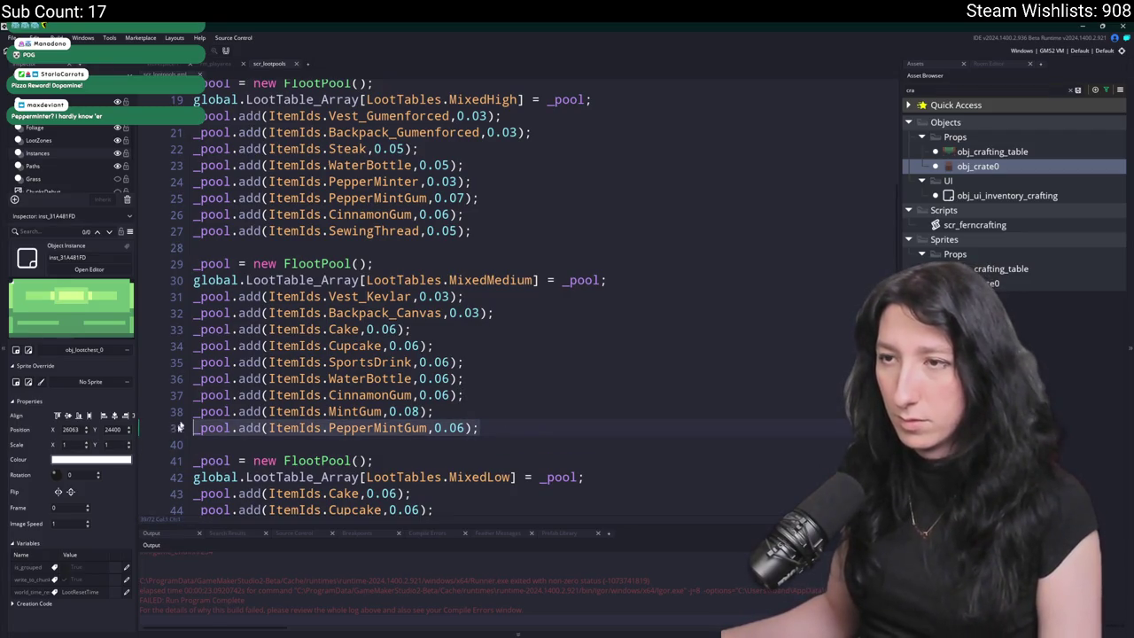
scroll(571, 452, down, 4)
click(575, 430)
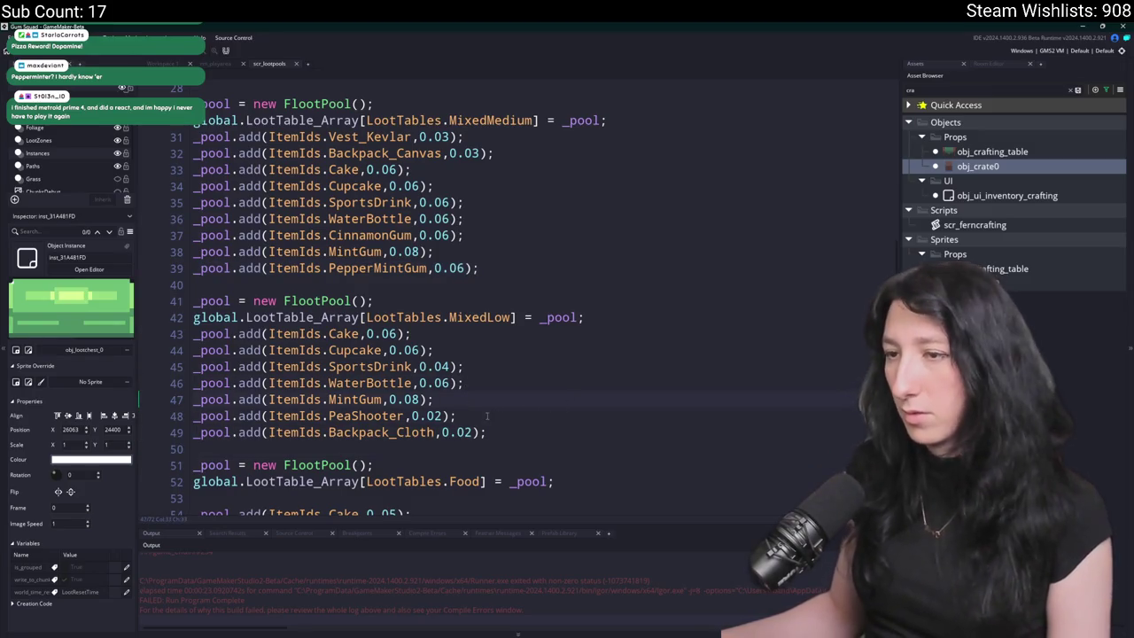
key(Return)
text(_pool.add(ItemIds.PepperMintGum,0.06);)
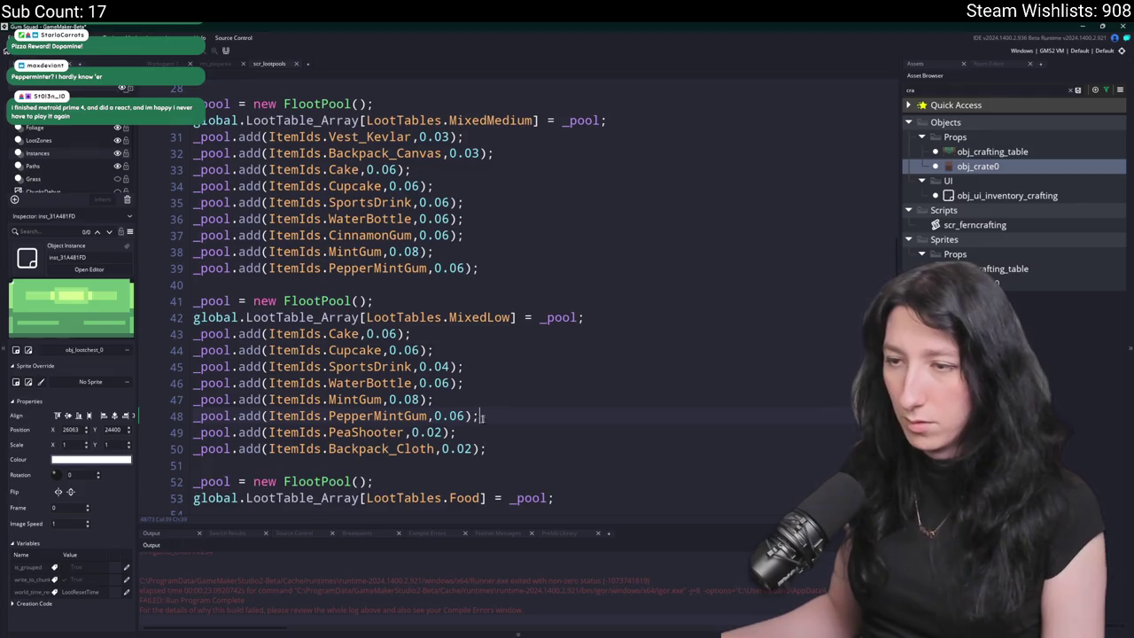
key(Return)
text(_pool.add(ItemIds.PepperMintGum,0.06);)
click(328, 434)
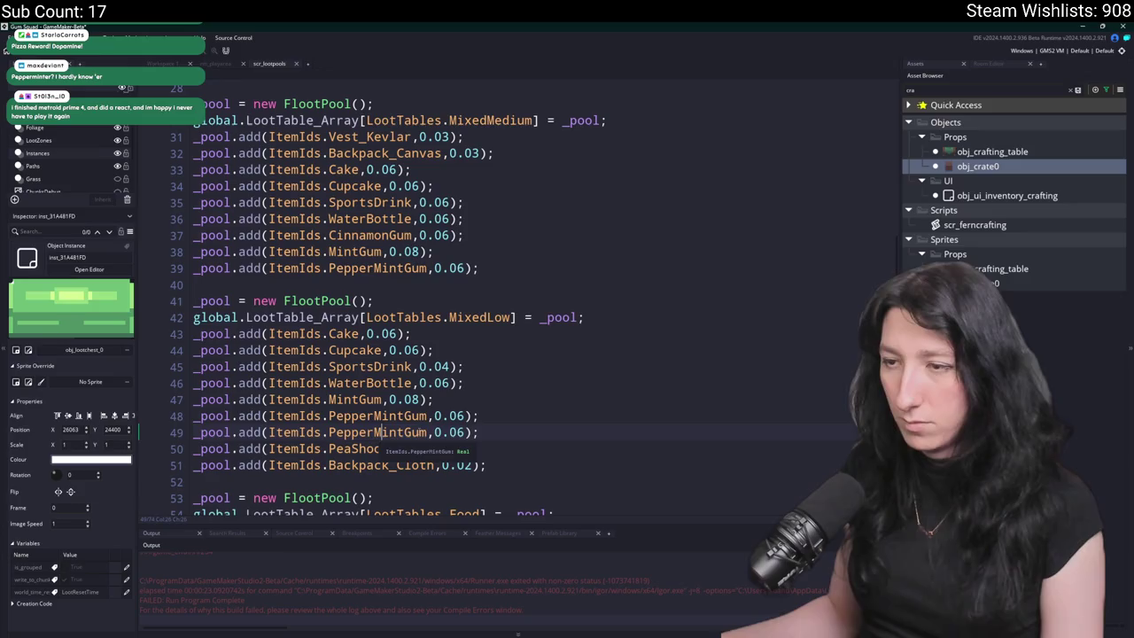
key(ctrl+z)
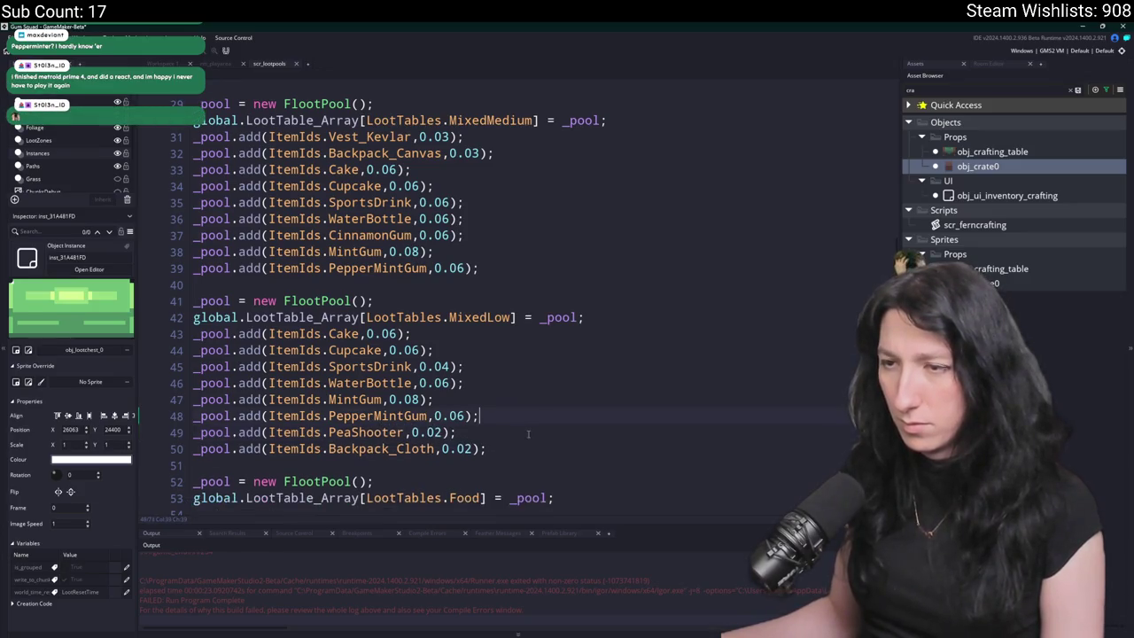
- Close the scr_lootpools script and reposition the floating scr_fernloot window
scroll(547, 413, up, 1)
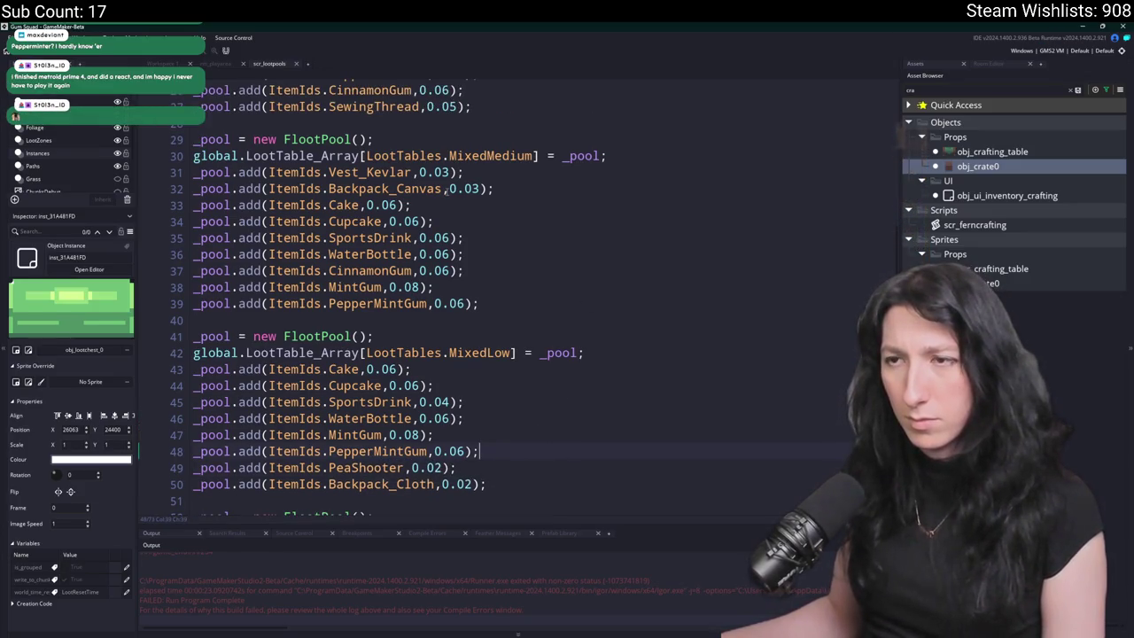
scroll(473, 241, up, 3)
click(497, 144)
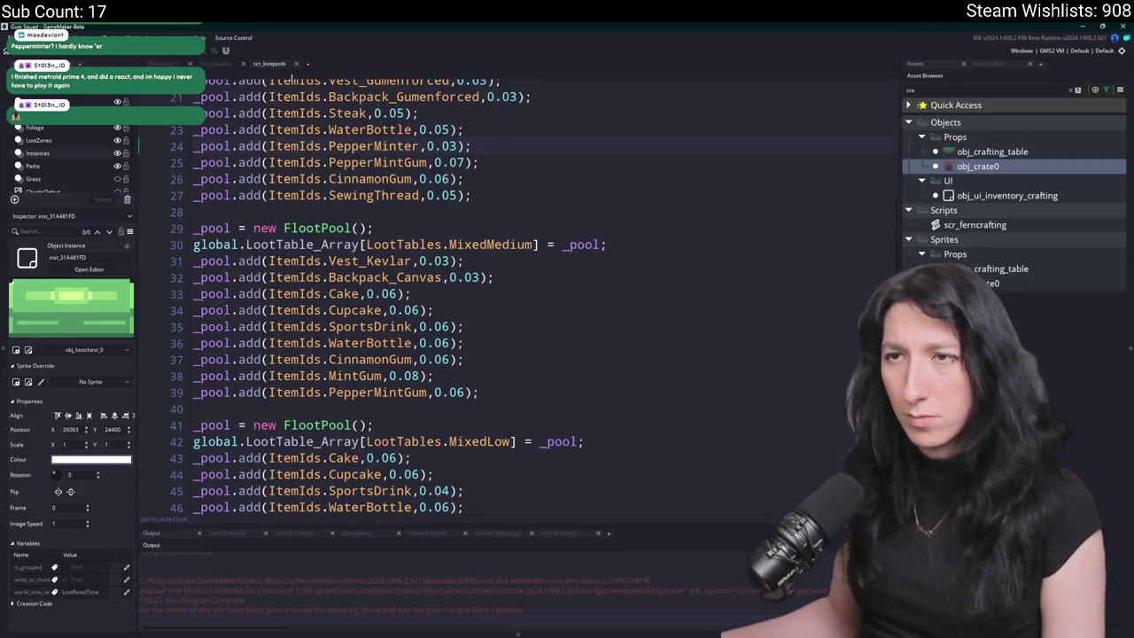
click(296, 64)
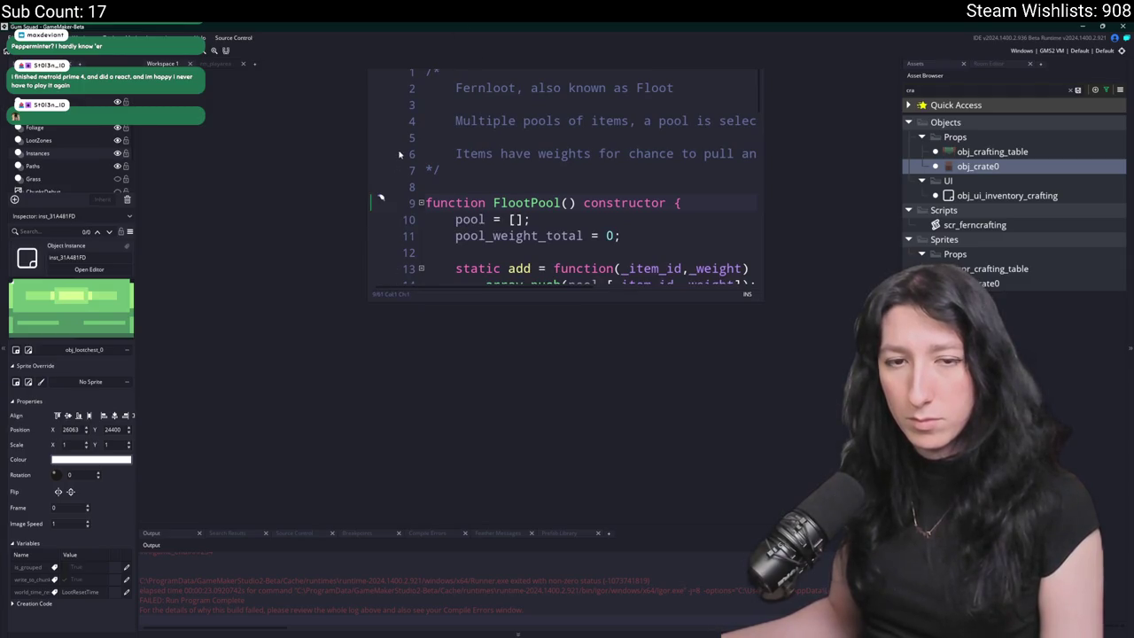
drag(394, 337, 373, 393)
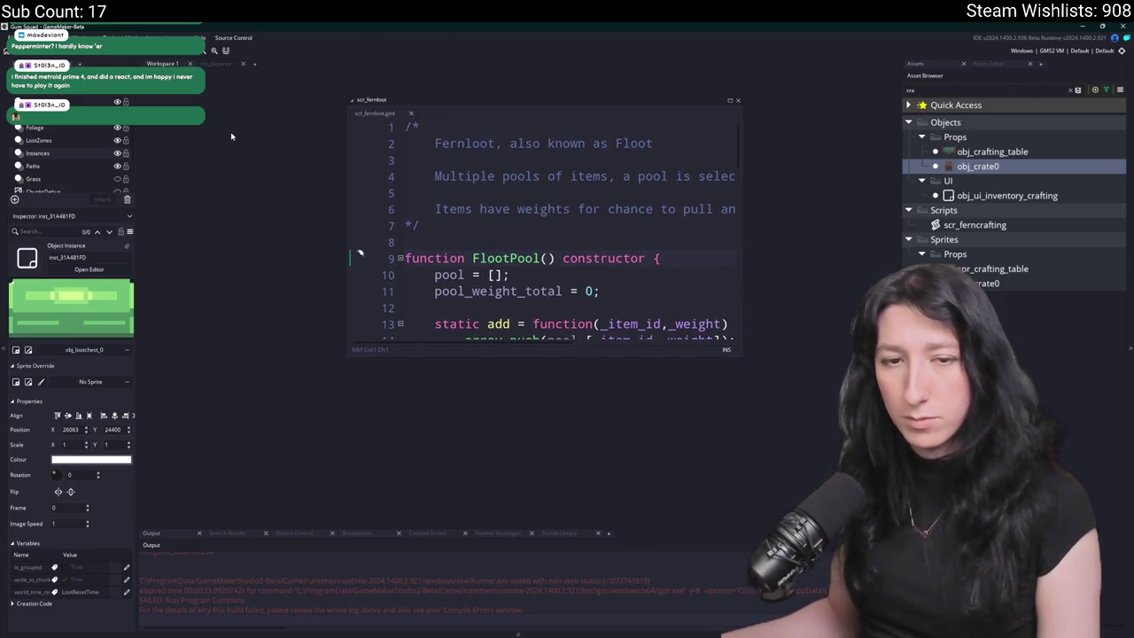
- Search assets for 'scr_lo', correcting the mistyped query, and open scr_lootpools
key(ctrl+t)
text(_pool.add(ItemIds.PepperMintGum,0.06);)
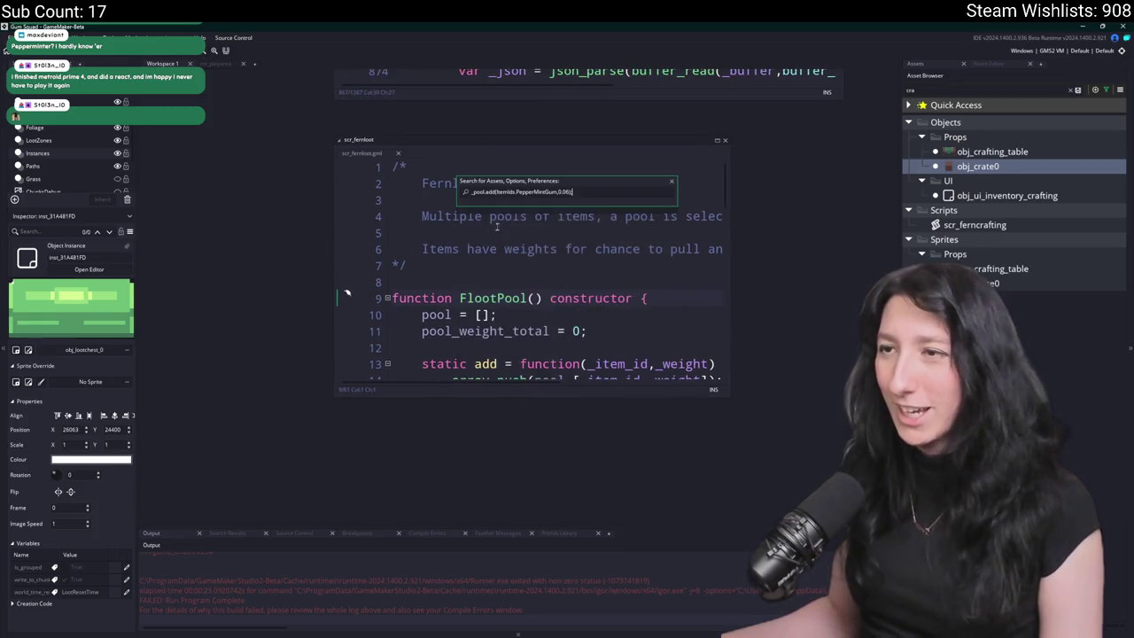
key(Escape)
key(ctrl+t)
text(scr_)
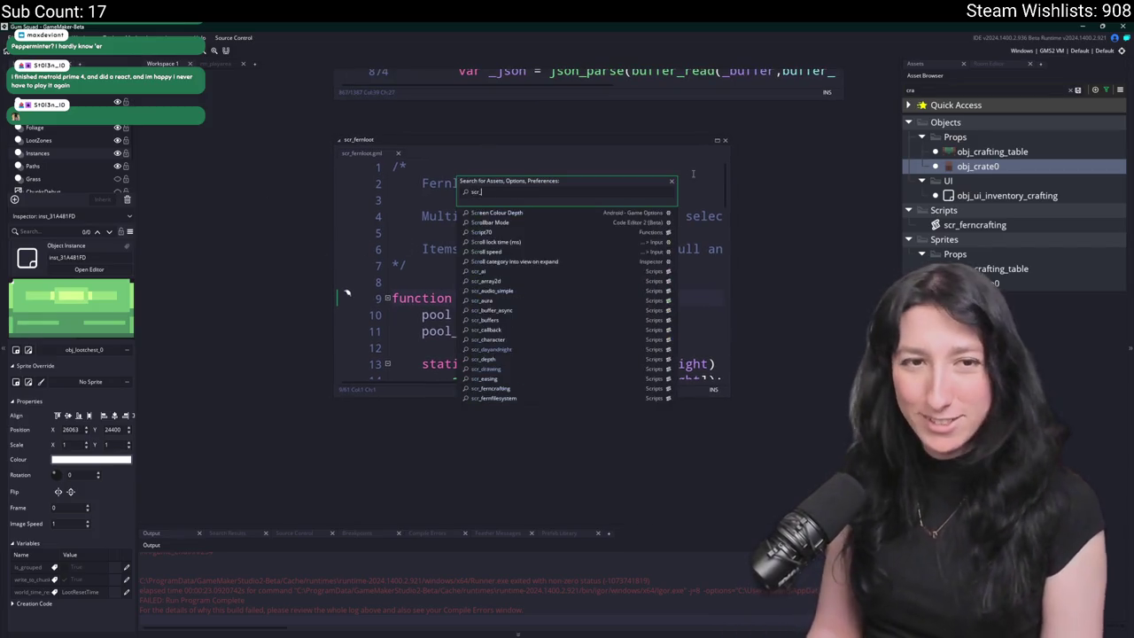
text(feo)
key(BackSpace)
key(BackSpace)
key(BackSpace)
text(lo)
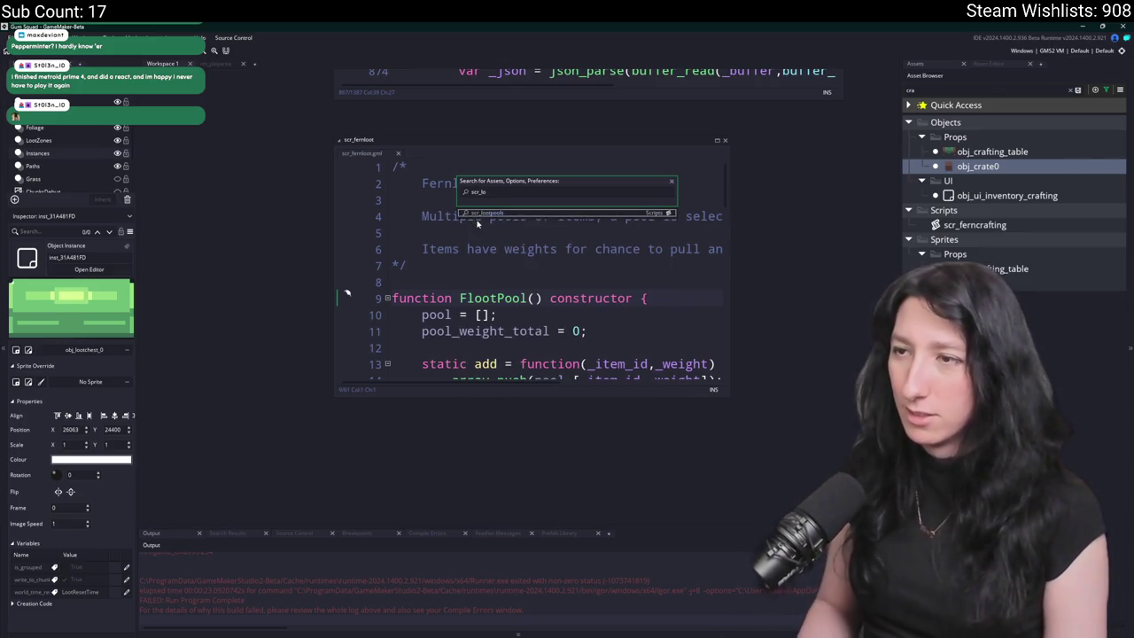
key(Return)
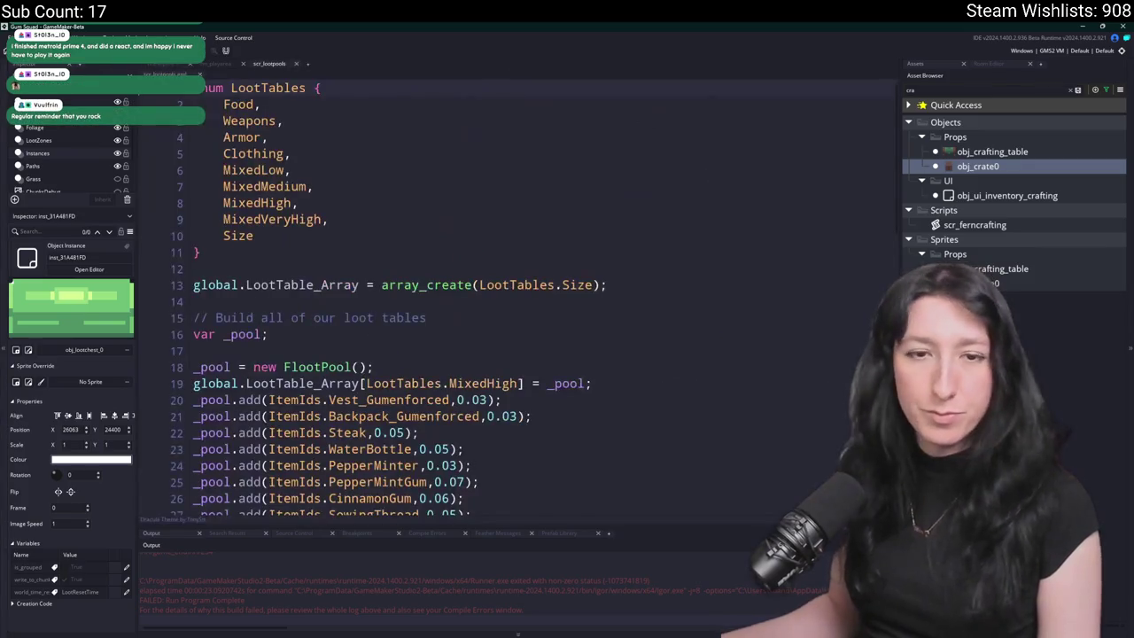
- Change the PepperMintGum weight on line 39 to 8
scroll(385, 297, down, 3)
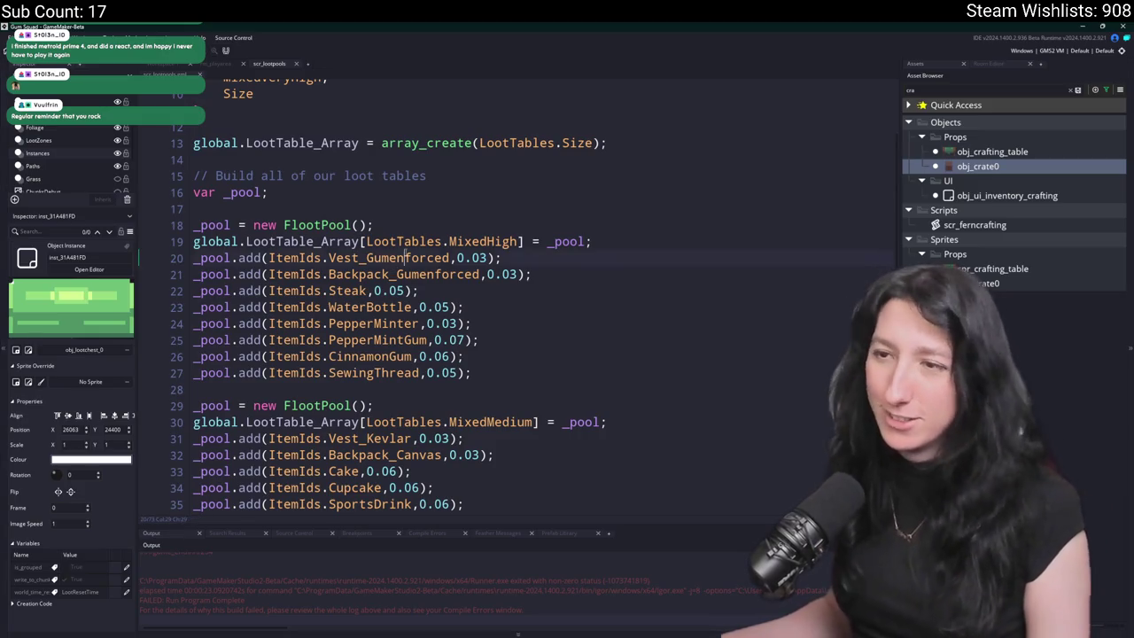
scroll(461, 216, down, 2)
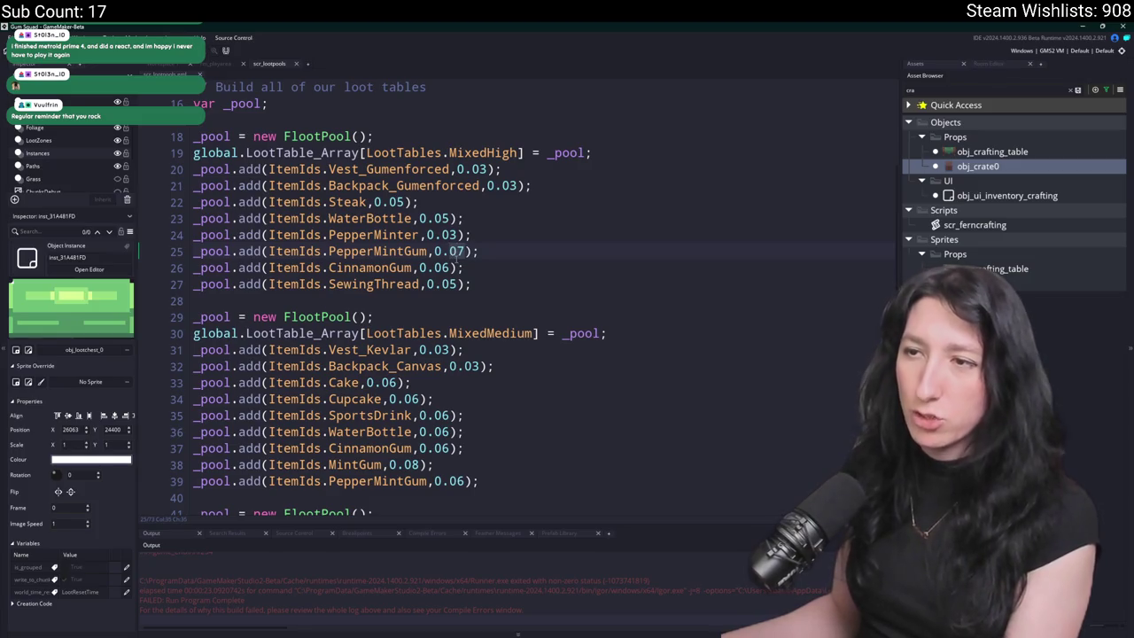
scroll(452, 403, down, 2)
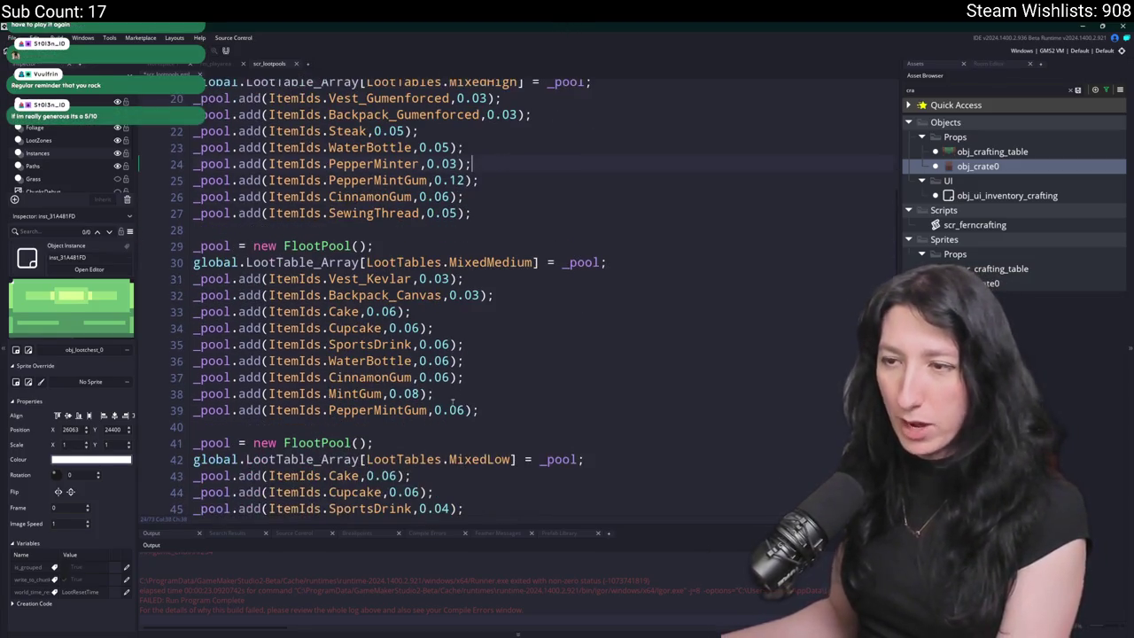
text(12)
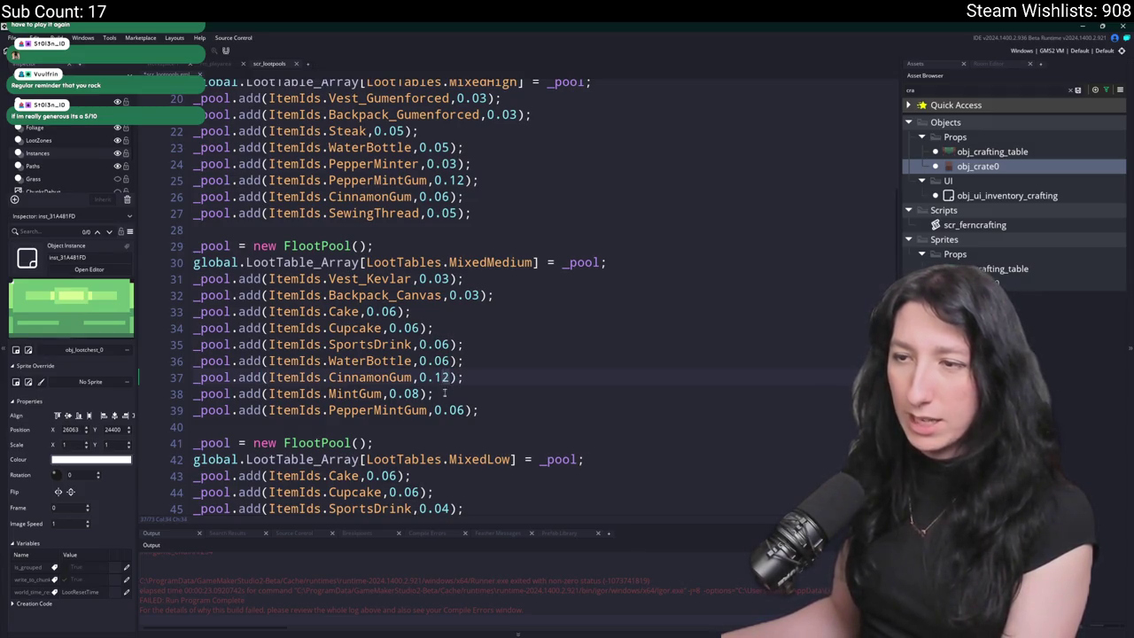
text(0)
double_click(460, 409)
text(10)
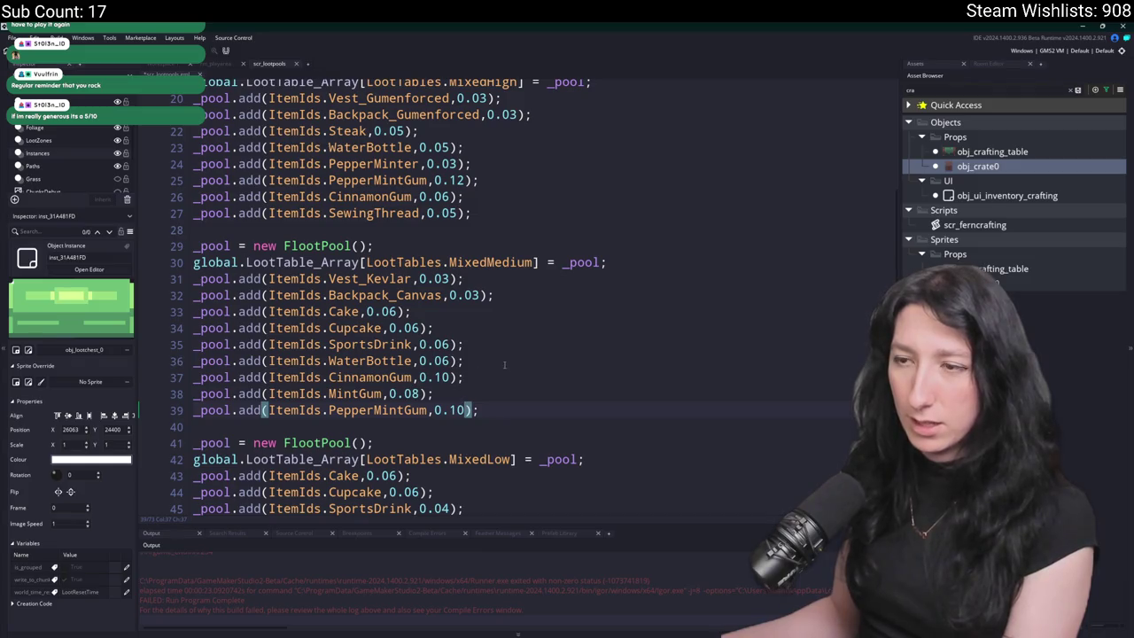
key(BackSpace)
key(BackSpace)
text(8)
- Set the MixedLow PepperMintGum weight to 08 and the MintGum weight to 10
scroll(365, 297, down, 1)
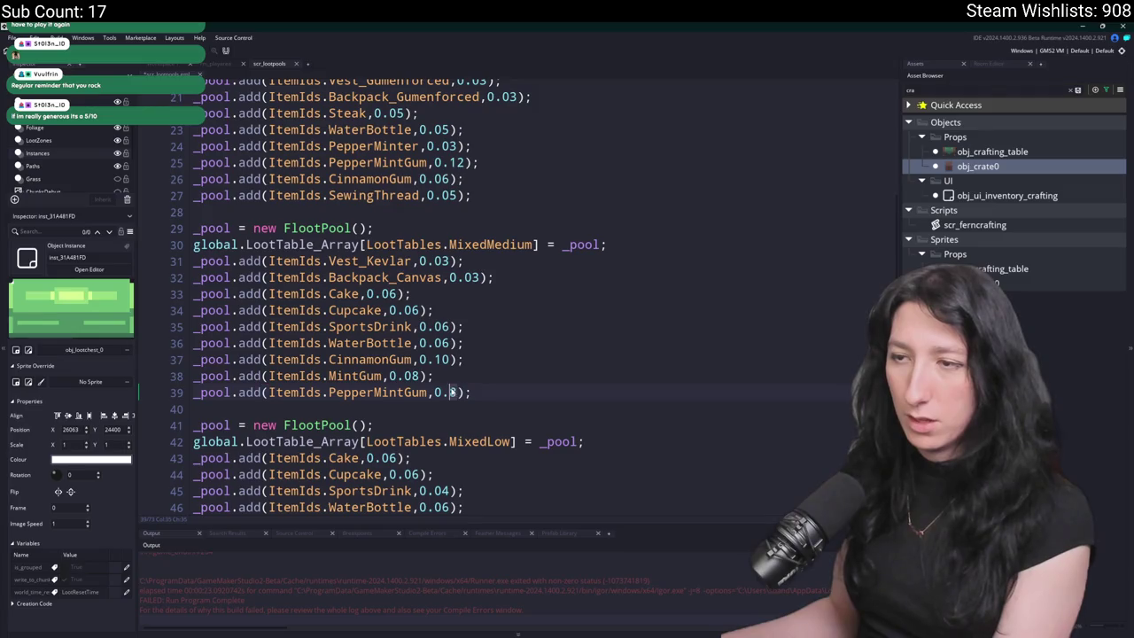
scroll(455, 368, down, 3)
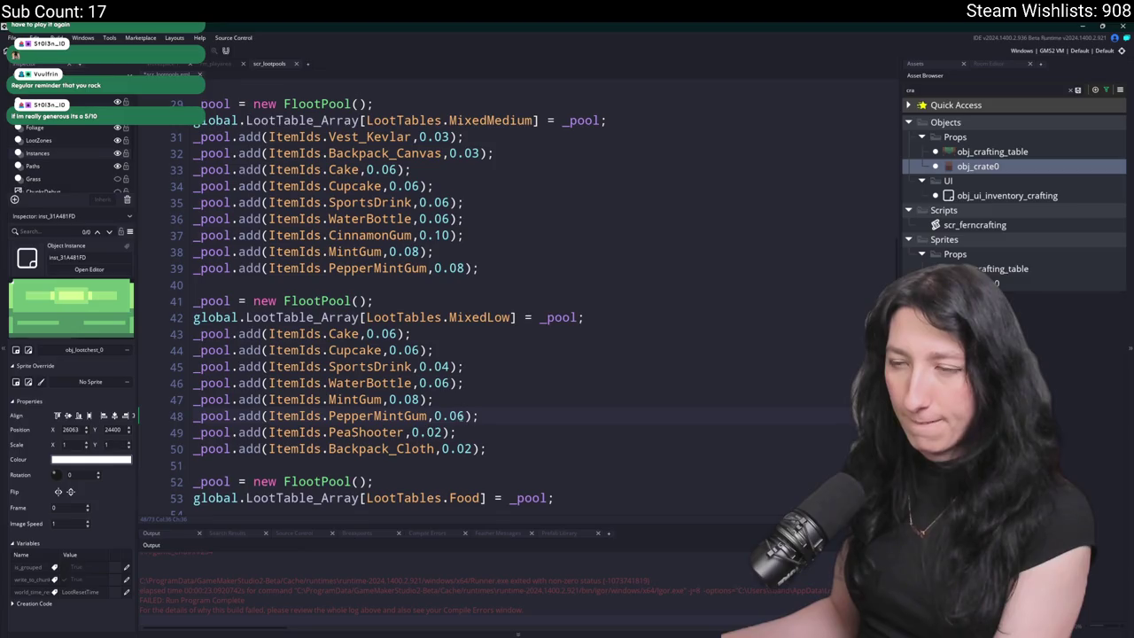
click(469, 415)
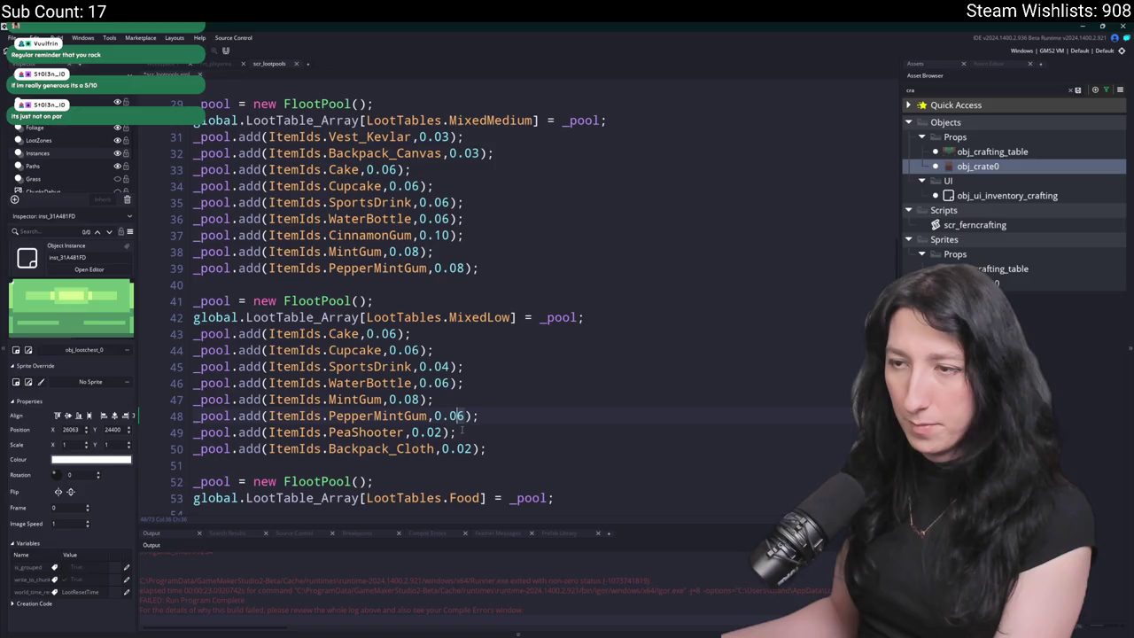
key(BackSpace)
key(BackSpace)
text(10)
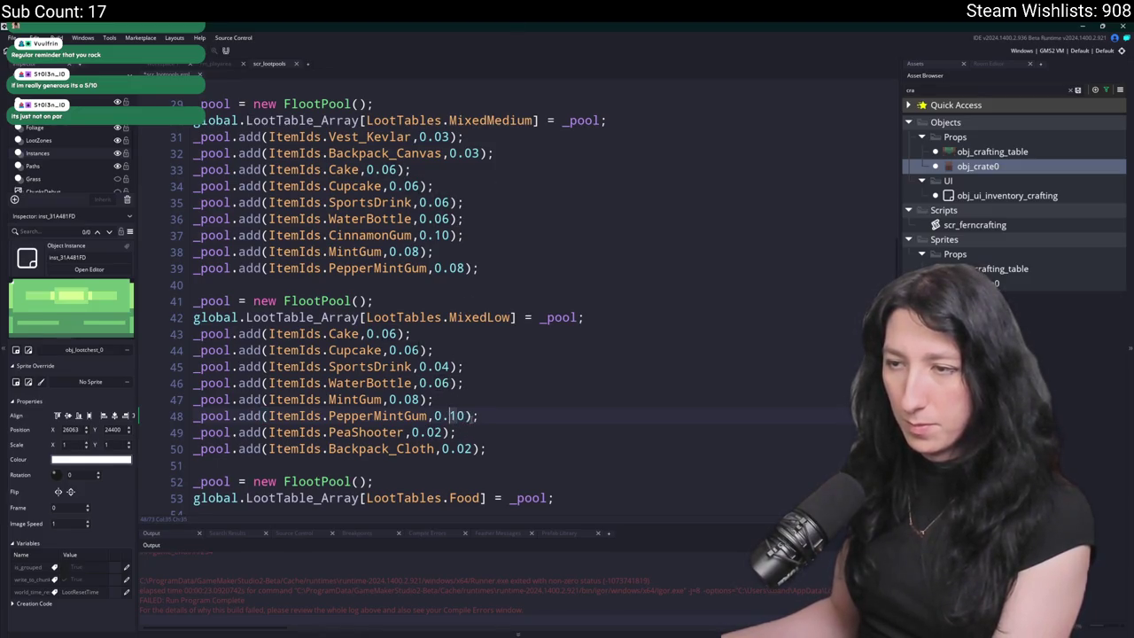
key(BackSpace)
key(BackSpace)
text(08)
click(422, 399)
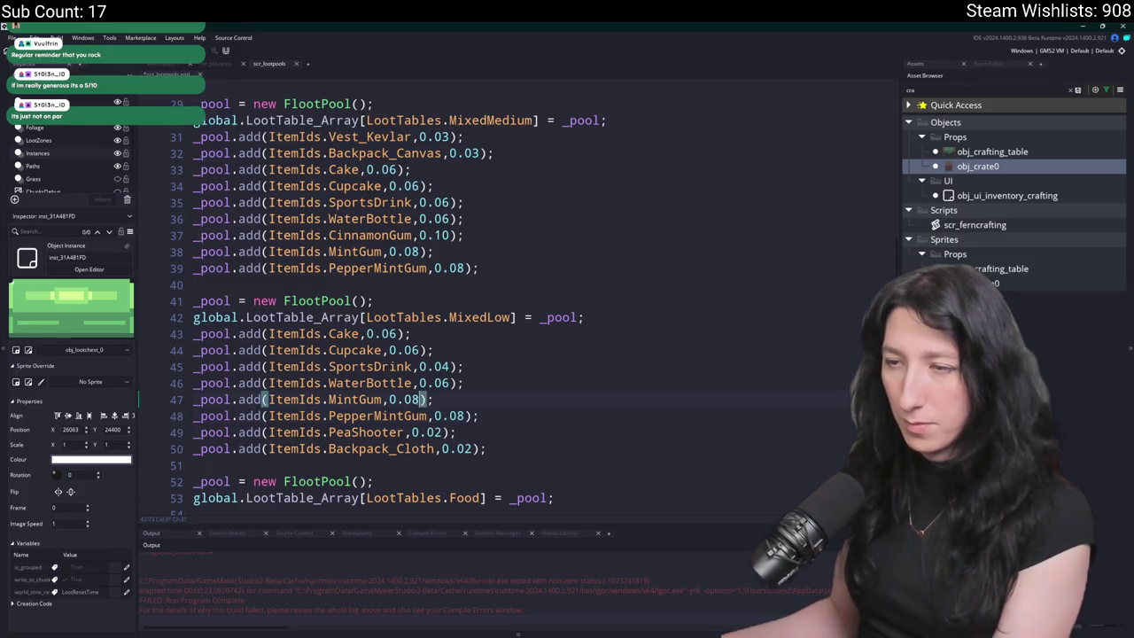
key(BackSpace)
key(BackSpace)
text(10)
scroll(479, 382, up, 3)
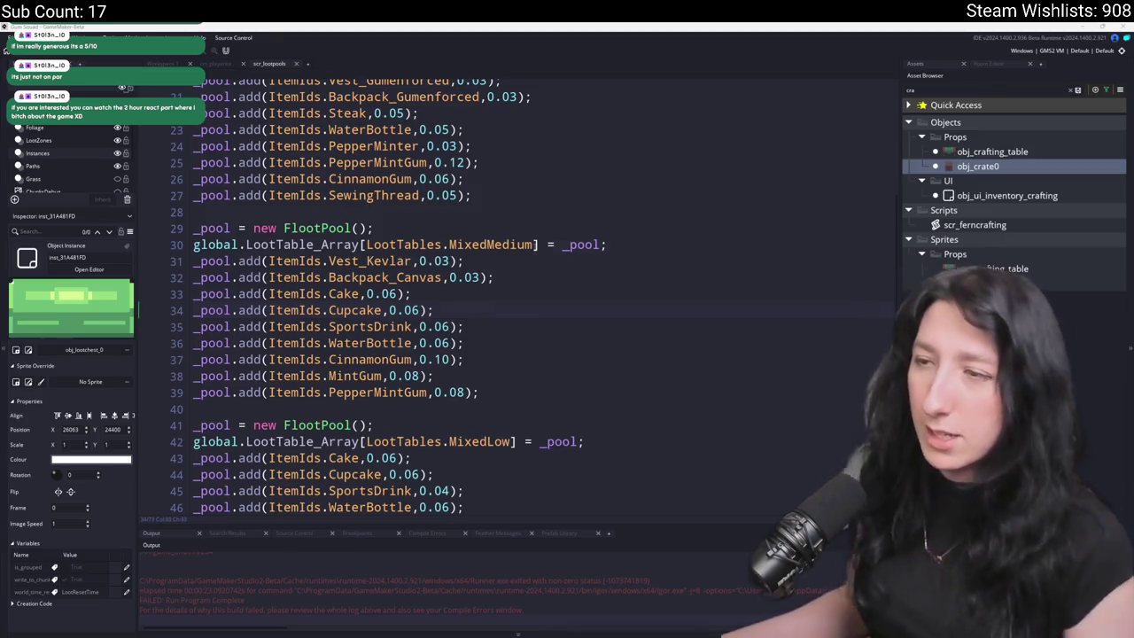
- Review the MixedMedium pool header, then return to the rm_playarea room editor
click(538, 244)
scroll(580, 221, up, 3)
scroll(581, 222, down, 5)
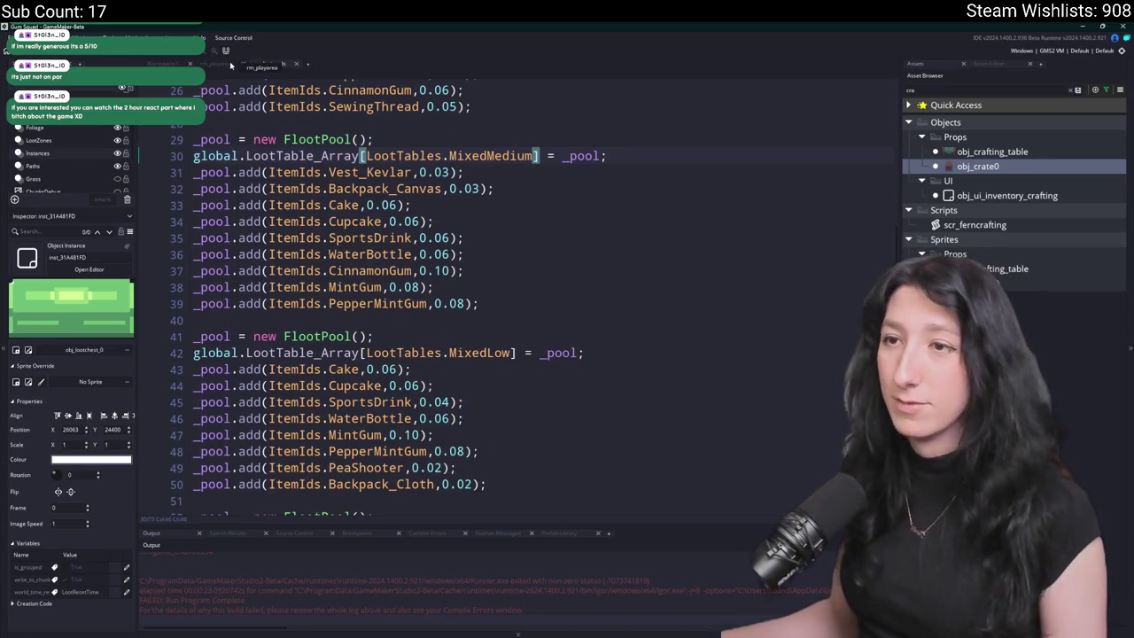
scroll(438, 227, up, 1)
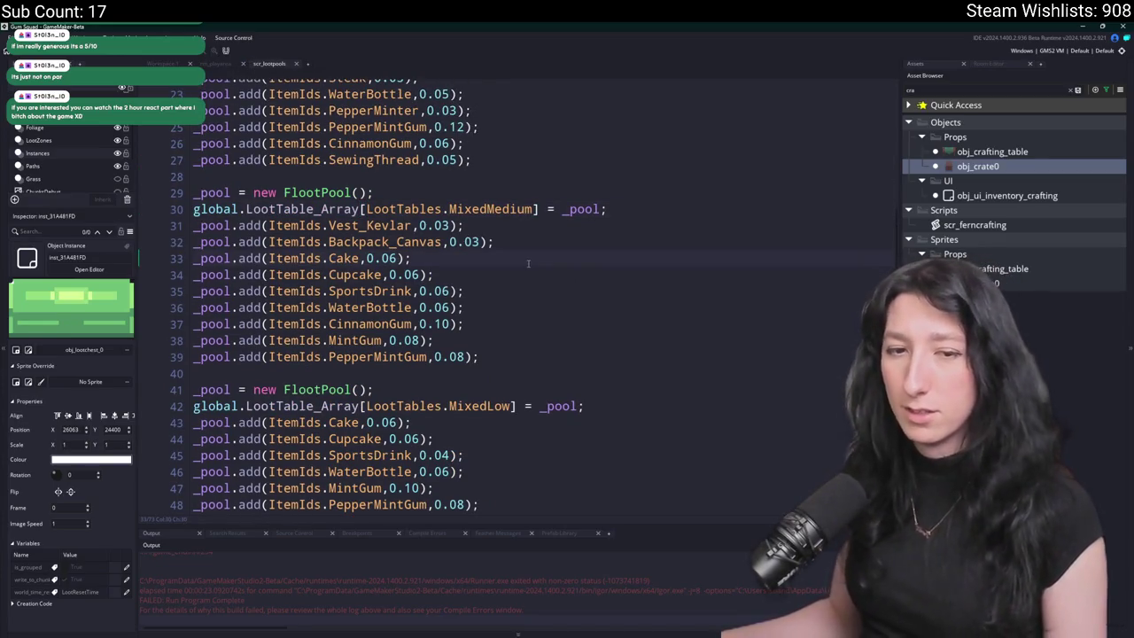
click(213, 65)
scroll(536, 284, down, 5)
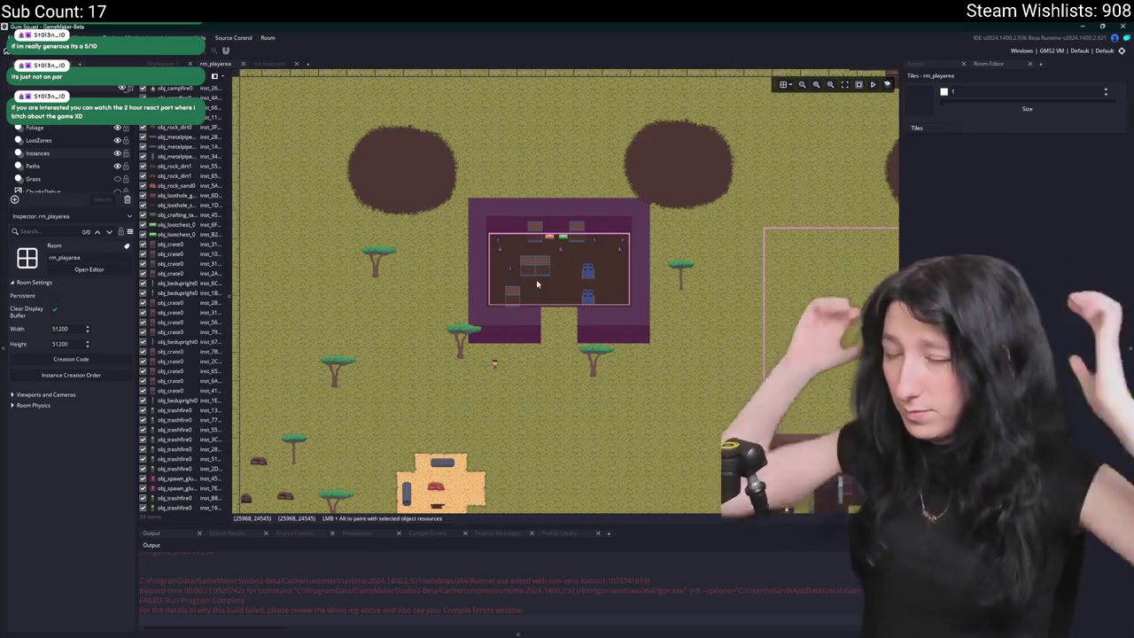
- Inspect the barrel storage and sand loot hole instances while panning around the room
scroll(603, 284, up, 5)
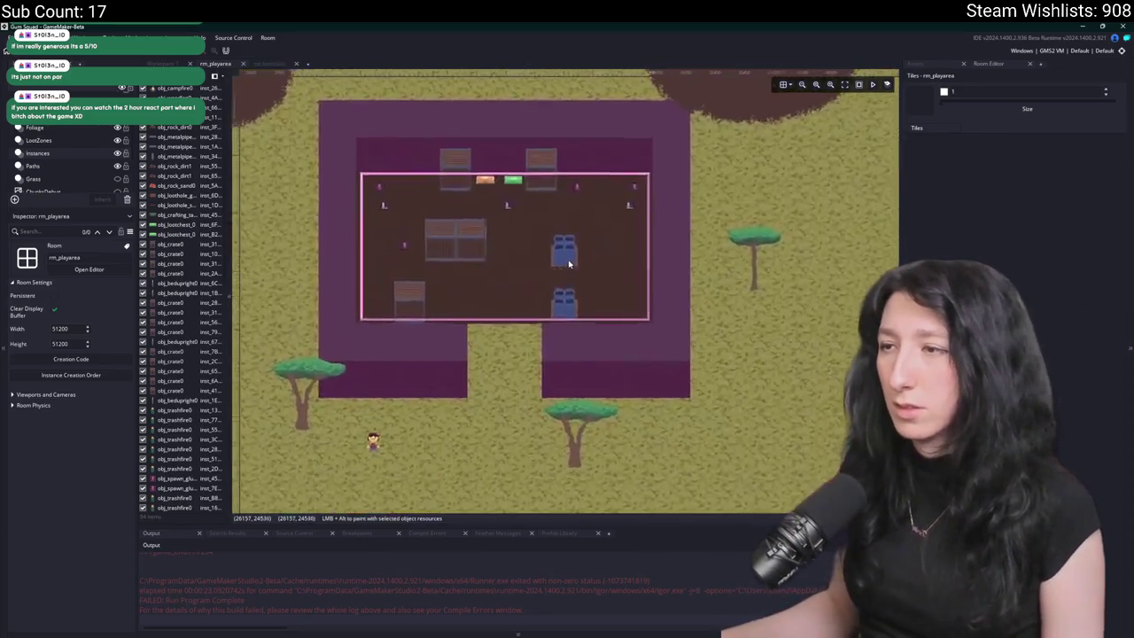
click(599, 232)
scroll(656, 322, down, 6)
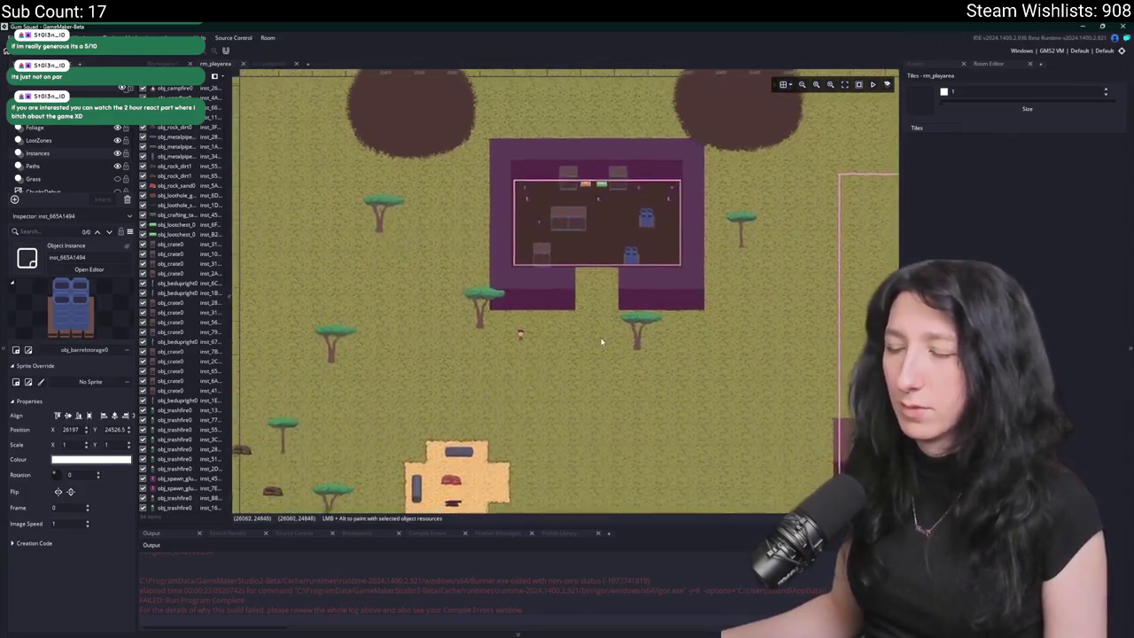
scroll(586, 218, down, 5)
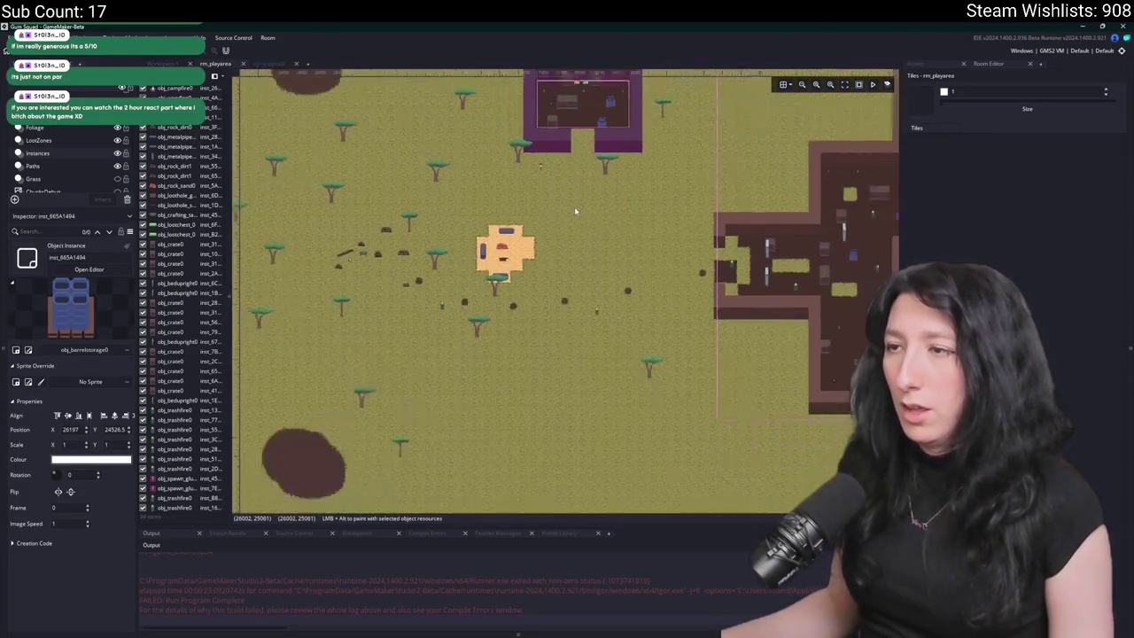
scroll(481, 265, down, 4)
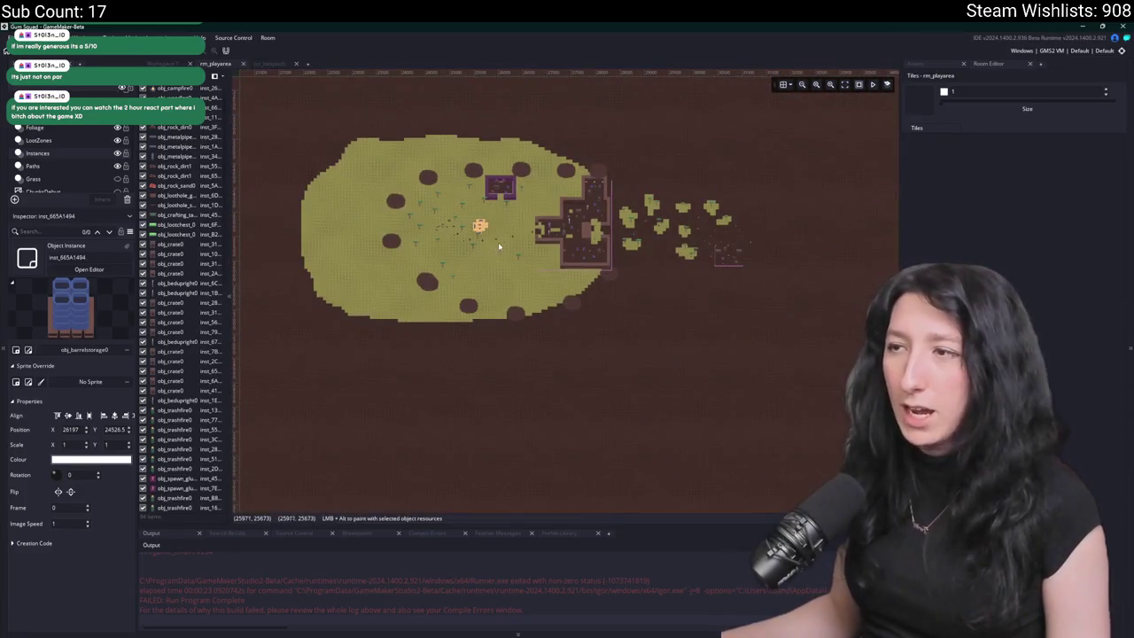
scroll(542, 188, up, 5)
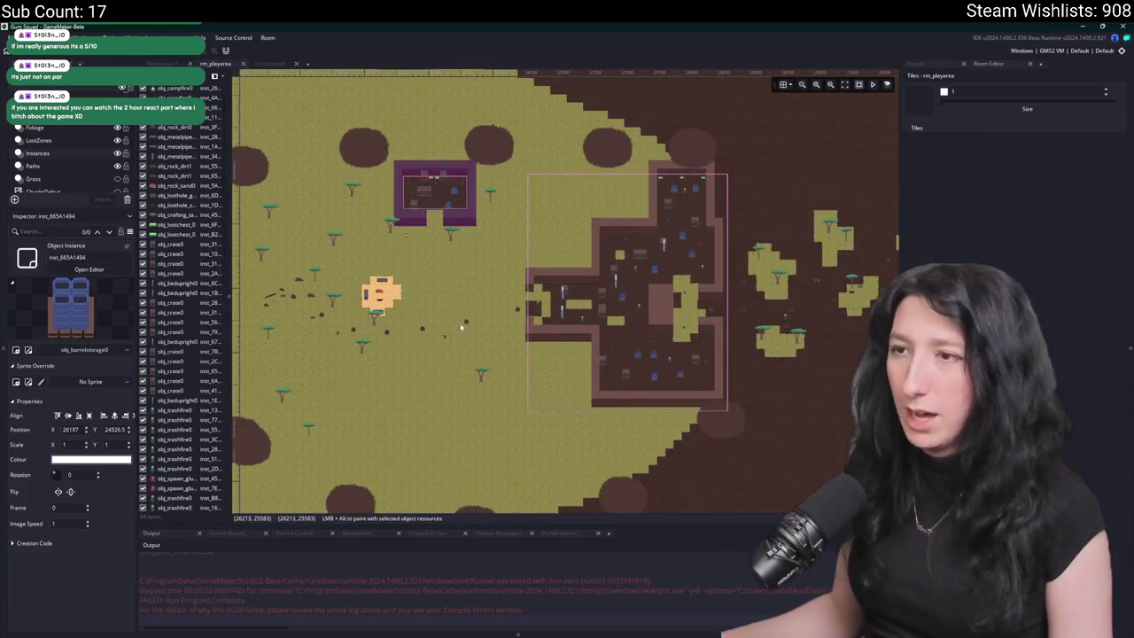
scroll(389, 276, up, 4)
scroll(381, 297, down, 3)
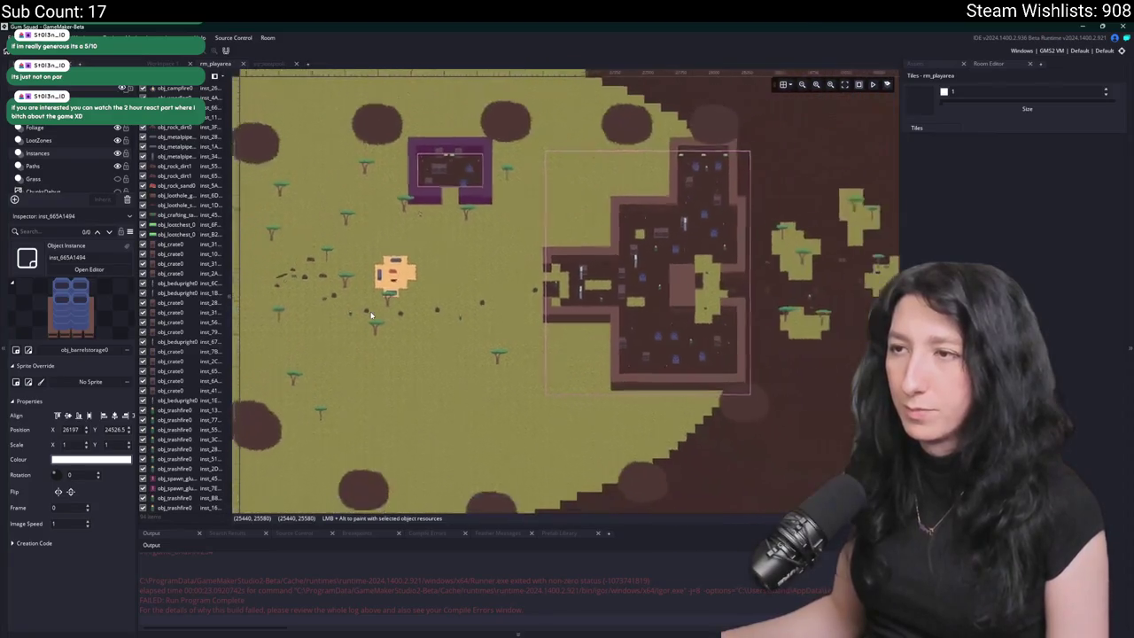
scroll(371, 315, down, 1)
scroll(392, 296, up, 3)
click(429, 352)
drag(430, 352, 507, 260)
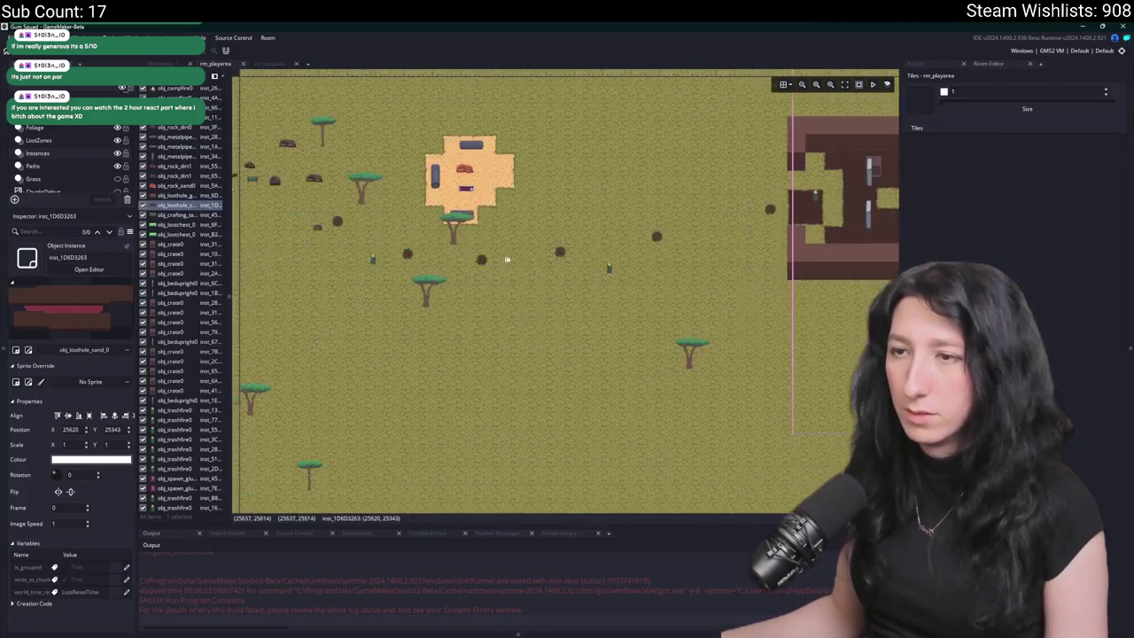
click(430, 245)
drag(321, 270, 408, 287)
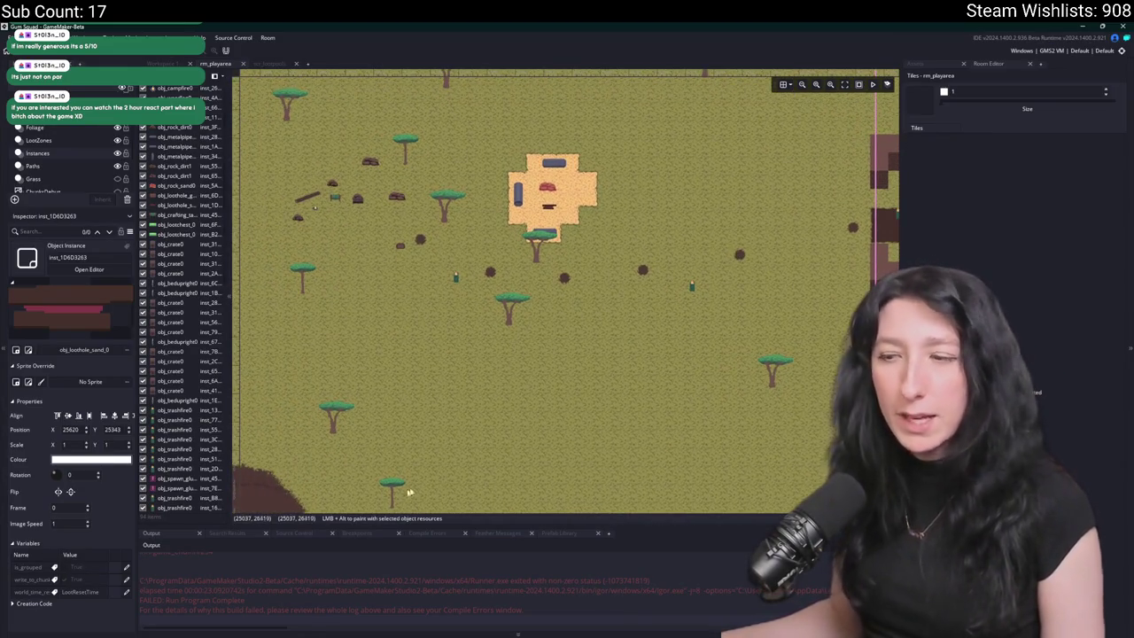
- Switch to Aseprite and bring up the Open file window with Ctrl+O
key(alt+Tab)
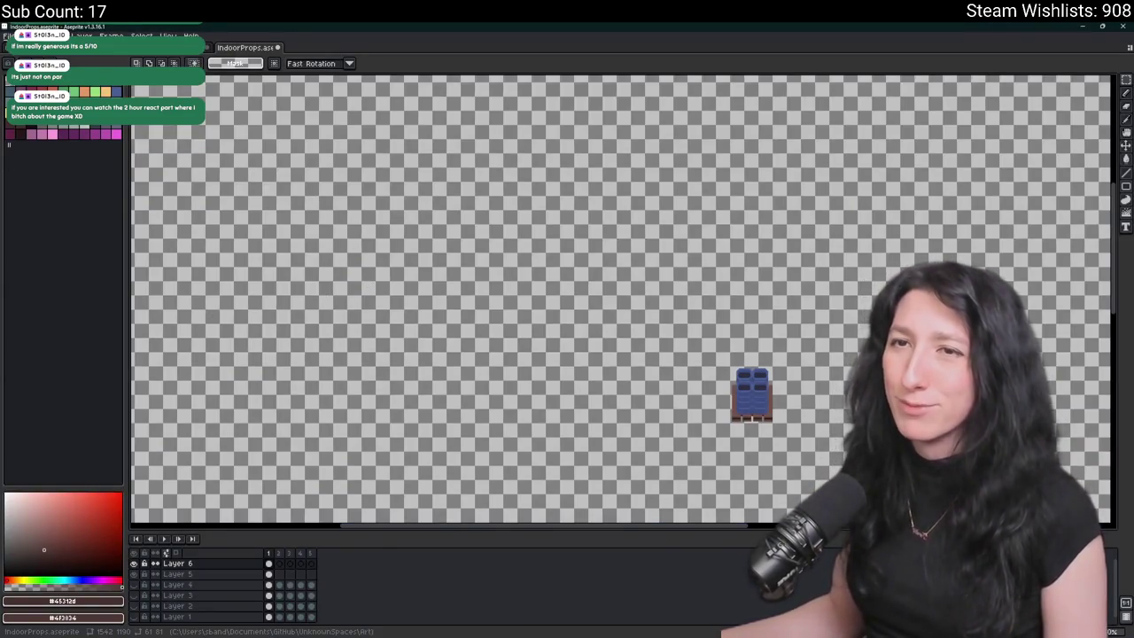
key(ctrl+Tab)
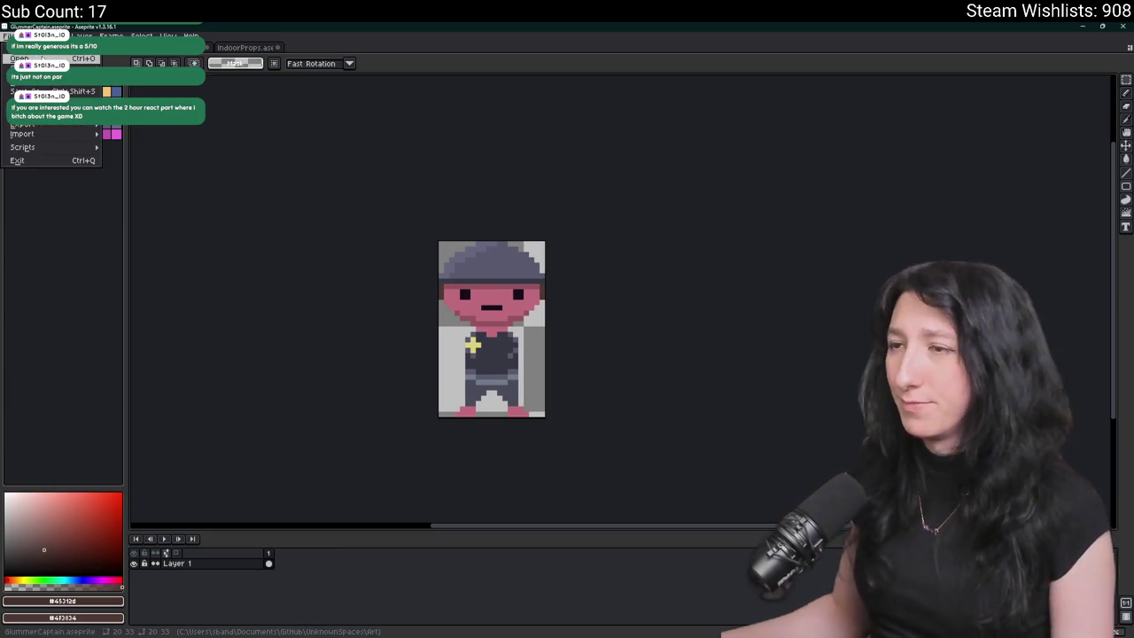
key(ctrl+o)
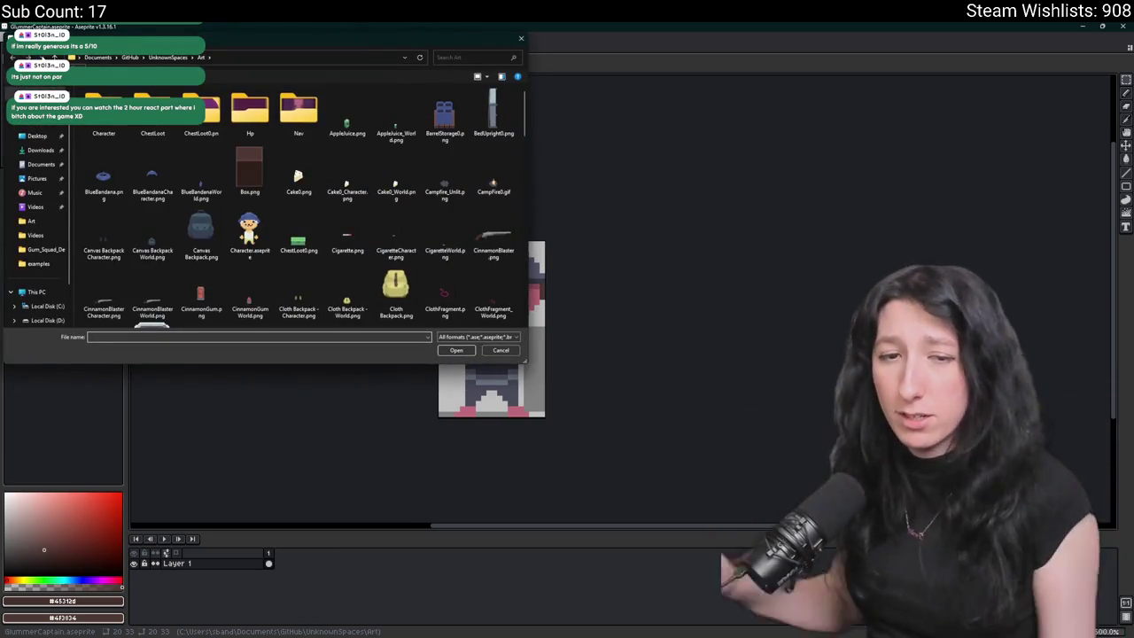
- Open PeaShooter.png, copy the revolver into a new sprite, and close the original
scroll(389, 222, down, 5)
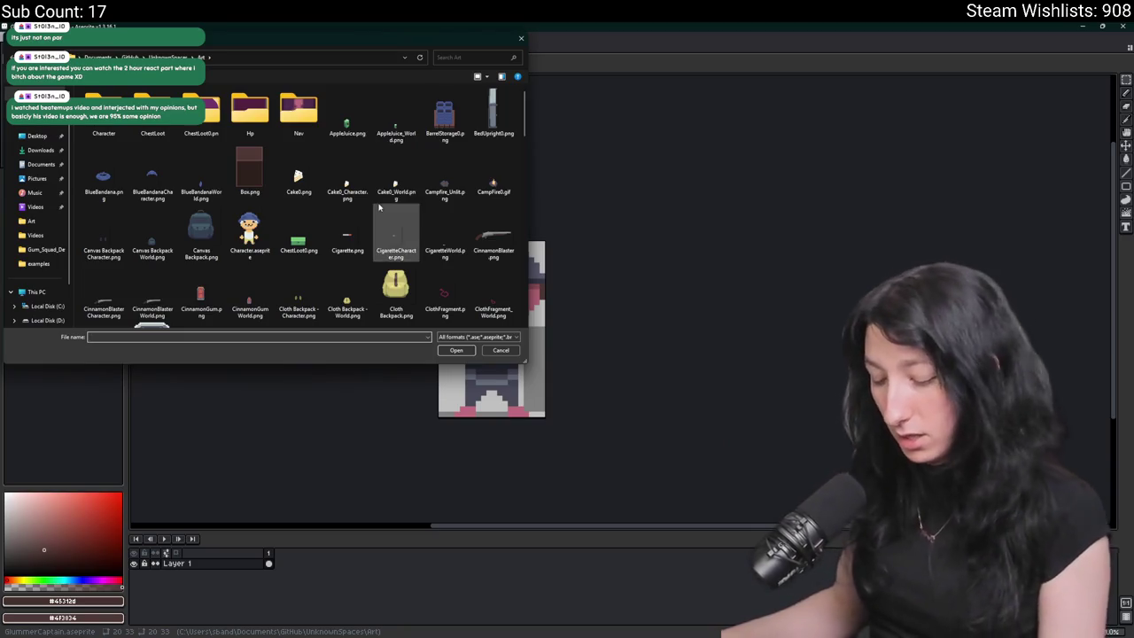
click(396, 111)
click(445, 111)
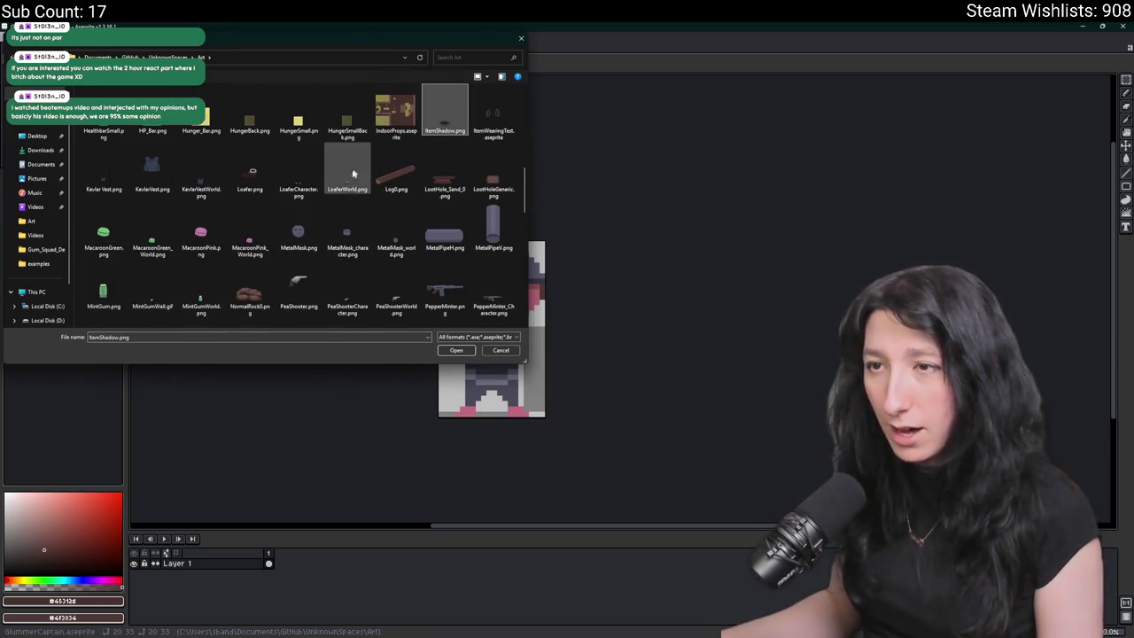
double_click(291, 282)
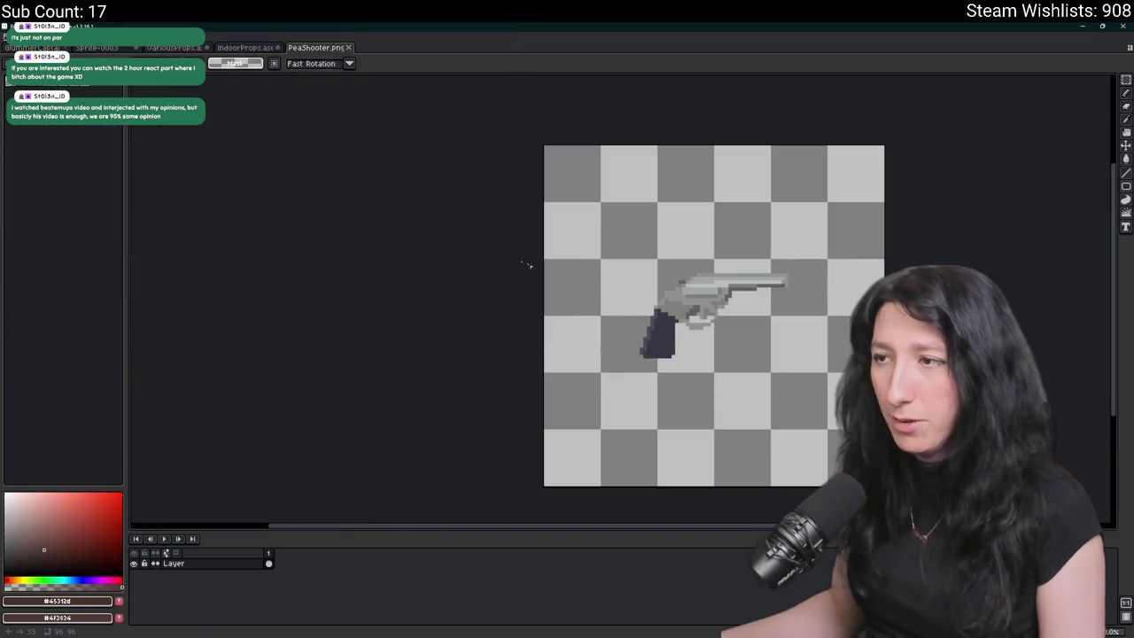
click(49, 78)
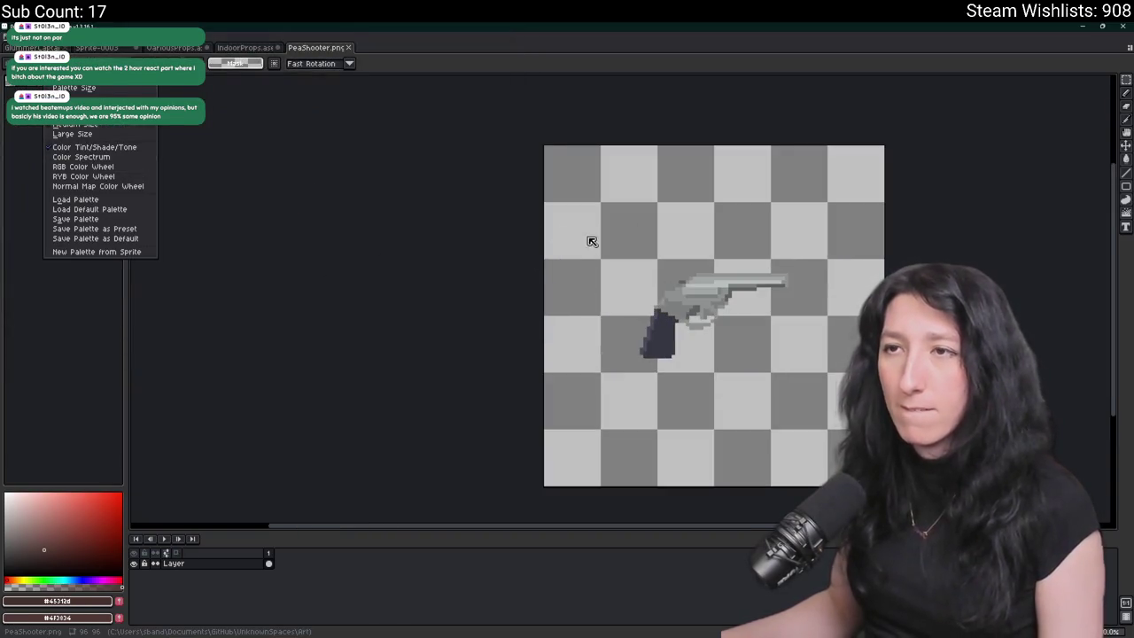
key(ctrl+a)
key(ctrl+c)
key(ctrl+alt+v)
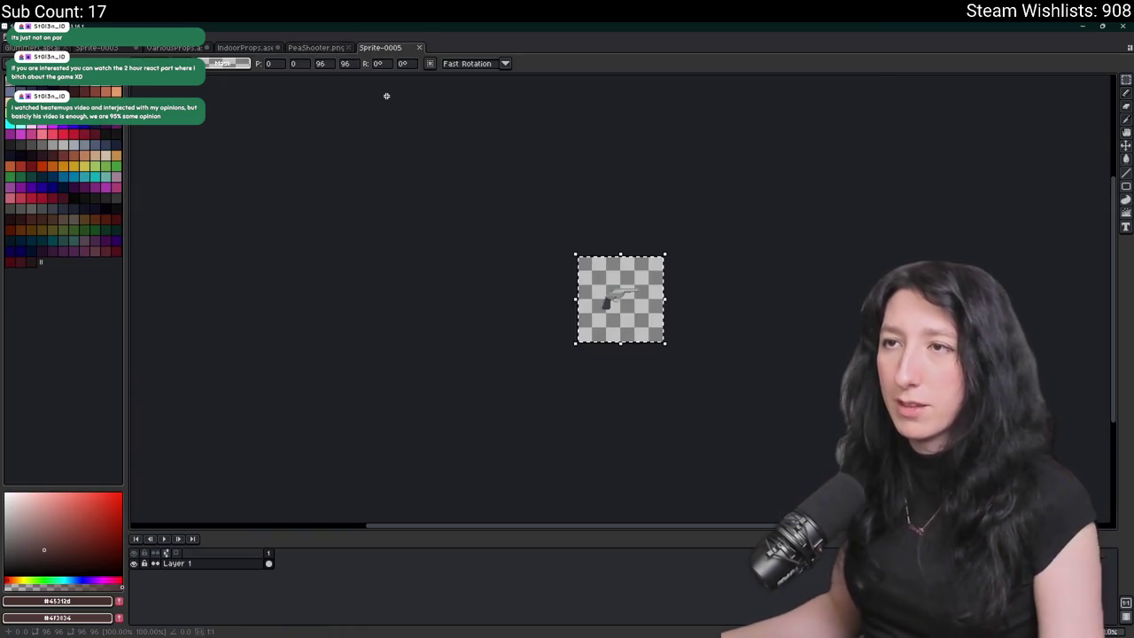
click(352, 47)
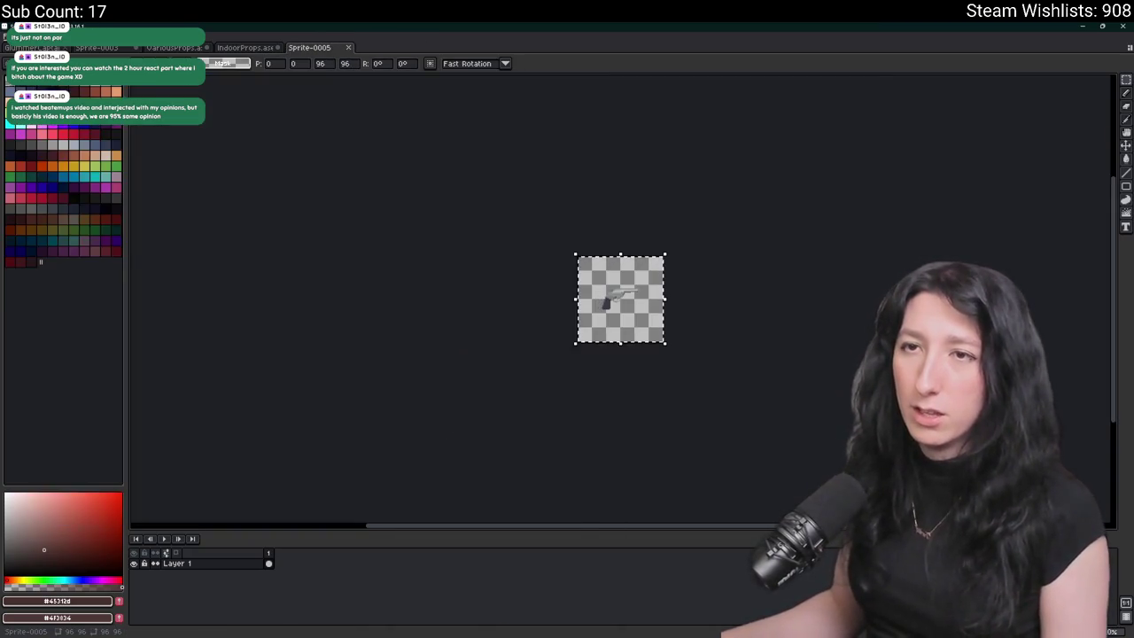
- Load the punolite-plus-plus-1x.png palette from file
click(49, 92)
click(75, 203)
scroll(267, 196, down, 5)
click(359, 215)
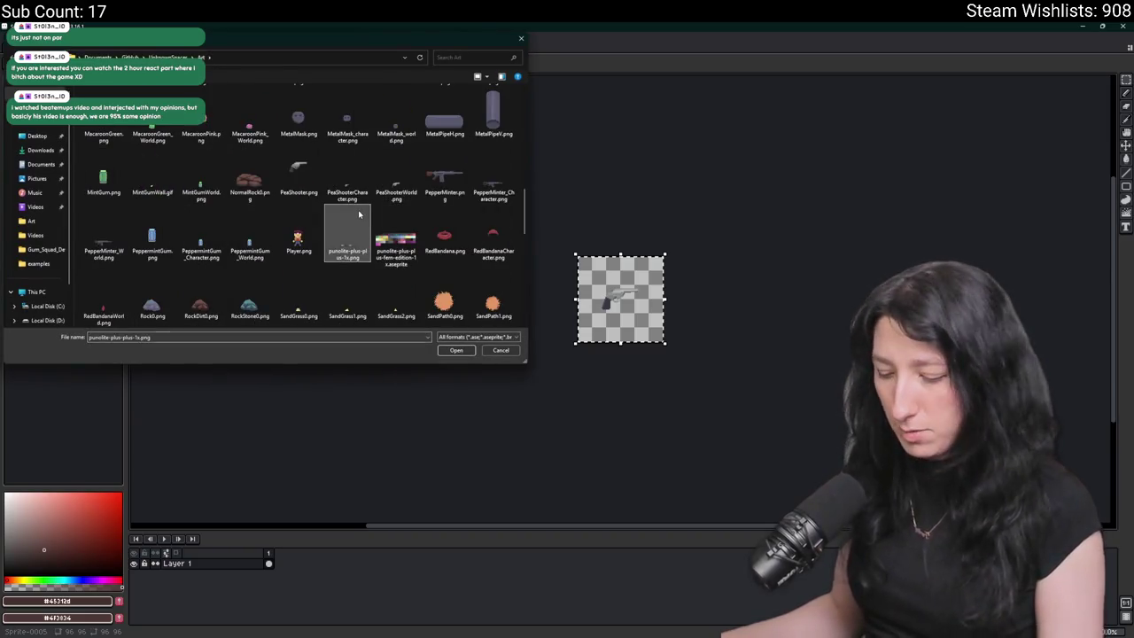
double_click(395, 237)
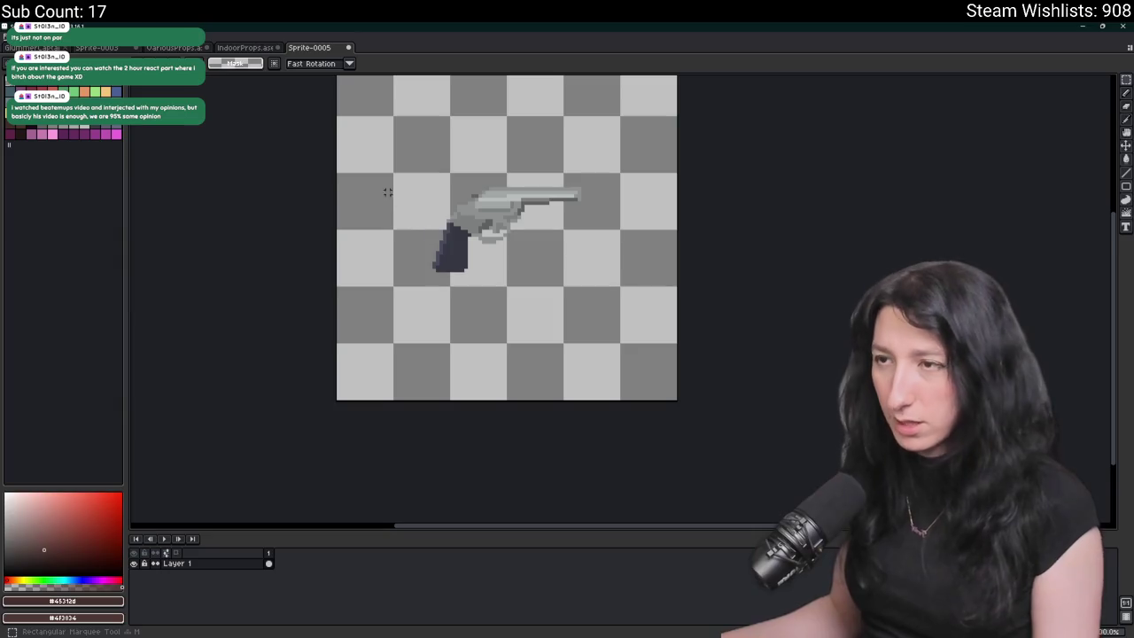
- Erase the revolver and fill a centred square selection with white
drag(387, 191, 653, 363)
key(Delete)
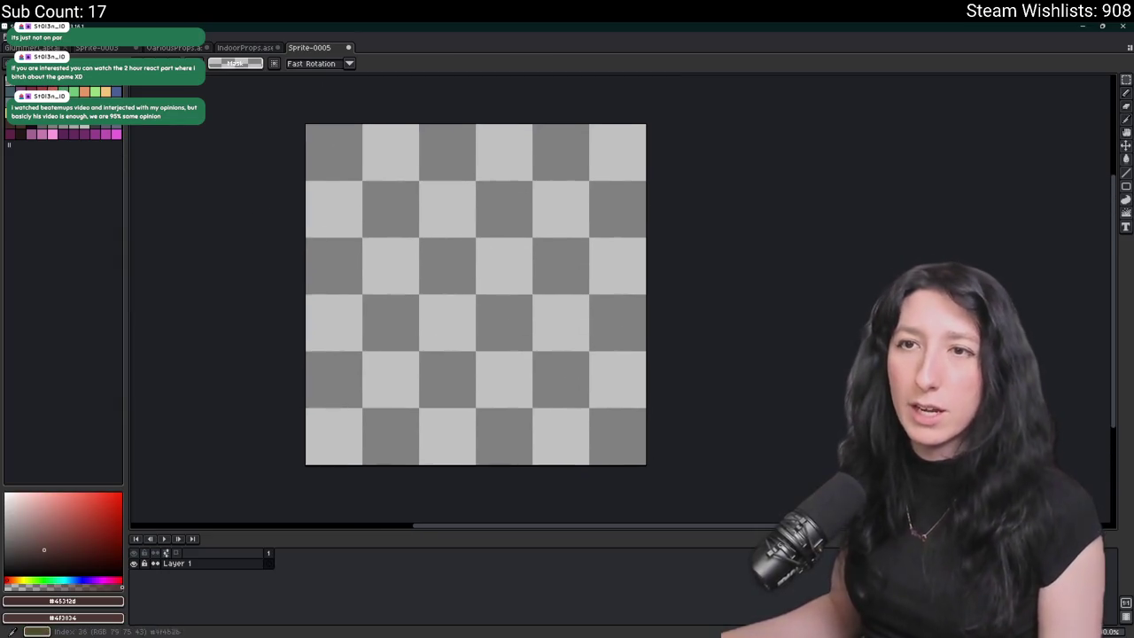
click(92, 135)
key(b)
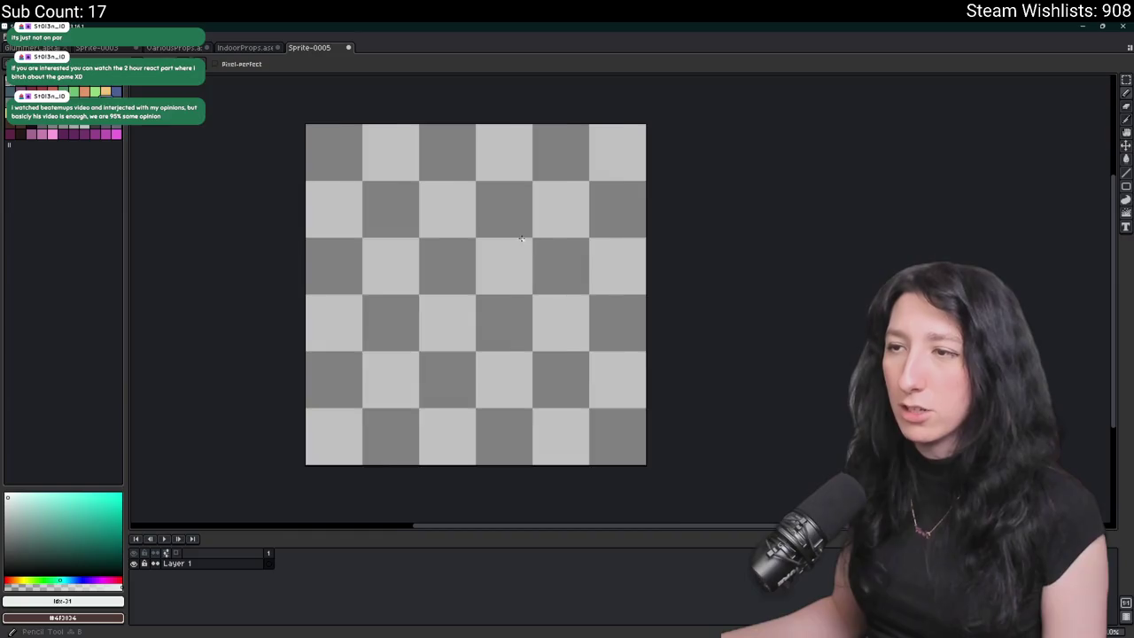
scroll(522, 237, up, 1)
key(m)
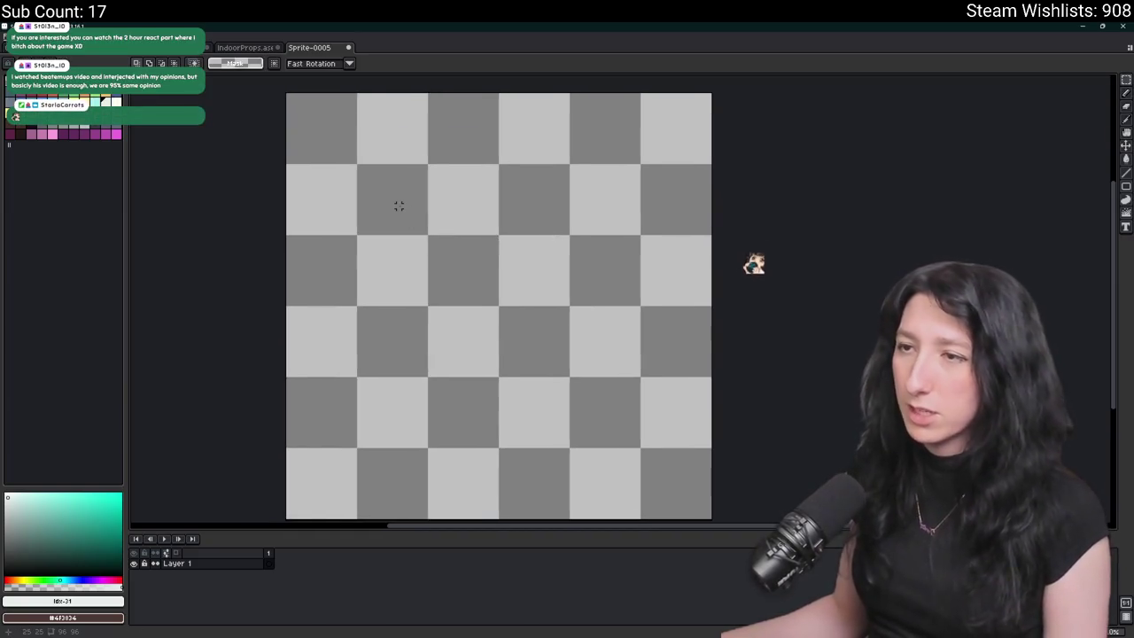
drag(411, 219, 585, 400)
key(f)
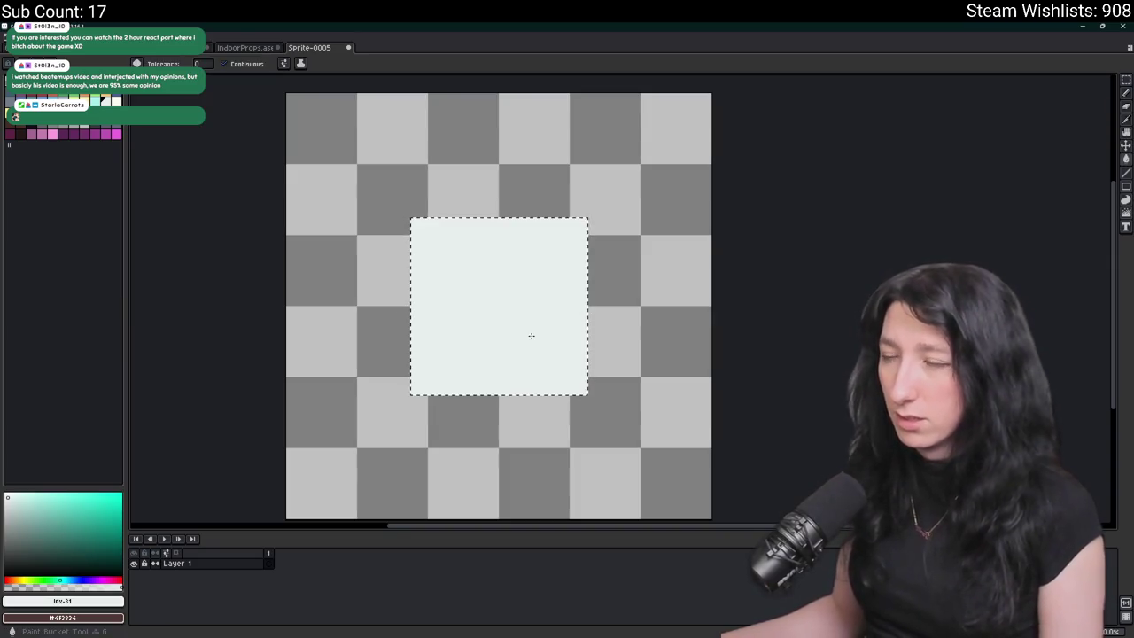
- Round off the square's bottom-left and bottom-right corners with the pencil
scroll(527, 372, down, 1)
scroll(418, 398, up, 3)
key(b)
drag(380, 411, 423, 410)
scroll(423, 411, down, 2)
scroll(503, 432, up, 2)
drag(659, 400, 679, 392)
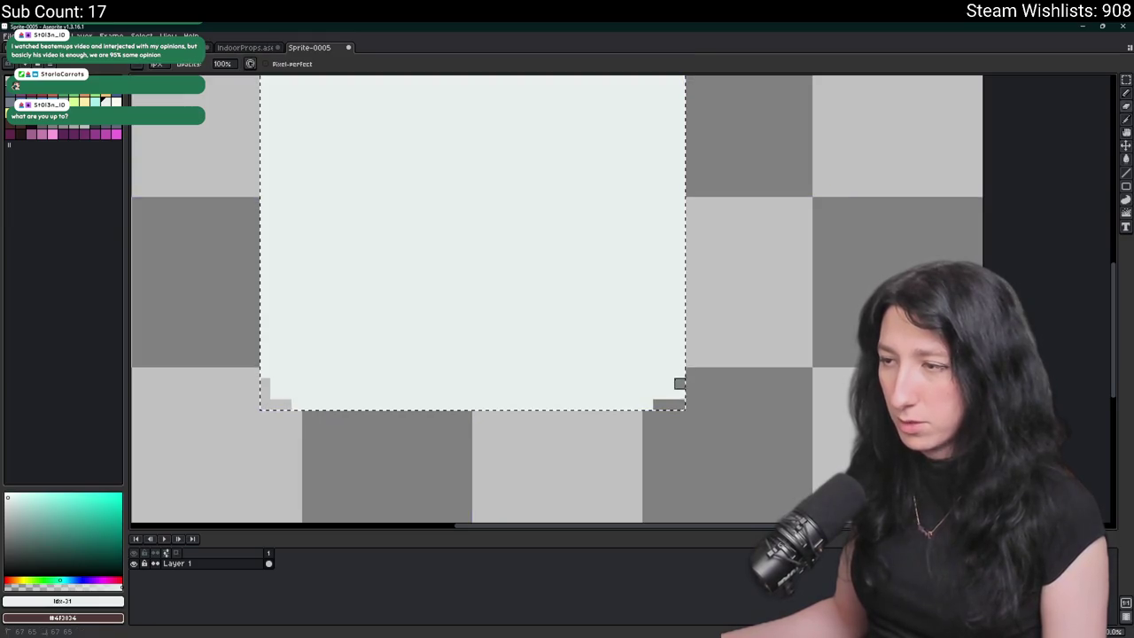
scroll(687, 386, down, 2)
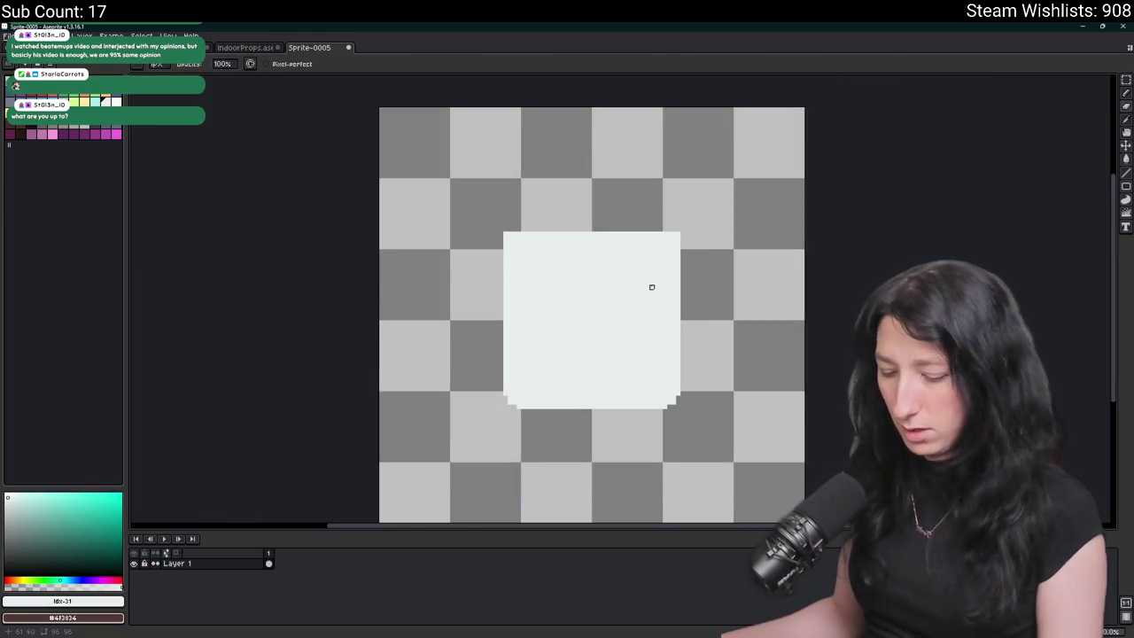
- Replace the square's top strip with a copy of the rounded bottom strip
key(m)
drag(693, 216, 493, 242)
scroll(509, 390, up, 1)
drag(503, 394, 710, 411)
drag(729, 182, 487, 220)
key(Delete)
key(ctrl+v)
drag(549, 407, 551, 209)
key(Return)
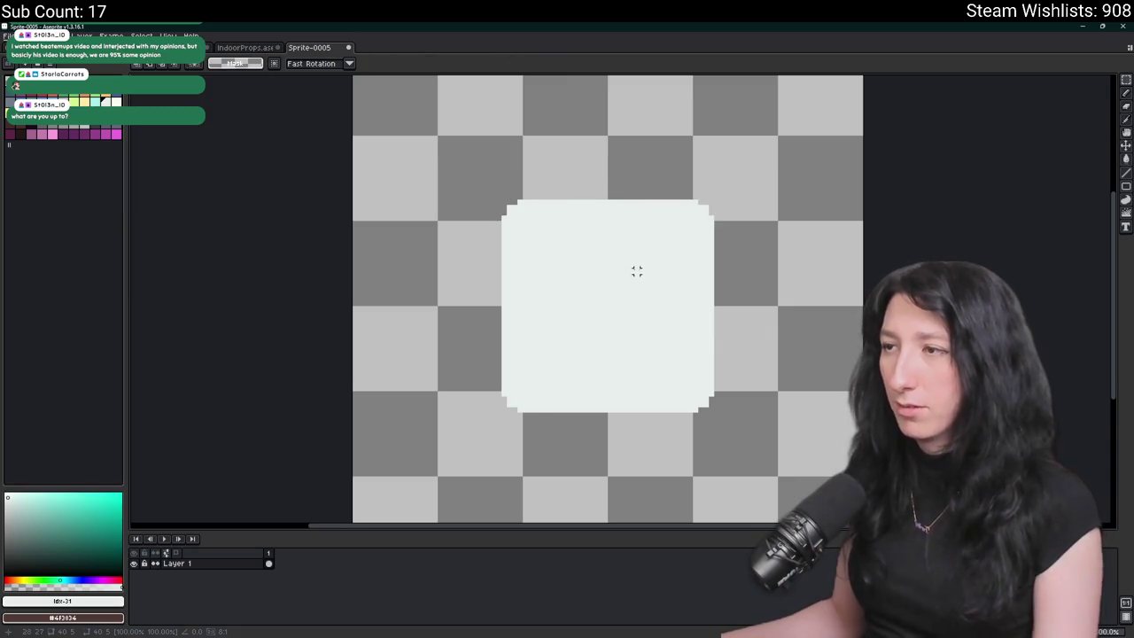
- Draw a darker shading line near the square's bottom and bucket-fill the strip beneath it
scroll(635, 268, down, 2)
scroll(638, 263, up, 1)
key(i)
scroll(568, 280, down, 2)
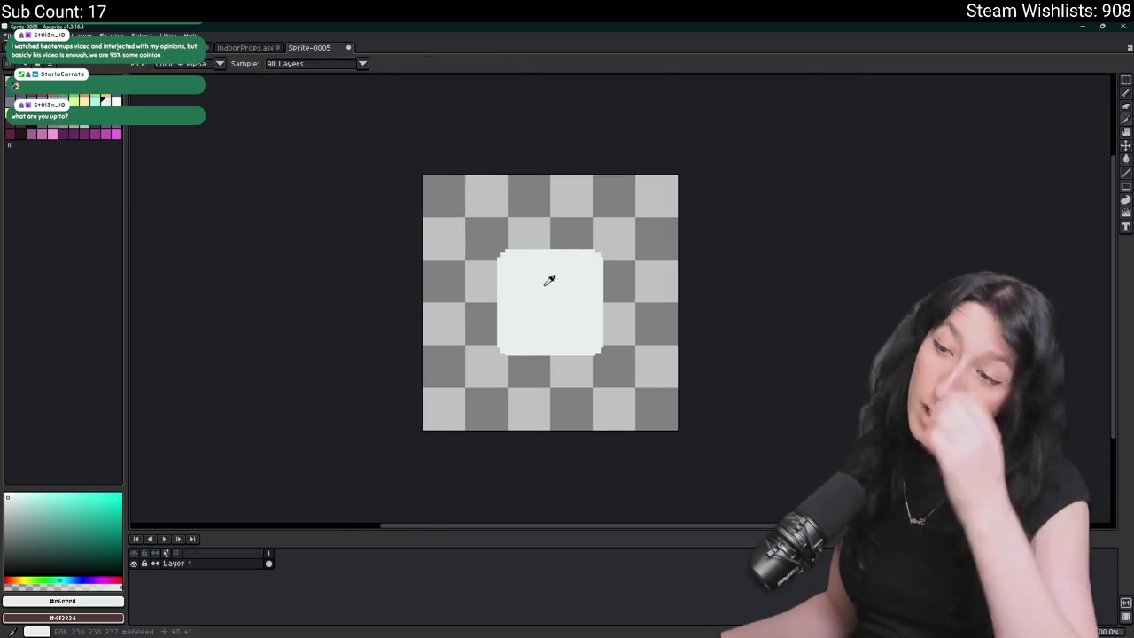
click(546, 292)
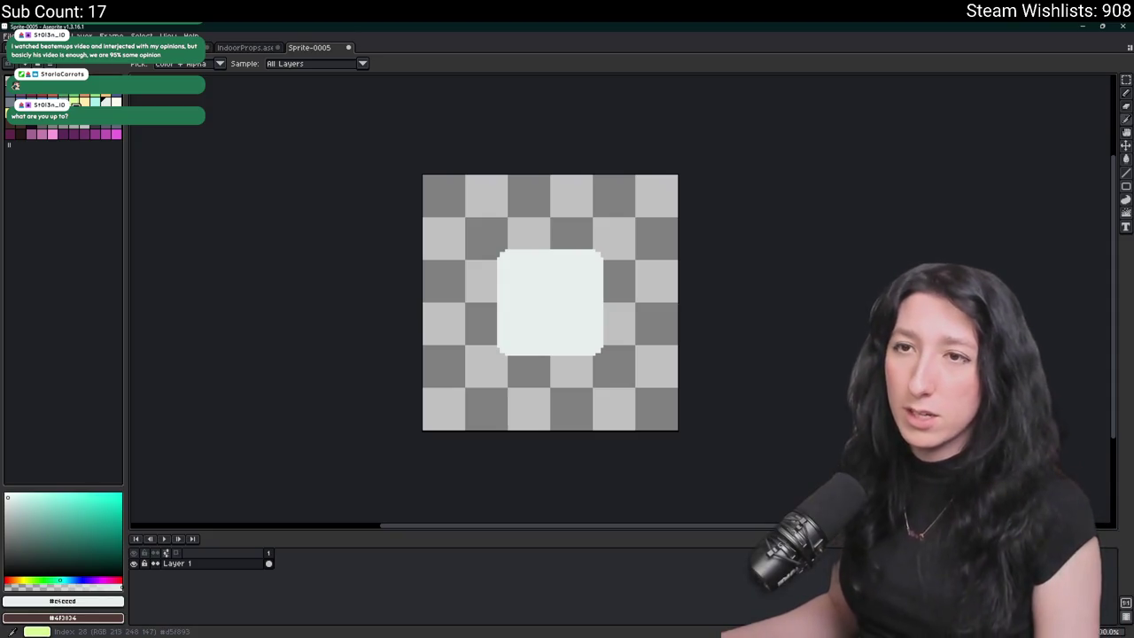
key(b)
scroll(499, 296, up, 3)
mouse_move(424, 279)
mouse_down()
mouse_move(381, 315)
mouse_move(431, 327)
mouse_move(416, 331)
mouse_move(735, 331)
mouse_up()
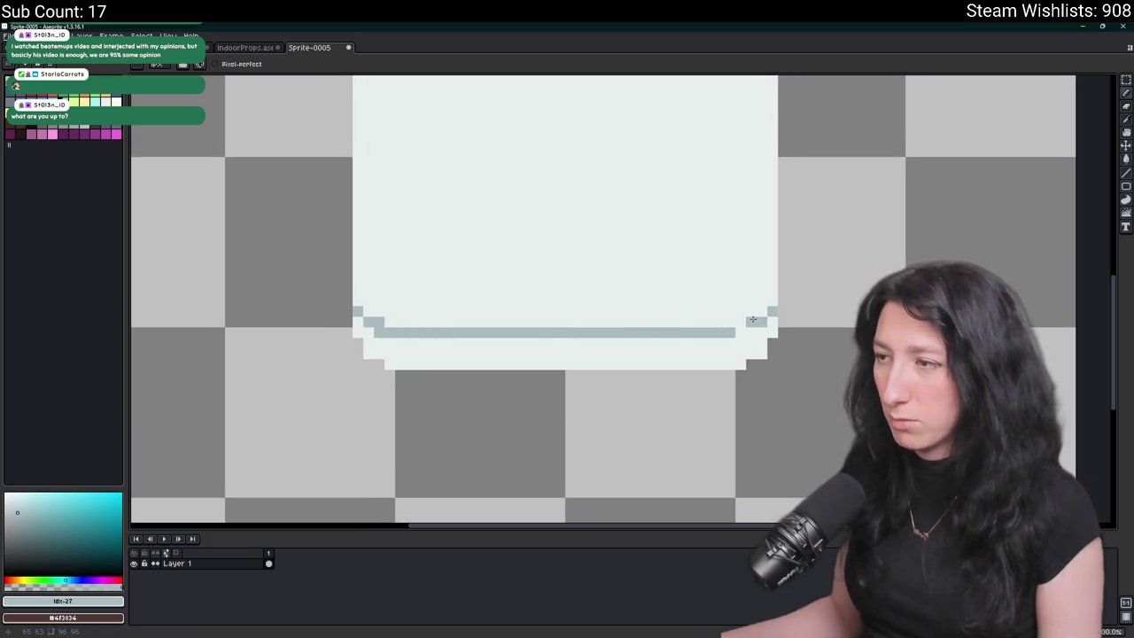
key(g)
click(738, 337)
scroll(711, 363, down, 3)
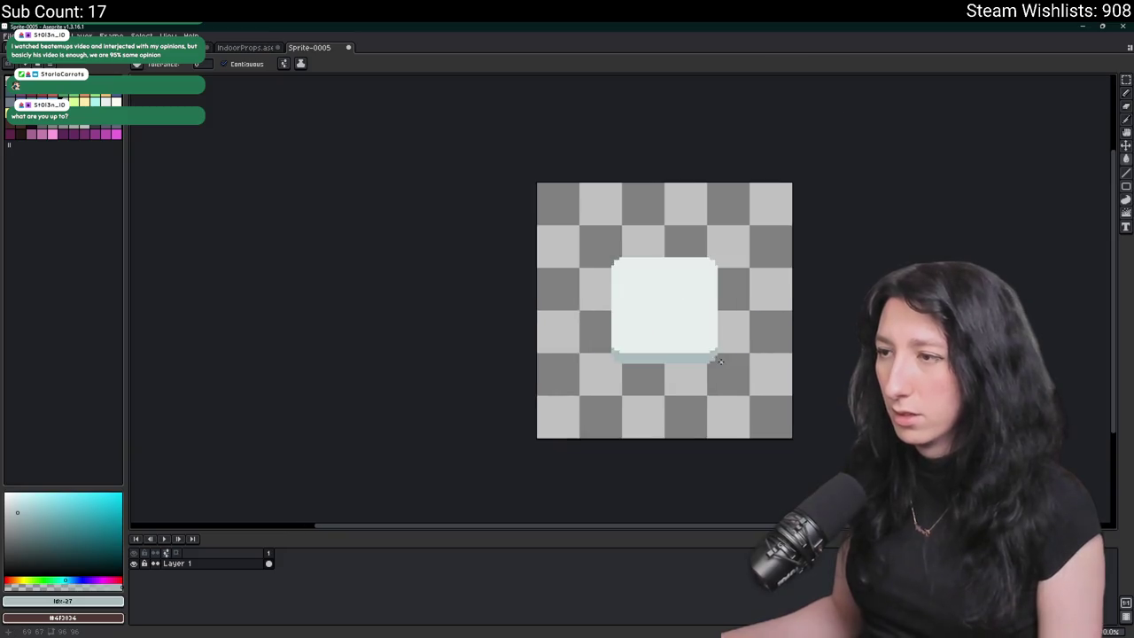
scroll(575, 357, up, 3)
- Draw a pale line along the top of the bottom shading band
key(i)
click(514, 354)
key(b)
drag(469, 383, 668, 383)
scroll(653, 380, down, 3)
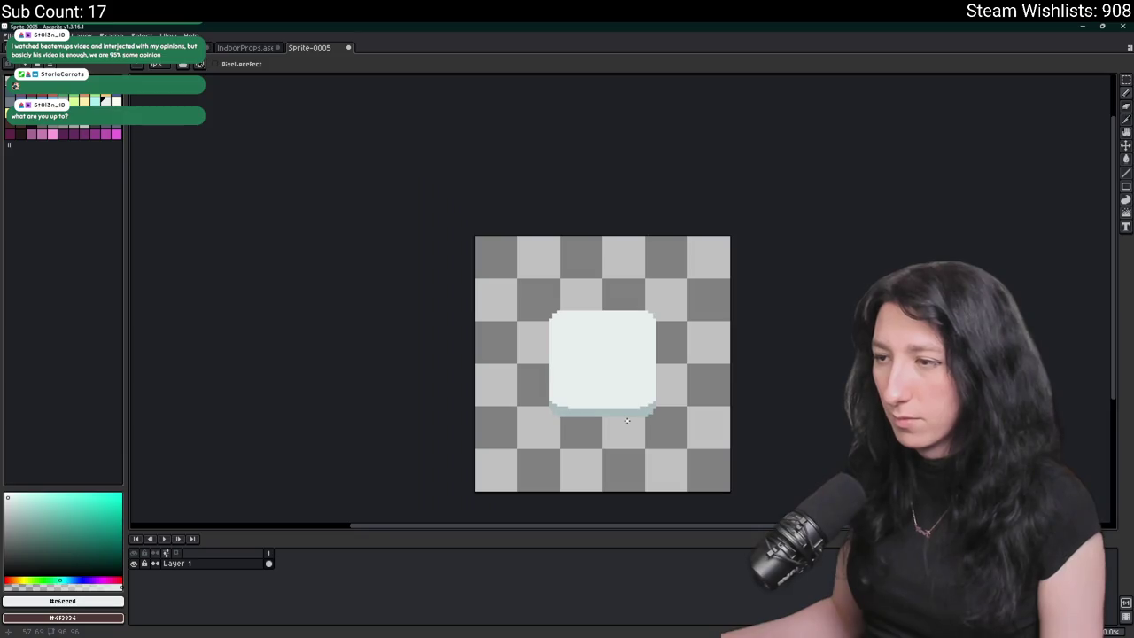
scroll(596, 414, up, 2)
key(v)
scroll(596, 414, up, 2)
- Fill the square red and its bottom band dark red
key(b)
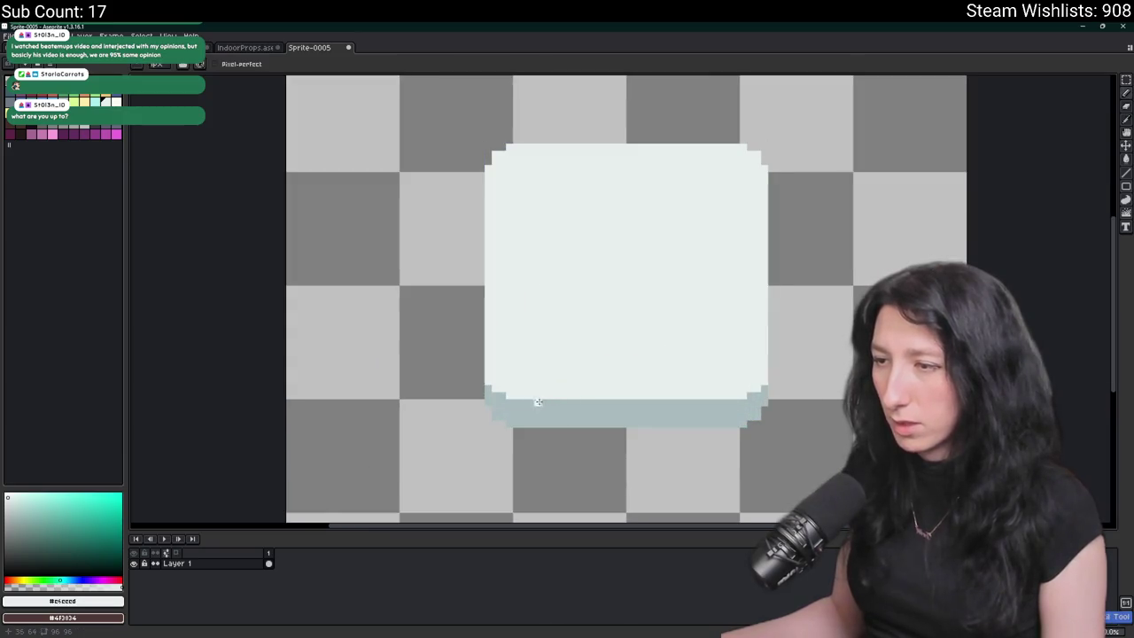
click(48, 95)
key(g)
click(650, 256)
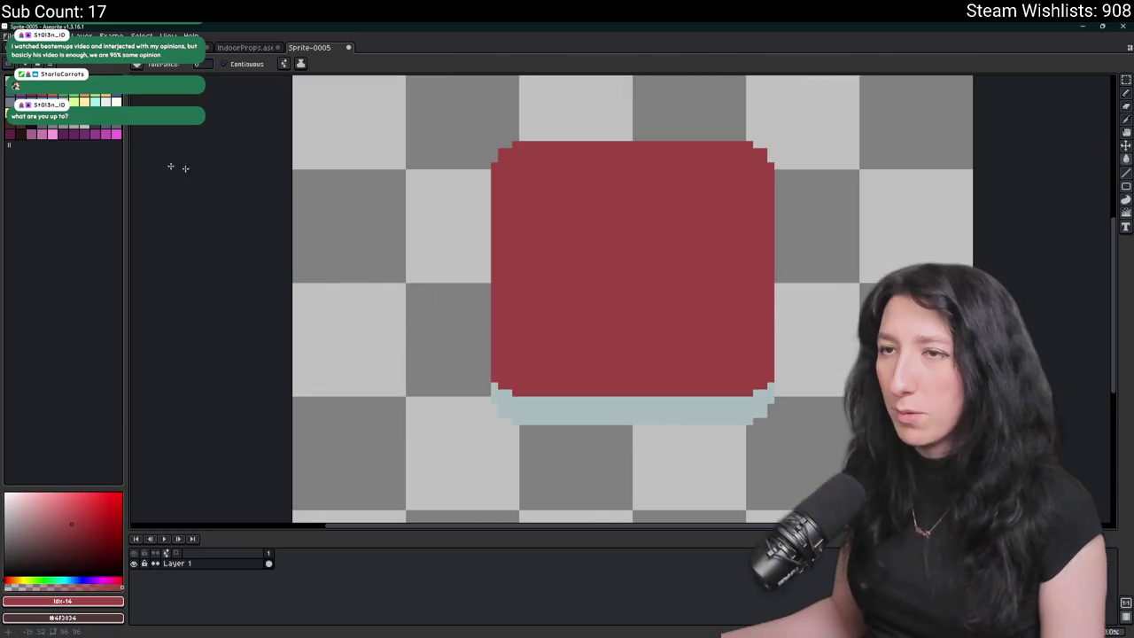
click(38, 95)
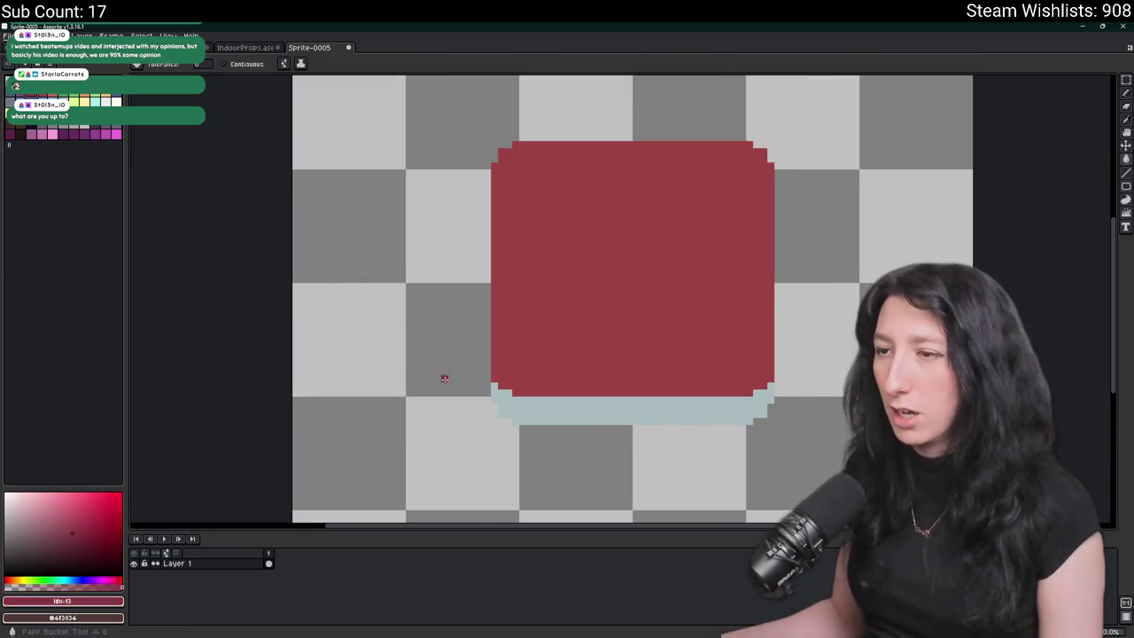
click(501, 401)
scroll(527, 394, down, 3)
scroll(522, 392, up, 4)
- Shade the square's left and right edges dark red with the pencil
key(i)
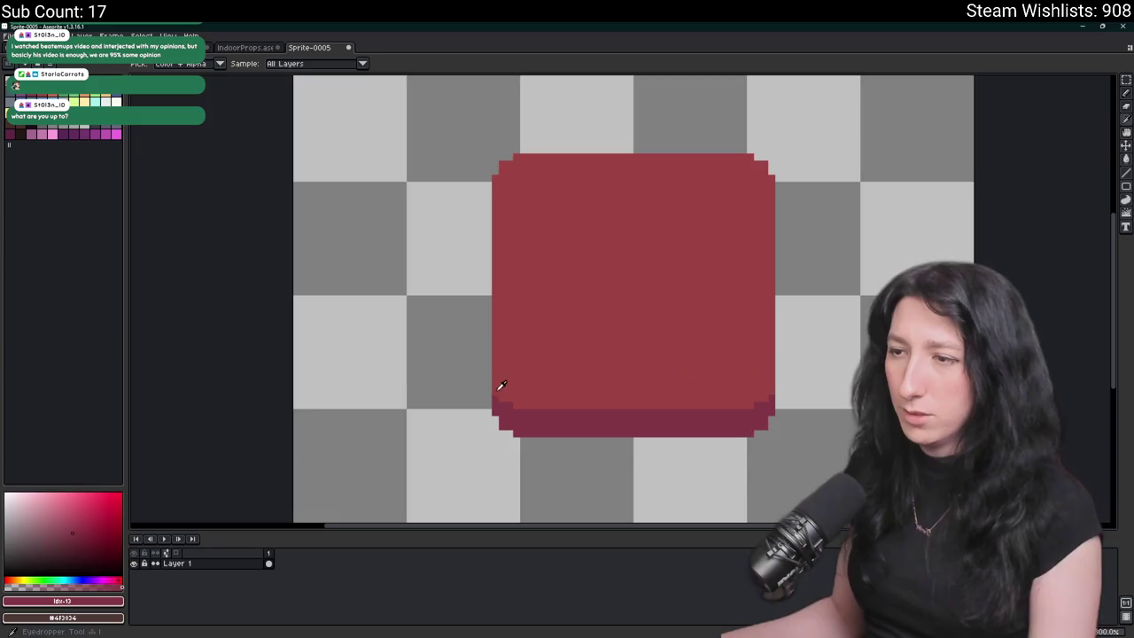
right_click(498, 395)
key(b)
mouse_move(497, 394)
mouse_down()
mouse_move(497, 192)
mouse_move(503, 397)
mouse_up()
drag(739, 193, 736, 412)
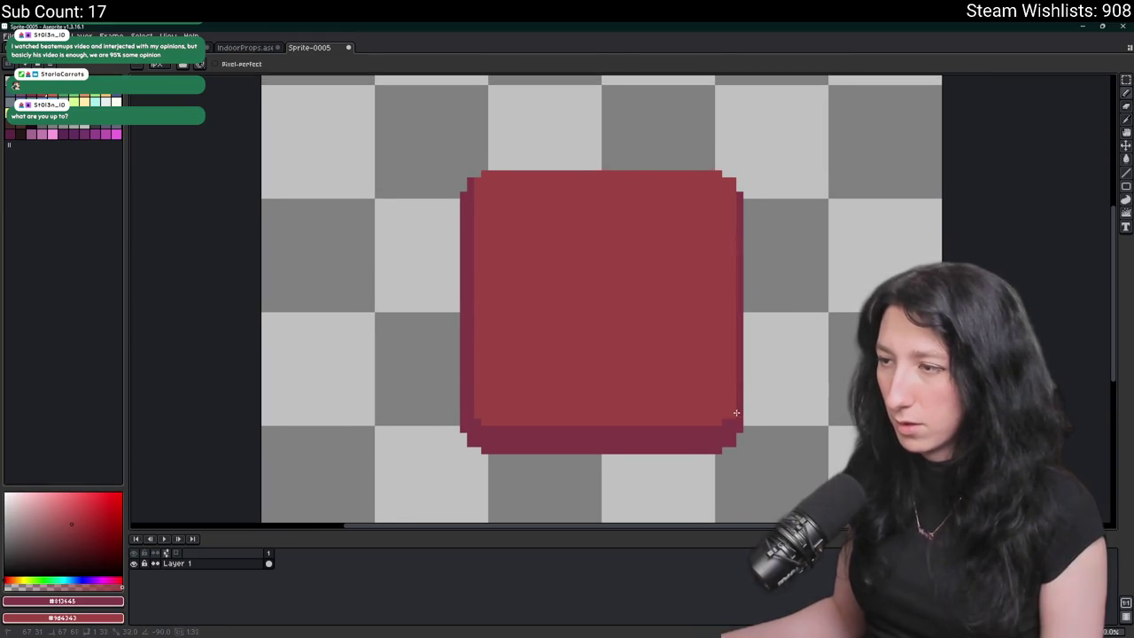
shift+click(734, 182)
scroll(731, 185, down, 2)
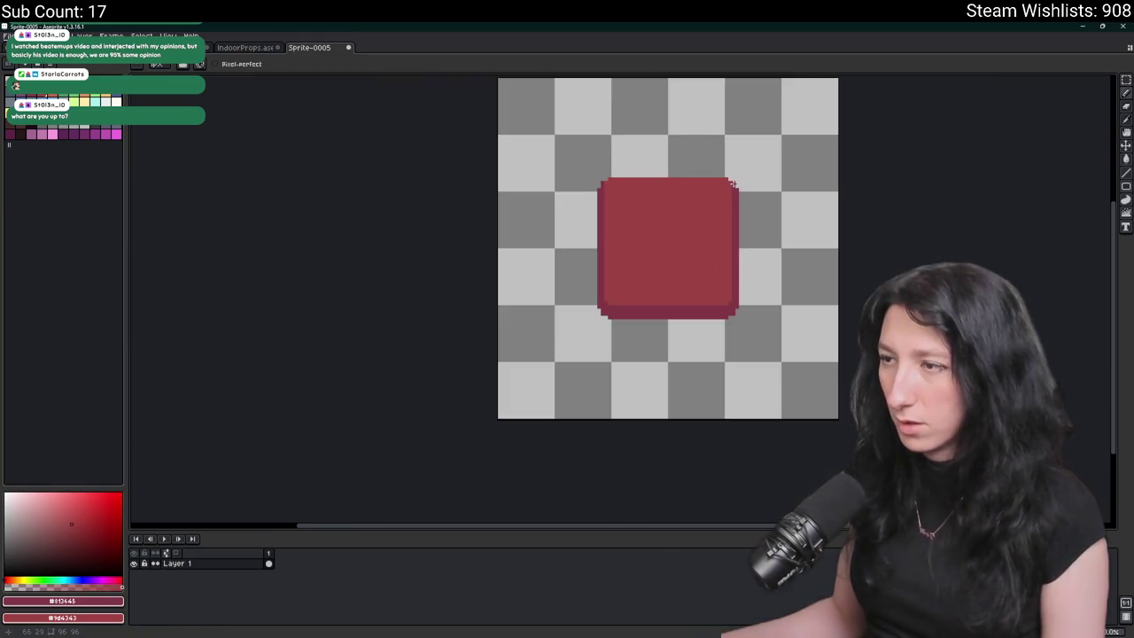
scroll(700, 213, down, 3)
scroll(646, 286, up, 3)
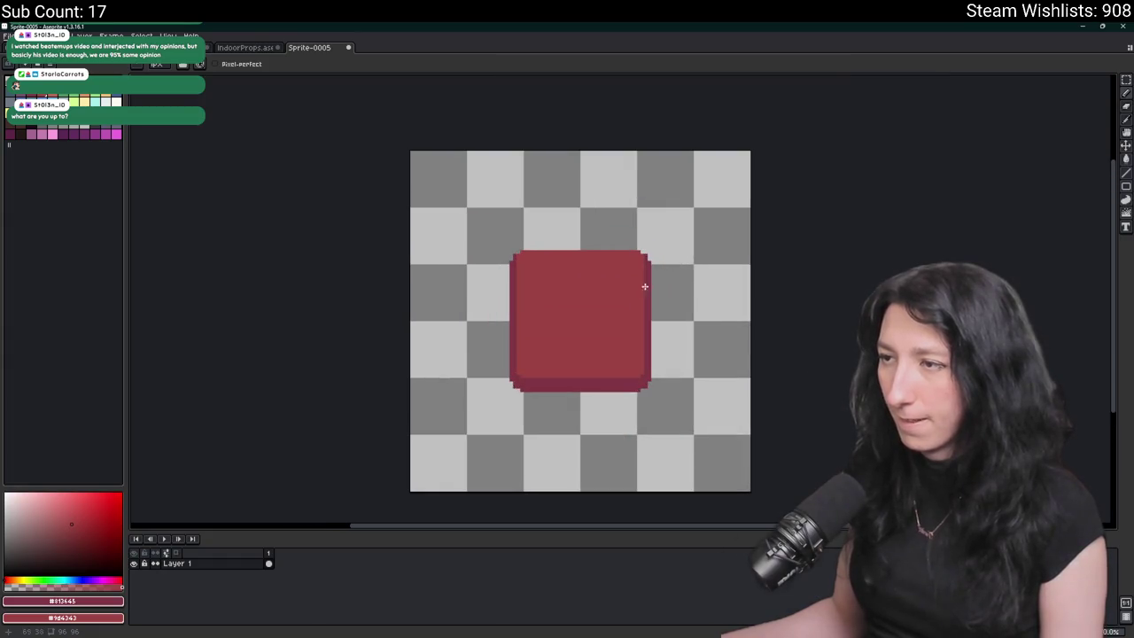
scroll(628, 295, up, 3)
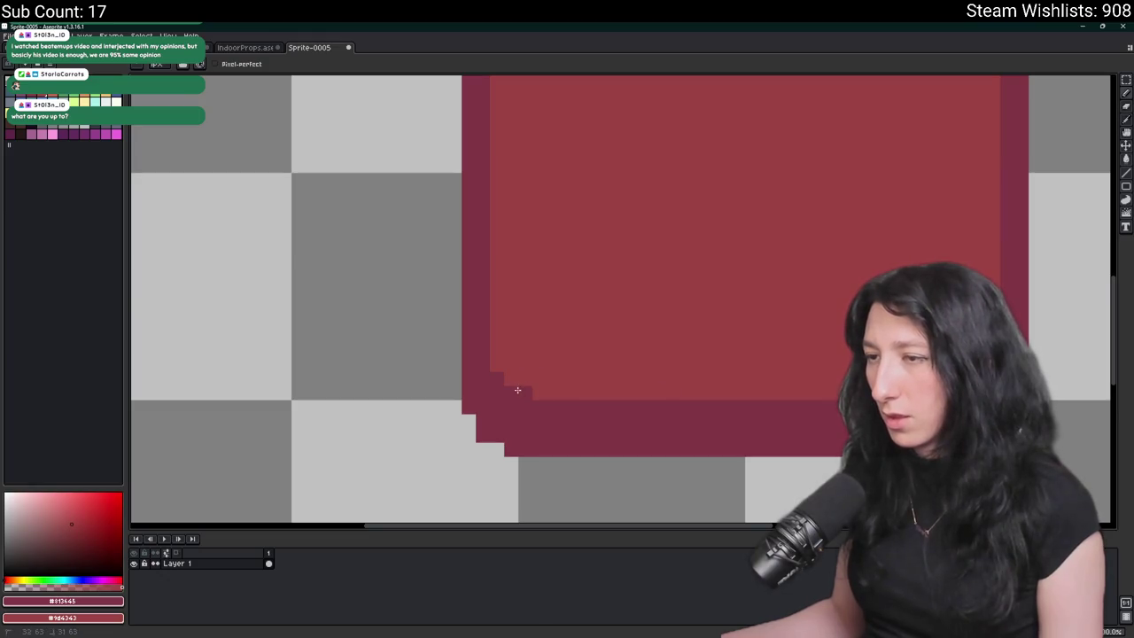
scroll(549, 434, down, 3)
- Paint a row of red pixels along the square's top edge
drag(691, 446, 570, 481)
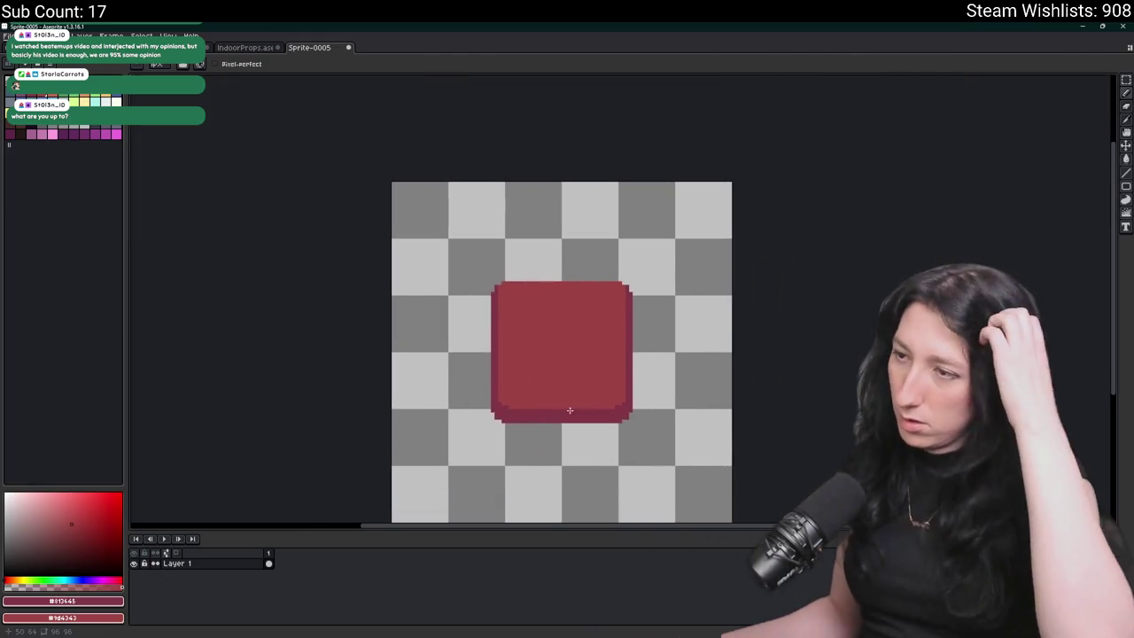
scroll(552, 363, down, 1)
scroll(538, 328, up, 1)
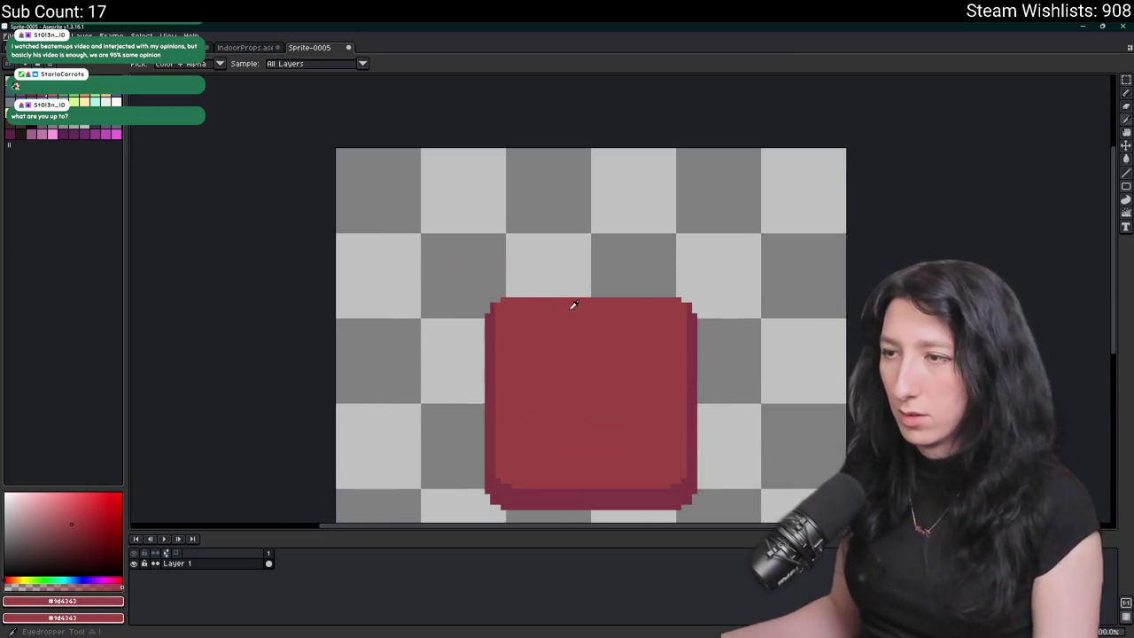
drag(527, 293, 658, 295)
scroll(659, 295, down, 1)
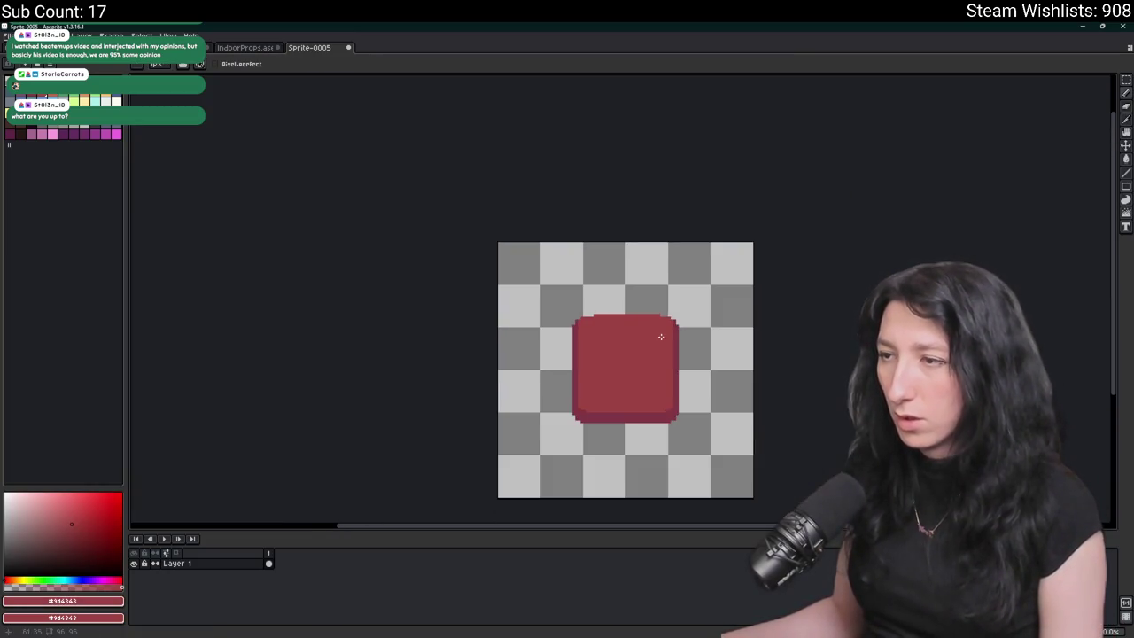
scroll(496, 301, down, 2)
scroll(499, 293, up, 2)
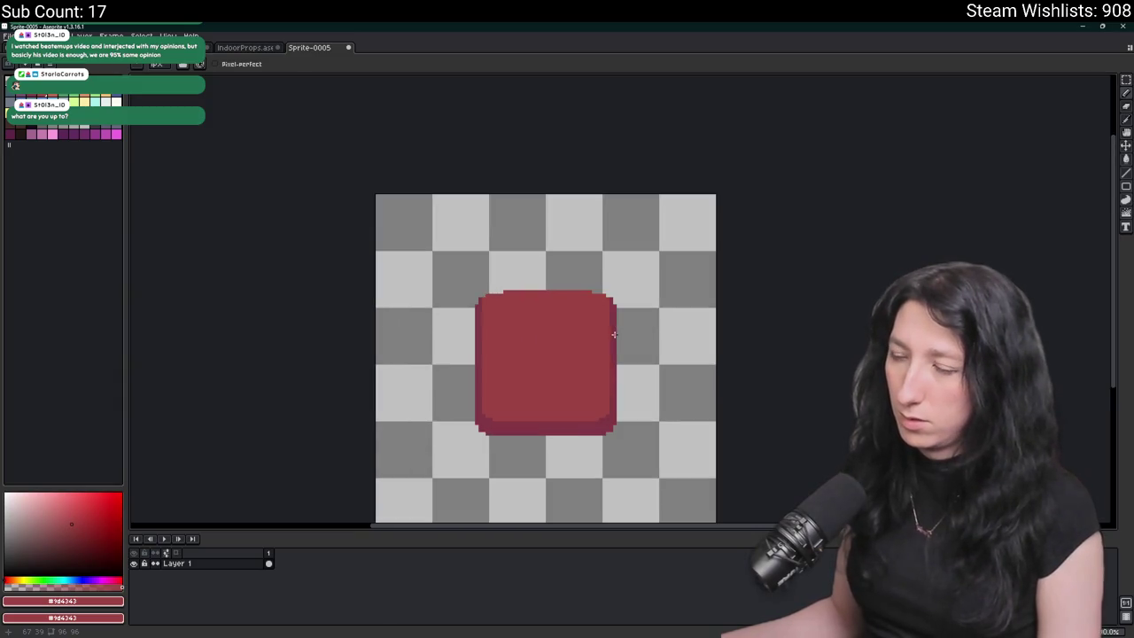
scroll(499, 293, up, 1)
drag(491, 293, 701, 290)
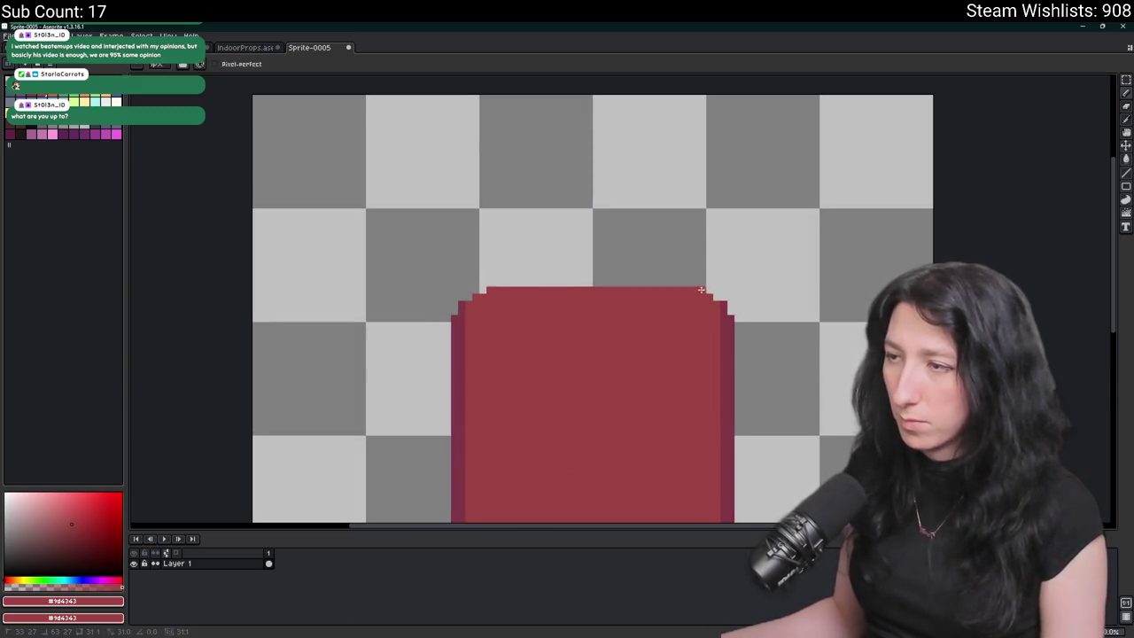
scroll(692, 350, down, 1)
scroll(615, 333, down, 1)
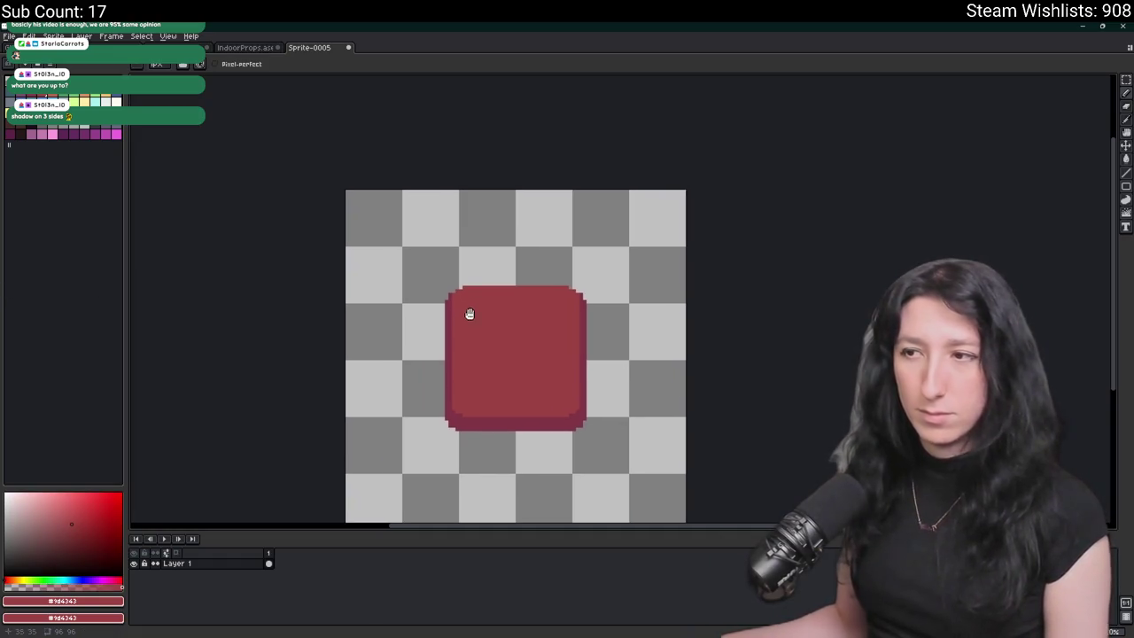
- Fill both dark side stripes of the bag body with base red using the Paint Bucket
scroll(465, 312, down, 4)
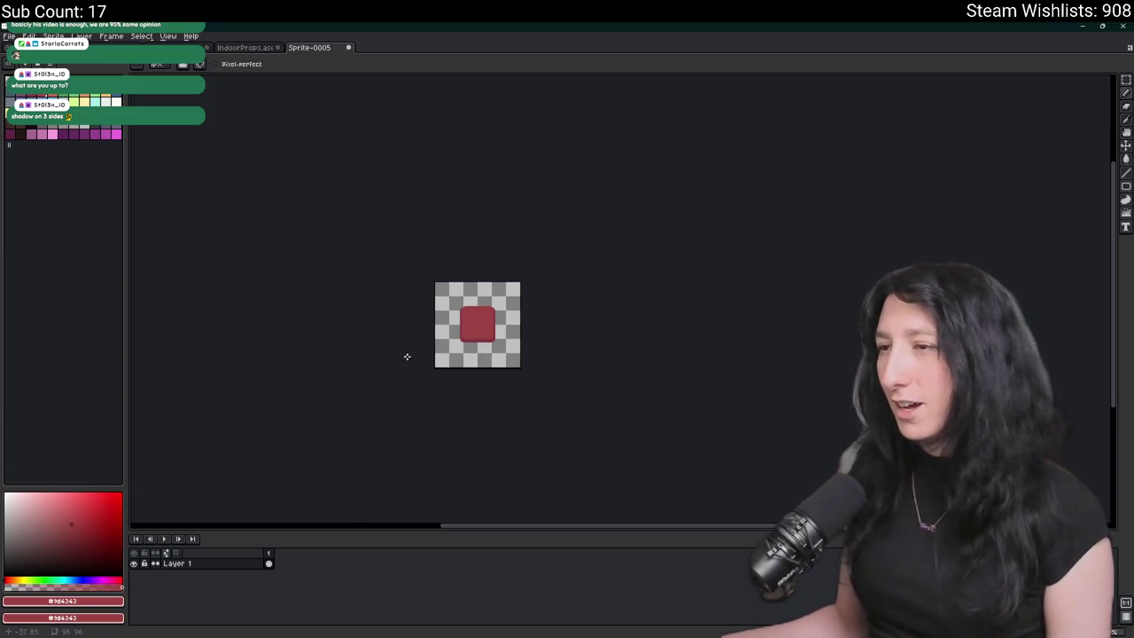
scroll(443, 355, up, 4)
scroll(535, 265, up, 1)
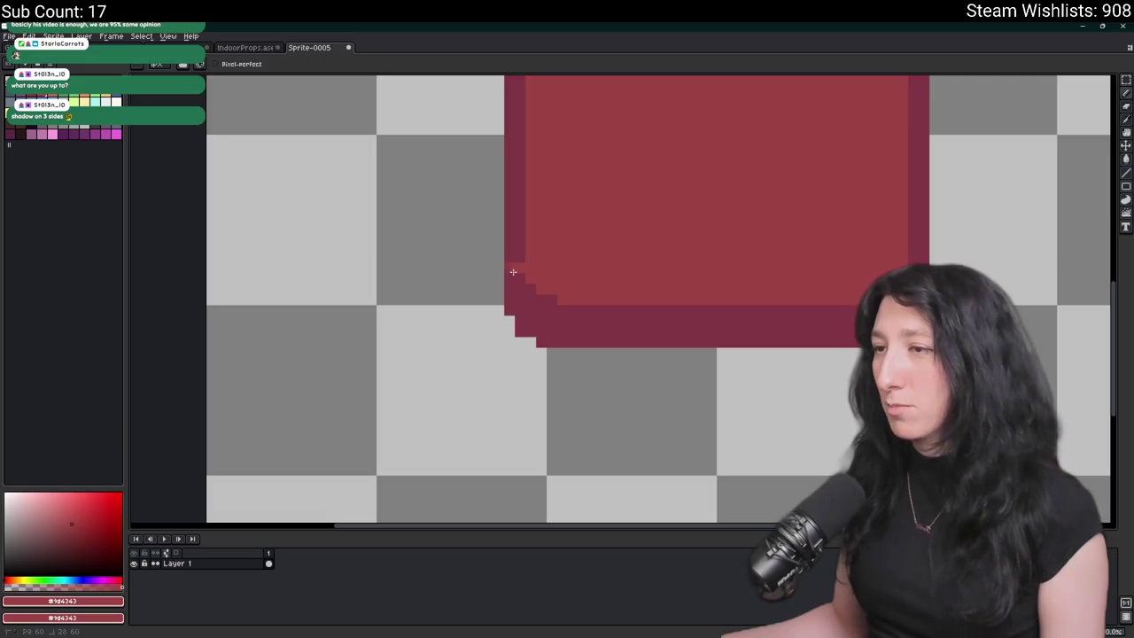
key(g)
click(918, 178)
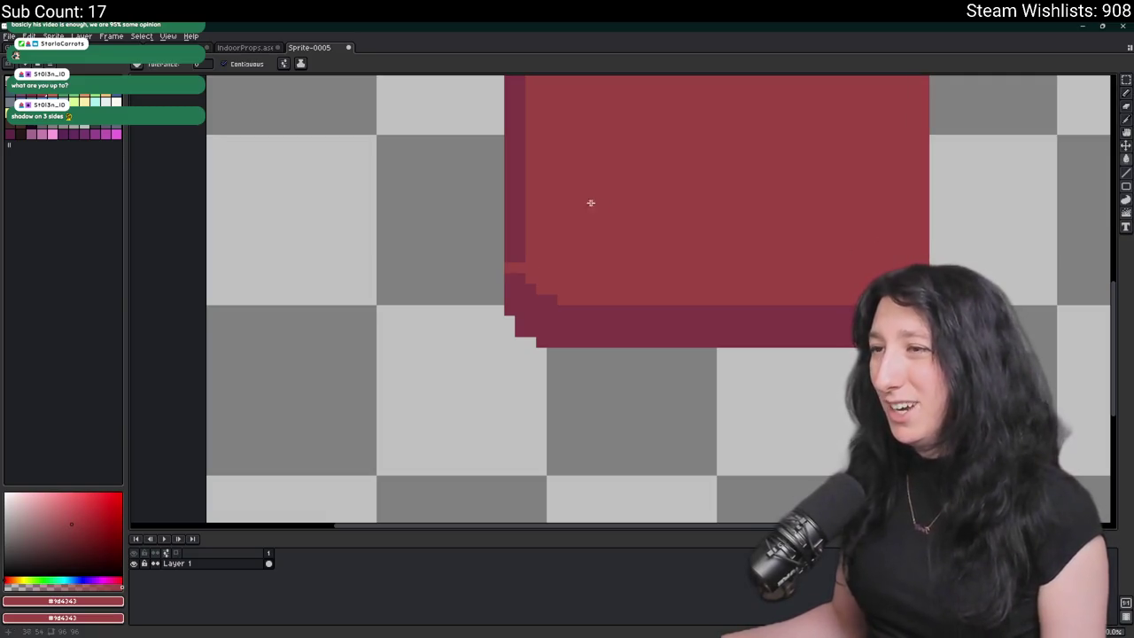
click(511, 193)
scroll(507, 200, down, 3)
scroll(522, 271, down, 4)
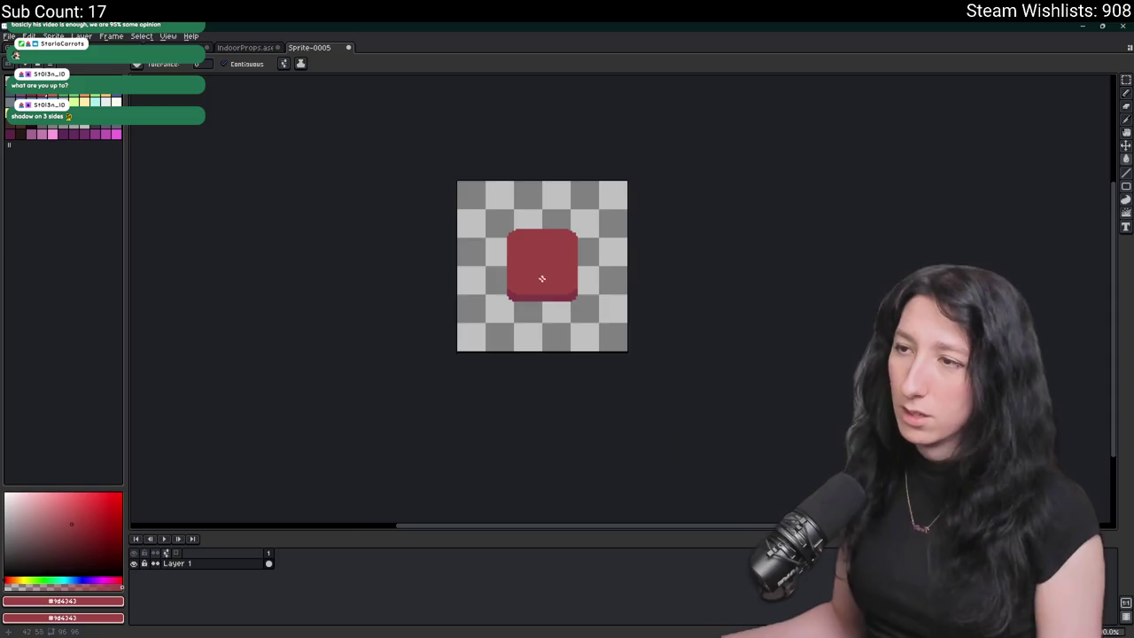
- Check the sprite's margins and pan the canvas to recentre the sprite
key(m)
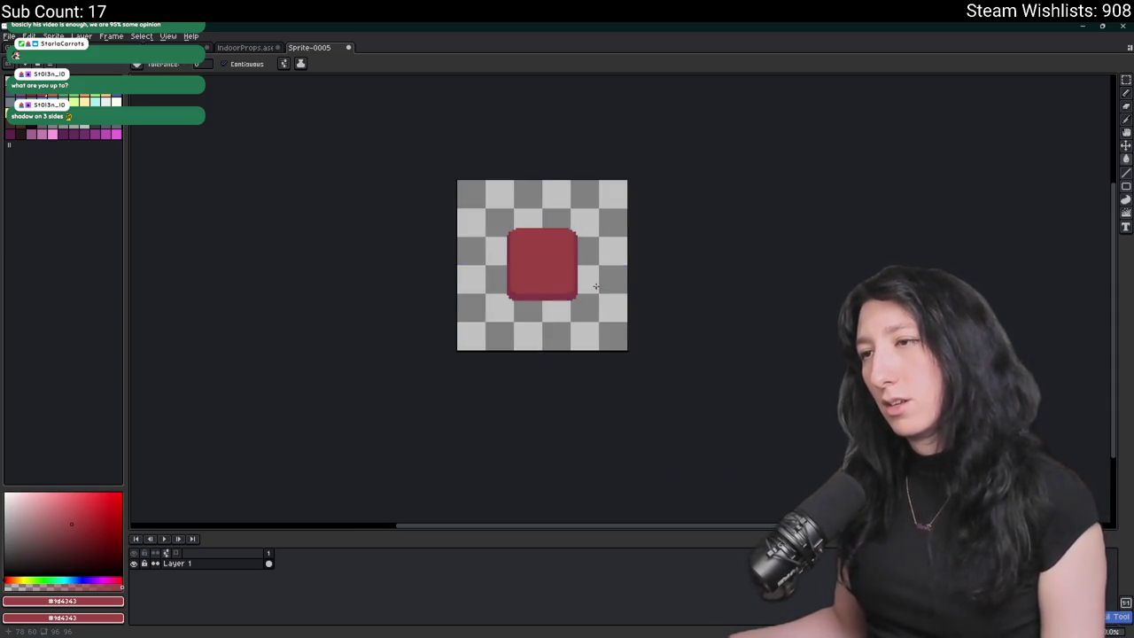
scroll(596, 287, down, 1)
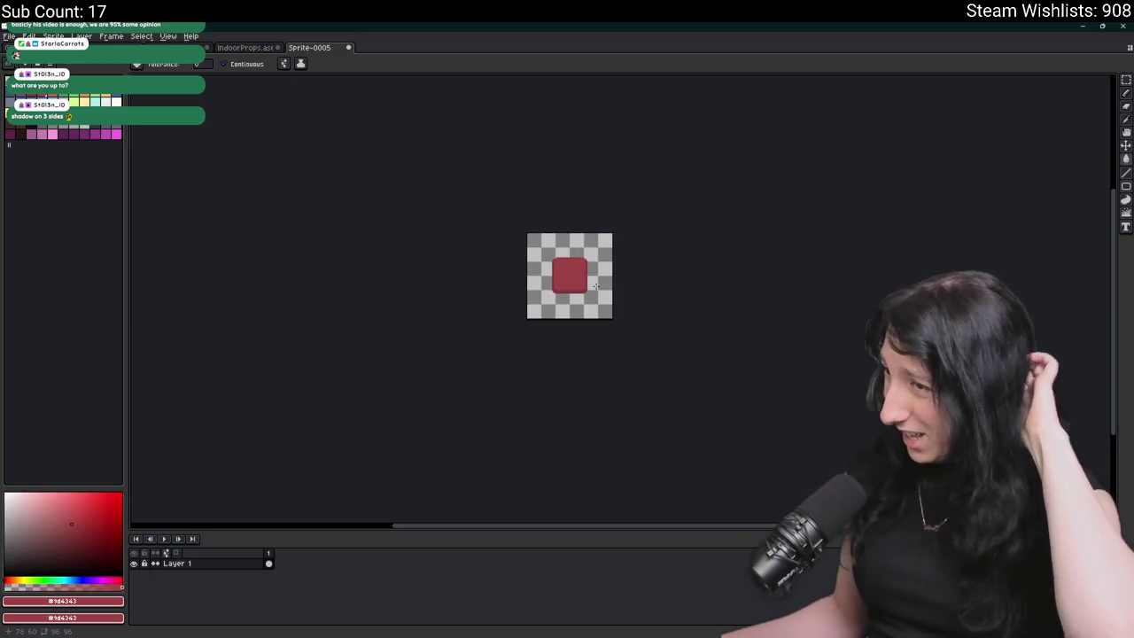
scroll(597, 287, up, 2)
drag(486, 206, 506, 257)
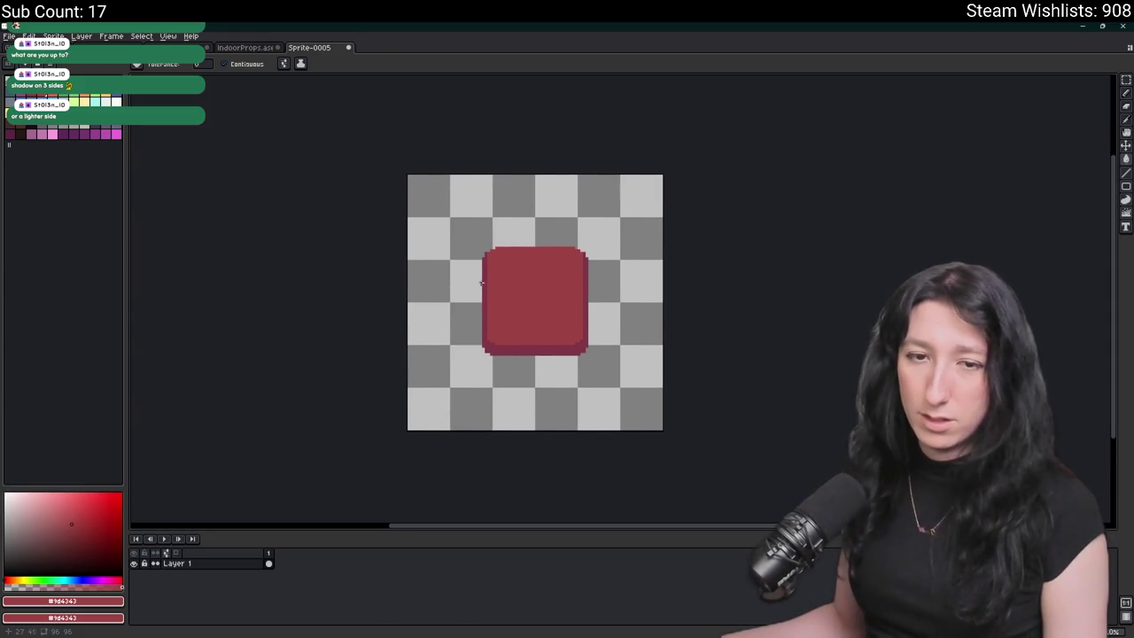
scroll(479, 282, up, 4)
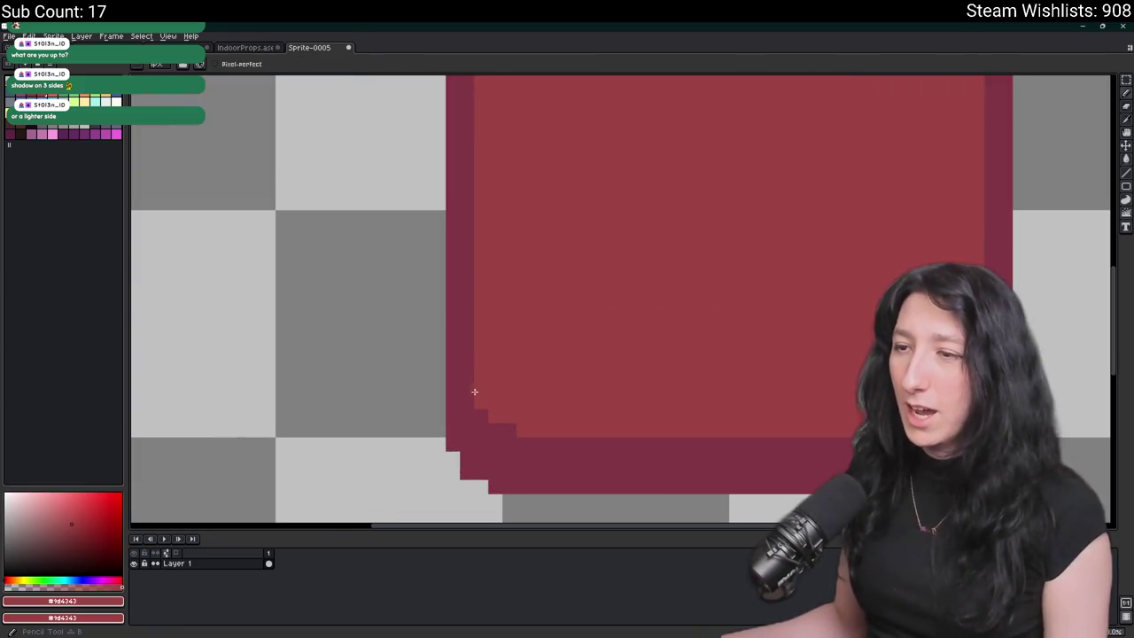
scroll(457, 381, down, 5)
scroll(402, 364, up, 3)
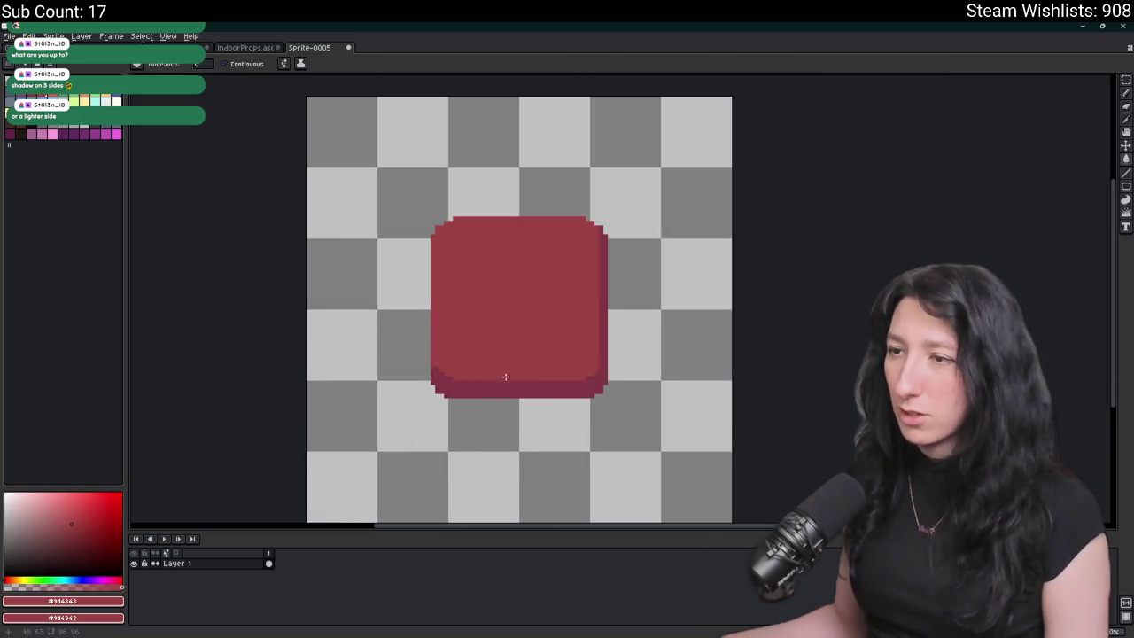
scroll(416, 363, up, 1)
- Fill the dark left-edge shadow column with red, undoing and redoing the last stroke
key(b)
key(g)
click(446, 348)
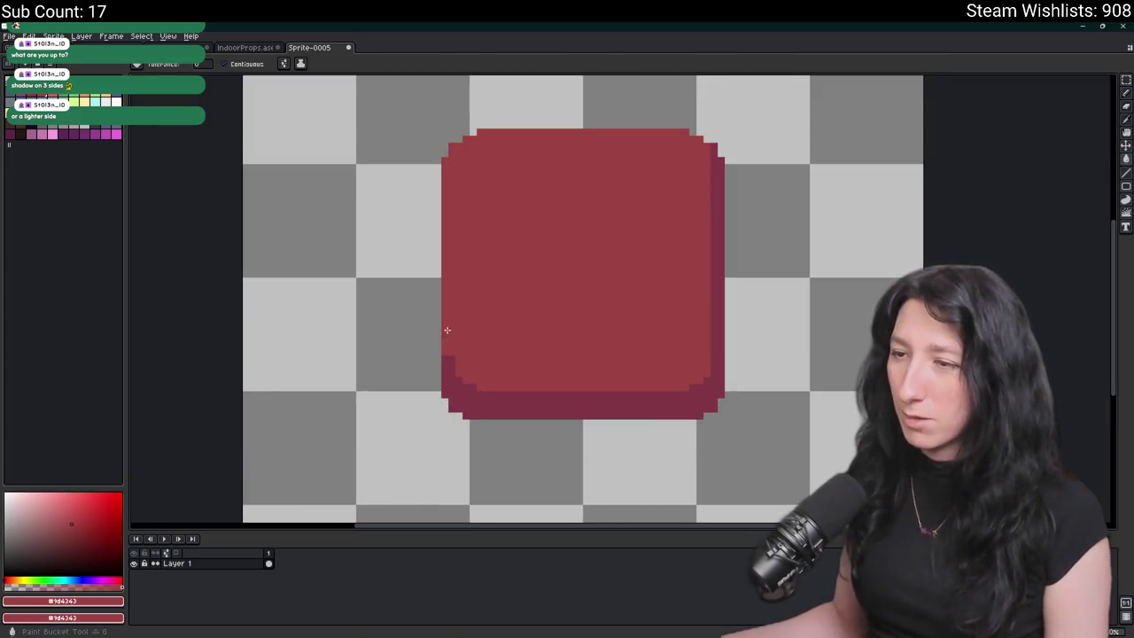
scroll(611, 405, down, 3)
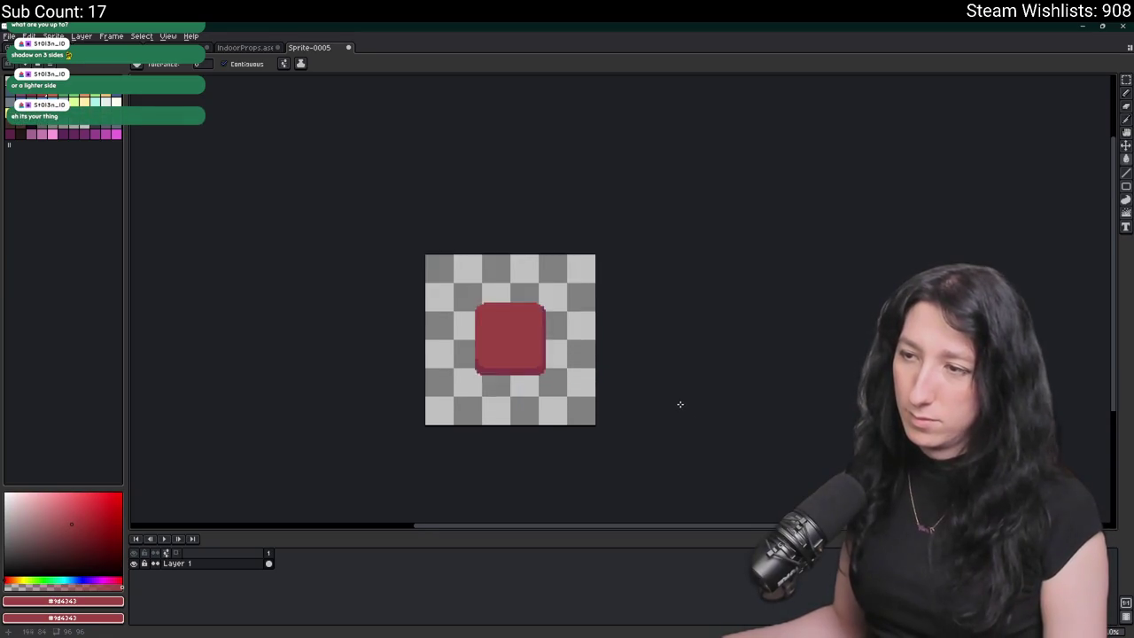
scroll(678, 400, up, 1)
scroll(574, 369, down, 1)
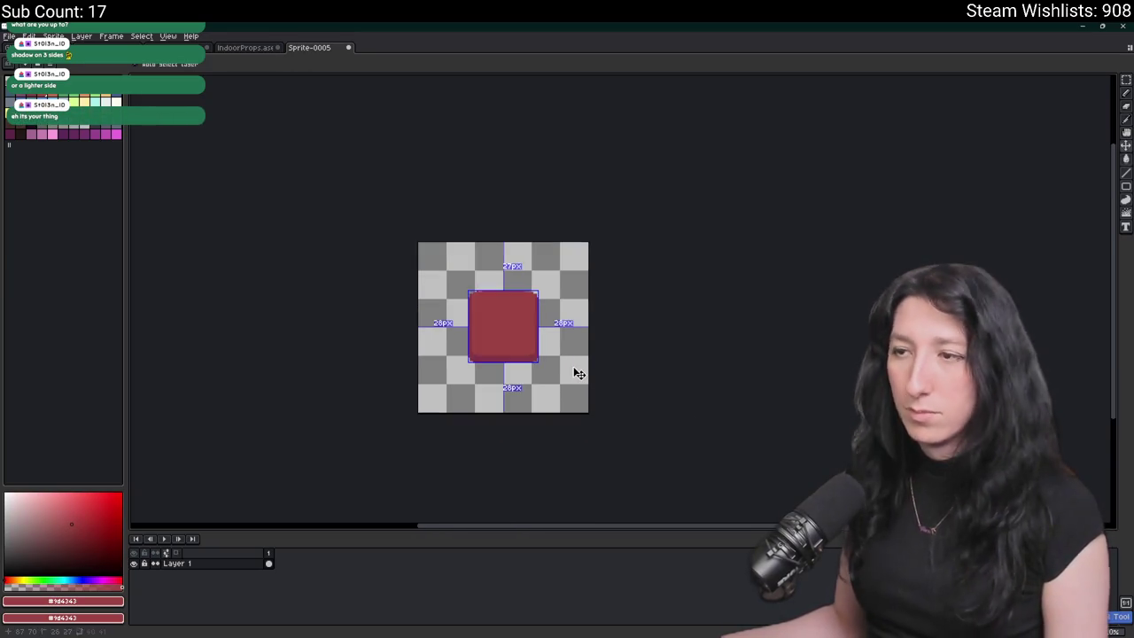
key(ctrl+z)
key(ctrl+y)
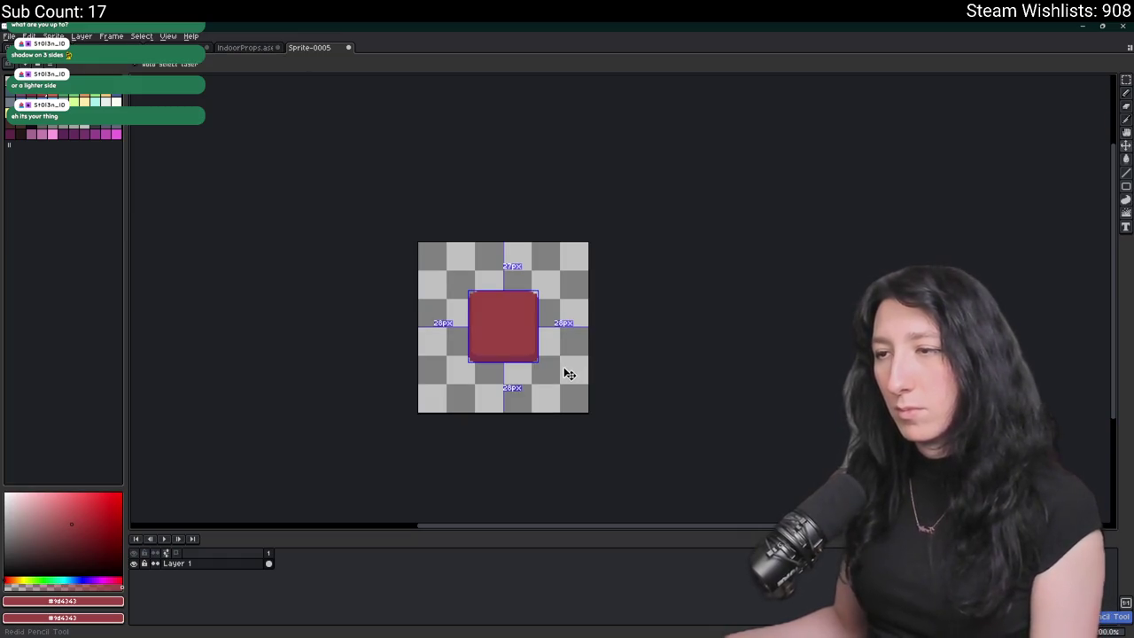
key(g)
scroll(450, 304, up, 3)
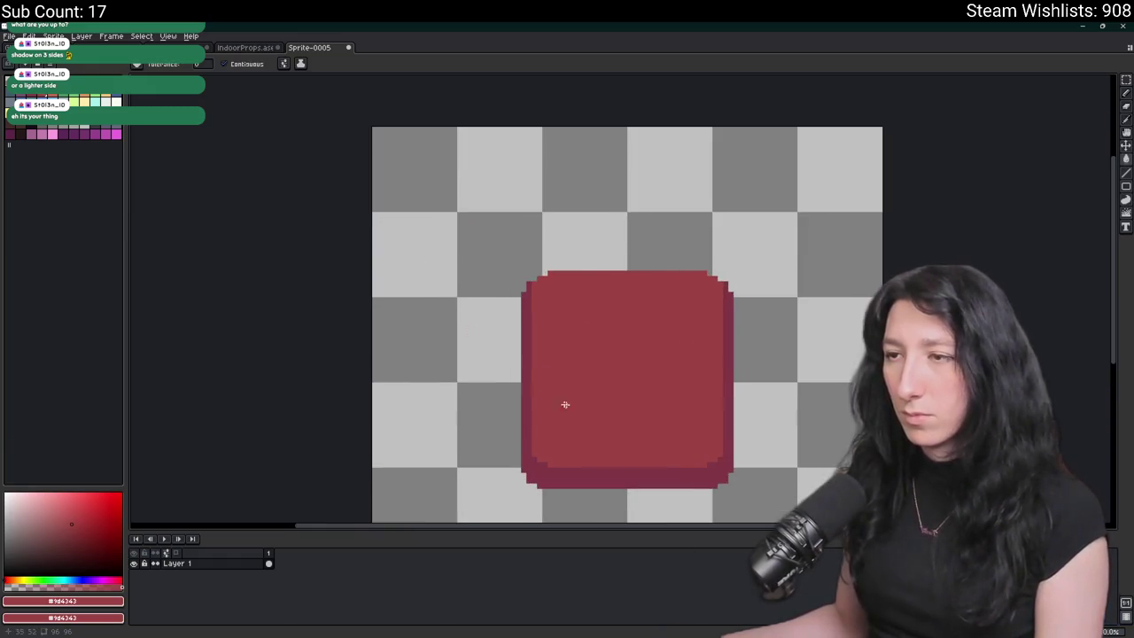
- Fill the remaining dark left strip with the main red
key(i)
scroll(498, 411, up, 3)
key(b)
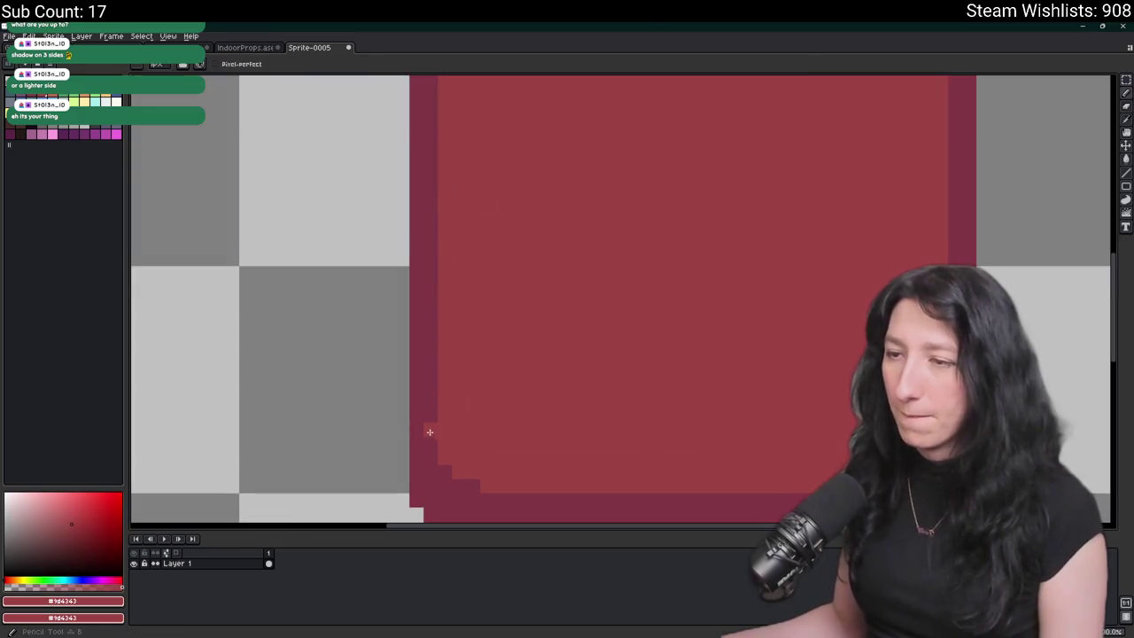
key(g)
scroll(797, 362, down, 3)
click(695, 319)
scroll(694, 320, down, 3)
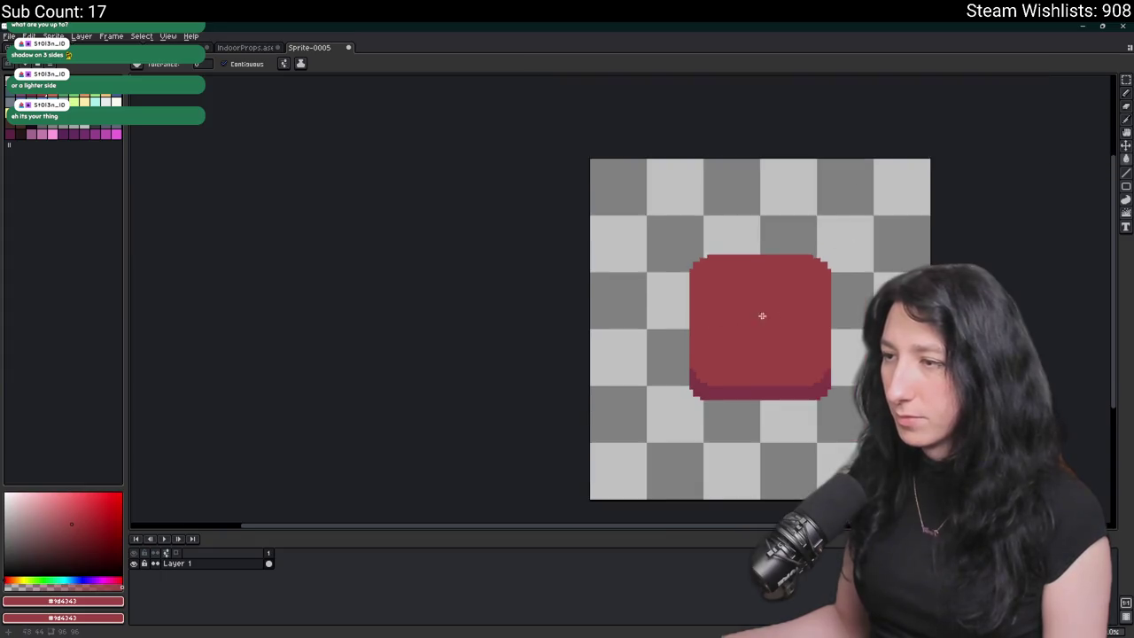
scroll(669, 239, down, 2)
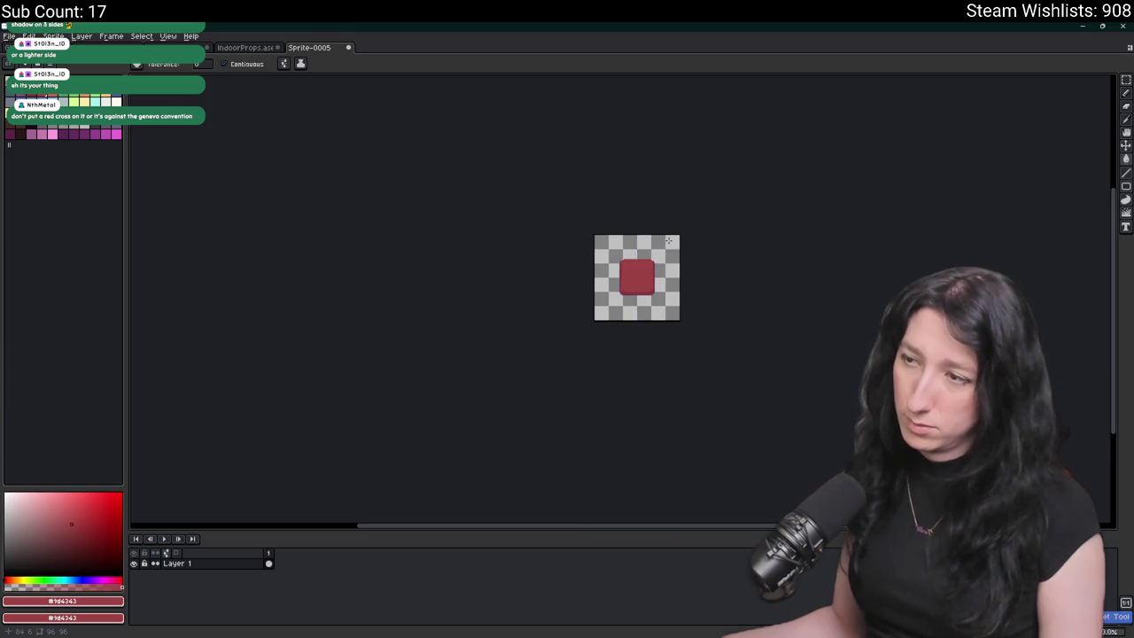
scroll(669, 239, up, 3)
- Recheck the margins, then search the system for Steam by typing 'ste'
key(ctrl)
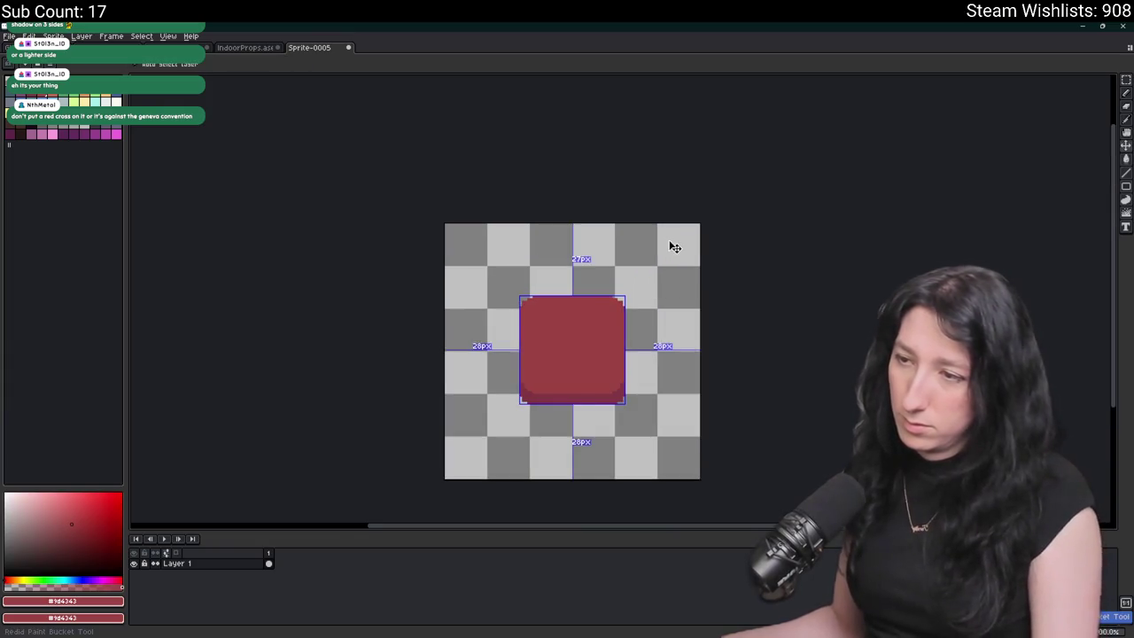
scroll(636, 340, up, 1)
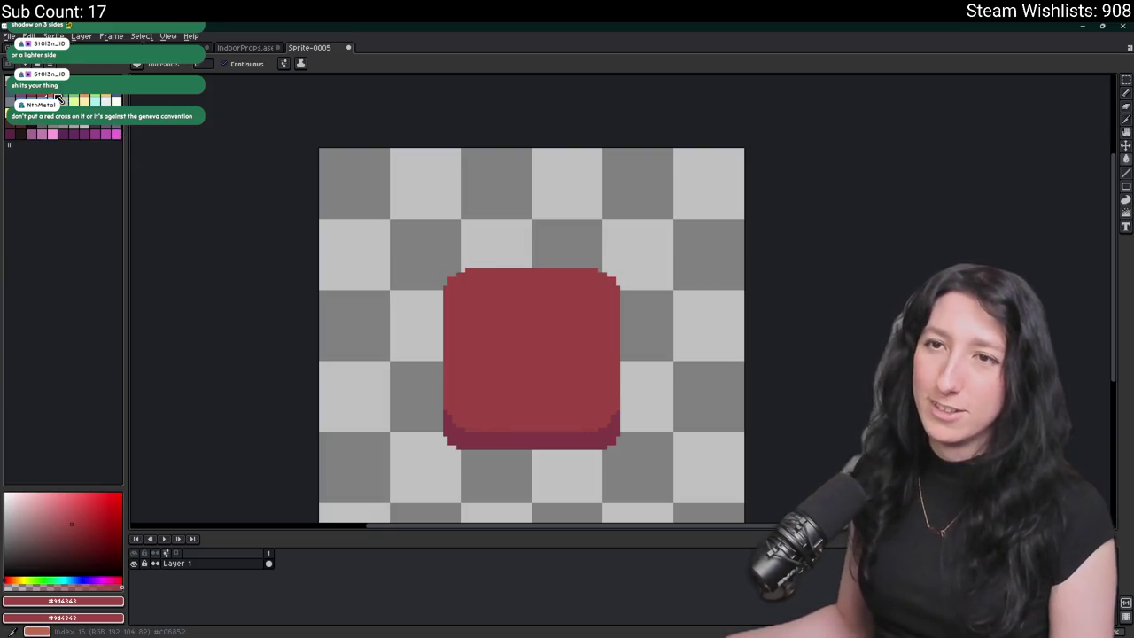
key(b)
scroll(507, 333, up, 1)
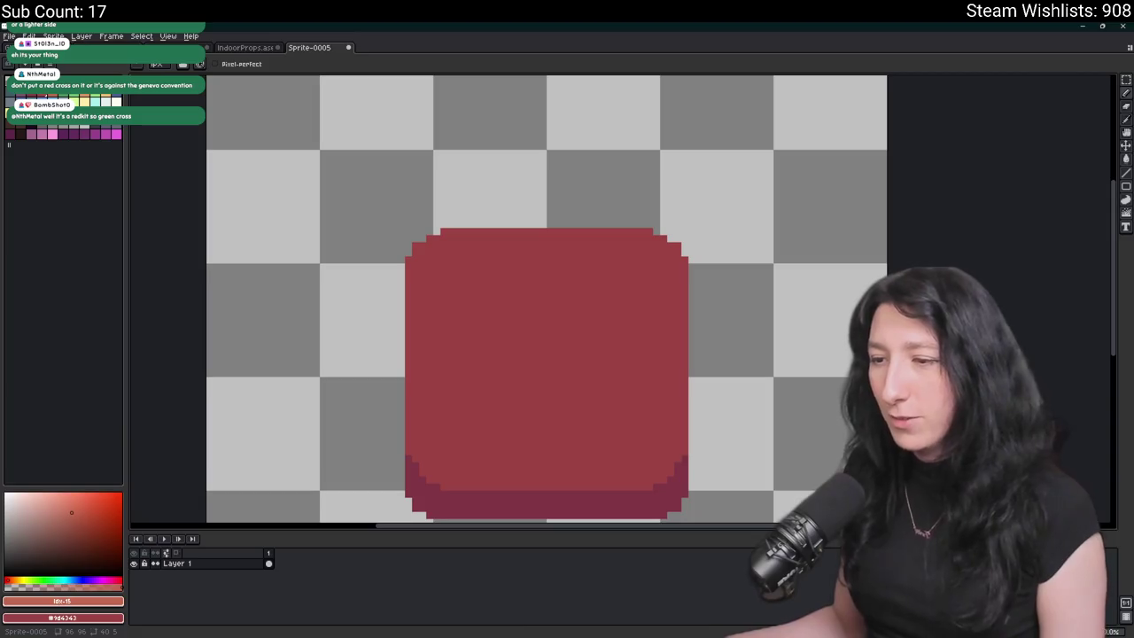
key(super)
text(ste)
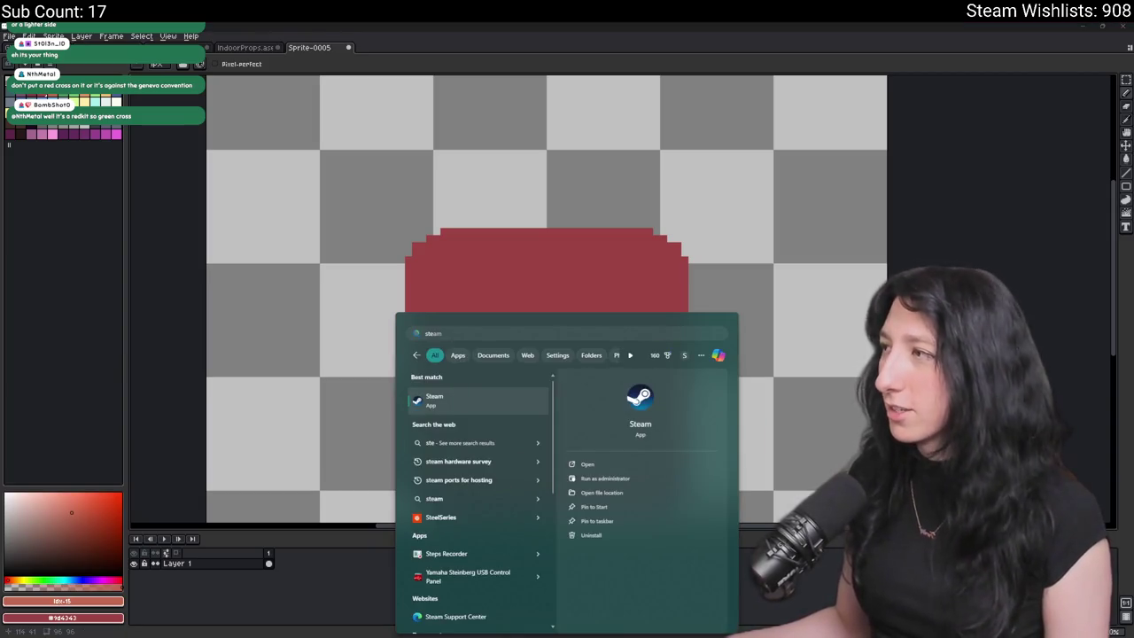
- Launch Steam and open the ZERO Sievert store page via a 'zero sie' search
key(Return)
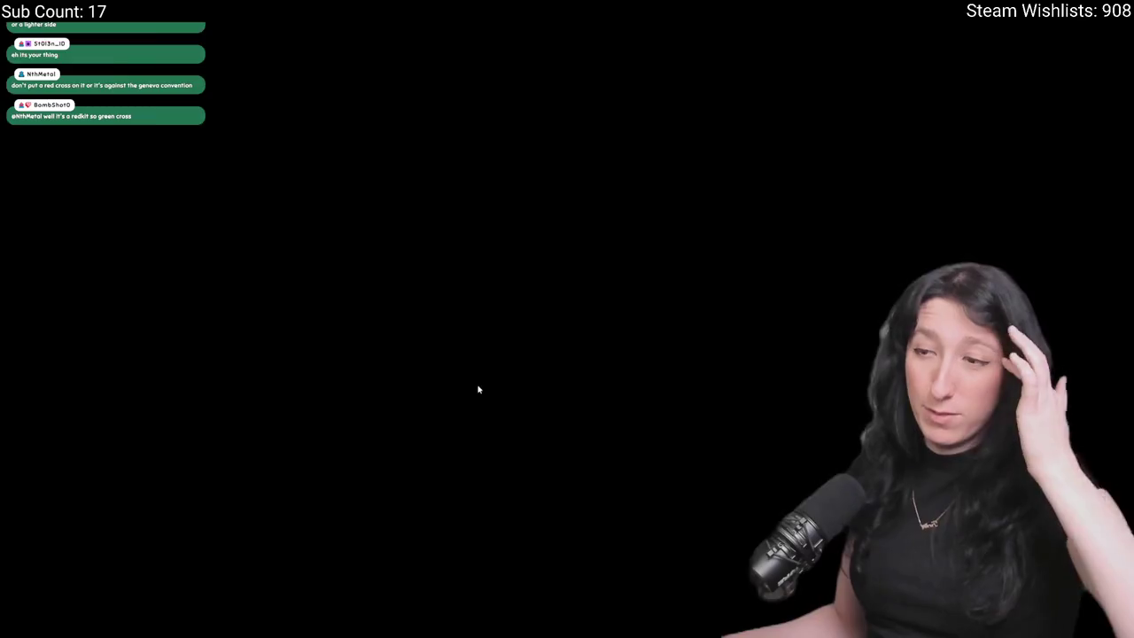
click(50, 39)
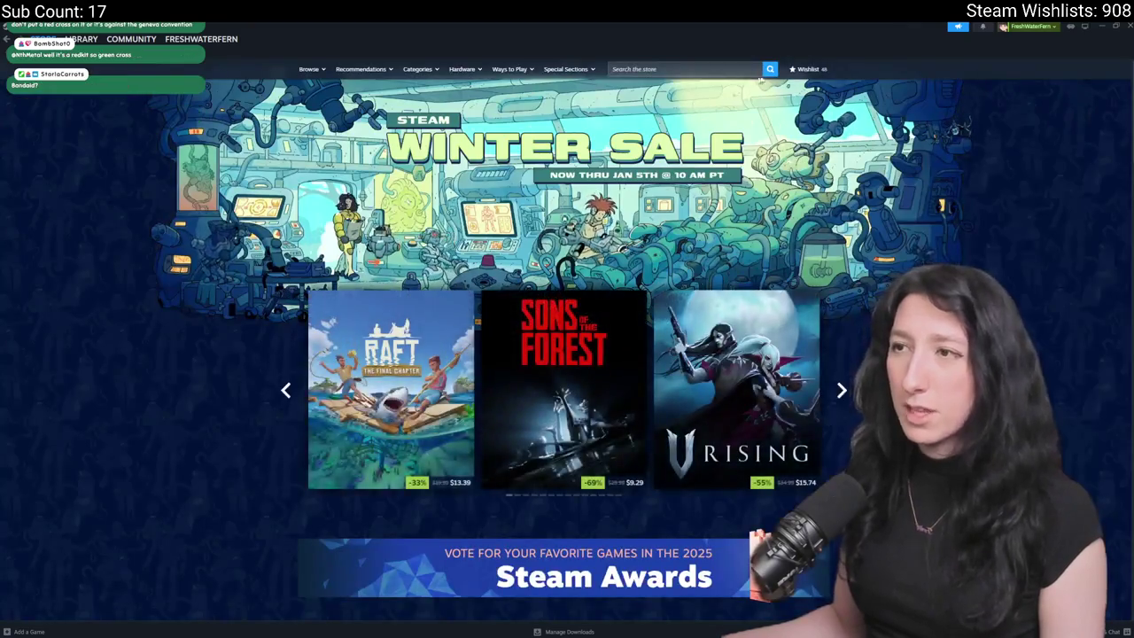
click(713, 68)
text(zero sie)
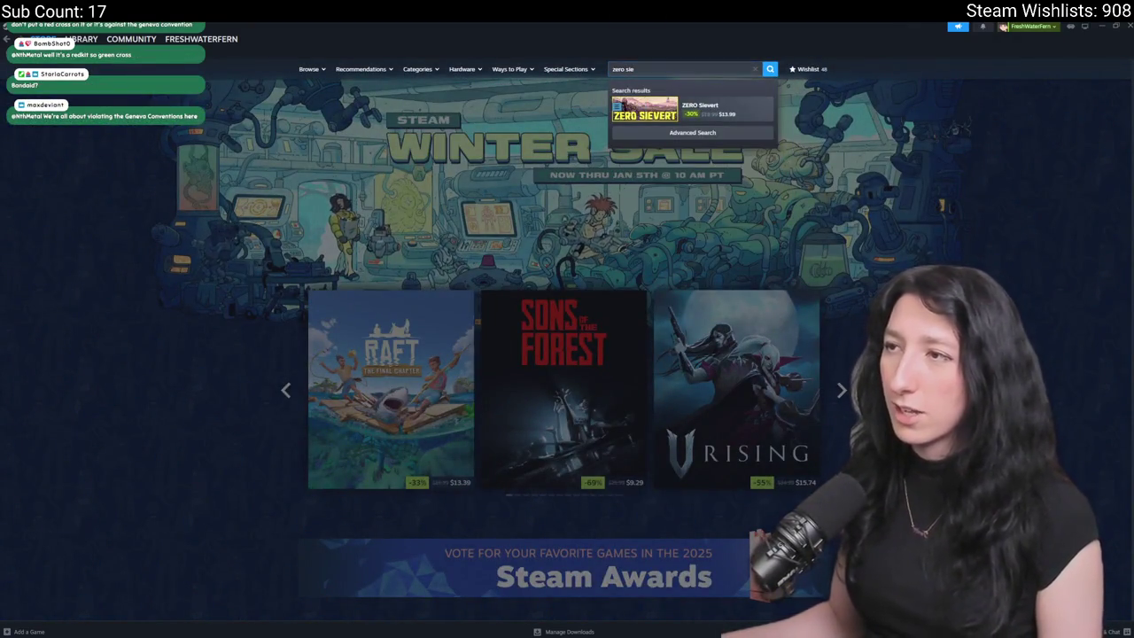
click(700, 109)
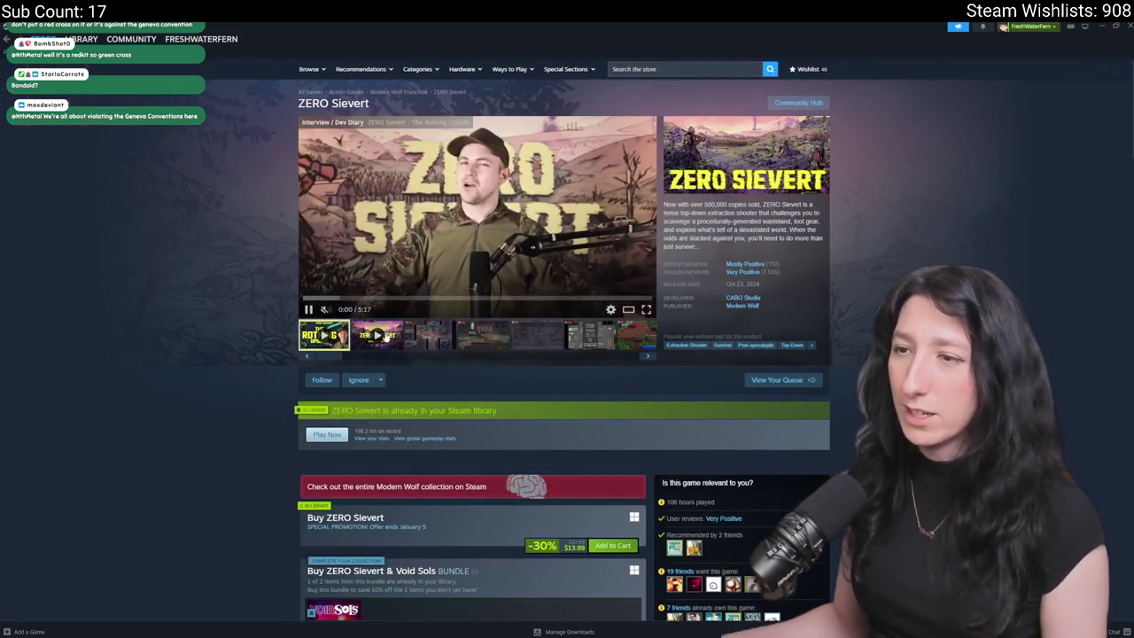
- View the screenshots enlarged, advancing past the inventory shot to the gameplay trailer
click(430, 335)
click(452, 268)
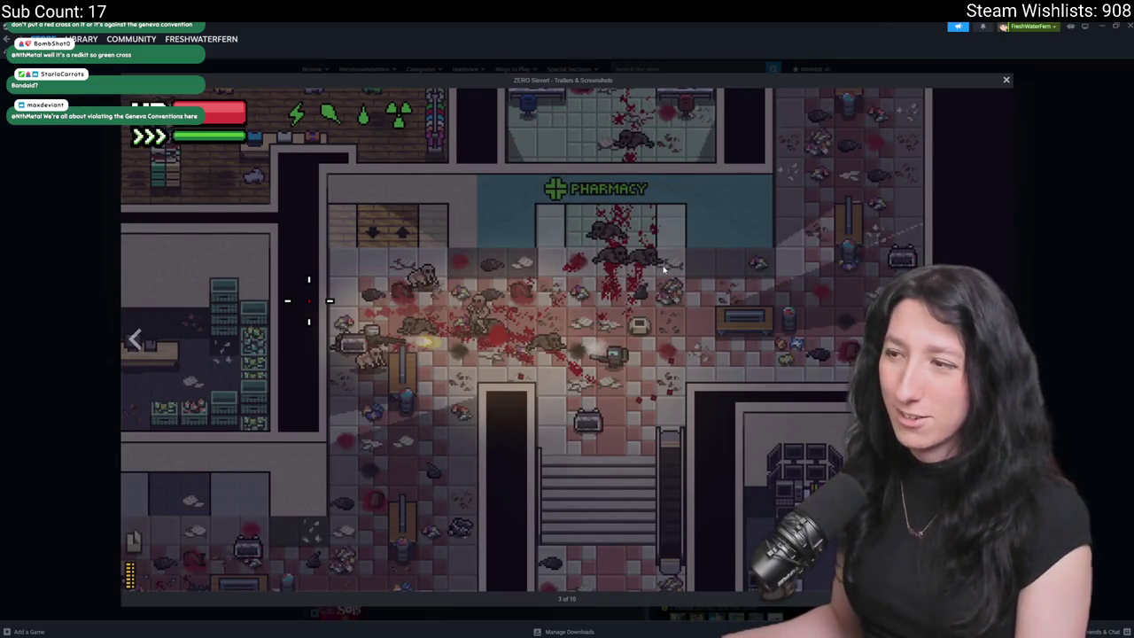
key(Right)
key(Right)
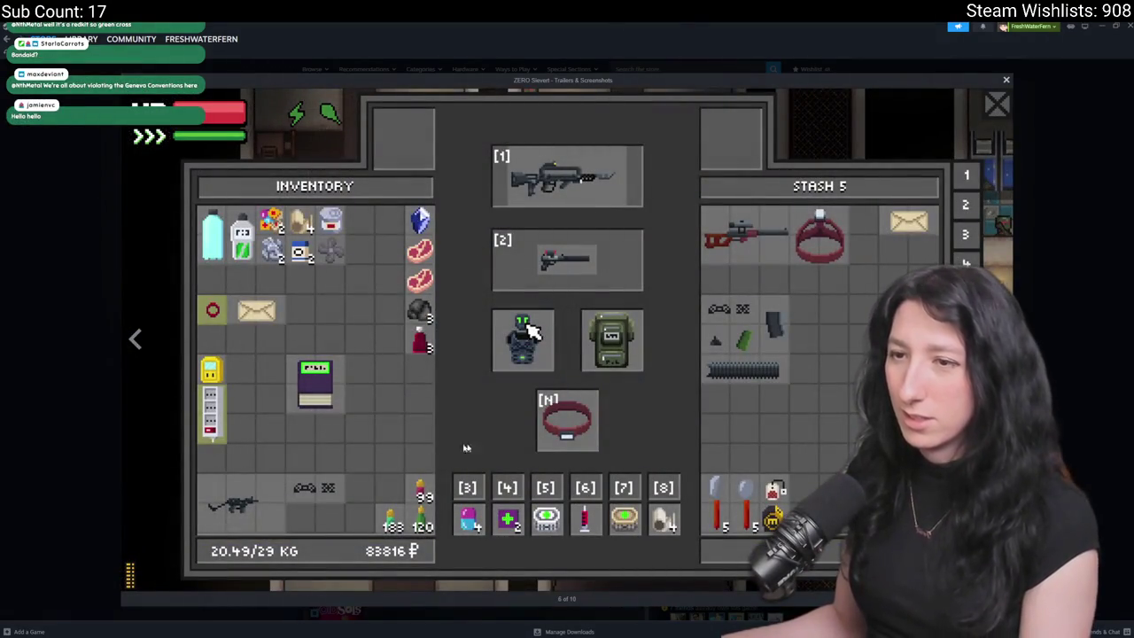
key(Right)
key(Right)
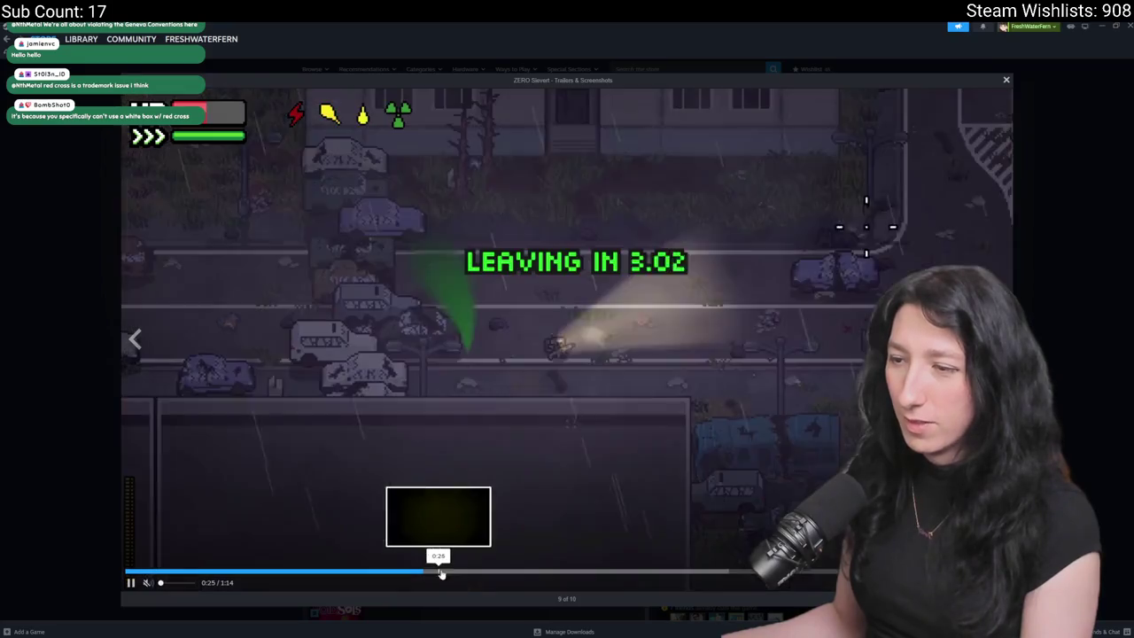
- Play and scrub the trailer, pausing on the inventory scene
click(381, 572)
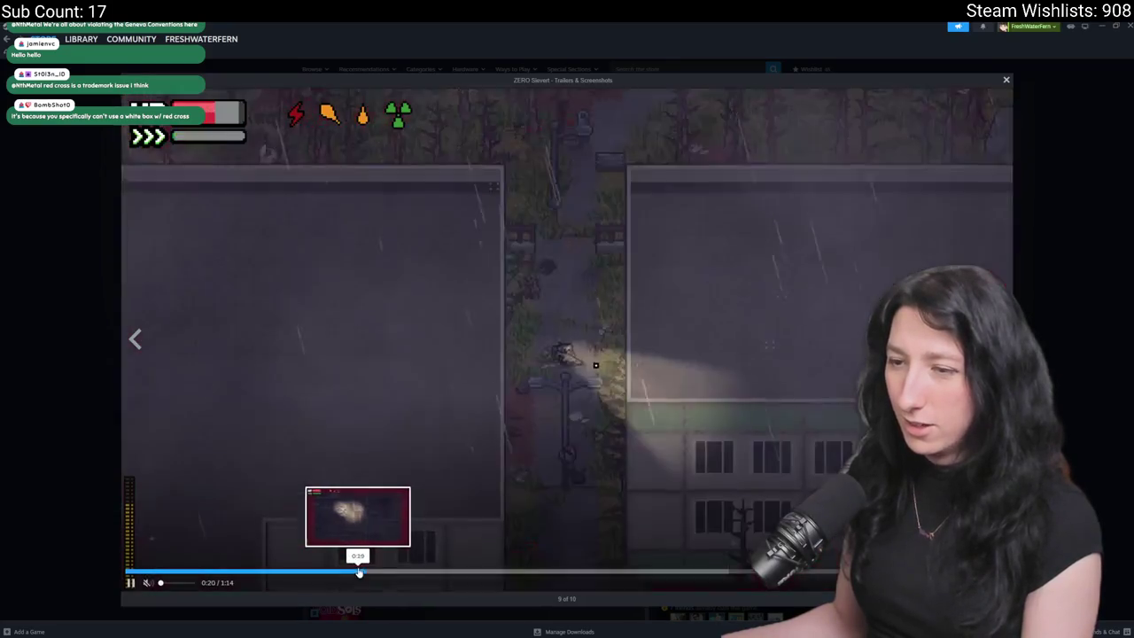
drag(358, 573, 254, 574)
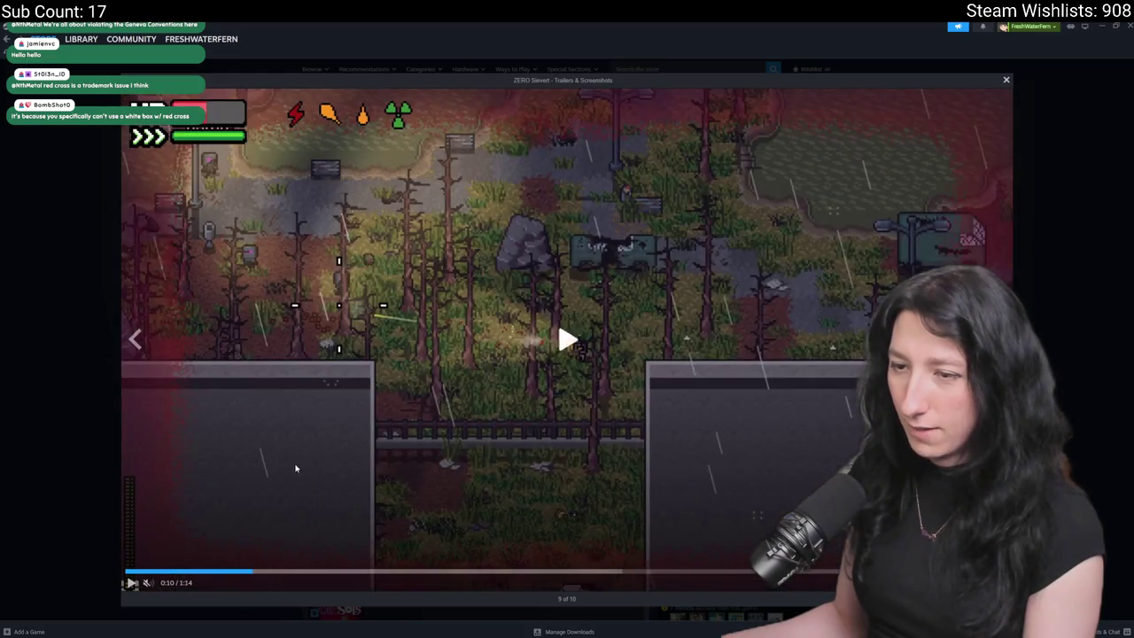
click(296, 467)
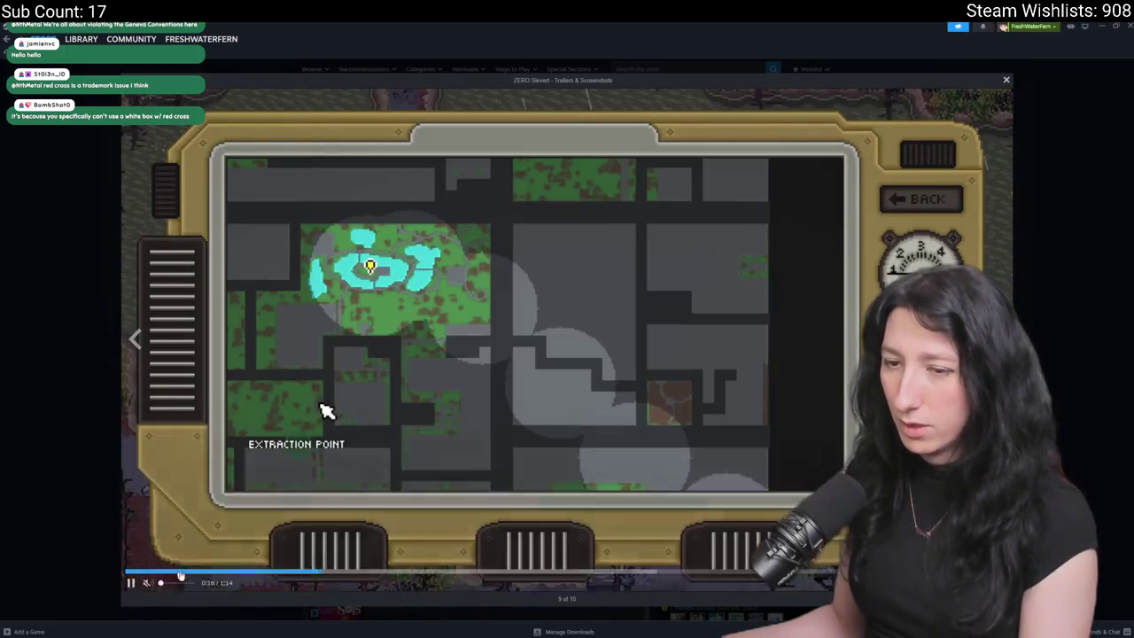
click(299, 573)
key(space)
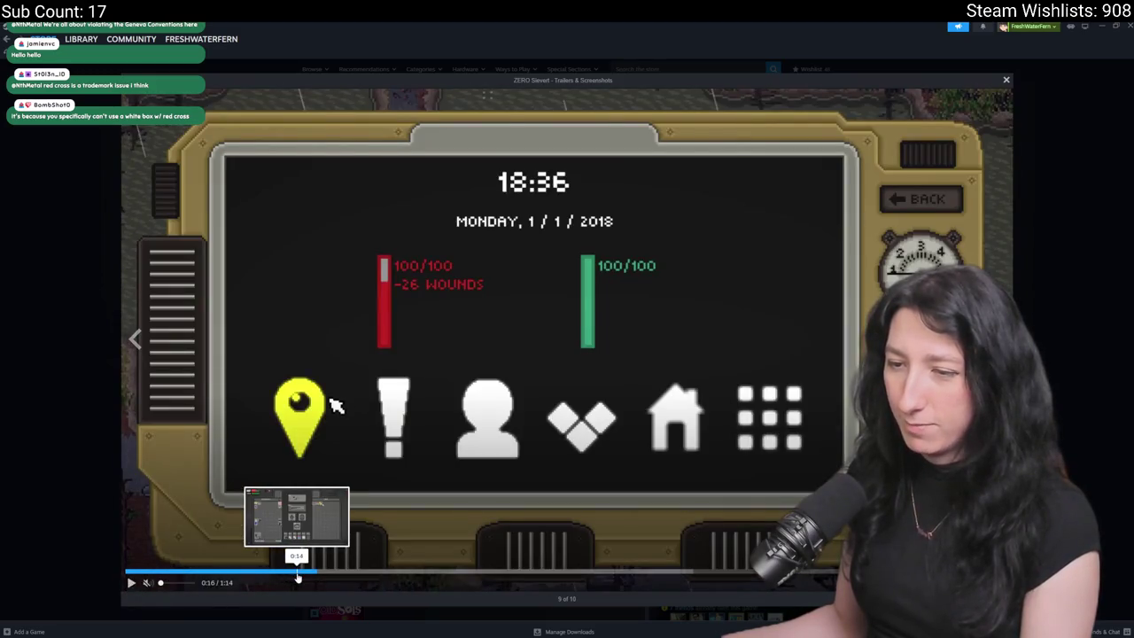
click(295, 572)
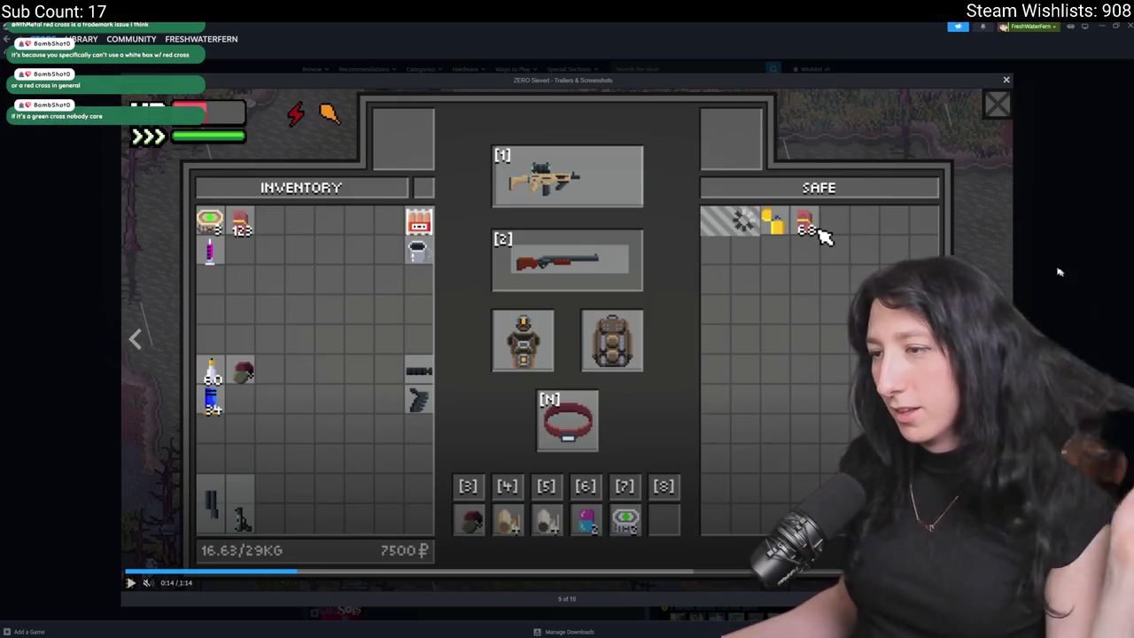
- Close the trailer viewer and return to the sprite in Aseprite
click(1007, 81)
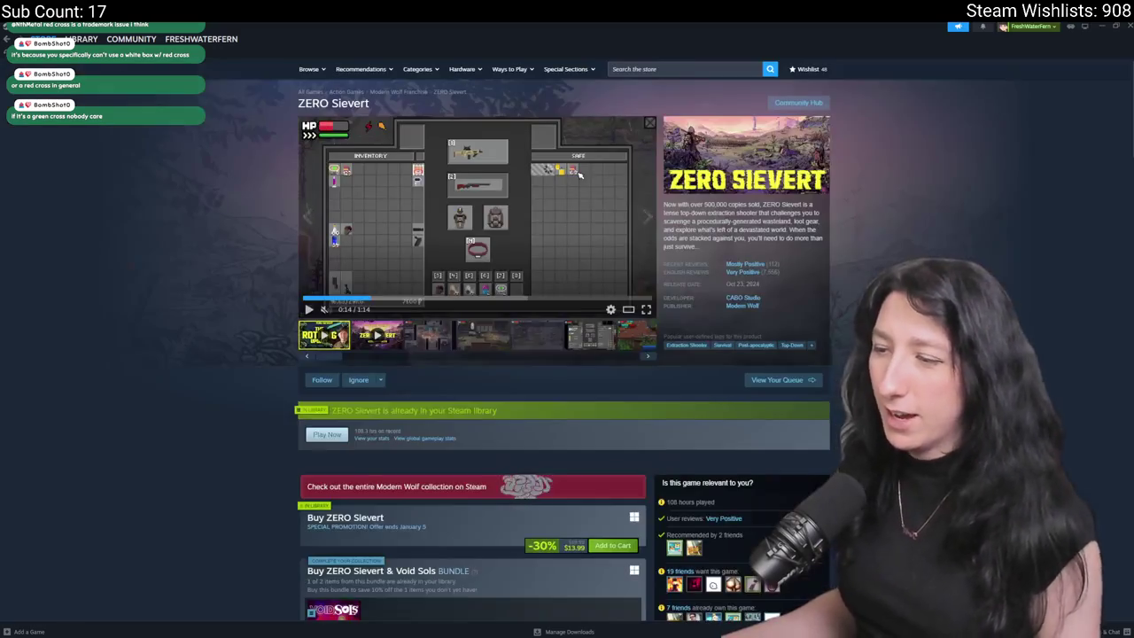
key(alt+Tab)
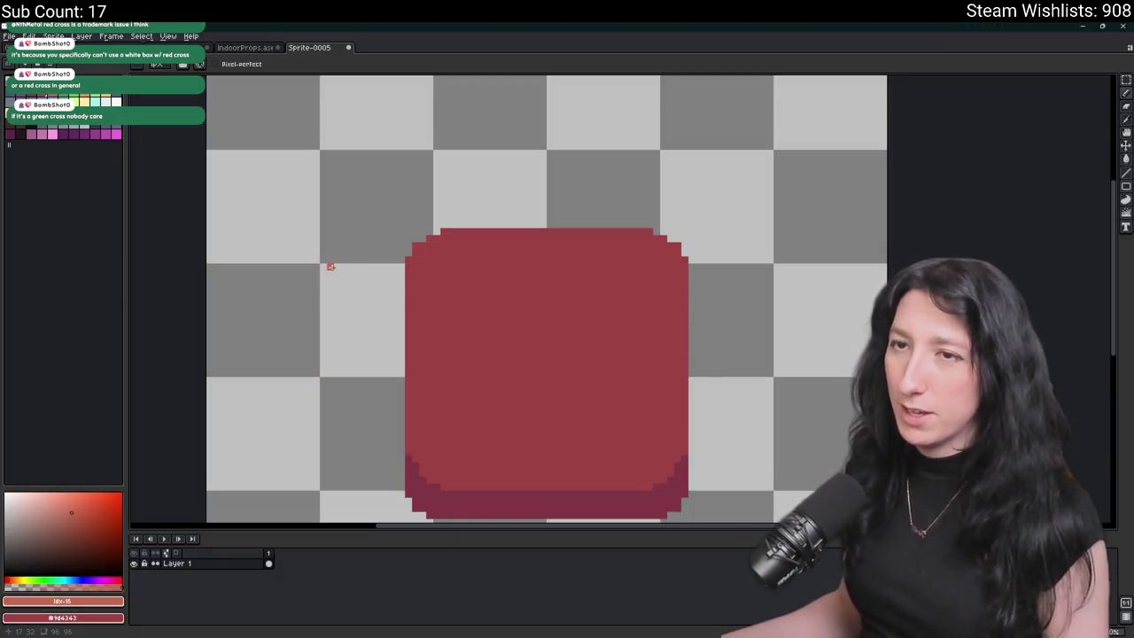
key(alt+Tab)
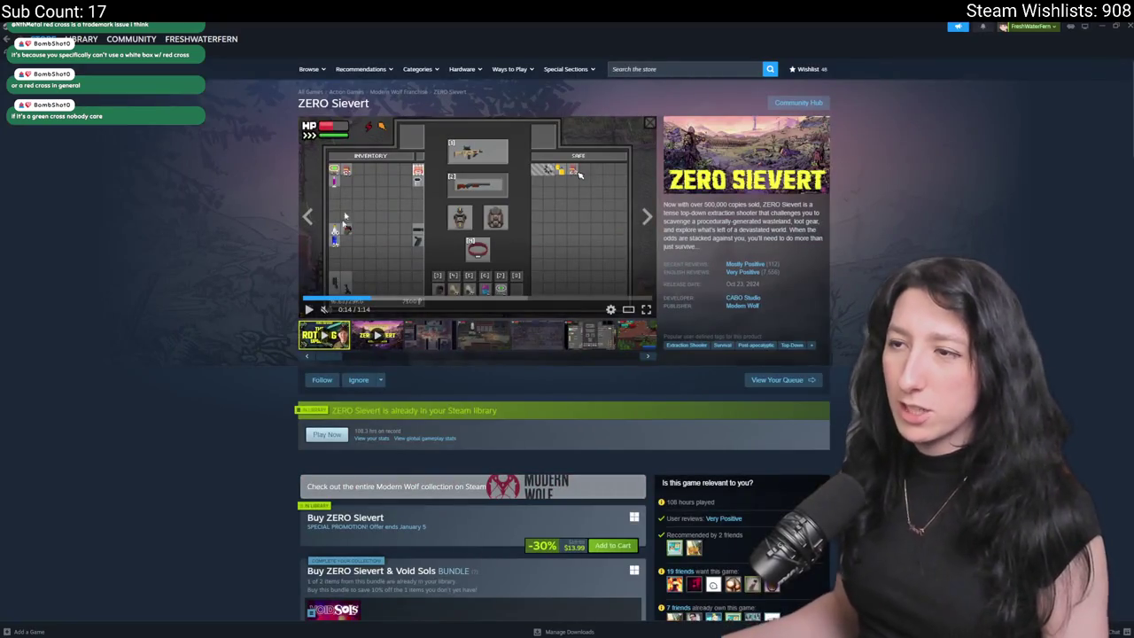
key(alt+Tab)
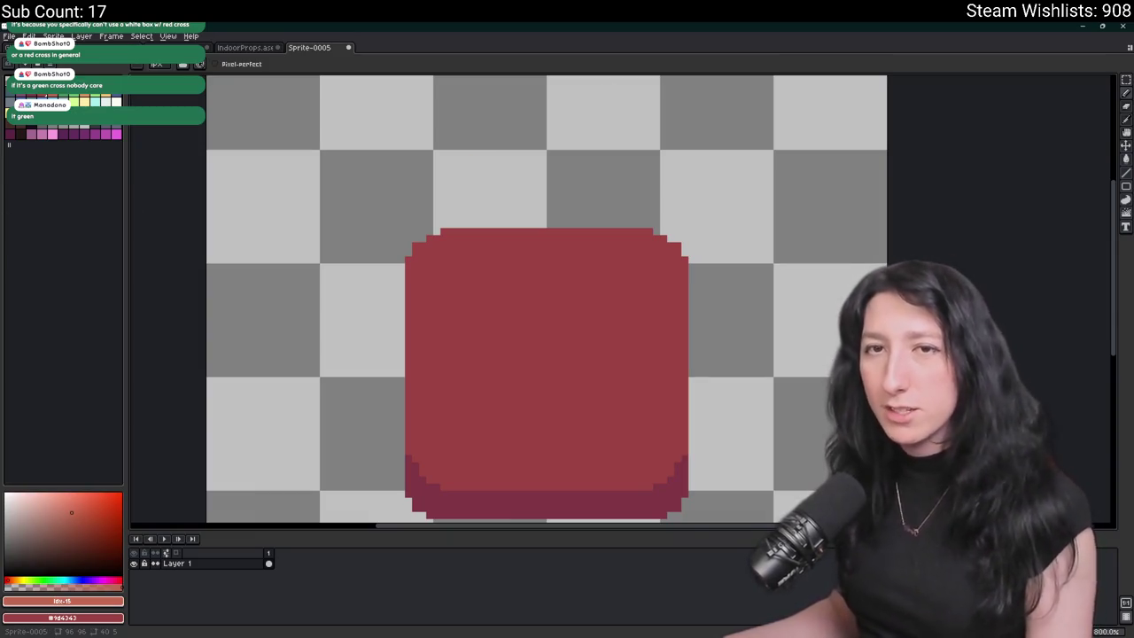
- Draw a white vertical bar down the bag and fill it solid white
click(115, 101)
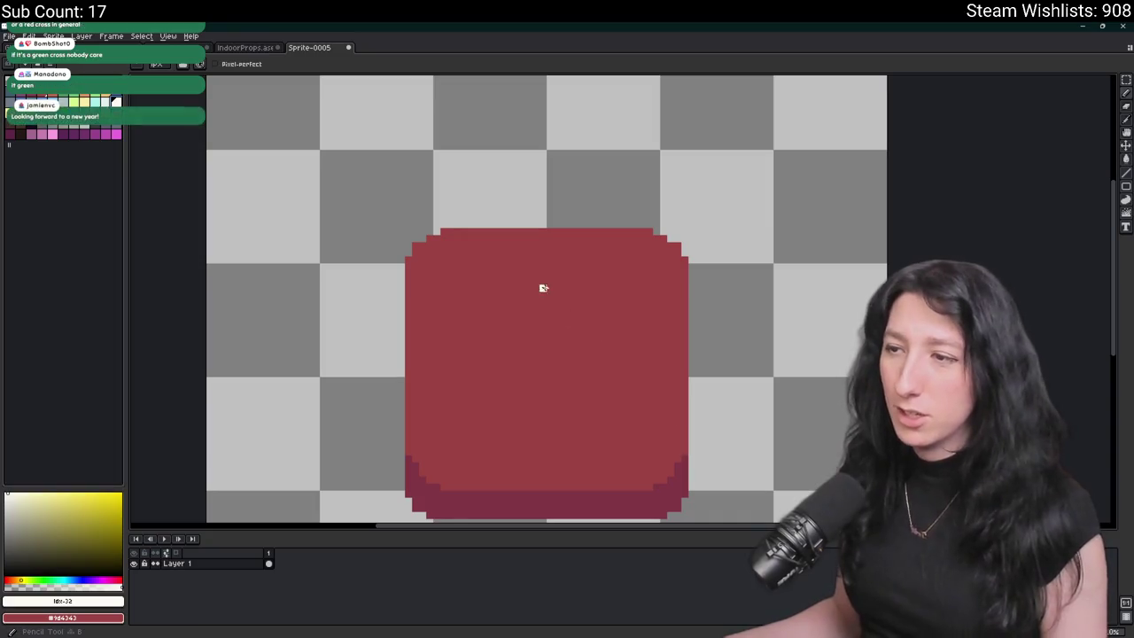
scroll(543, 281, down, 1)
mouse_move(542, 251)
mouse_down()
mouse_move(535, 374)
mouse_move(554, 409)
mouse_move(555, 251)
mouse_up()
key(g)
click(549, 404)
key(b)
- Magic-wand select the white bar and rotate a copy sideways to form the horizontal arm
scroll(536, 315, down, 4)
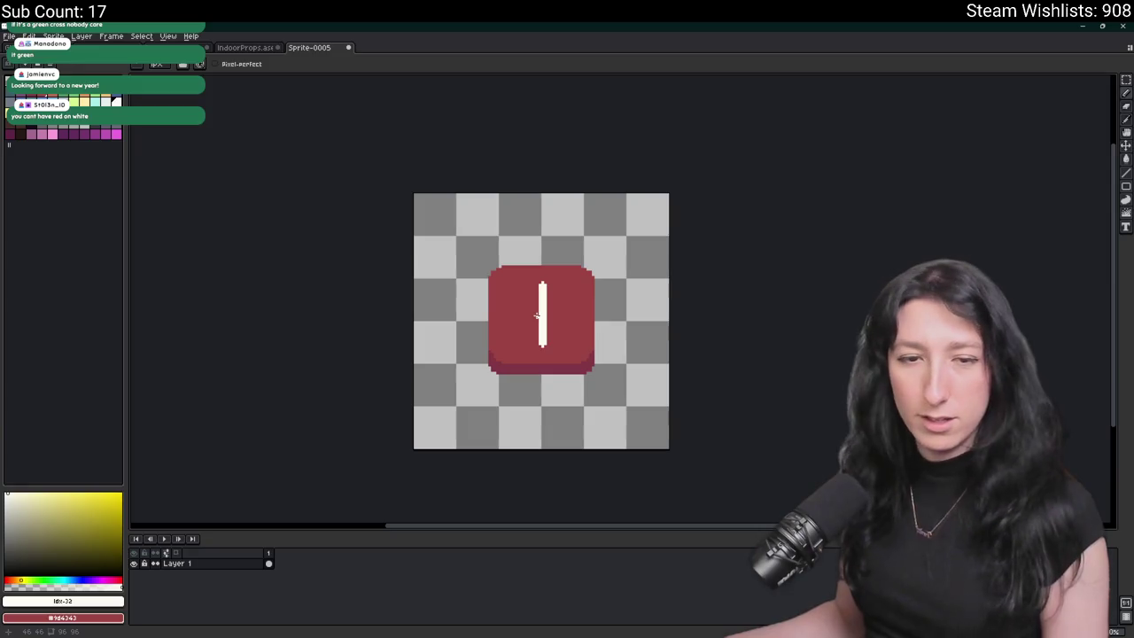
scroll(536, 316, up, 2)
drag(536, 316, 514, 339)
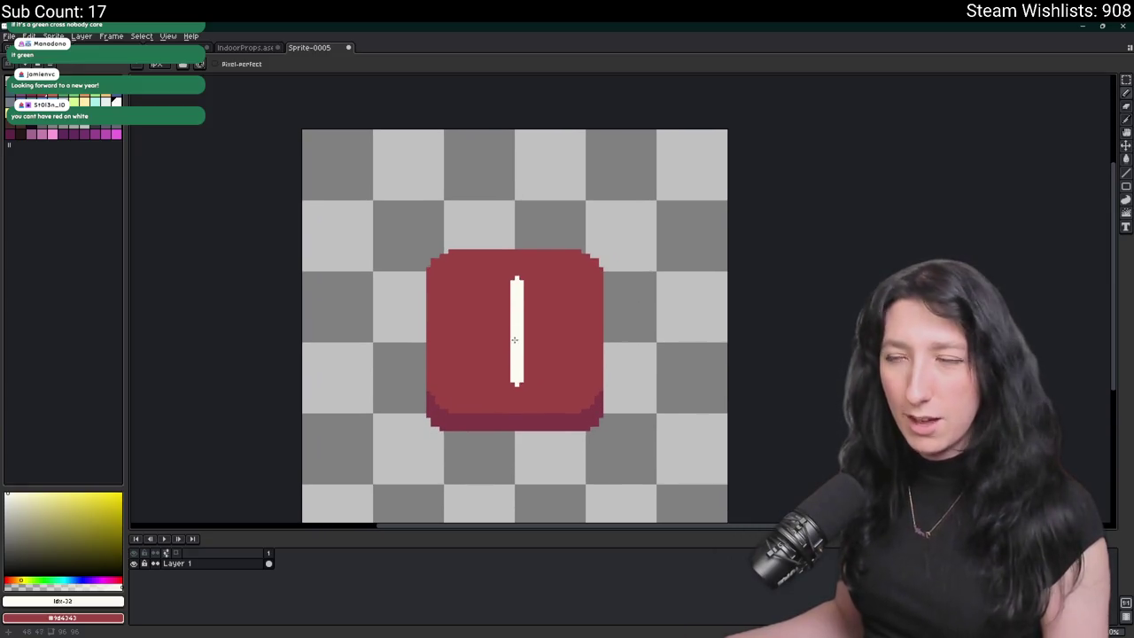
scroll(510, 331, up, 1)
scroll(531, 319, up, 3)
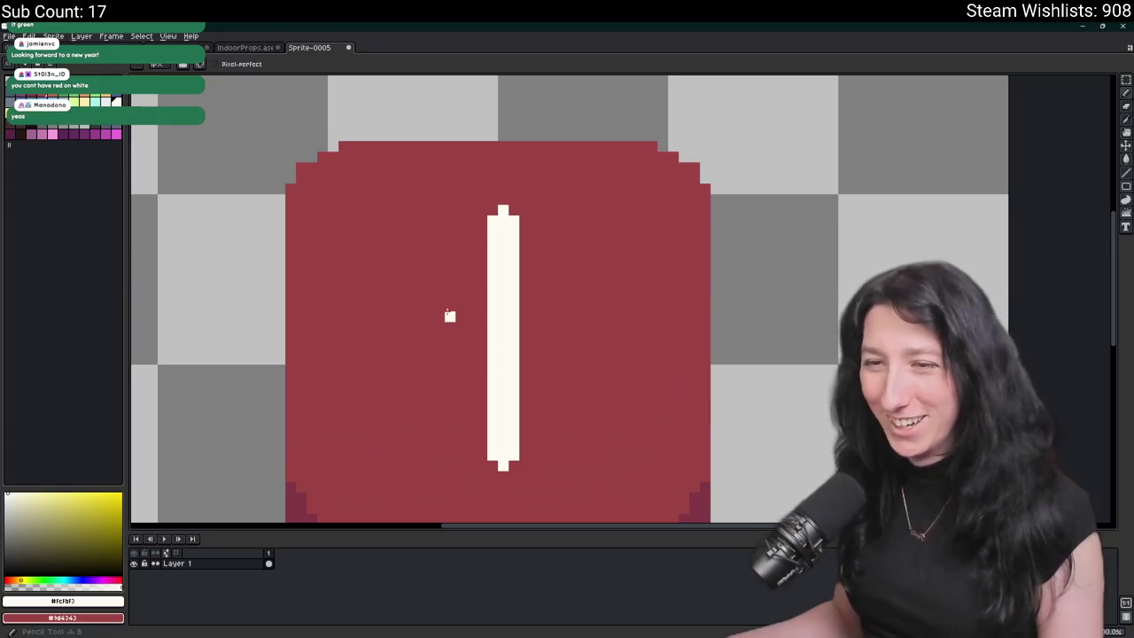
key(w)
click(501, 327)
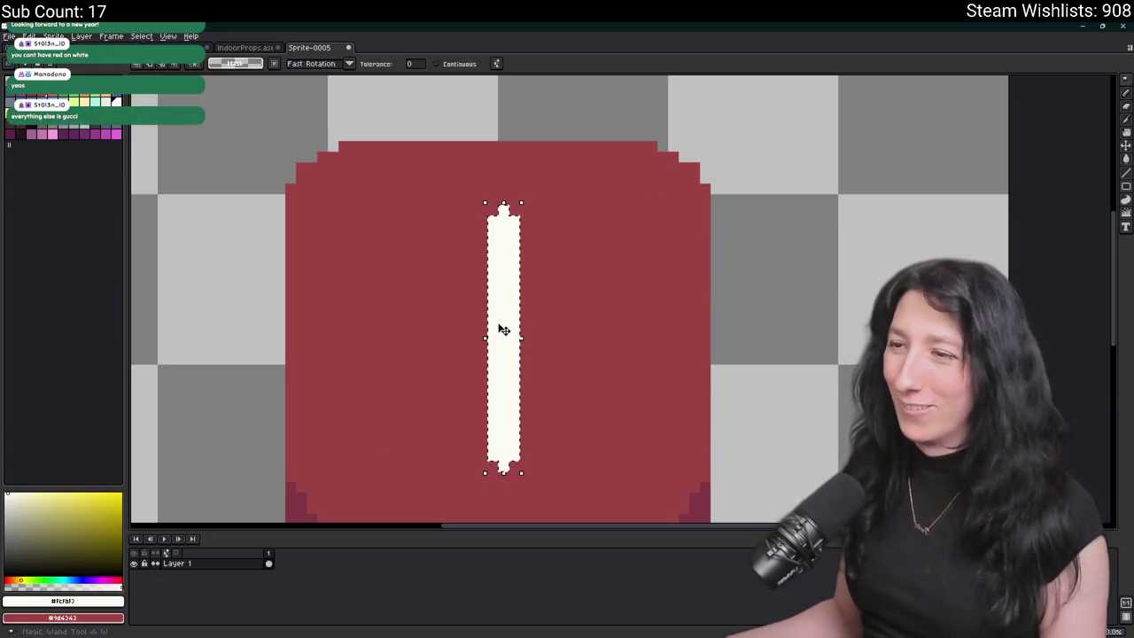
mouse_move(534, 205)
mouse_down()
mouse_move(620, 380)
mouse_move(621, 423)
mouse_up()
scroll(620, 423, down, 5)
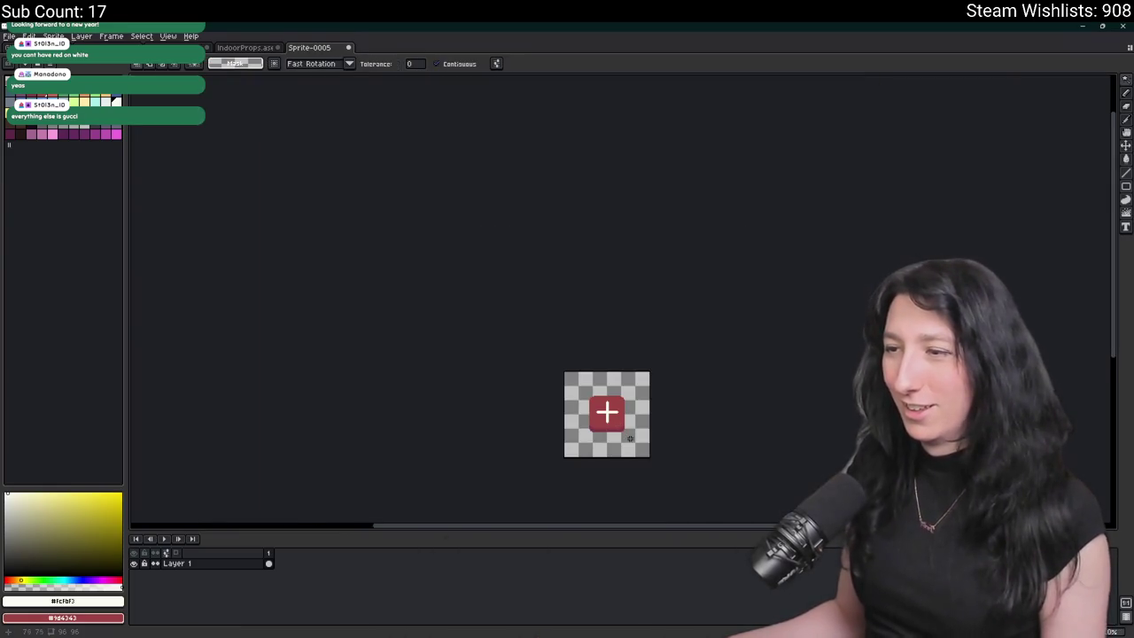
- Delete the thin left end of the cross arm and mark the area beyond the right arm
scroll(630, 438, up, 5)
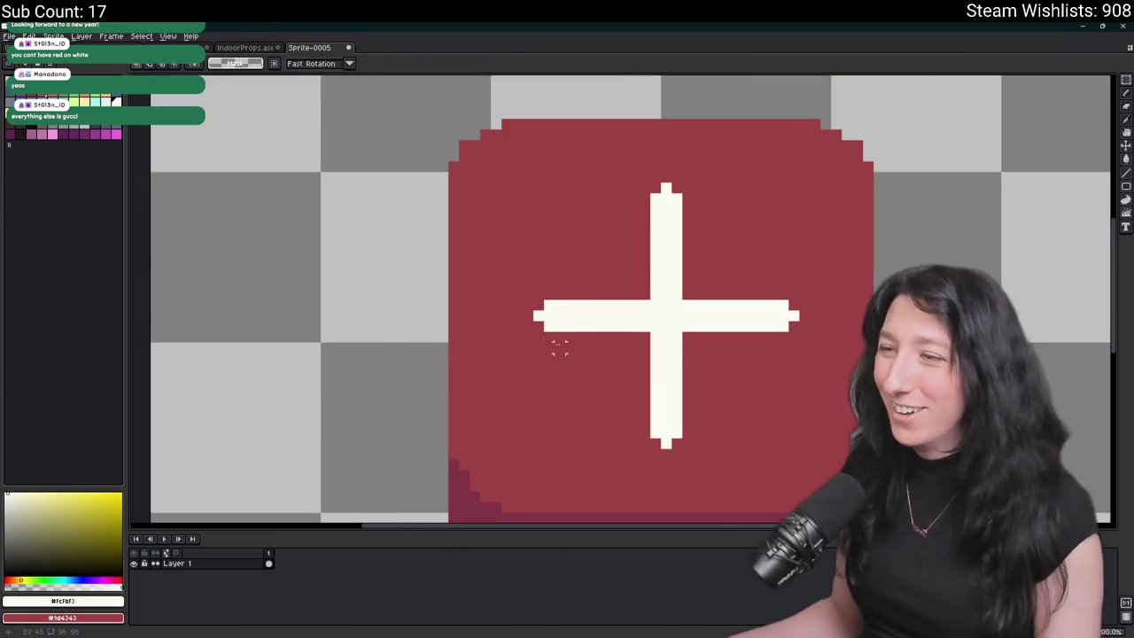
scroll(549, 423, down, 3)
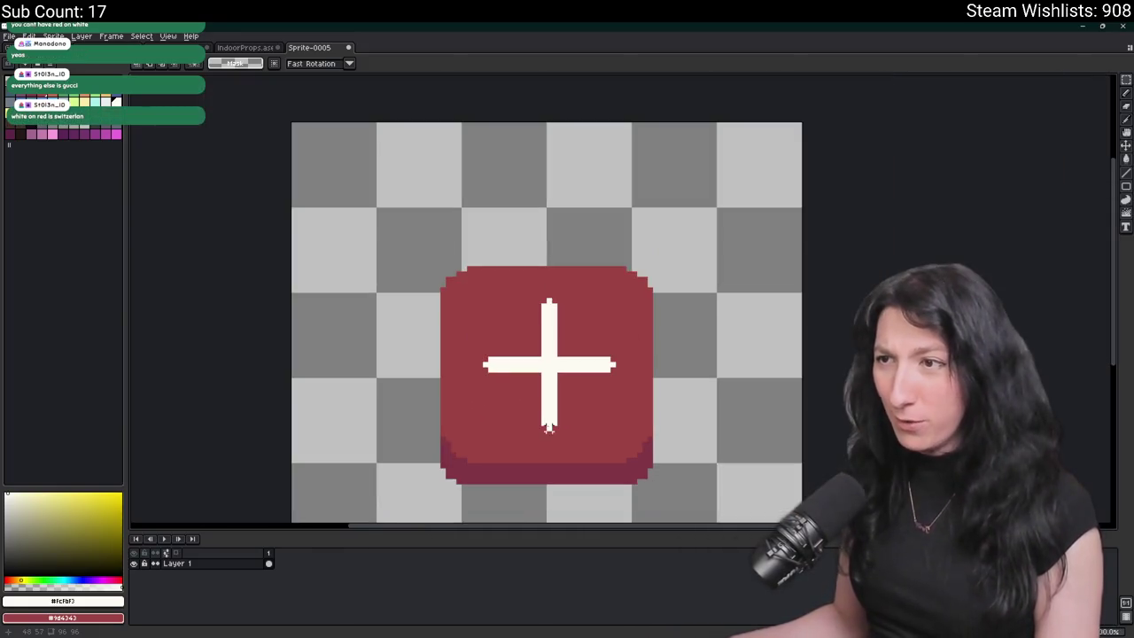
scroll(550, 390, up, 3)
scroll(550, 390, down, 3)
scroll(550, 386, up, 3)
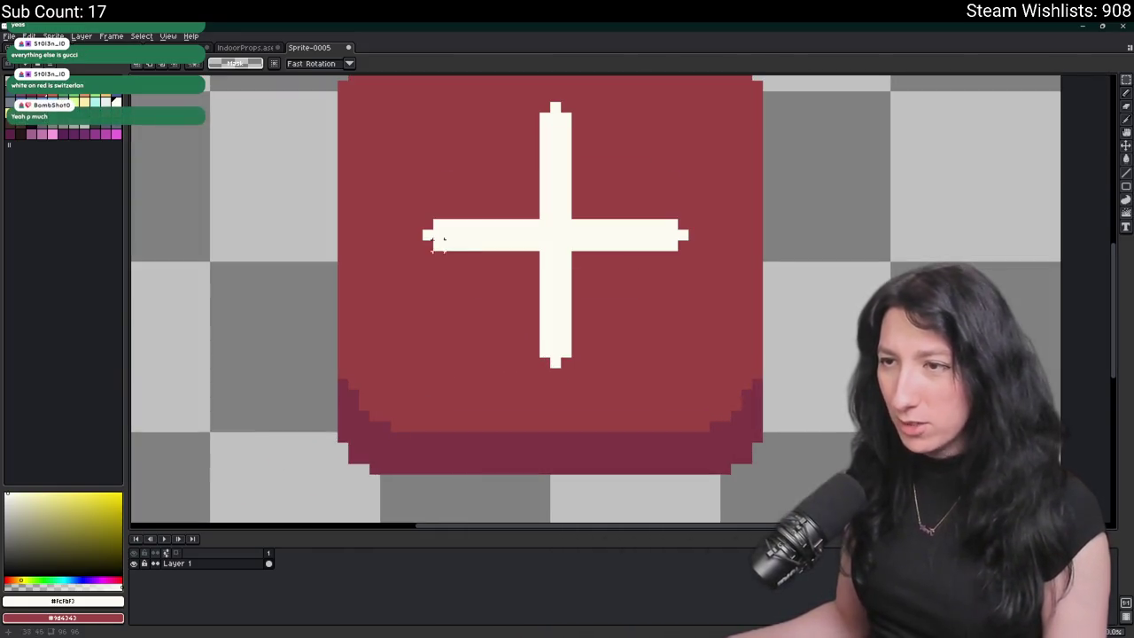
drag(336, 229, 425, 252)
key(Delete)
mouse_move(684, 228)
mouse_down()
mouse_move(702, 252)
mouse_move(765, 252)
mouse_up()
drag(677, 346, 676, 392)
- Widen the cross's vertical bar by one pixel column
scroll(676, 393, down, 1)
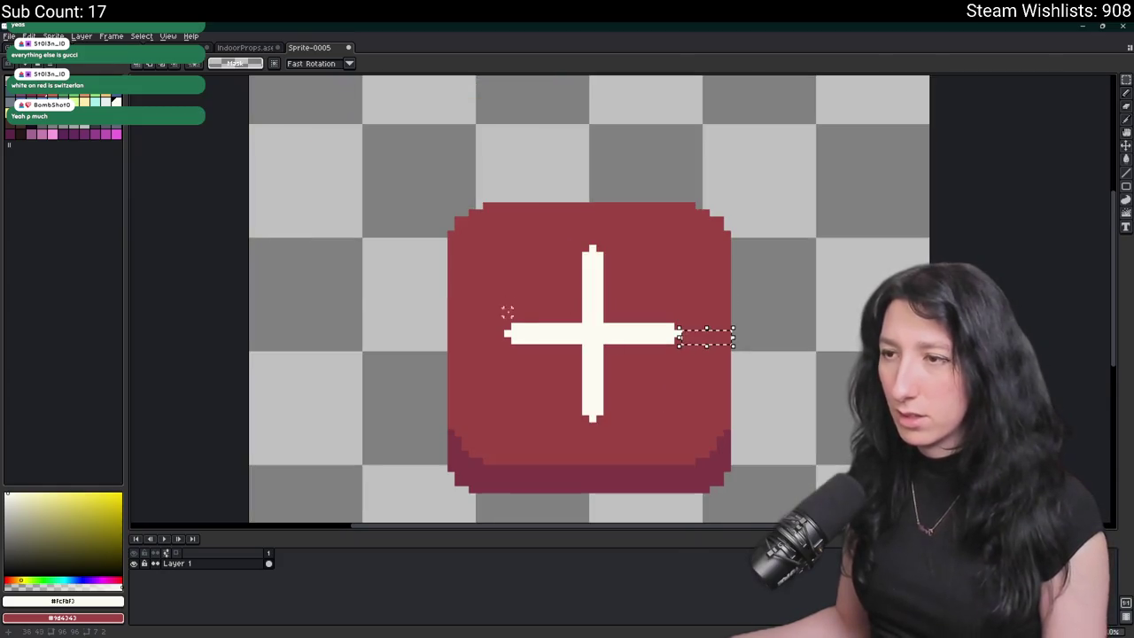
scroll(560, 331, up, 1)
scroll(673, 417, down, 1)
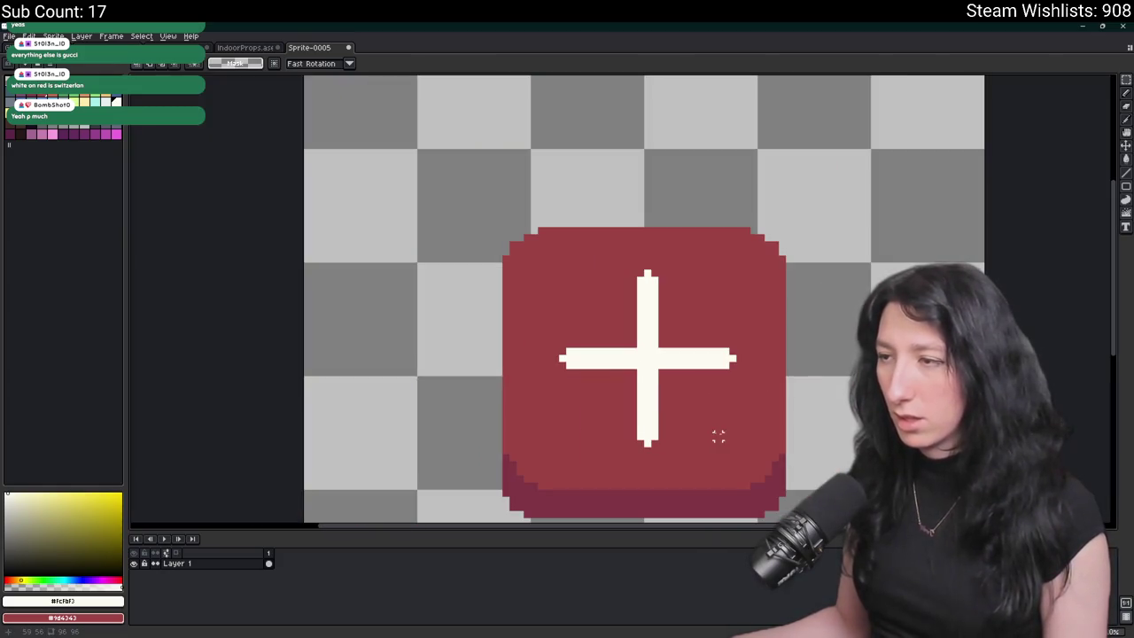
scroll(594, 359, up, 1)
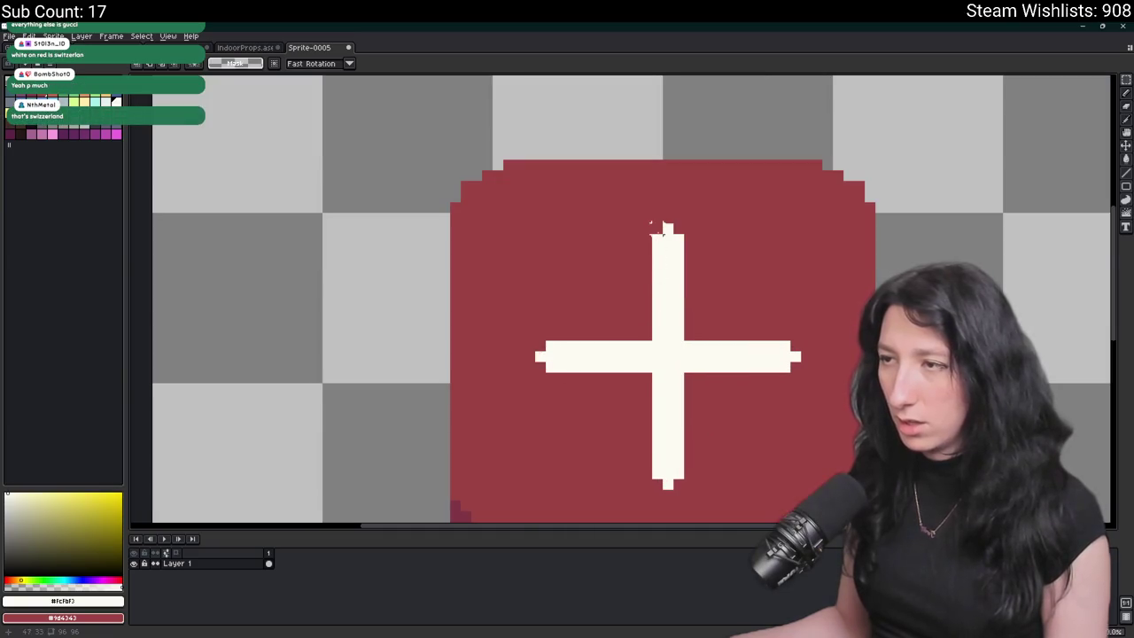
key(b)
mouse_move(650, 239)
mouse_down()
mouse_move(646, 486)
mouse_move(645, 400)
mouse_up()
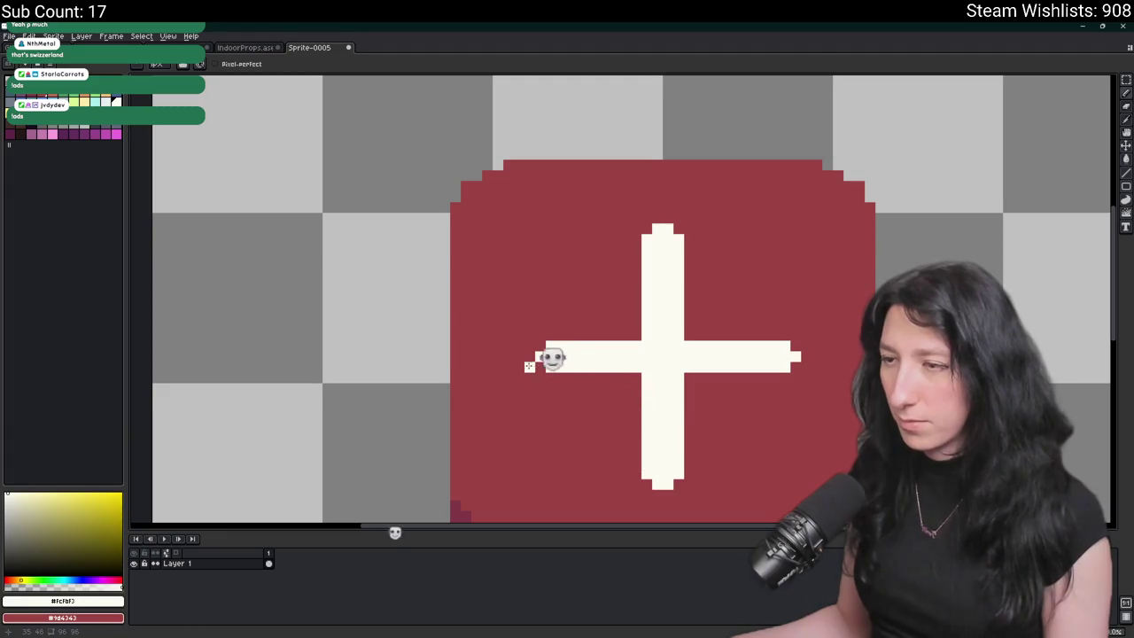
scroll(435, 302, down, 2)
- Undo a stray pencil stroke and select the left end of the horizontal arm
key(m)
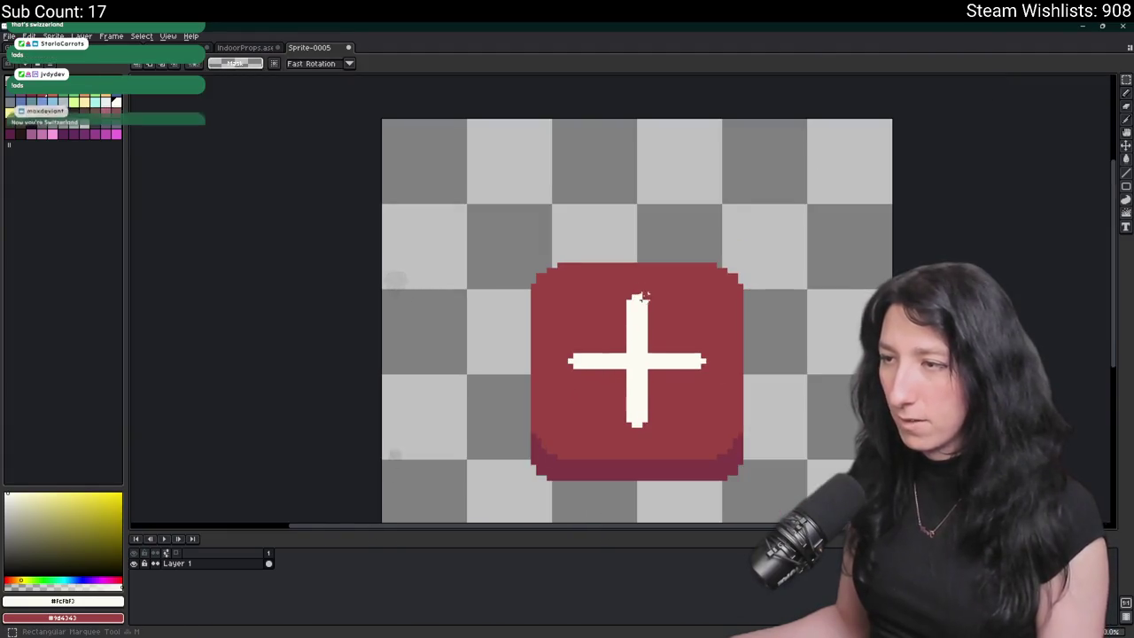
scroll(642, 297, up, 2)
scroll(527, 341, down, 2)
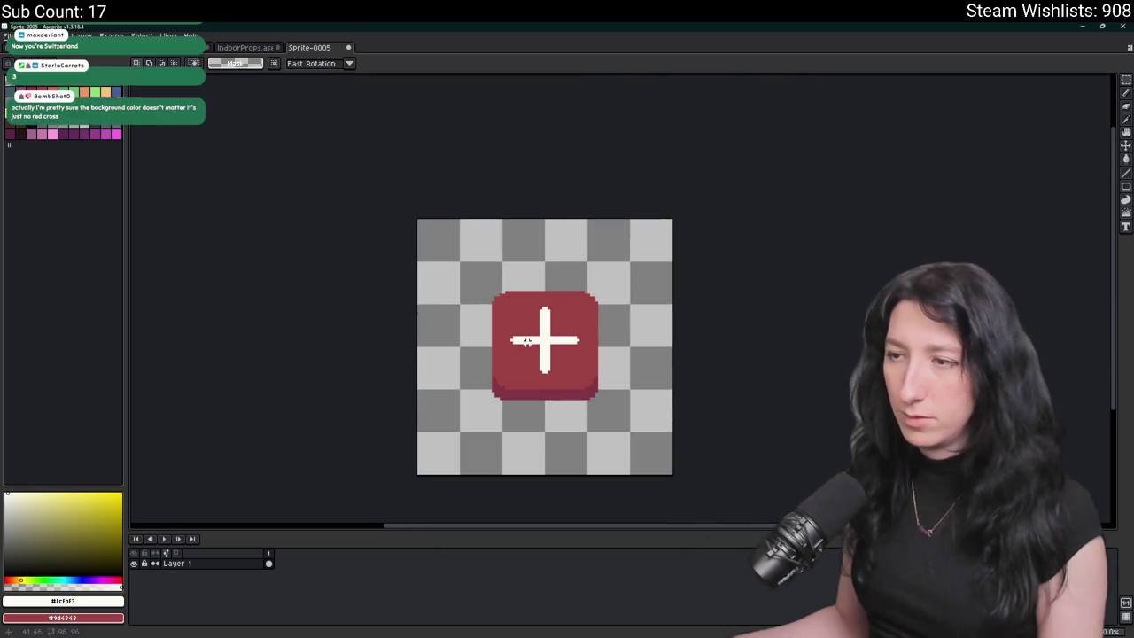
scroll(532, 321, up, 1)
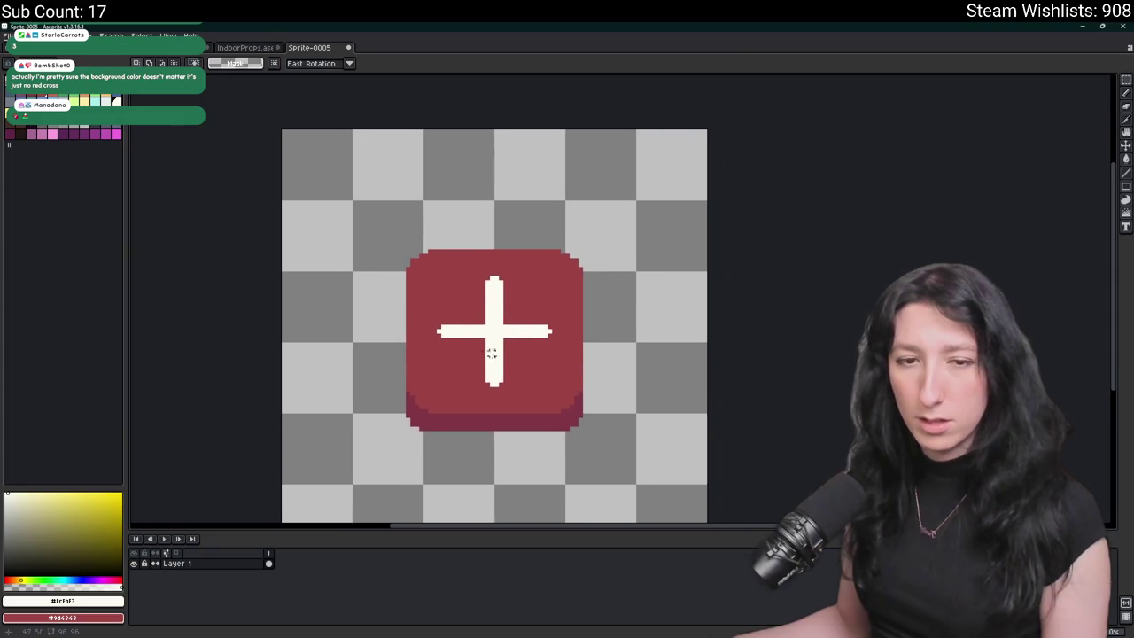
scroll(487, 348, up, 1)
scroll(487, 347, up, 1)
key(b)
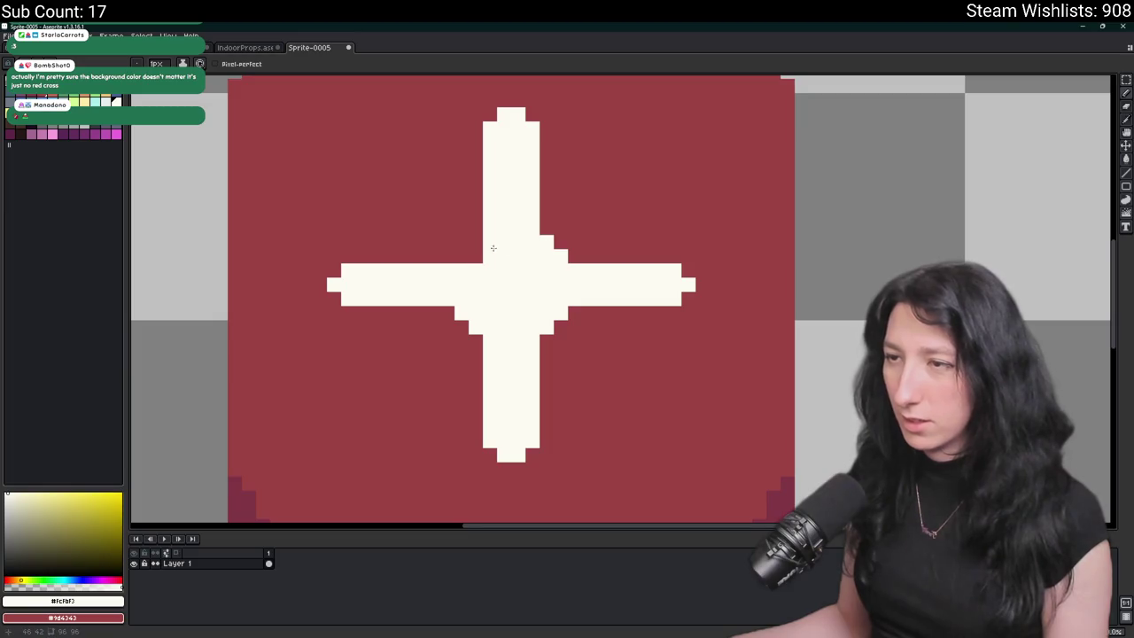
scroll(466, 254, down, 5)
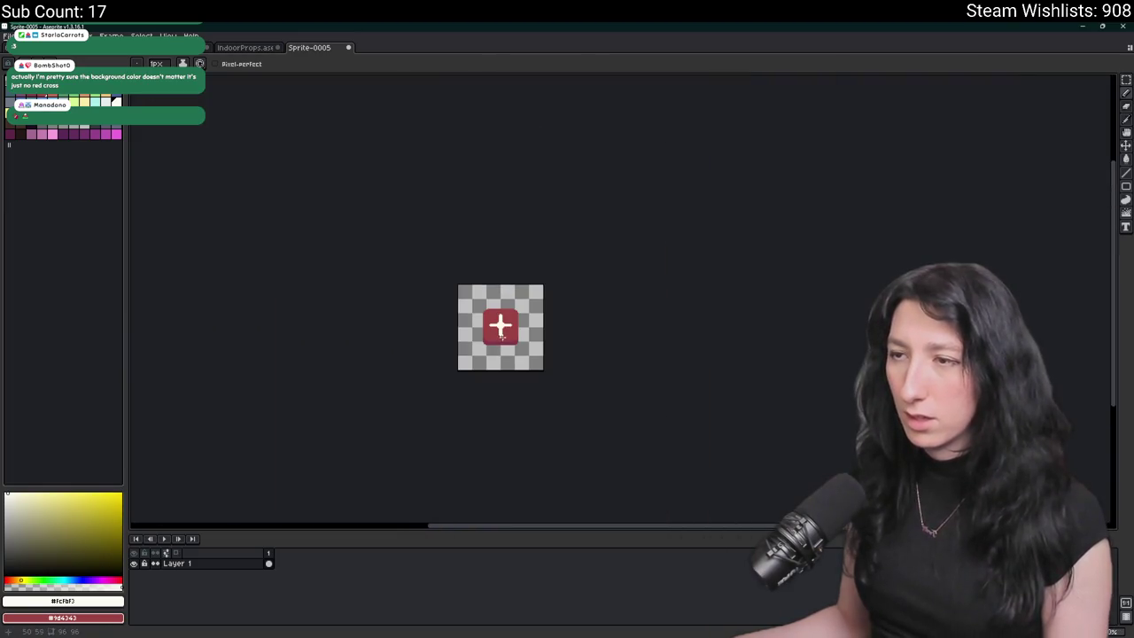
key(ctrl+z)
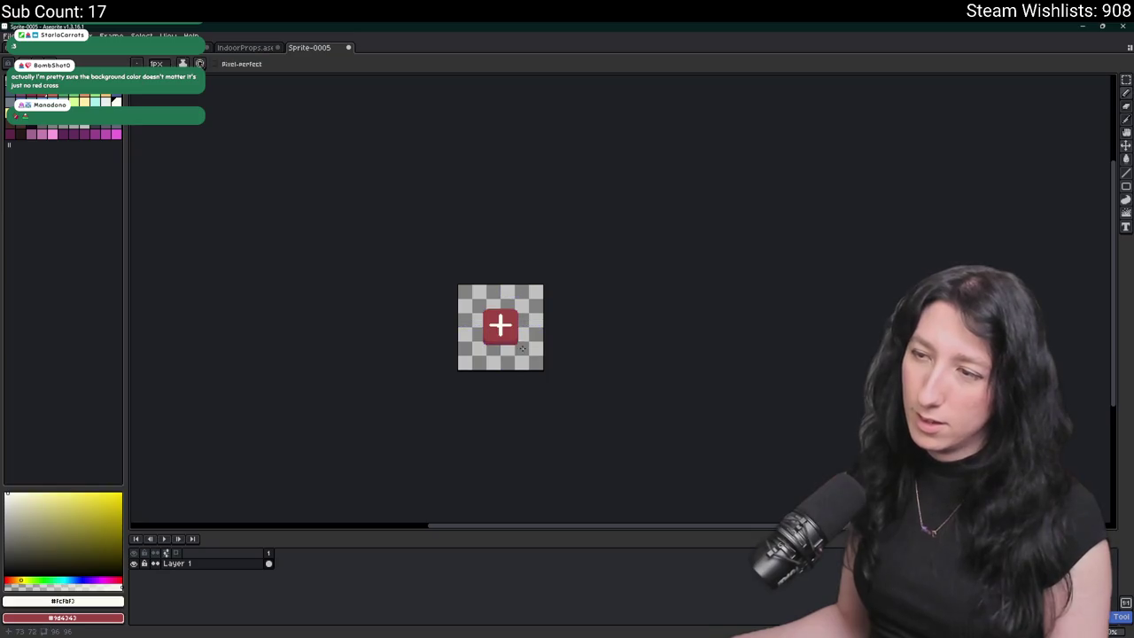
scroll(508, 335, up, 3)
scroll(448, 292, up, 2)
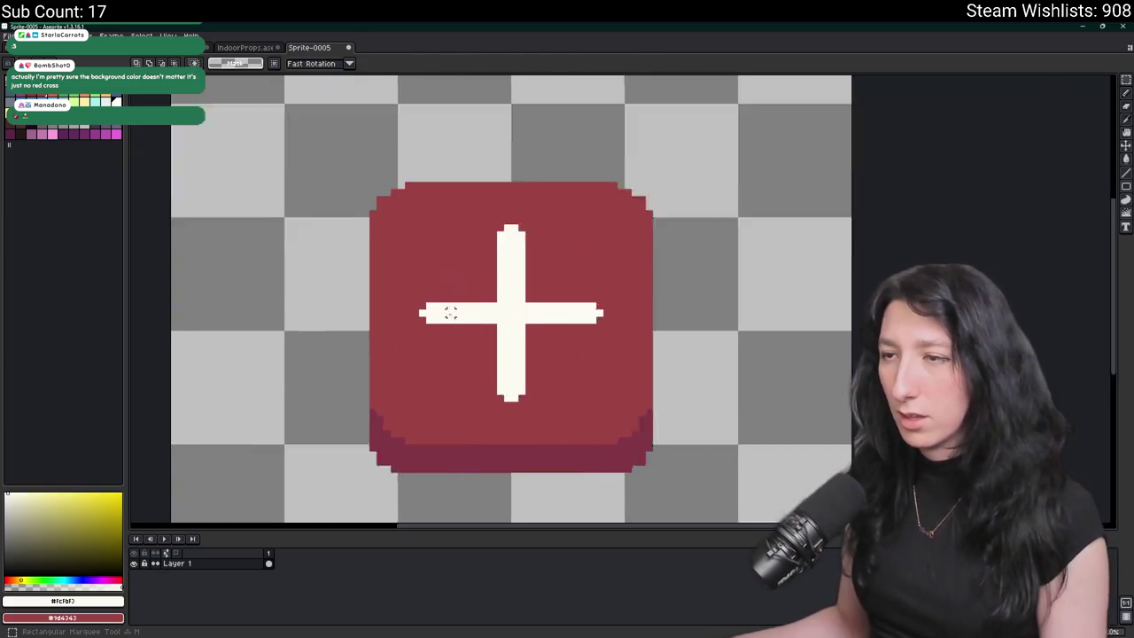
drag(398, 260, 476, 350)
- Pull the right and bottom arm ends inward and shift the right arm section left
drag(582, 260, 696, 372)
drag(476, 359, 595, 469)
drag(535, 417, 535, 406)
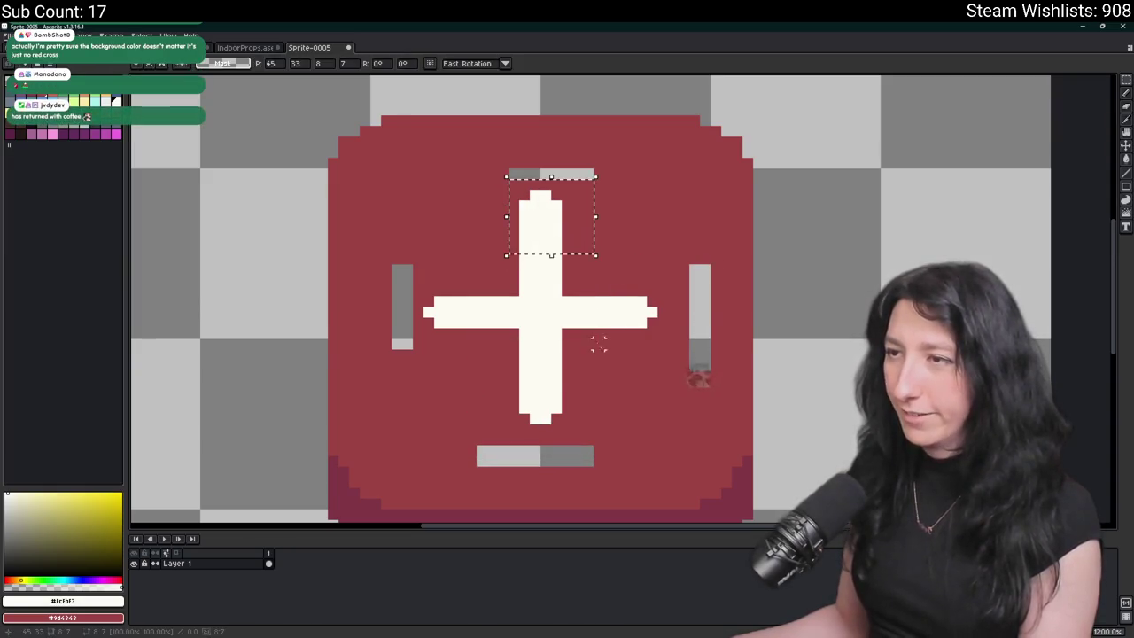
scroll(629, 384, down, 2)
scroll(638, 399, up, 2)
mouse_move(605, 421)
mouse_down()
mouse_move(472, 328)
mouse_move(532, 301)
mouse_move(573, 221)
mouse_up()
drag(642, 224, 623, 350)
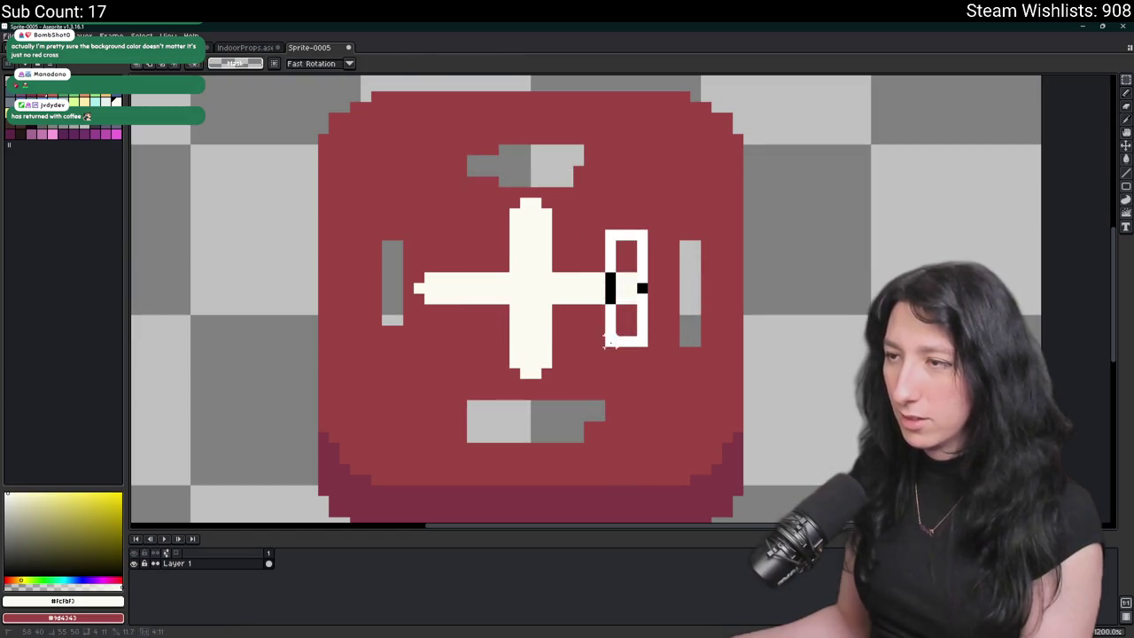
mouse_move(602, 284)
mouse_down()
mouse_move(390, 283)
mouse_move(412, 283)
mouse_up()
- Sample the bag's red and flood-fill all six grey bars with it
key(ctrl+d)
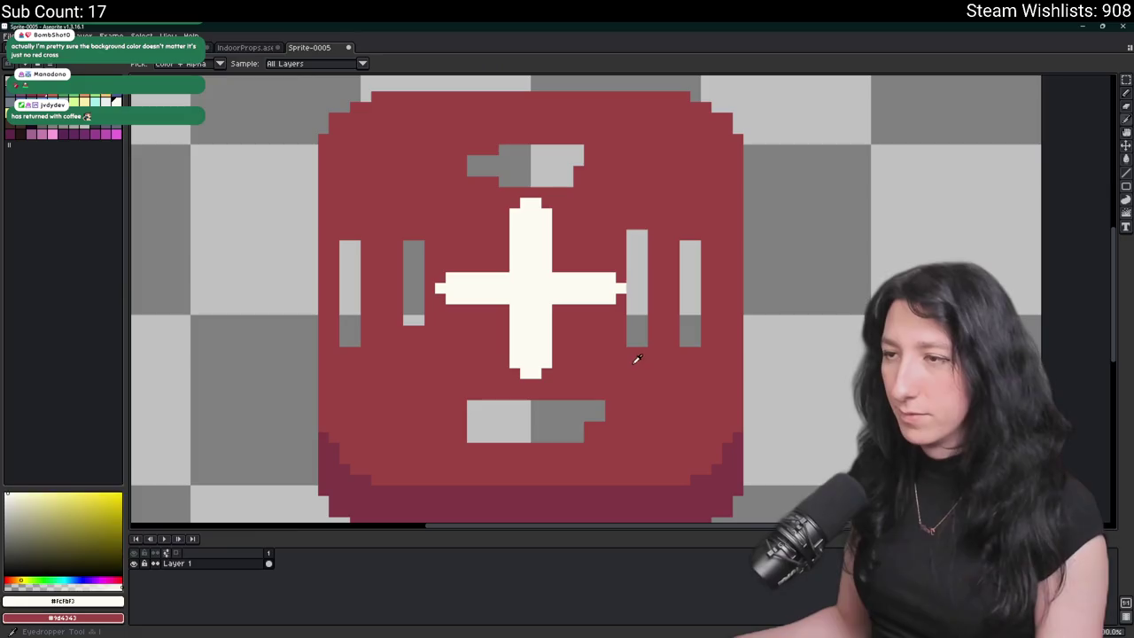
alt+click(633, 357)
scroll(635, 329, down, 2)
scroll(532, 266, up, 1)
key(w)
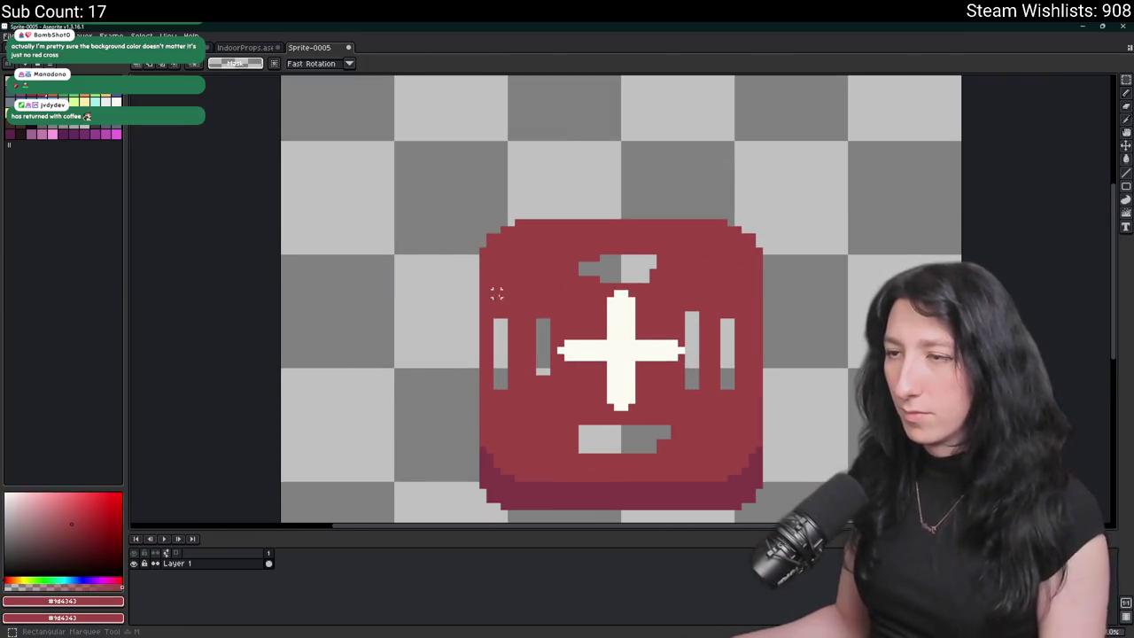
key(g)
click(501, 354)
click(543, 350)
click(617, 257)
click(690, 354)
click(721, 333)
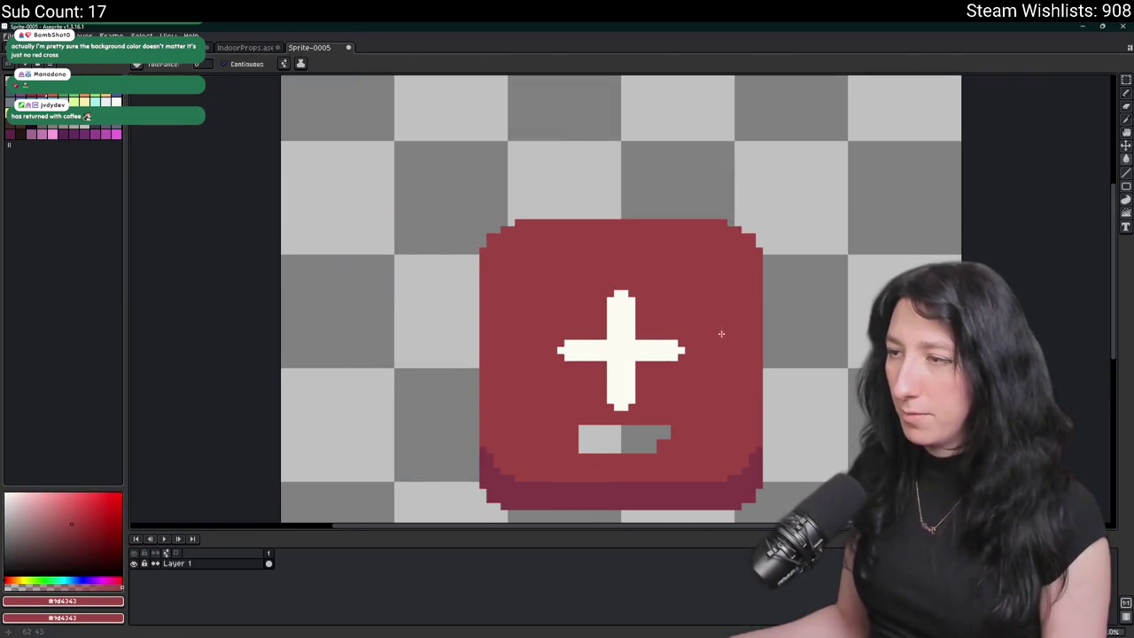
click(643, 435)
- Draw a grey line across the top of the bag
scroll(653, 435, down, 3)
scroll(543, 366, up, 2)
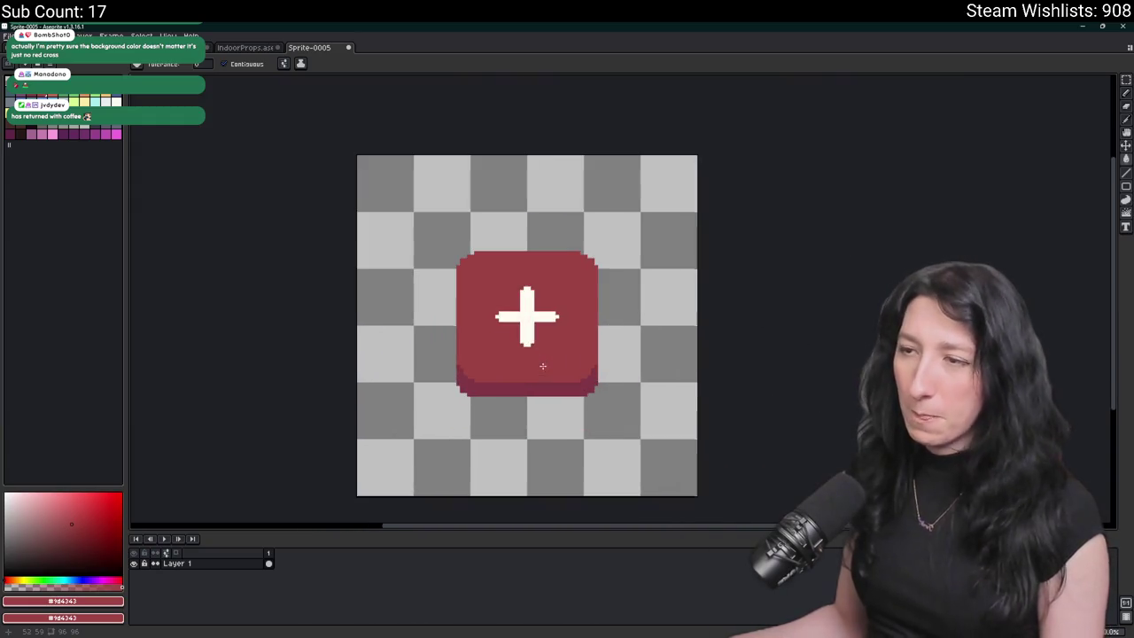
scroll(541, 369, up, 2)
key(i)
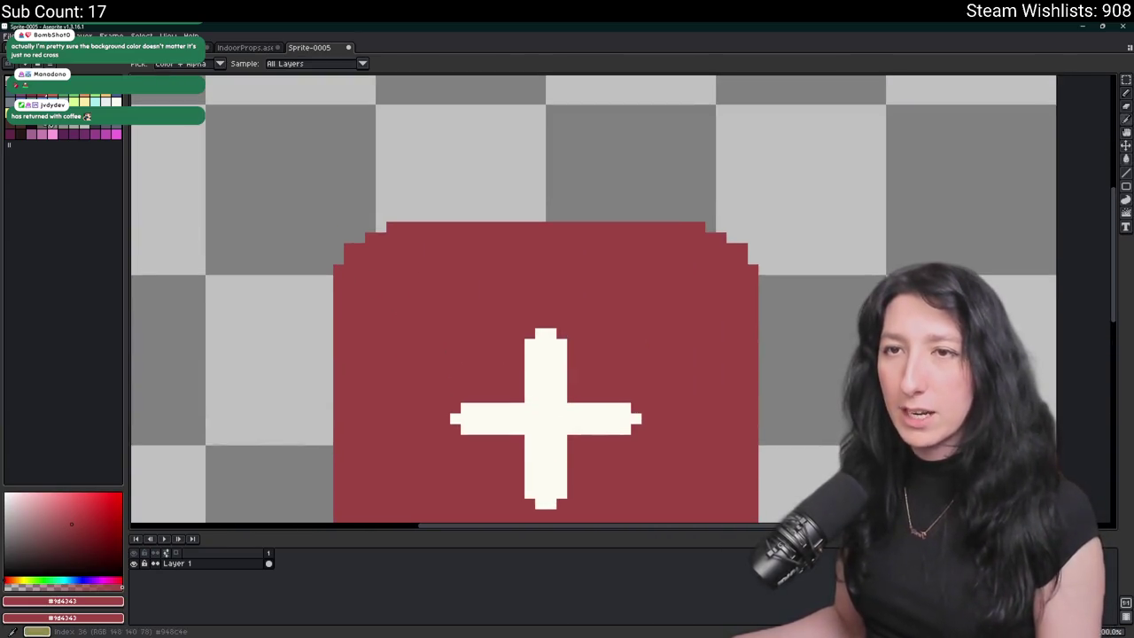
key(b)
scroll(367, 268, up, 1)
mouse_move(340, 257)
mouse_down()
mouse_move(576, 270)
mouse_move(684, 259)
mouse_up()
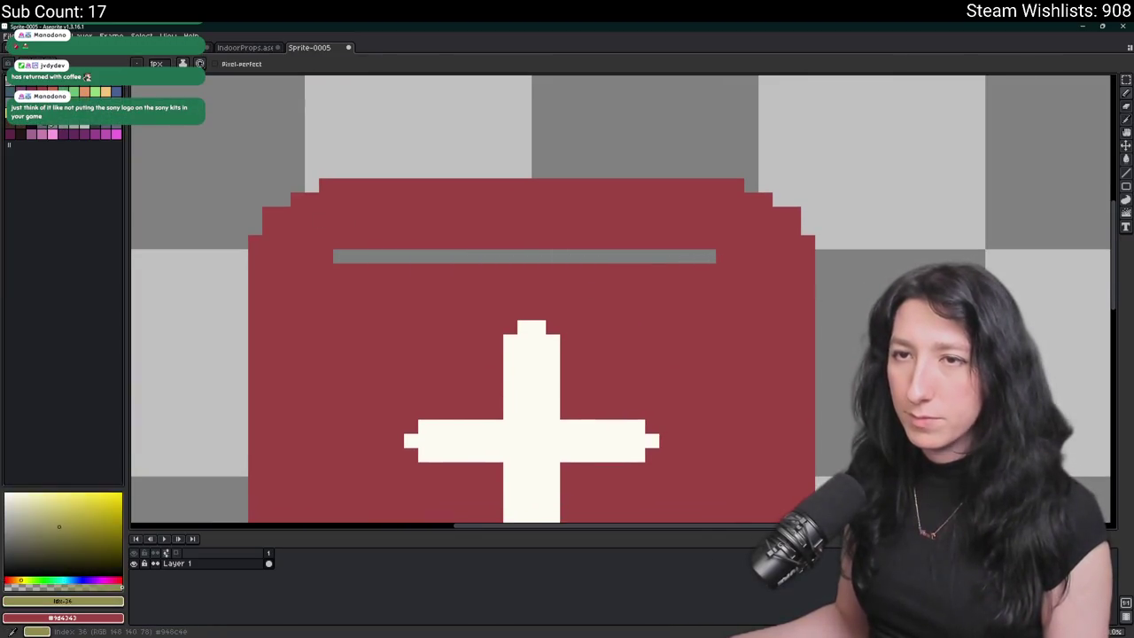
- Pick grey and dot alternating darker grey dashes along the zipper line across the bag's top
click(50, 135)
click(115, 113)
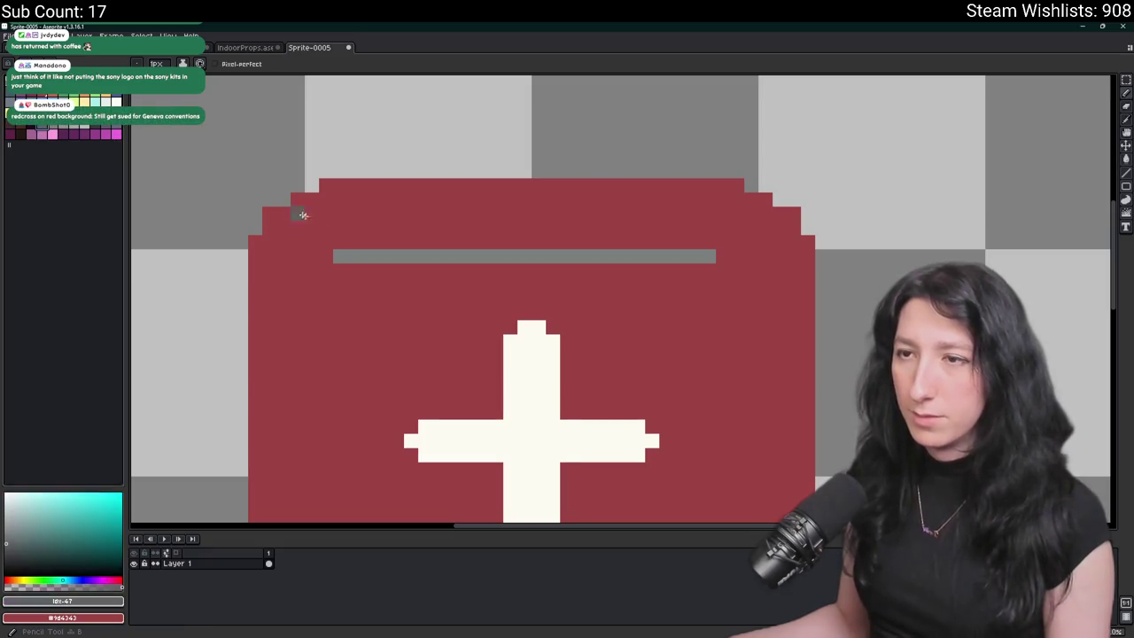
scroll(355, 257, up, 1)
click(365, 250)
click(409, 253)
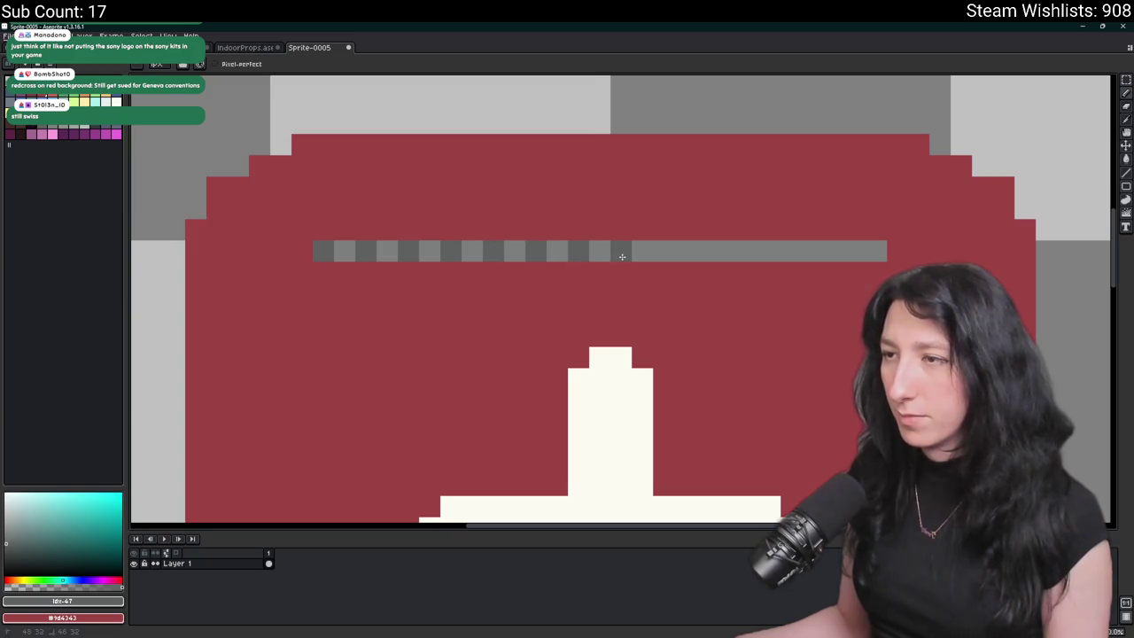
click(707, 251)
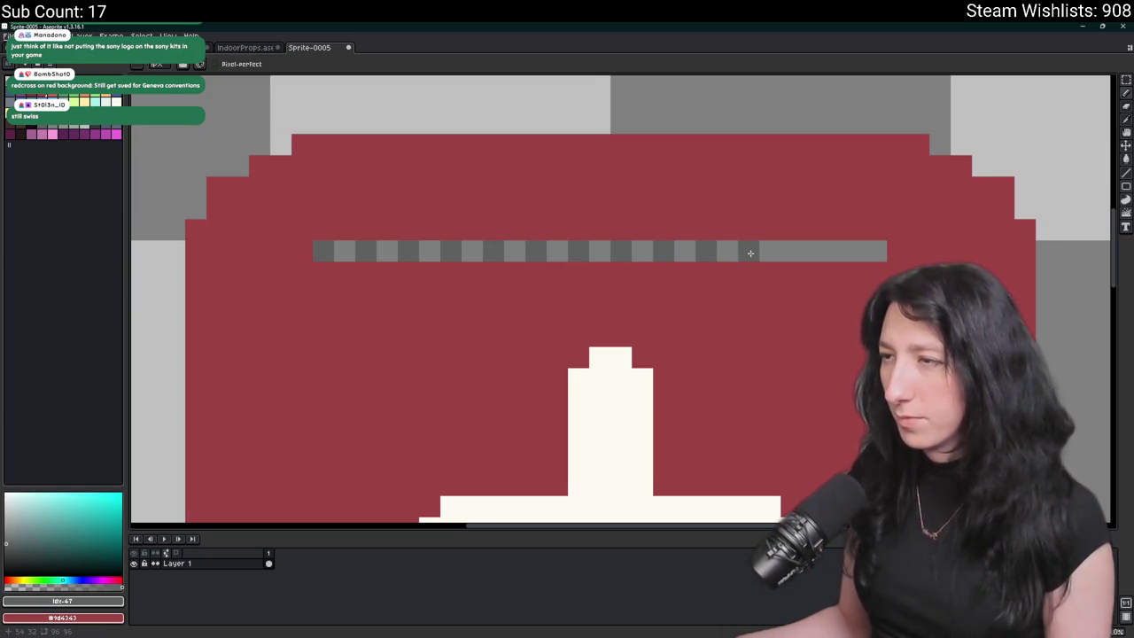
scroll(875, 252, down, 7)
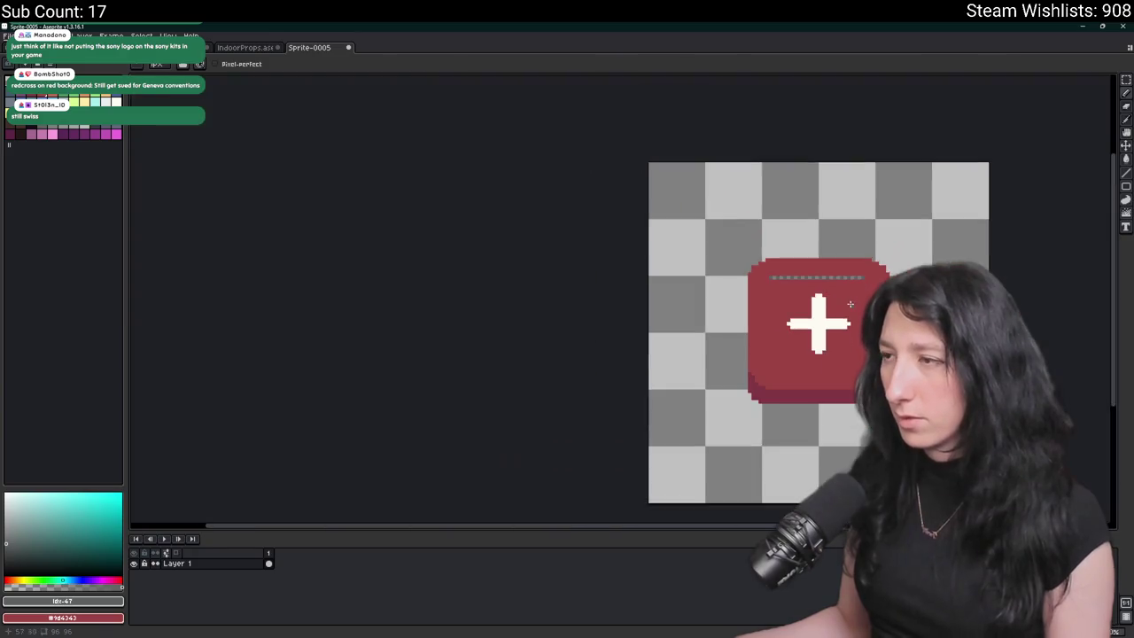
scroll(761, 295, up, 4)
scroll(761, 295, up, 3)
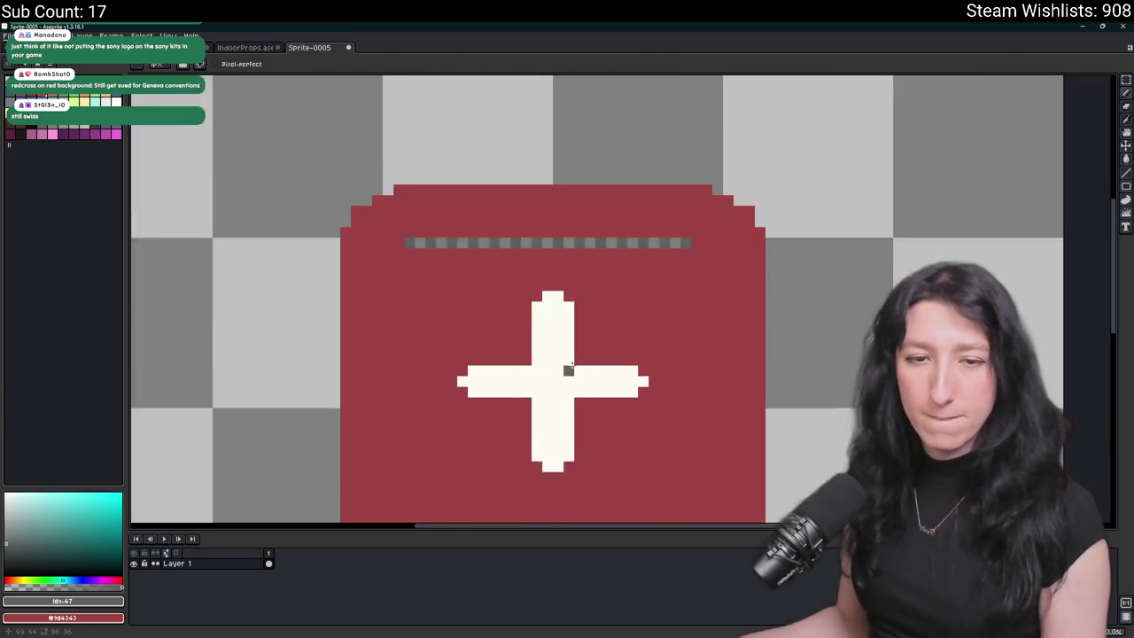
drag(537, 286, 639, 335)
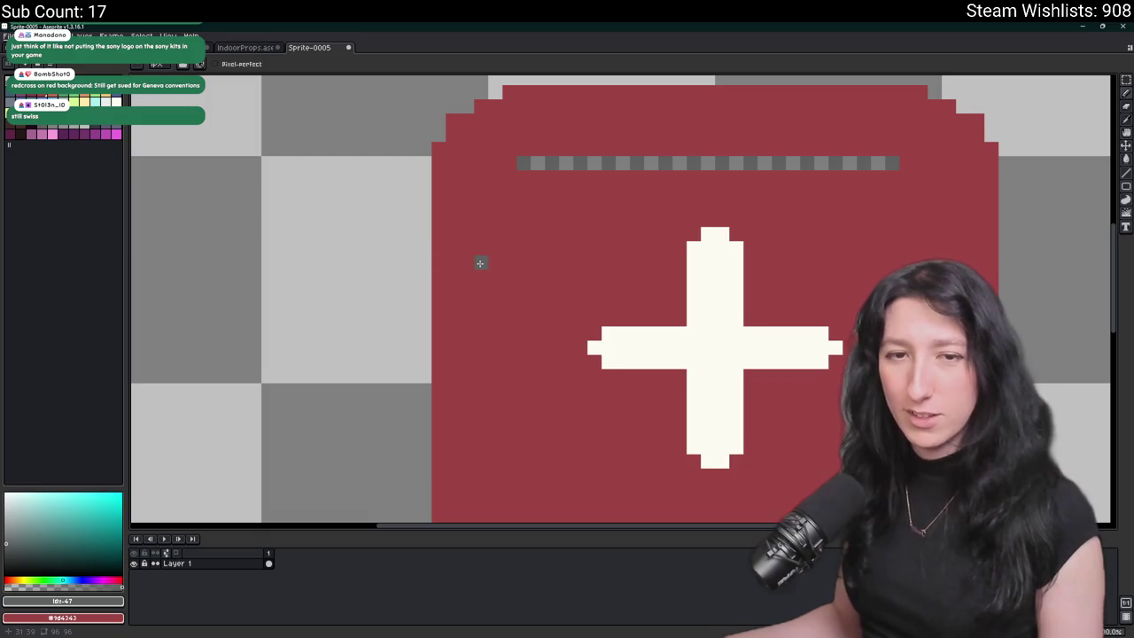
- Add a new Layer 2 and move it beneath Layer 1
scroll(507, 265, down, 3)
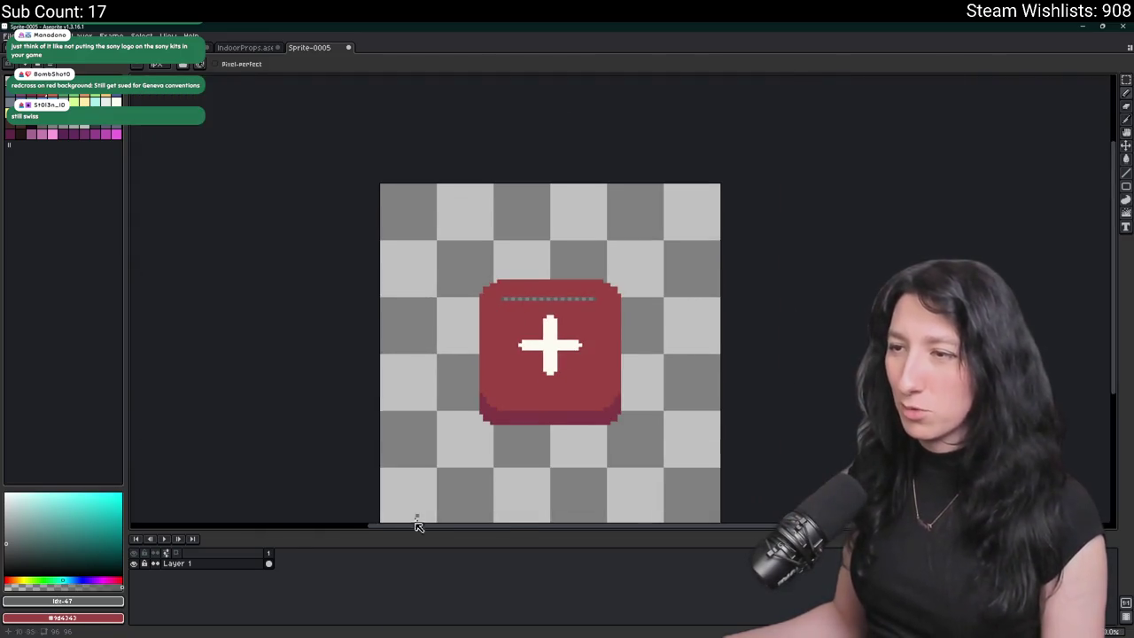
key(shift+n)
mouse_move(194, 565)
mouse_down()
mouse_move(187, 582)
mouse_move(173, 576)
mouse_up()
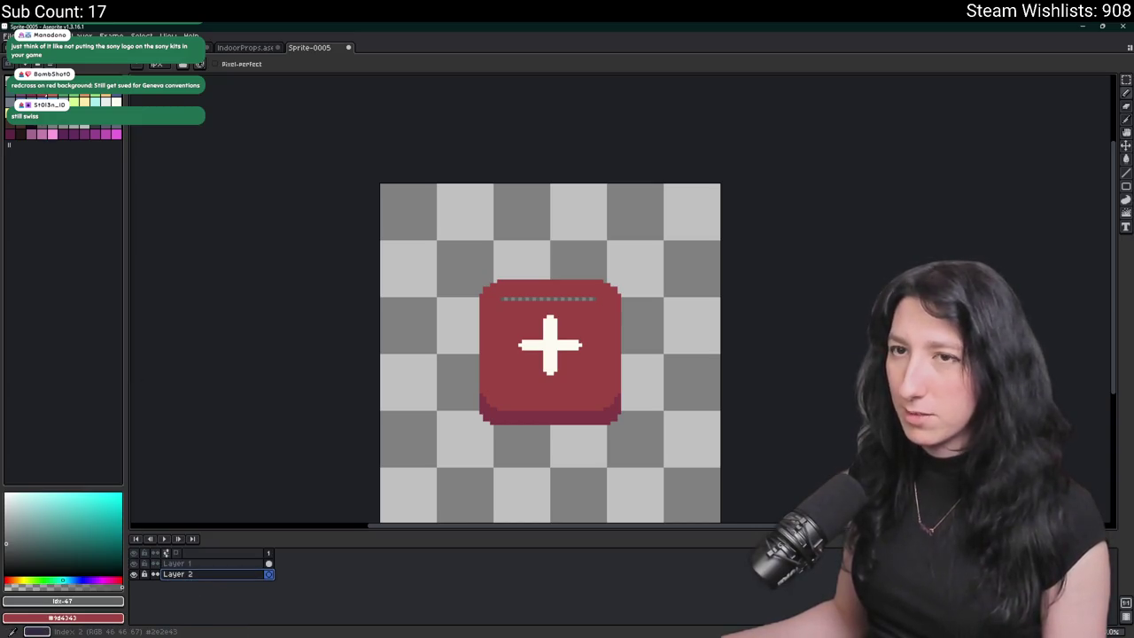
- Paint Bucket-fill Layer 2 dark purple across the whole canvas behind the bag
click(15, 95)
scroll(503, 250, up, 2)
key(g)
click(527, 377)
scroll(498, 390, down, 2)
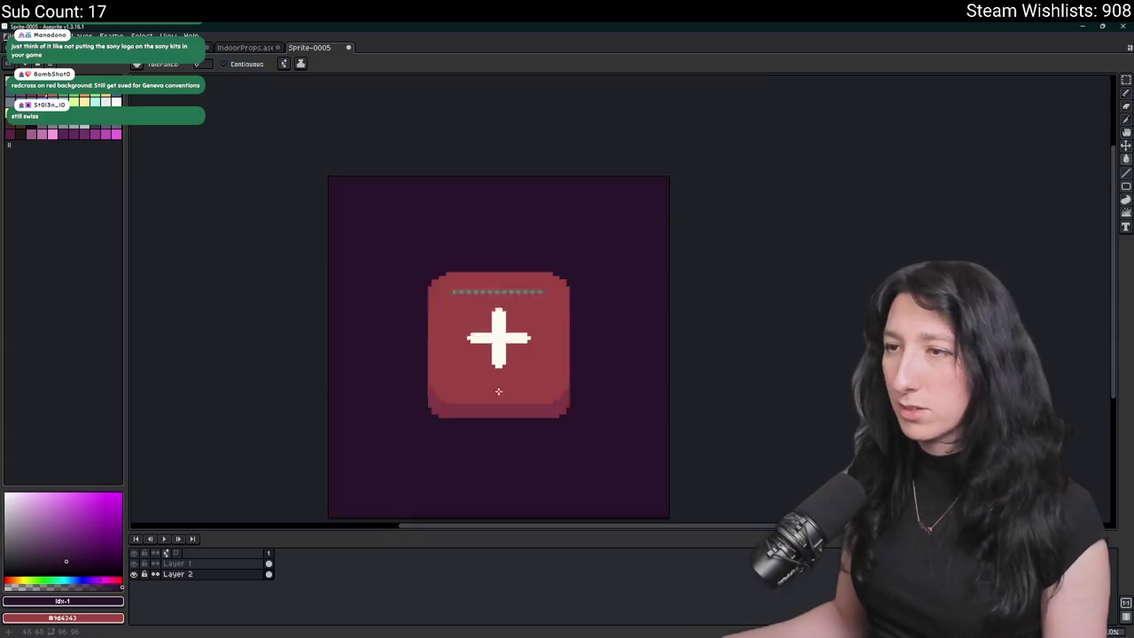
scroll(471, 330, up, 1)
scroll(538, 333, up, 1)
- Marquee-select a narrow rectangle at the zipper's right end
key(m)
mouse_move(359, 309)
mouse_down()
mouse_move(360, 250)
mouse_move(665, 259)
mouse_up()
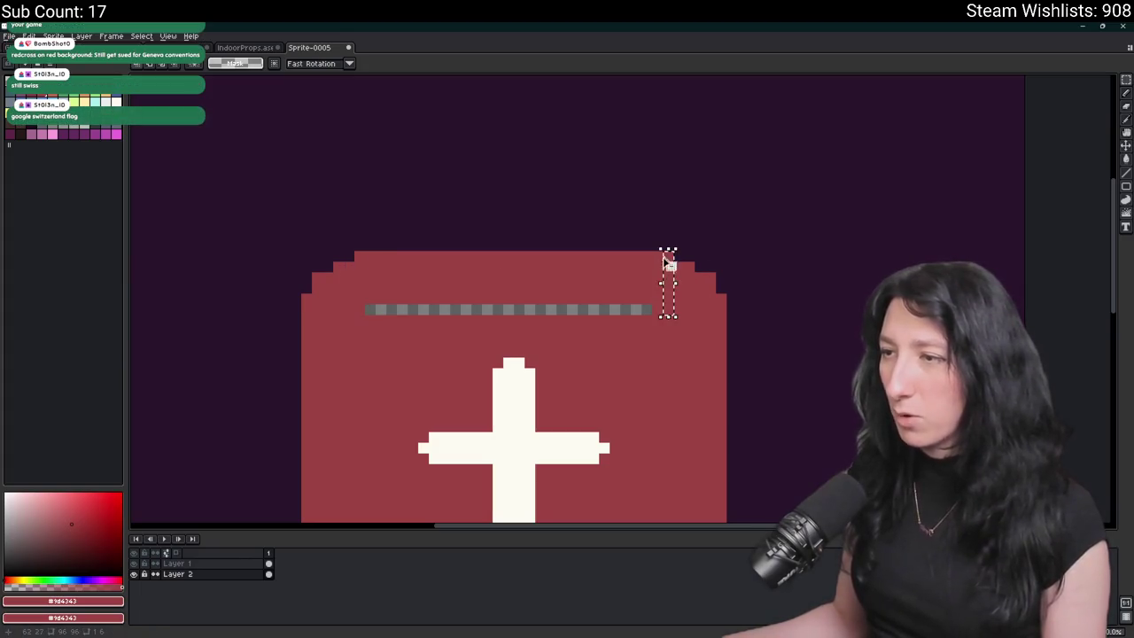
scroll(645, 309, up, 2)
- Sample the zipper grey on Layer 1, undoing a stray grey pixel at the left end
alt+click(637, 308)
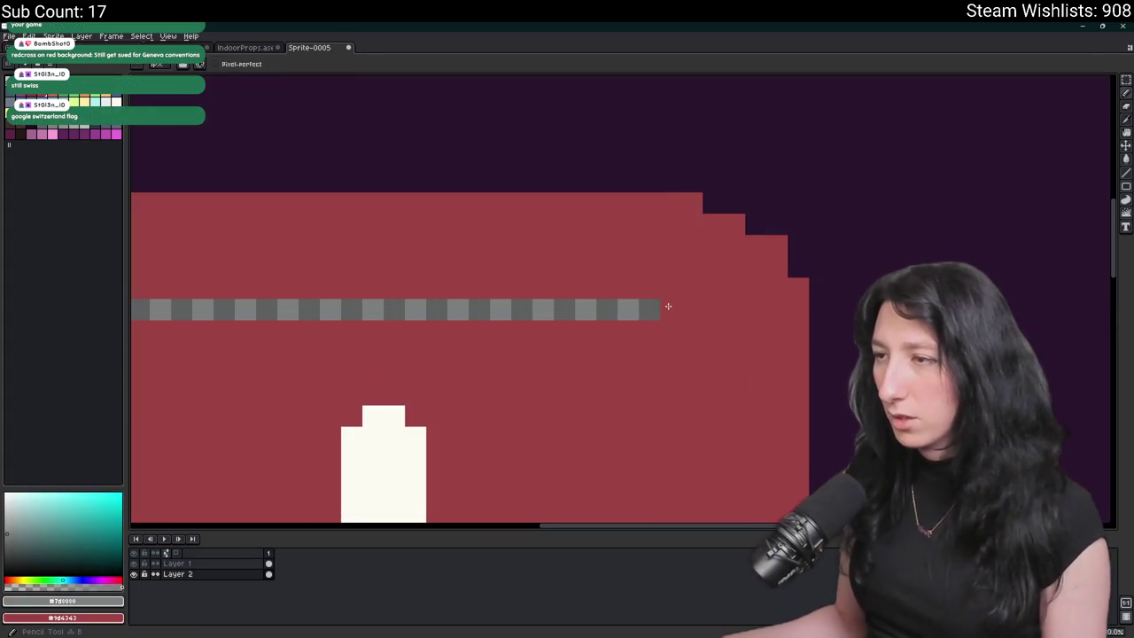
click(177, 563)
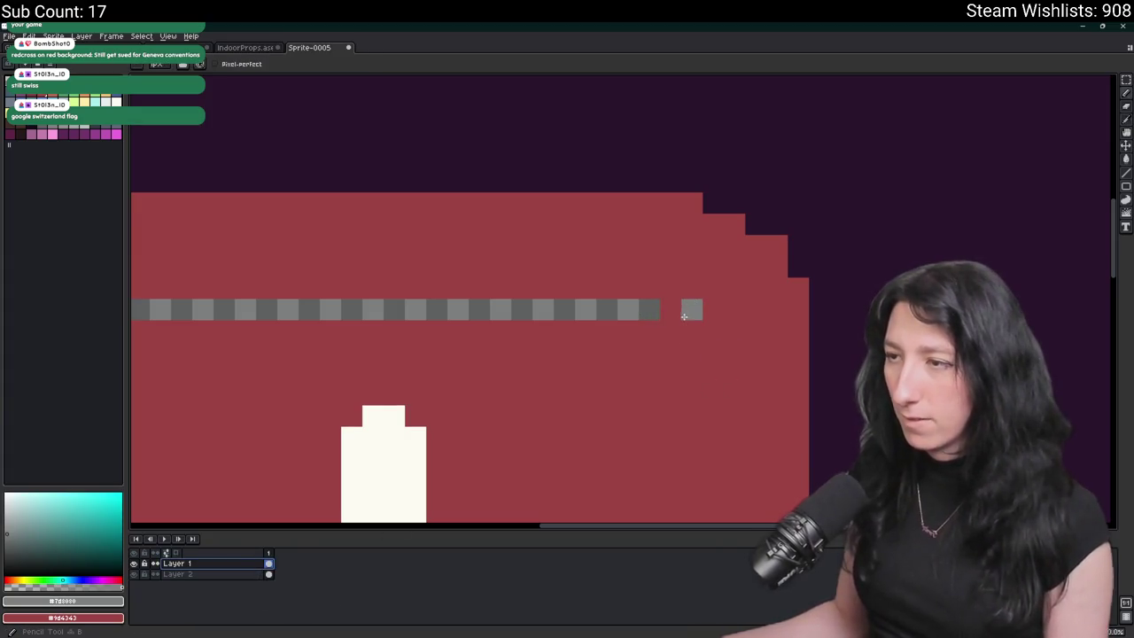
scroll(673, 316, down, 3)
scroll(536, 318, up, 2)
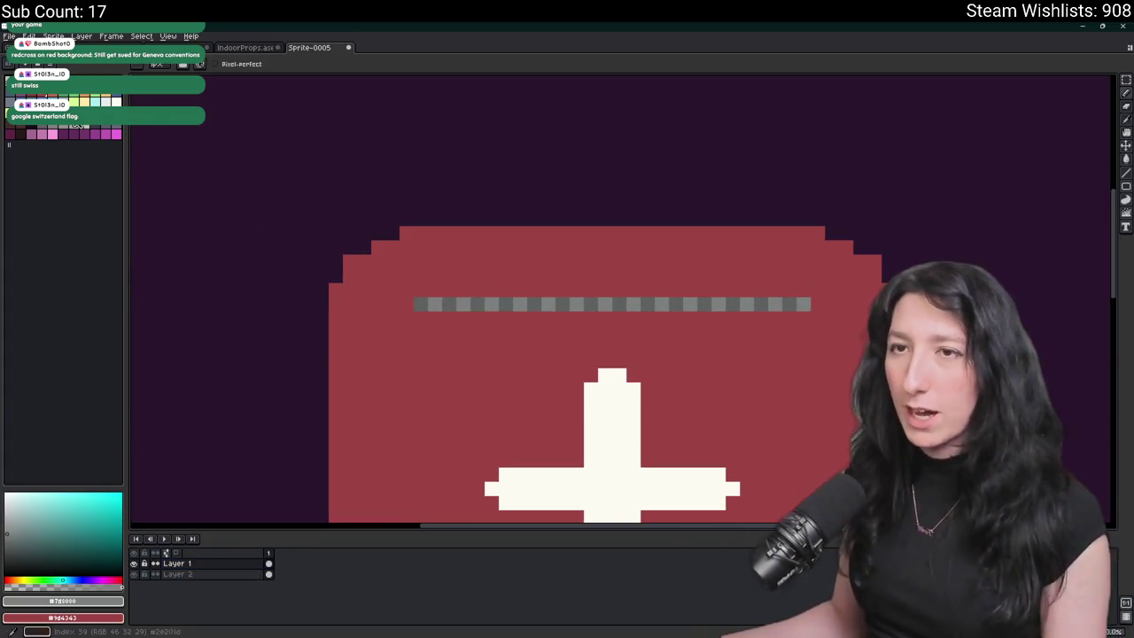
click(50, 129)
scroll(398, 321, up, 2)
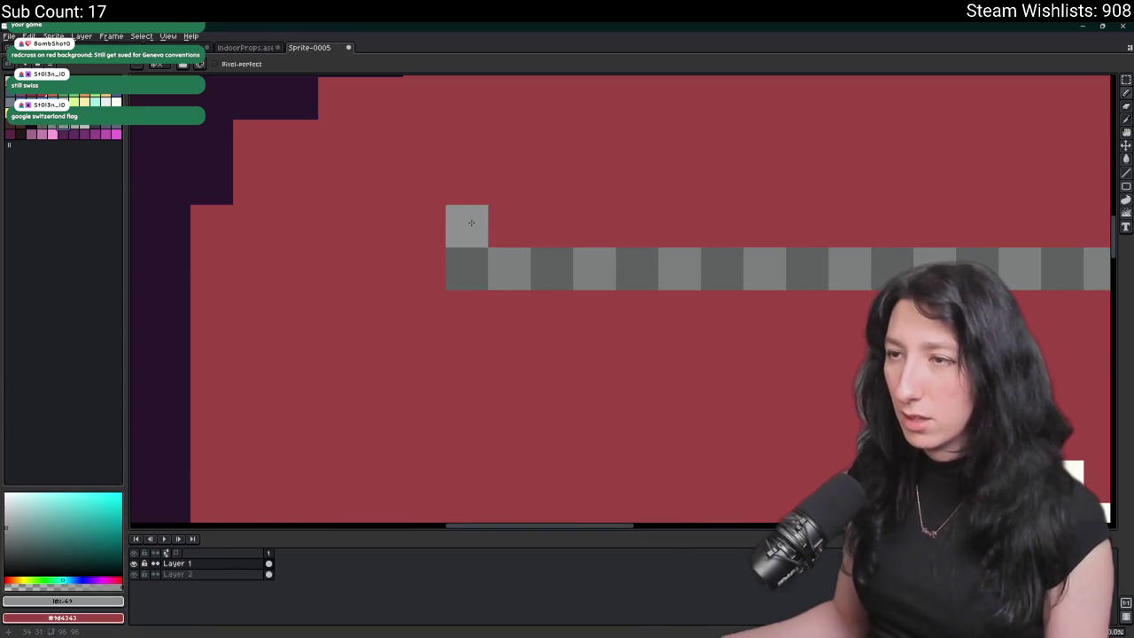
drag(469, 321, 467, 359)
key(ctrl+z)
- Select the square zipper-pull block at the left end and paste a copy at the right end
scroll(480, 358, down, 5)
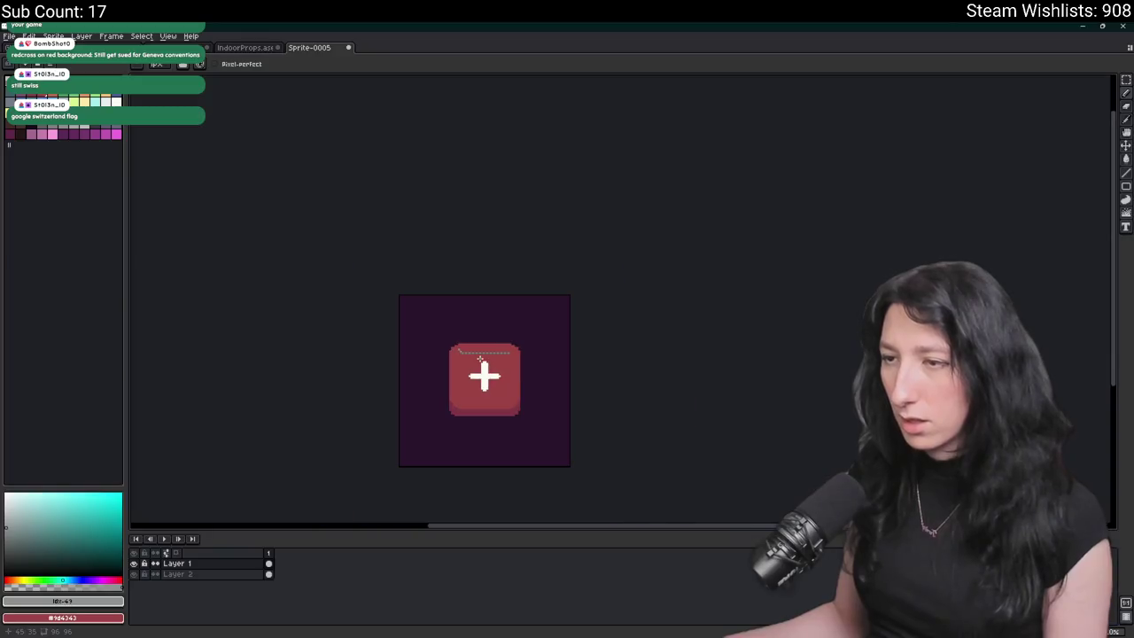
scroll(461, 355, up, 3)
scroll(479, 372, down, 2)
scroll(483, 380, up, 3)
scroll(483, 380, down, 4)
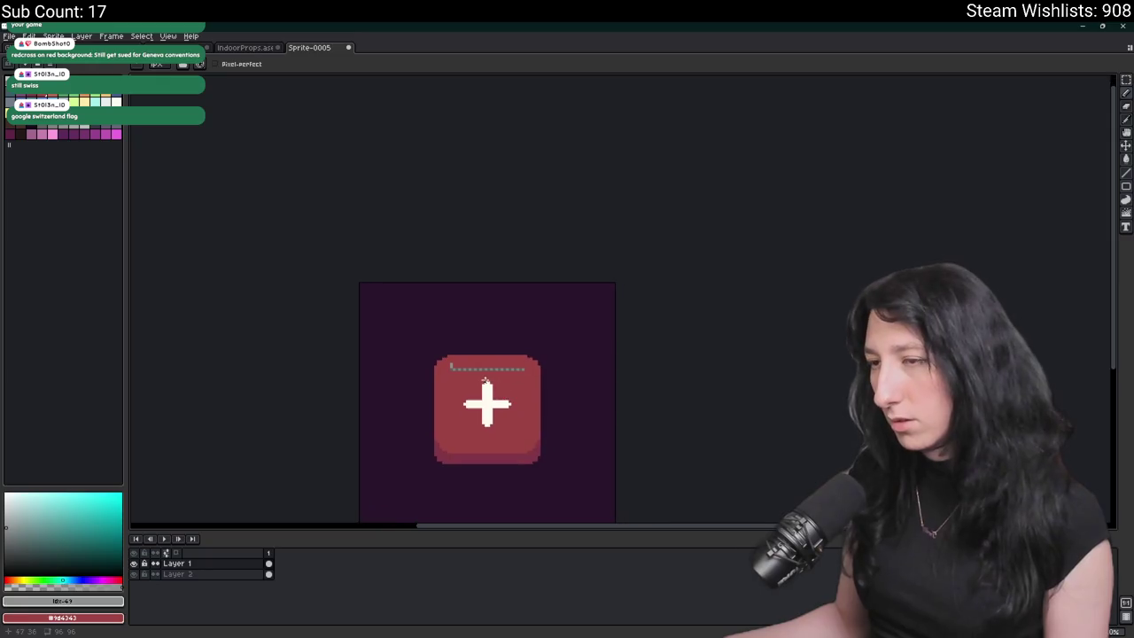
scroll(446, 358, up, 3)
scroll(455, 403, down, 1)
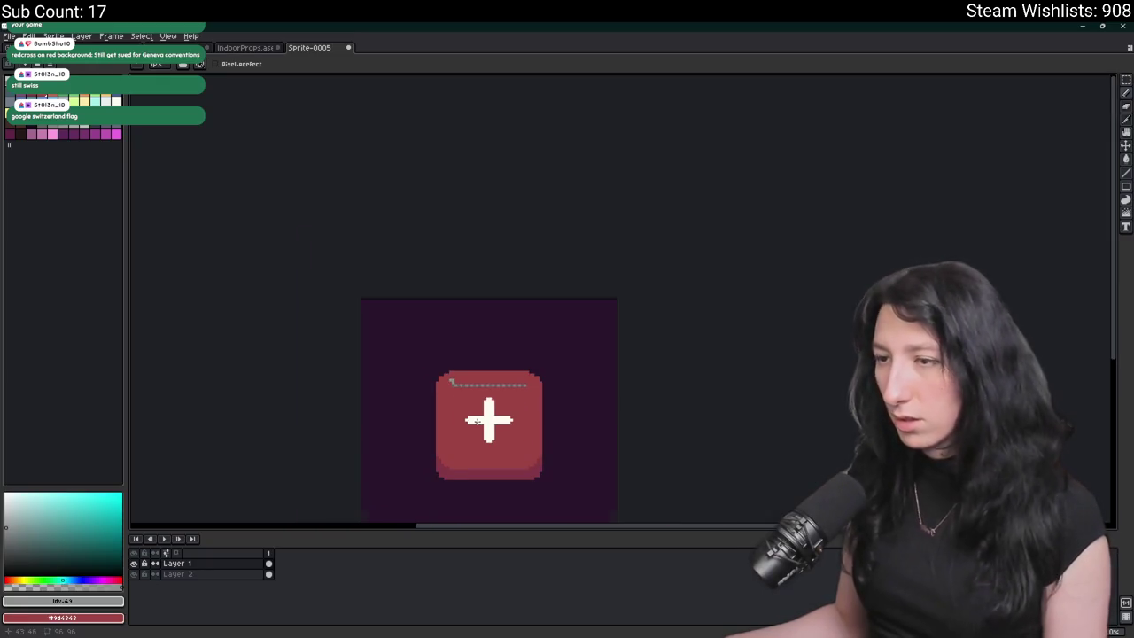
scroll(479, 423, down, 1)
scroll(462, 401, up, 2)
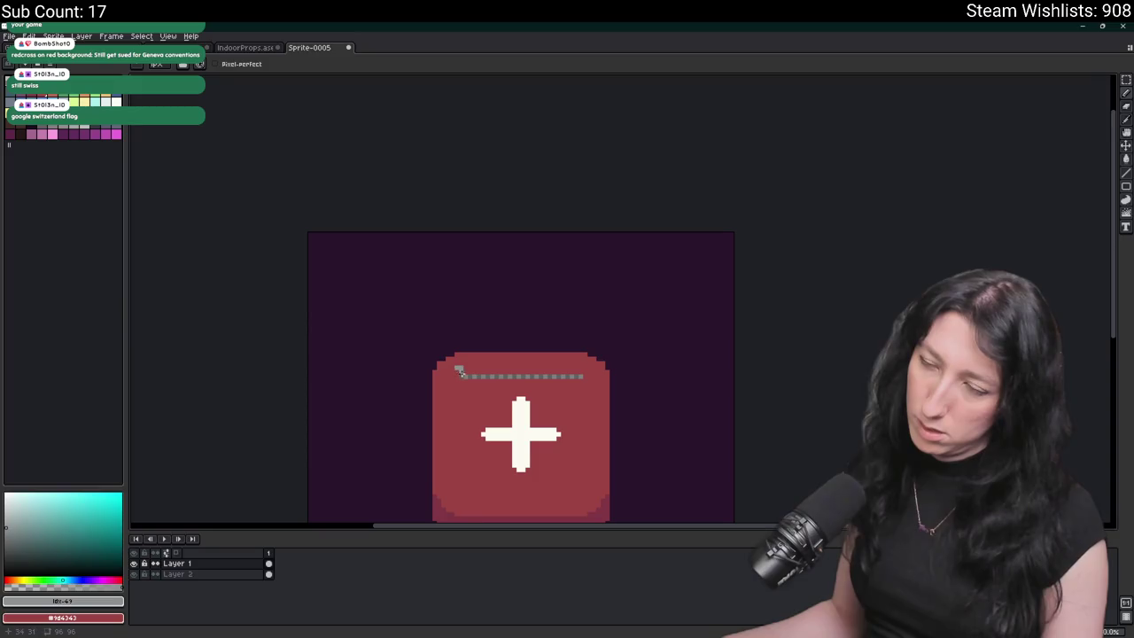
scroll(458, 370, down, 3)
scroll(498, 419, up, 1)
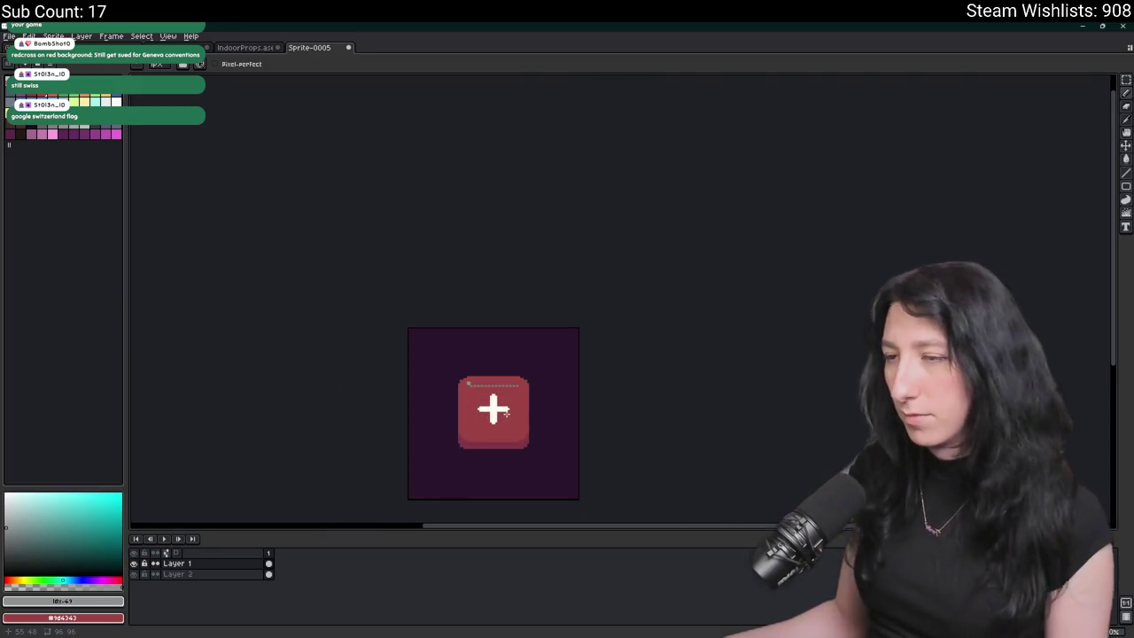
scroll(463, 369, up, 2)
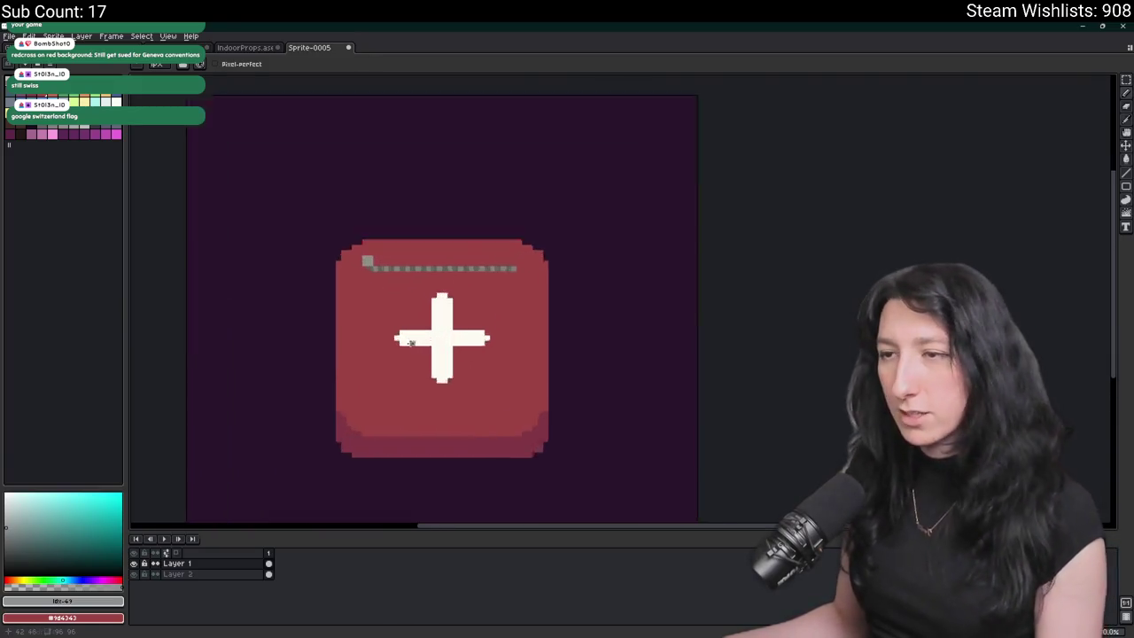
key(i)
scroll(370, 260, up, 3)
key(m)
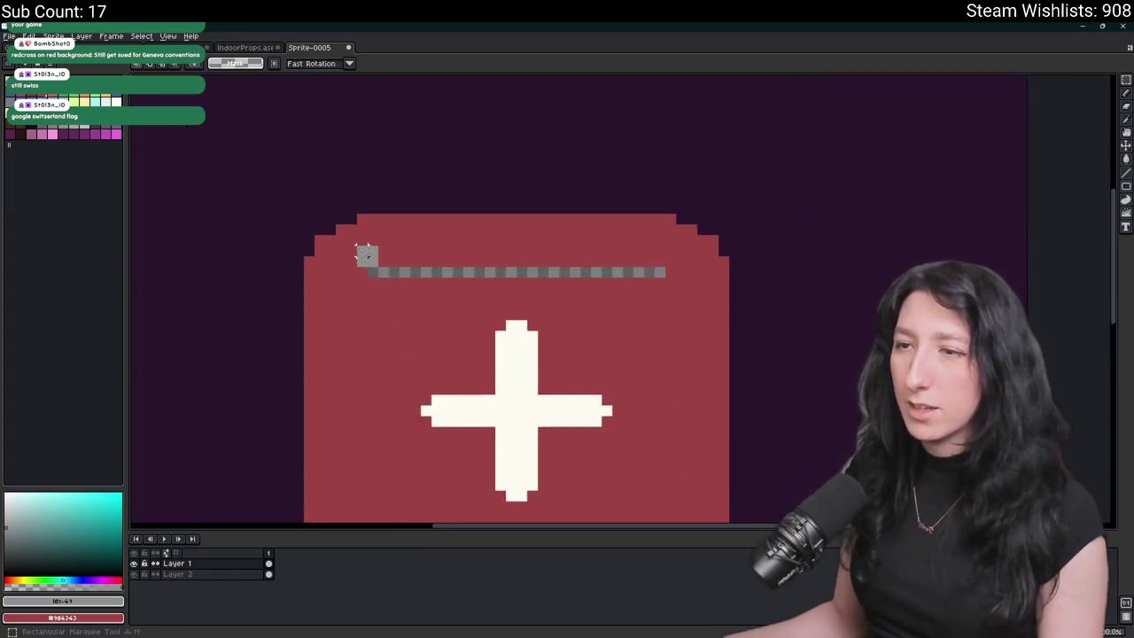
drag(410, 282, 414, 301)
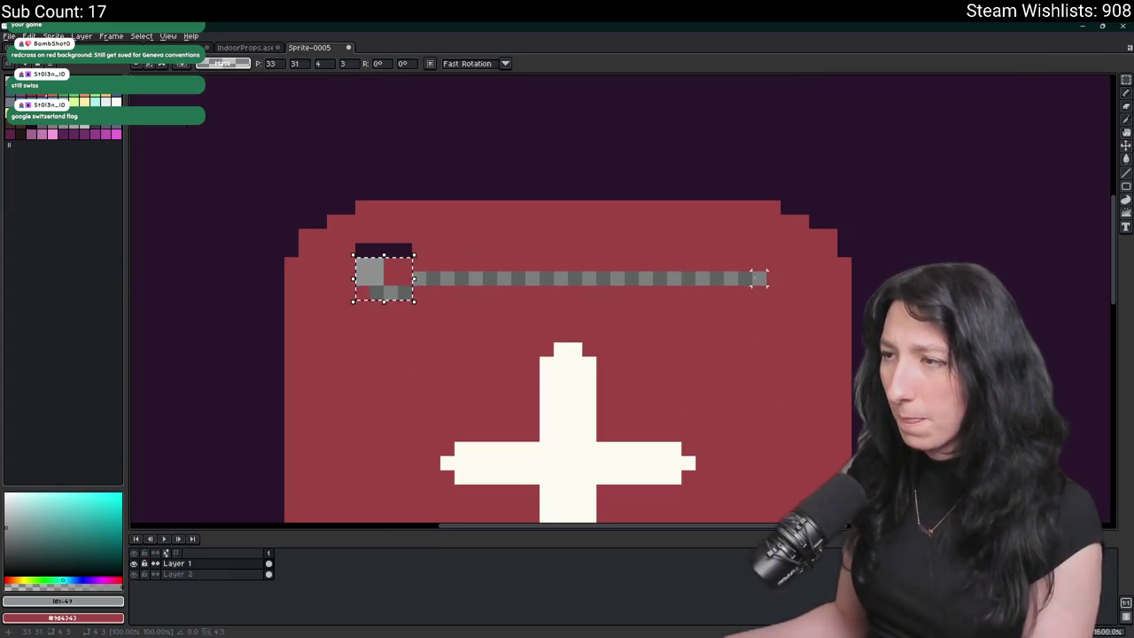
drag(760, 278, 722, 277)
key(ctrl+v)
key(Return)
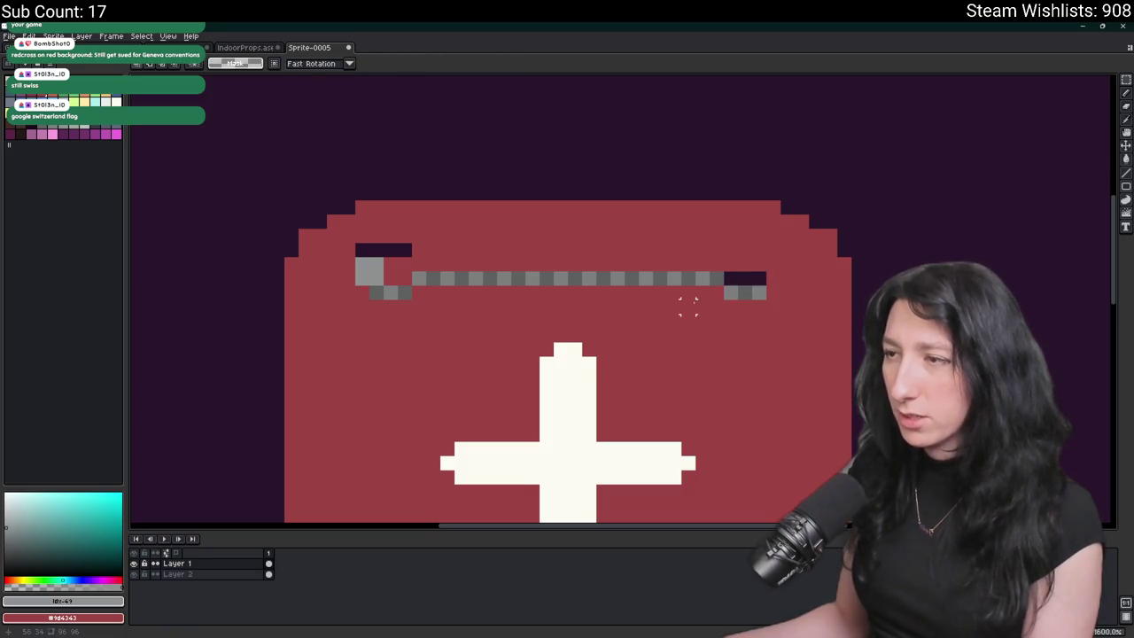
scroll(709, 299, down, 3)
- Fill the dark gap pixels near the zipper with the bag's red
key(i)
scroll(605, 270, up, 1)
click(577, 269)
key(g)
click(511, 276)
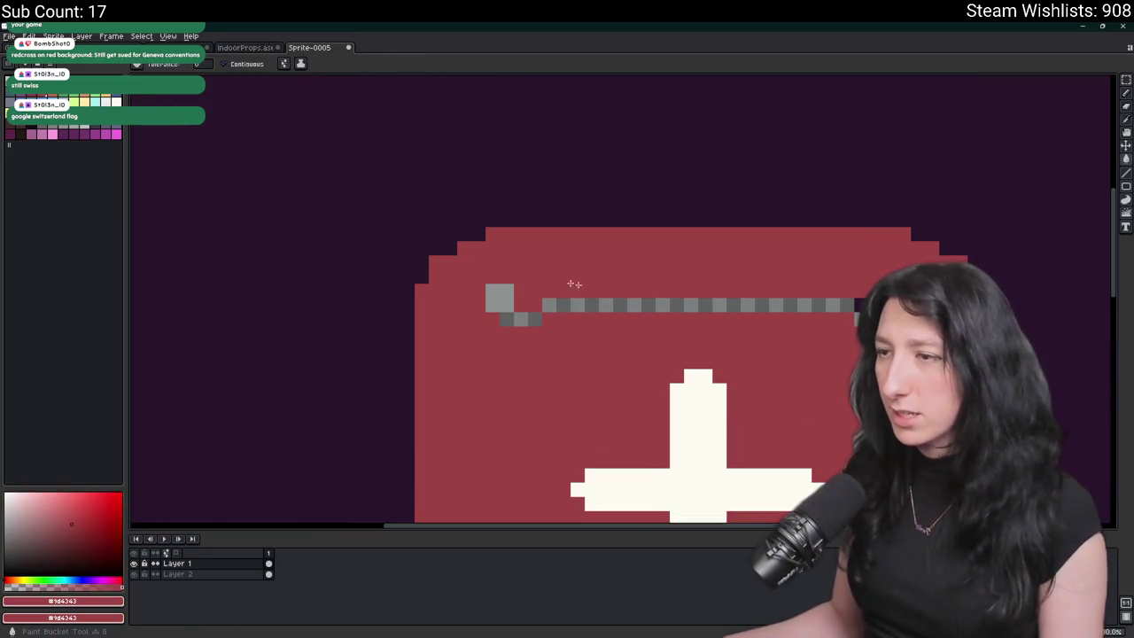
scroll(861, 310, down, 4)
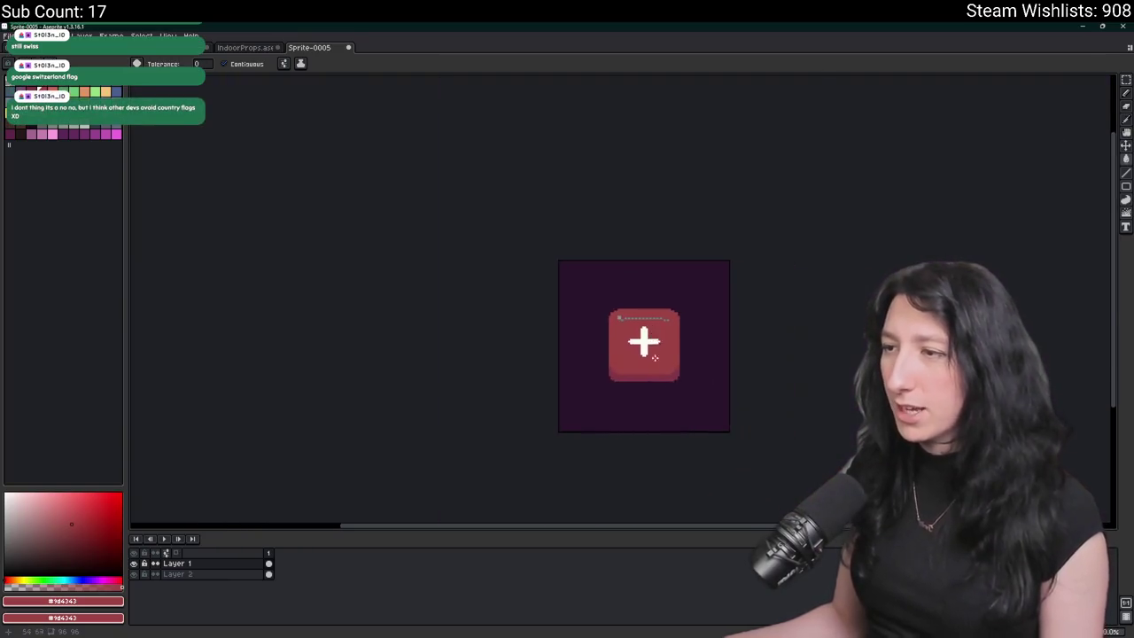
scroll(570, 256, up, 1)
scroll(567, 256, down, 1)
scroll(522, 346, up, 3)
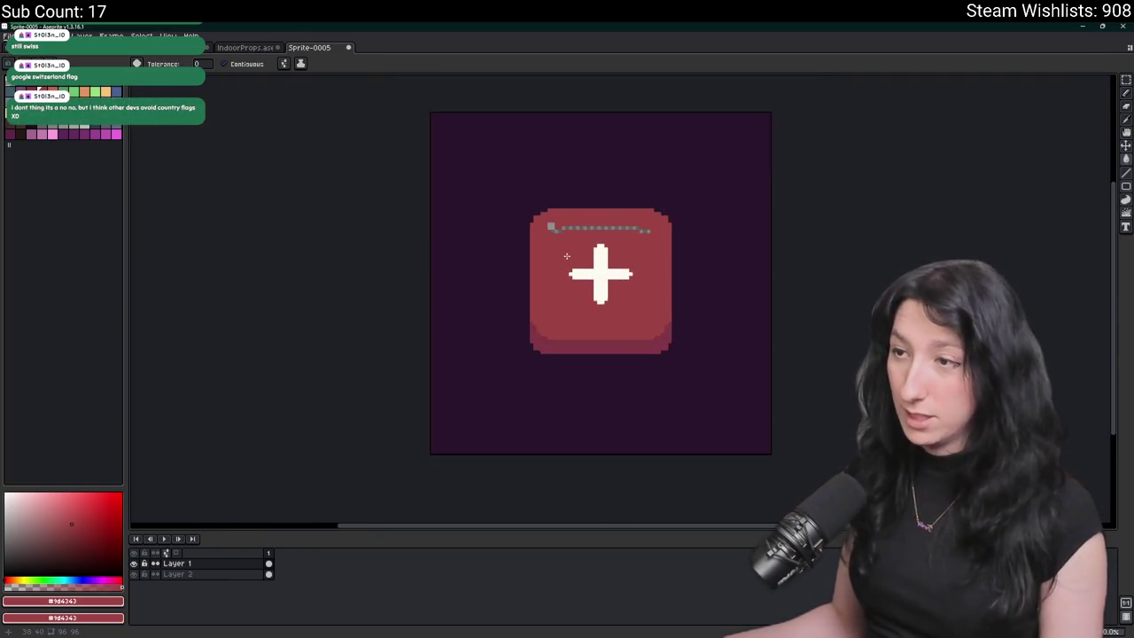
- Pick the darker maroon #813645 from the bag's lower-left edge and switch to the Pencil
key(i)
click(518, 349)
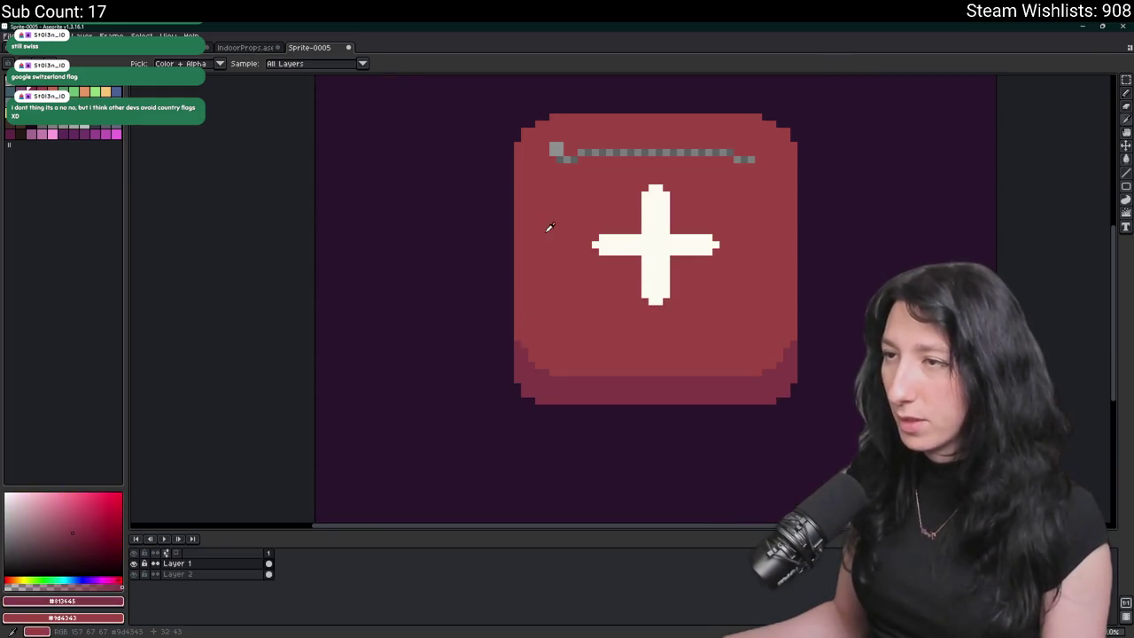
key(b)
scroll(523, 151, up, 1)
- Draw dark lines along the inner left, bottom, right and top edges of the front panel
drag(513, 150, 513, 434)
scroll(443, 284, down, 4)
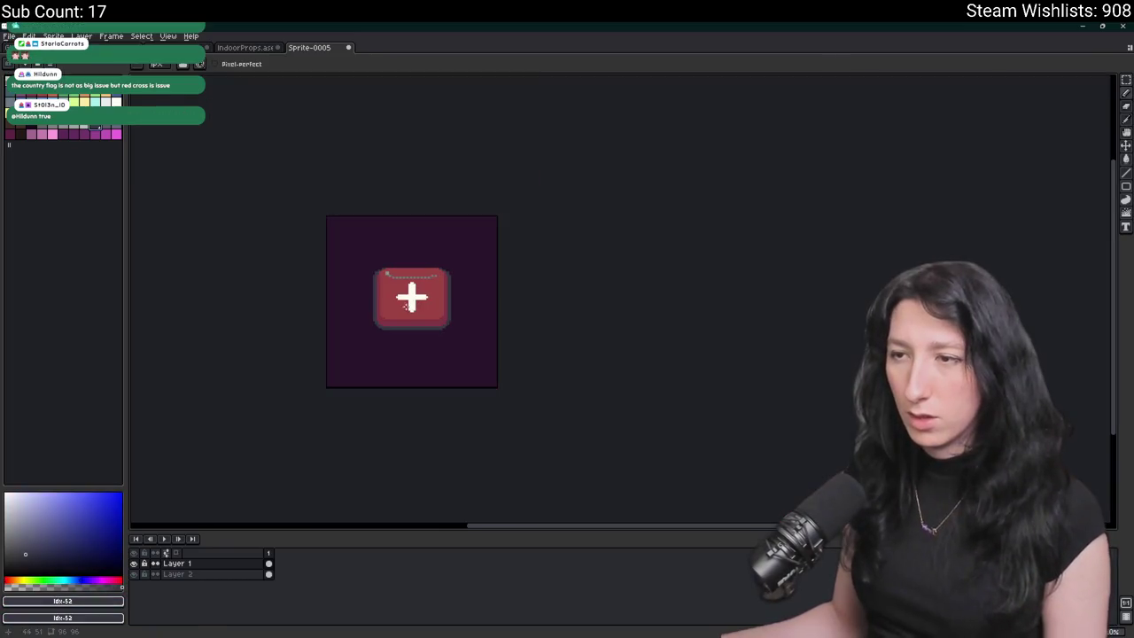
scroll(391, 320, up, 1)
key(v)
key(b)
scroll(378, 289, up, 2)
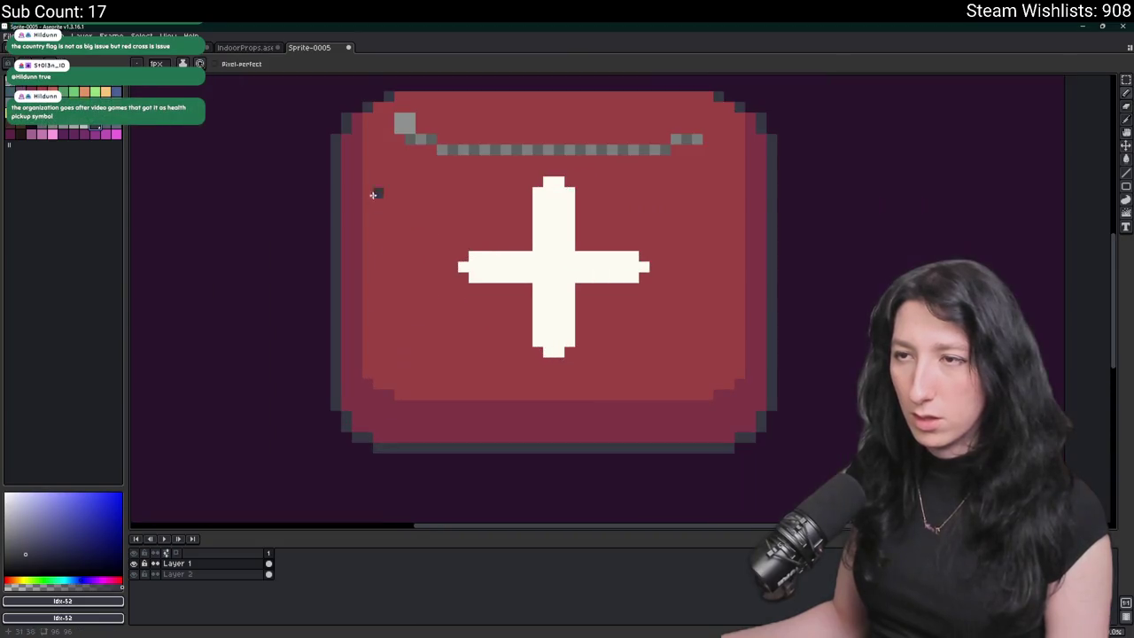
drag(370, 132, 373, 379)
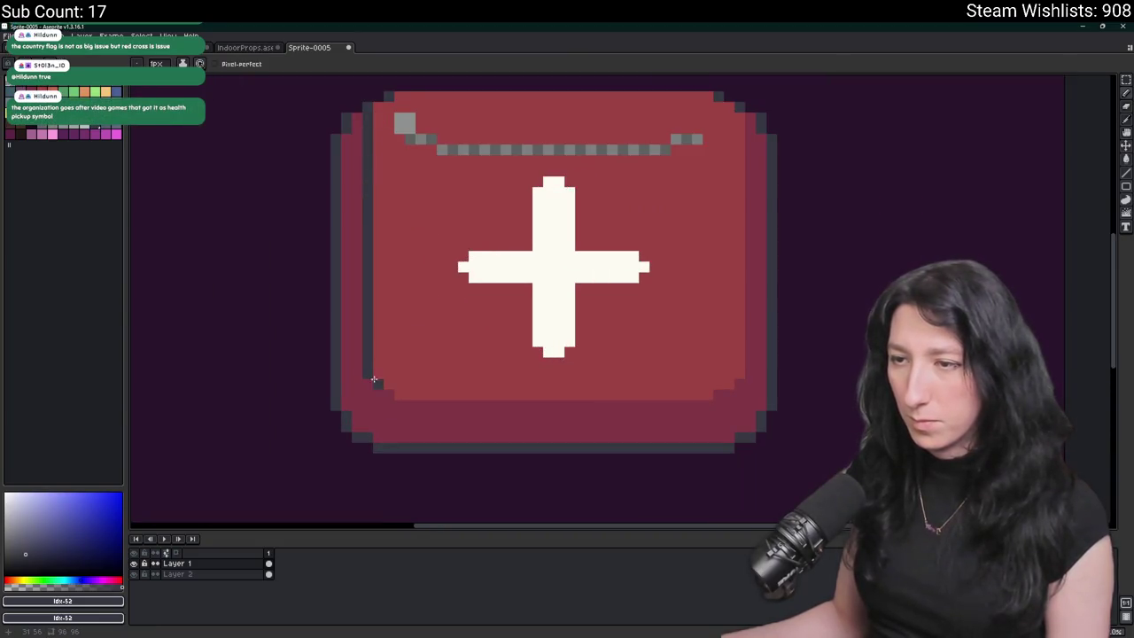
shift+click(715, 391)
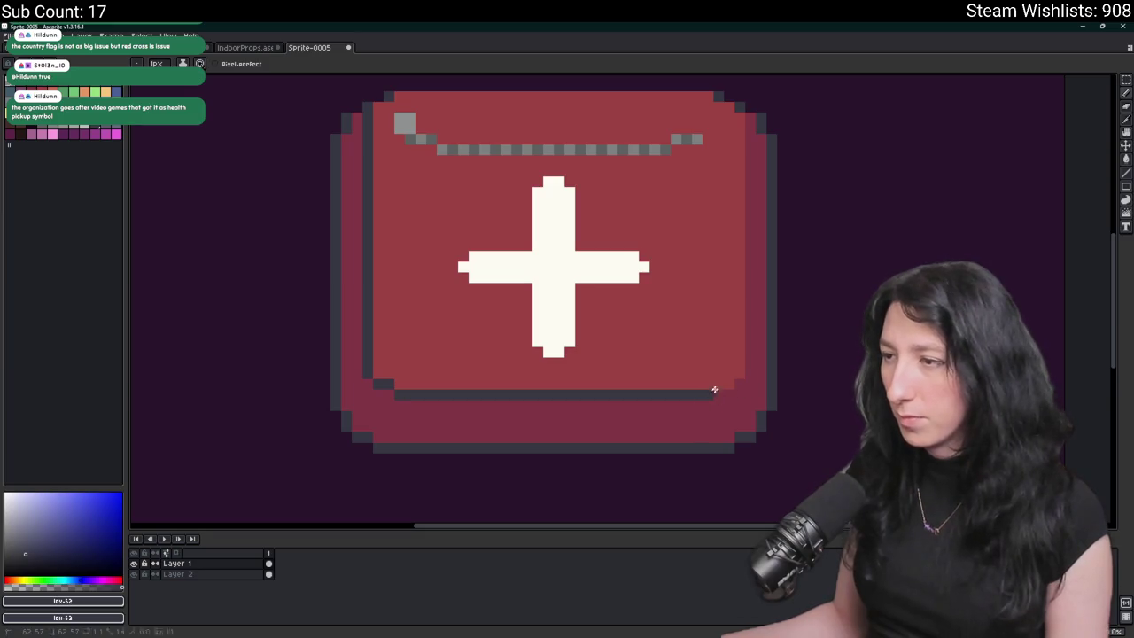
scroll(718, 325, up, 2)
shift+click(728, 156)
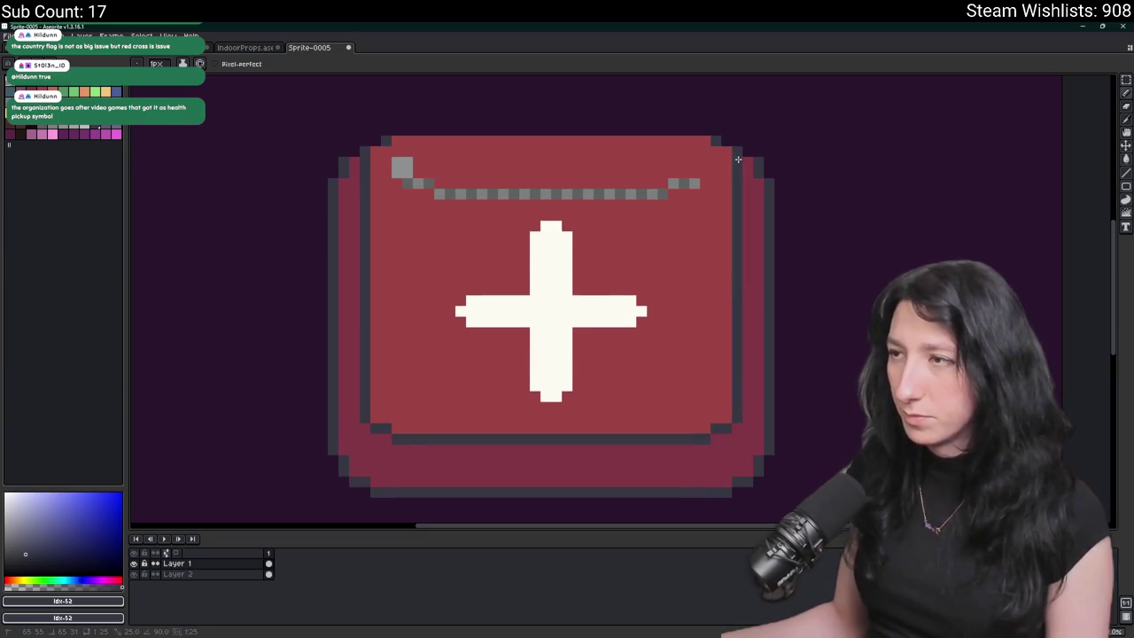
shift+click(375, 147)
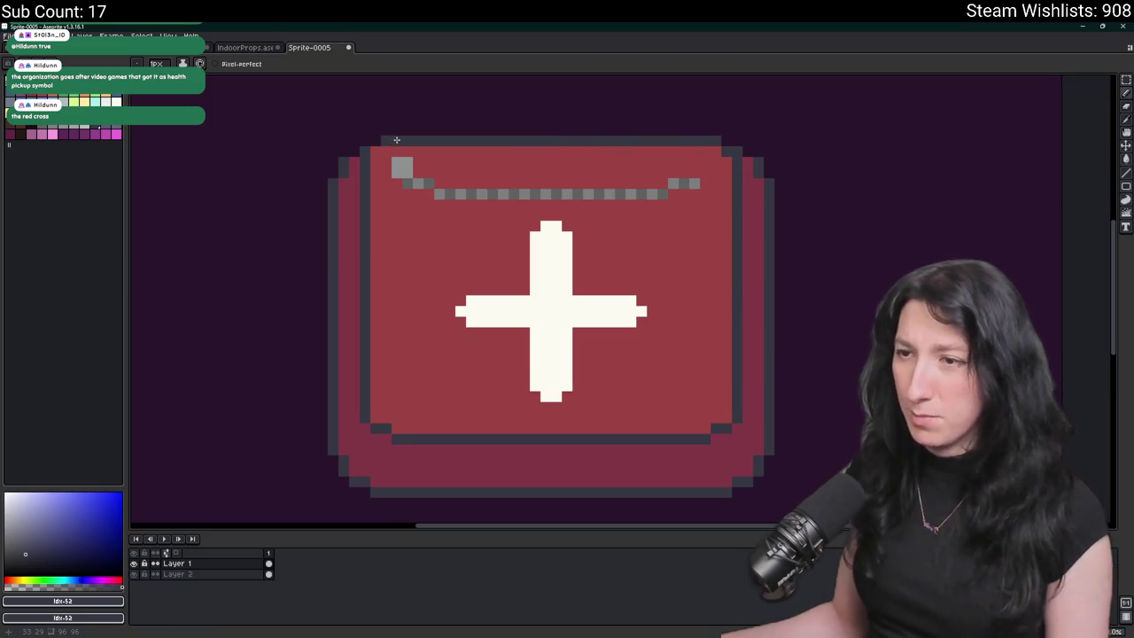
scroll(391, 180, down, 2)
scroll(392, 180, up, 1)
scroll(652, 193, up, 1)
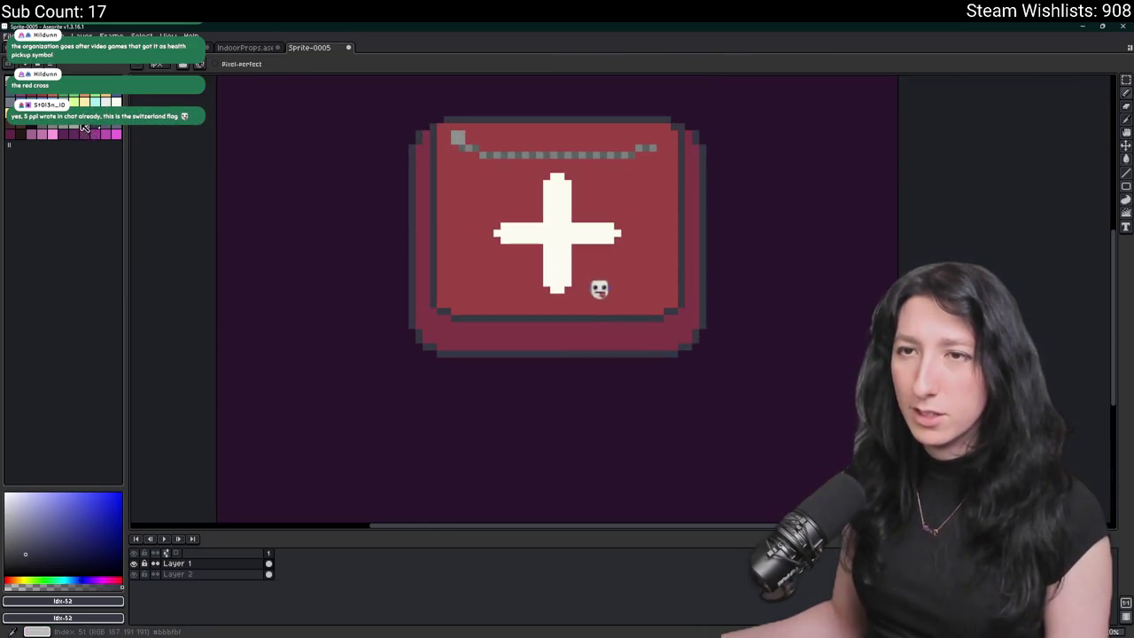
- Select a grey-blue shade as the fill colour with the Paint Bucket ready
key(0)
key(0)
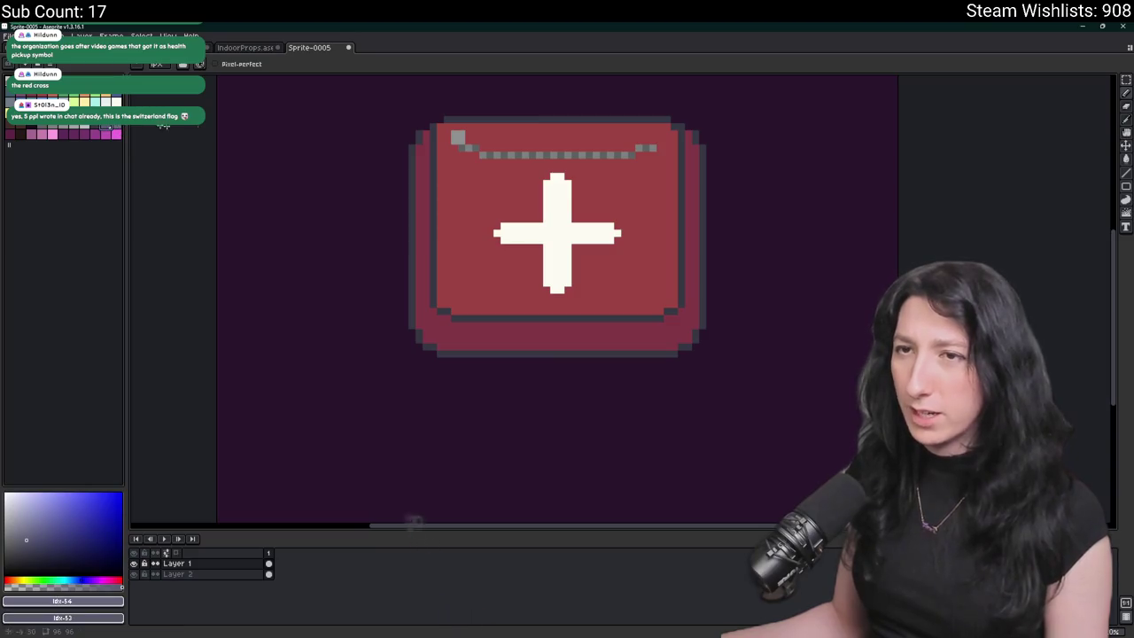
scroll(514, 157, up, 1)
key(g)
scroll(403, 141, down, 2)
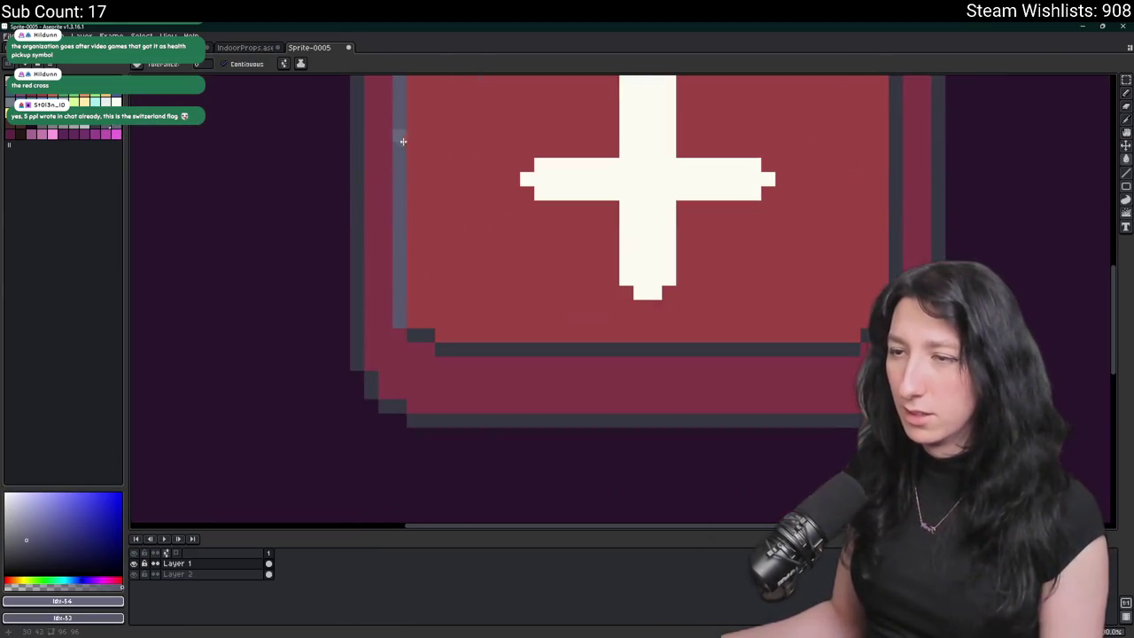
- Fill the inner bottom and top outline strips grey-blue
click(400, 237)
key(ctrl+z)
click(468, 349)
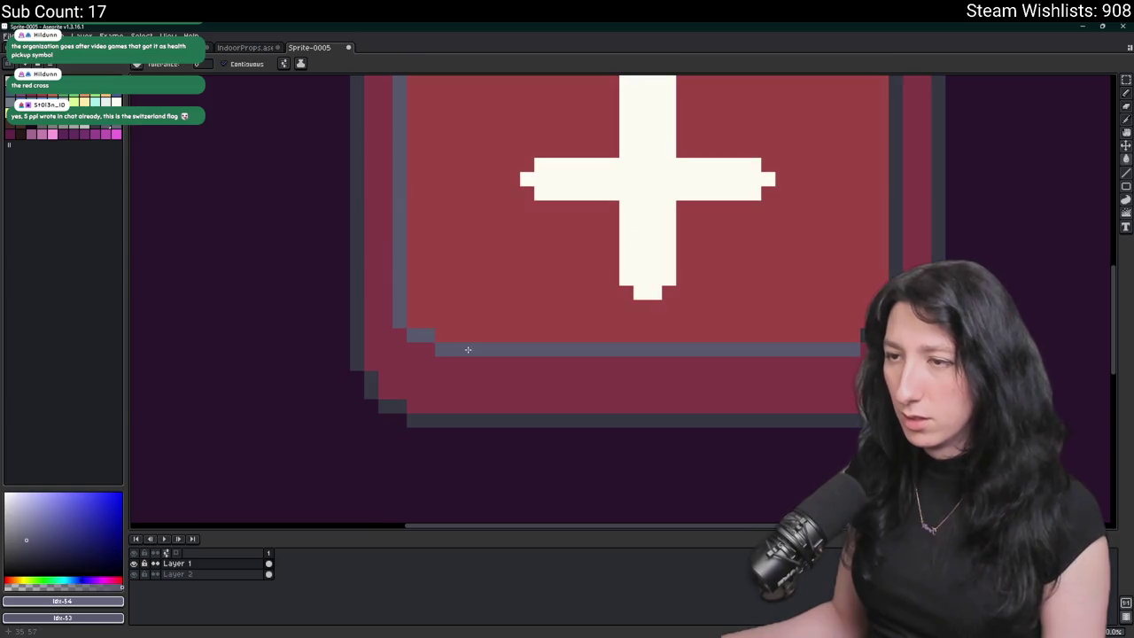
scroll(835, 210, up, 3)
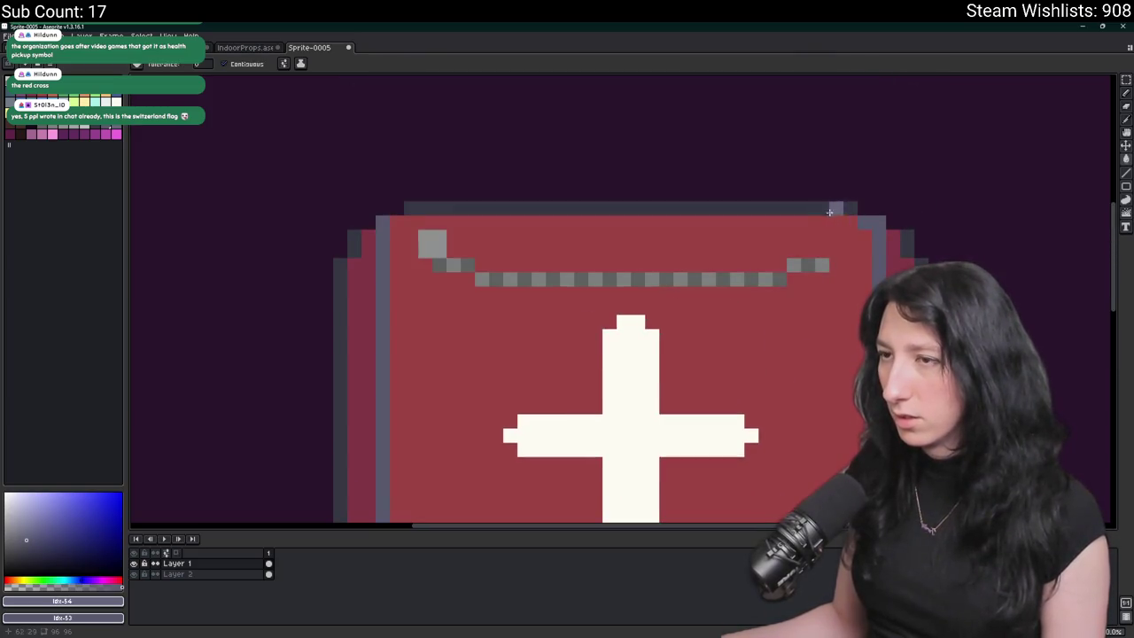
click(829, 211)
scroll(829, 212, down, 4)
scroll(727, 220, up, 2)
key(b)
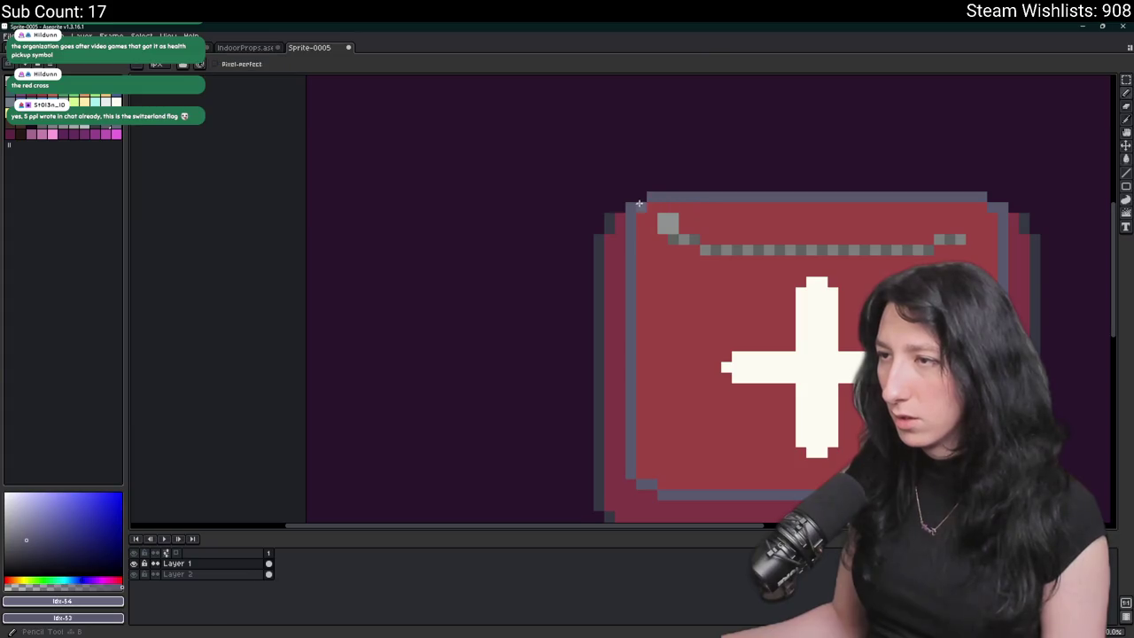
scroll(724, 225, down, 5)
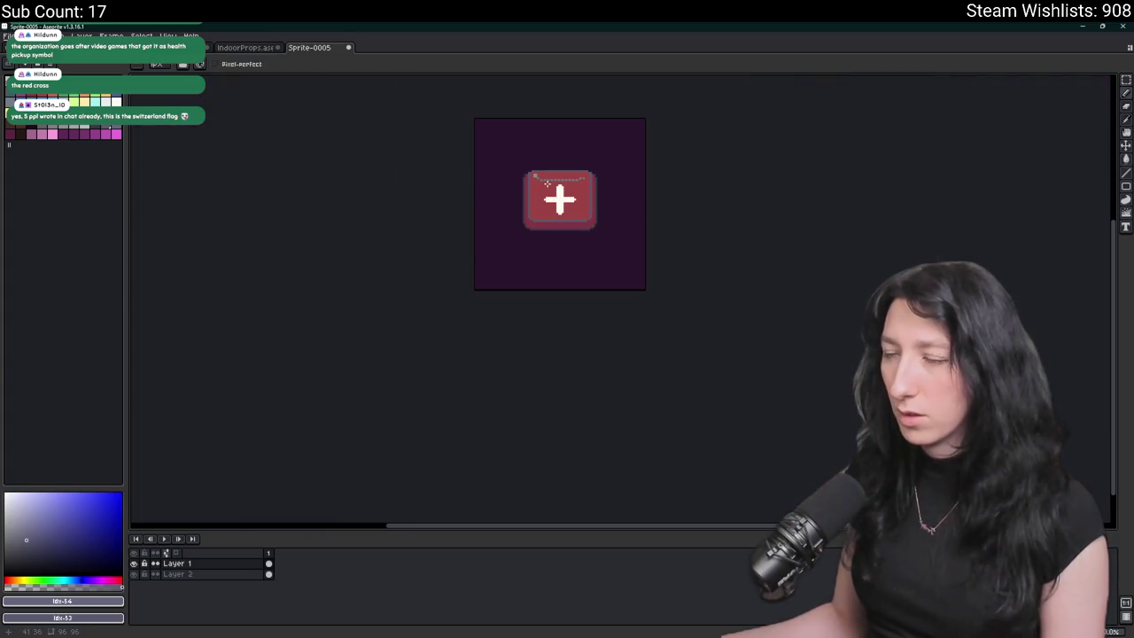
scroll(547, 184, up, 2)
scroll(547, 184, up, 2)
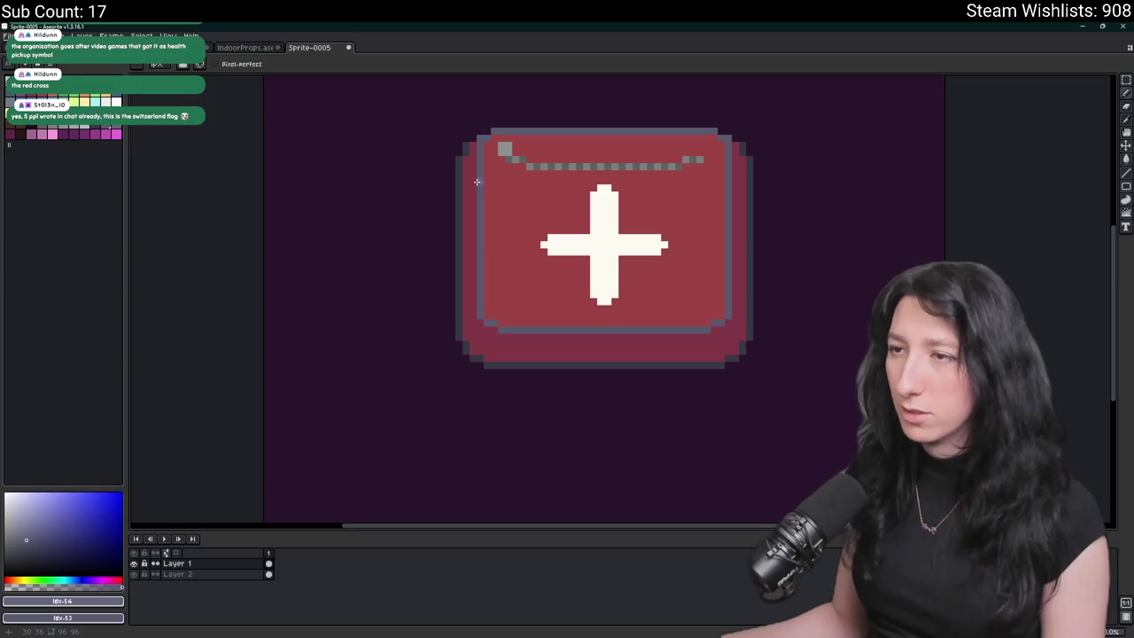
- Replace the dark grey outer outline colour with near-black using Replace Color
key(g)
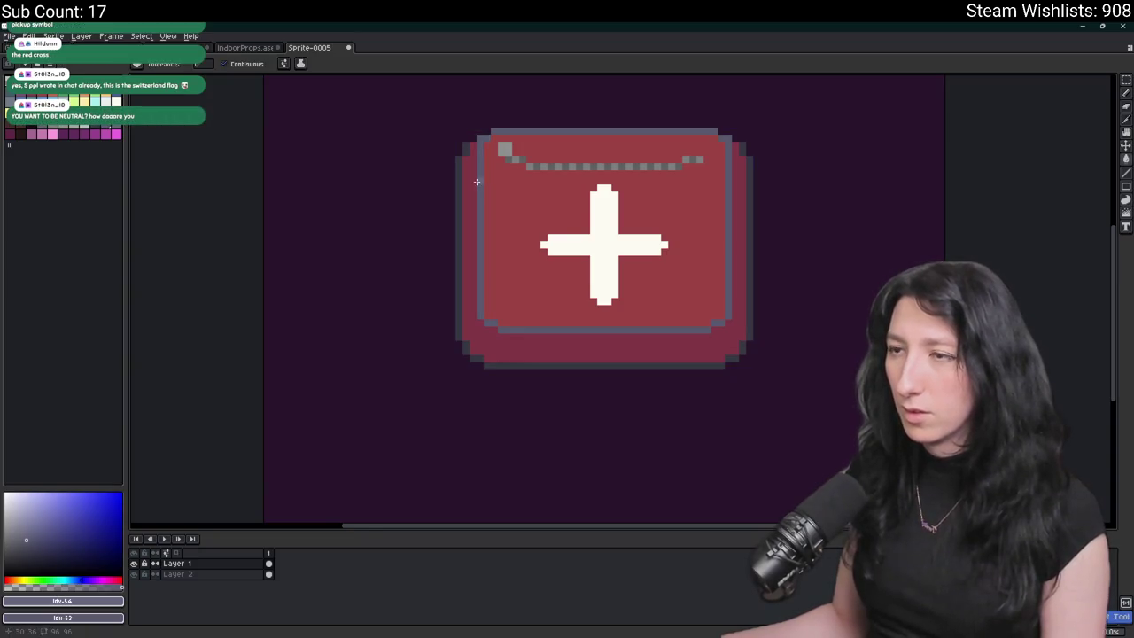
key(i)
scroll(477, 182, up, 1)
click(451, 172)
right_click(438, 177)
key(shift+r)
key(Escape)
scroll(443, 174, down, 3)
scroll(443, 175, up, 2)
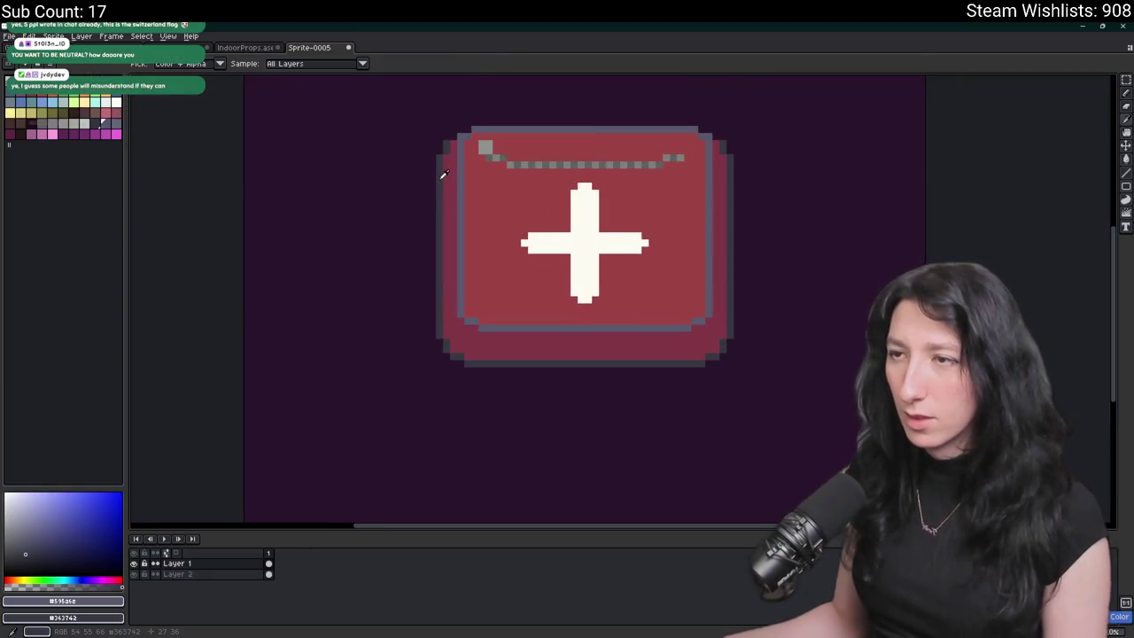
click(446, 177)
right_click(29, 136)
key(shift+r)
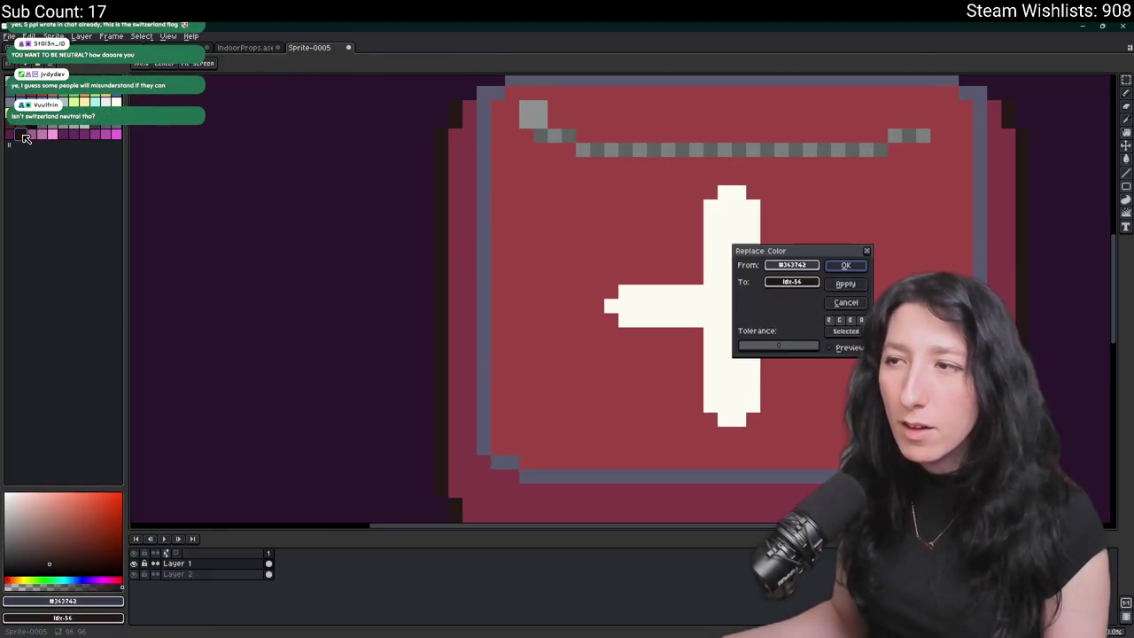
key(Return)
- Sample the grey-blue inner outline in Replace Color, then hide the purple background layer
alt+click(486, 171)
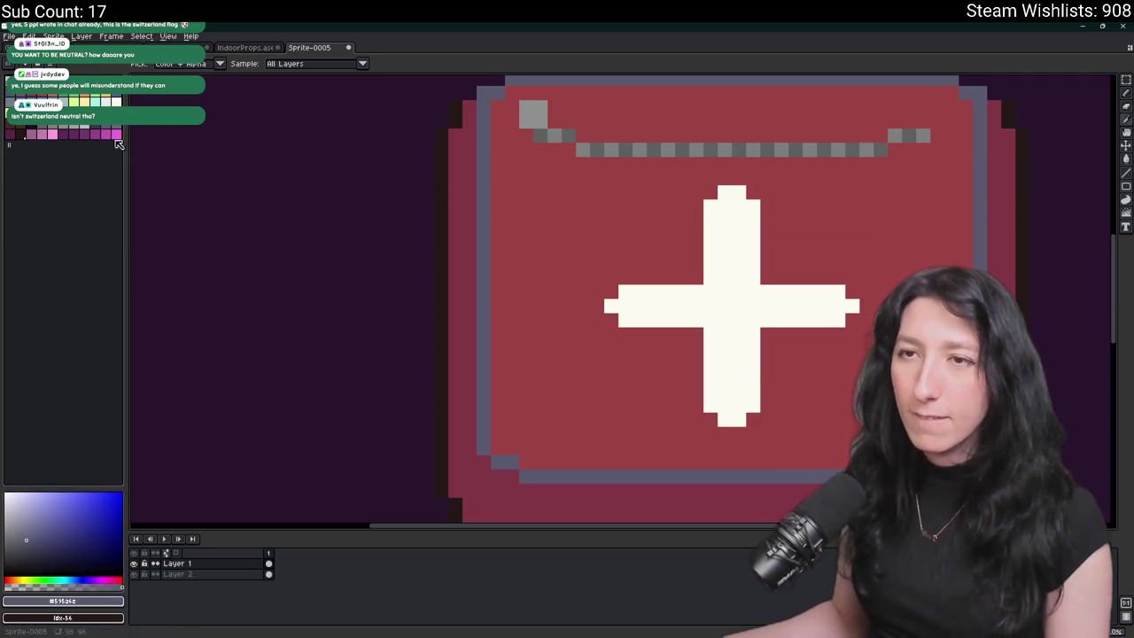
key(shift+r)
key(Return)
scroll(329, 190, down, 3)
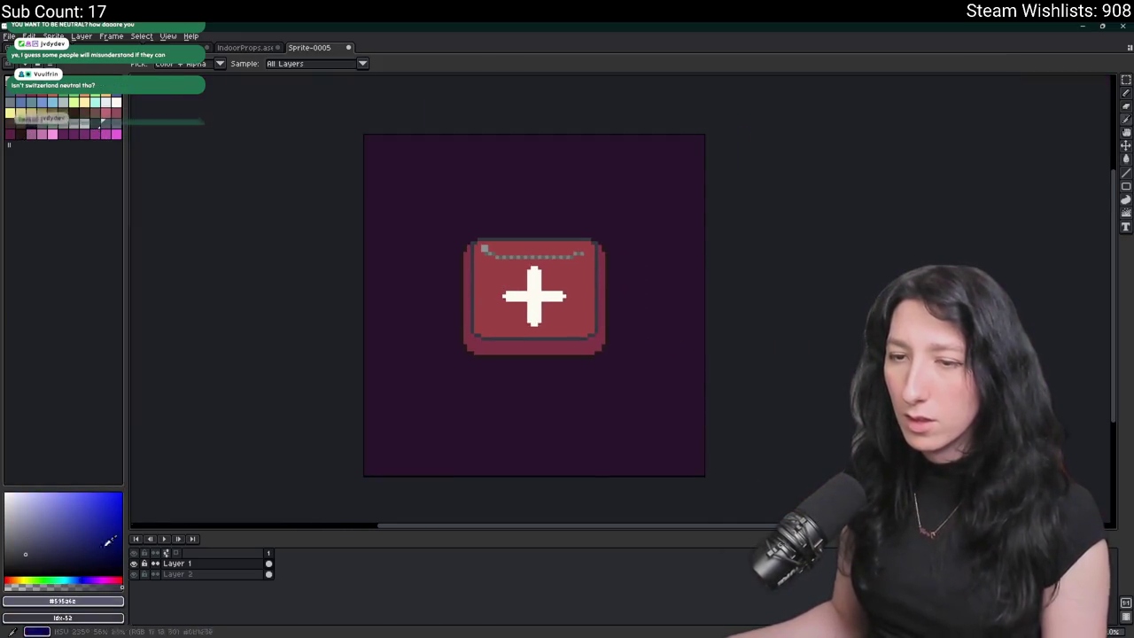
click(134, 574)
- Recolour the near-black outer outline to the sampled dark maroon via Replace Color
scroll(487, 371, down, 2)
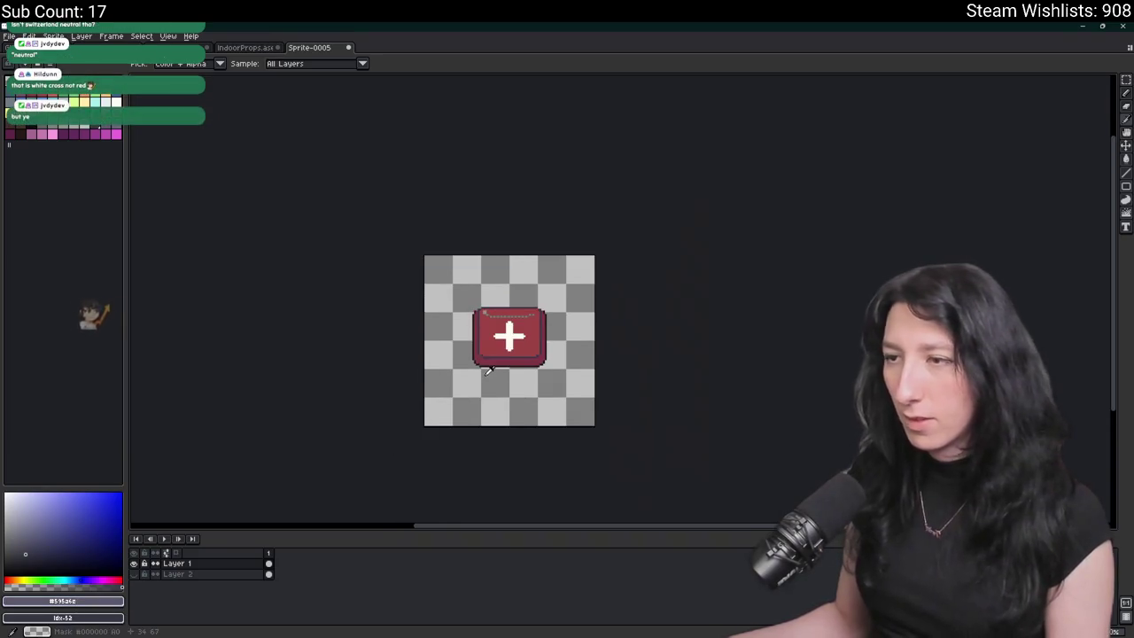
scroll(478, 363, up, 4)
alt+click(434, 343)
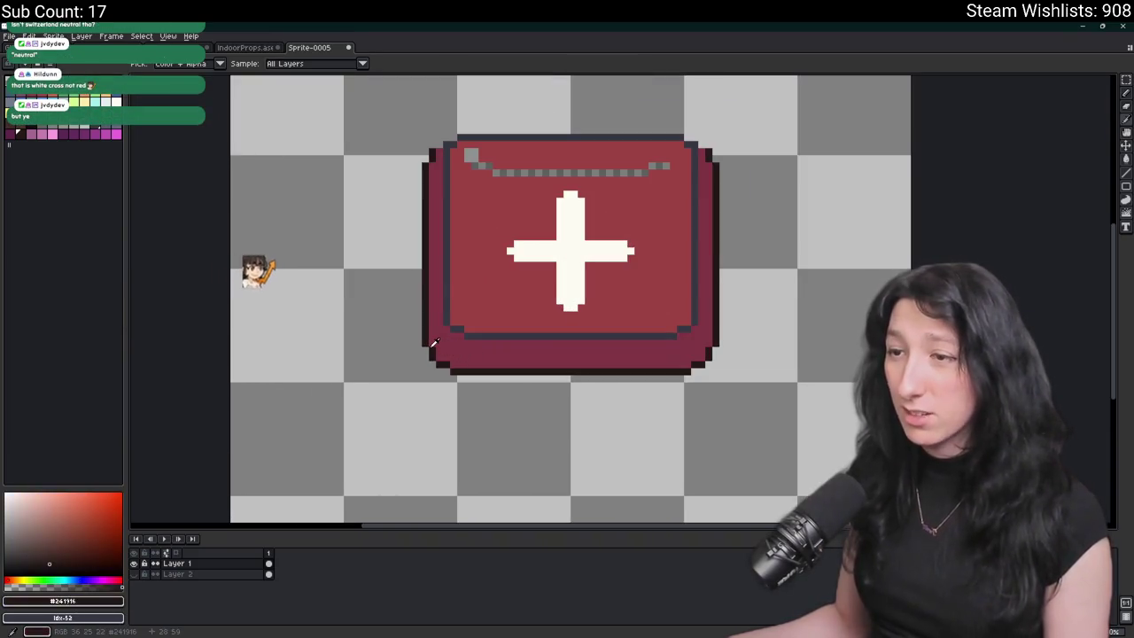
key(shift+r)
key(Return)
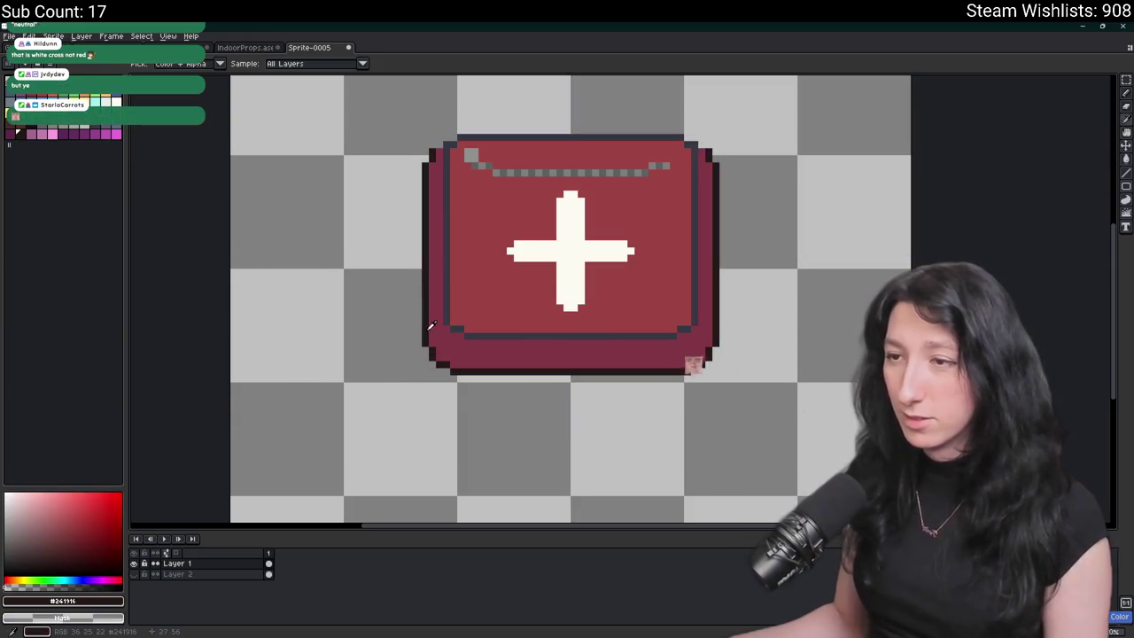
right_click(448, 325)
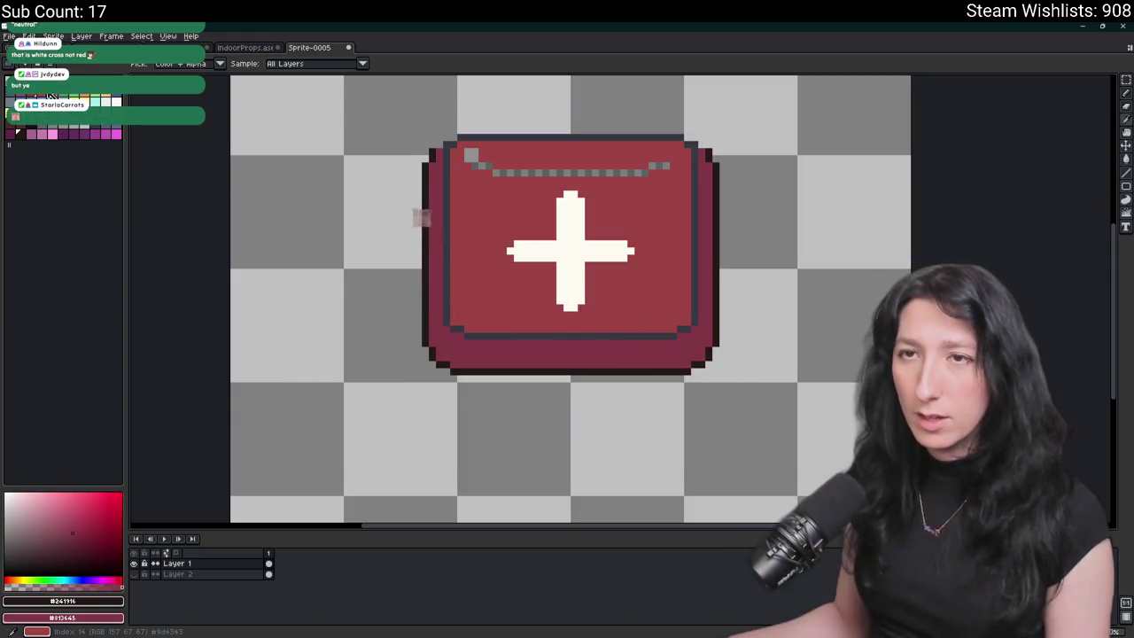
click(73, 548)
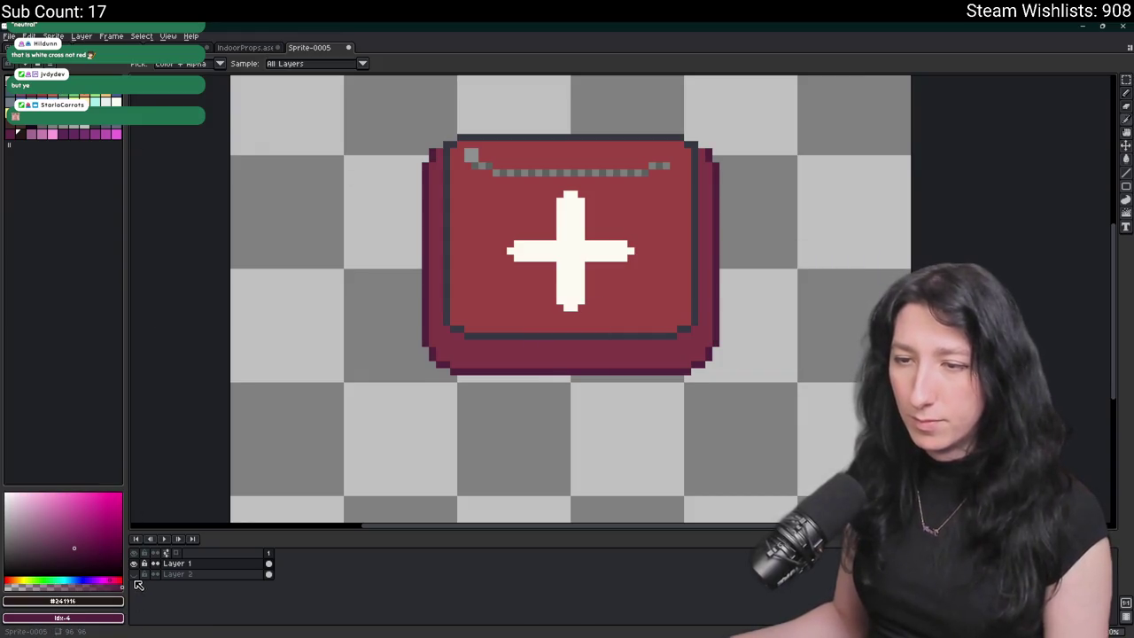
- Show the purple background layer and set up Replace Color to swap #343742 for Idx-4
click(135, 574)
scroll(398, 390, down, 4)
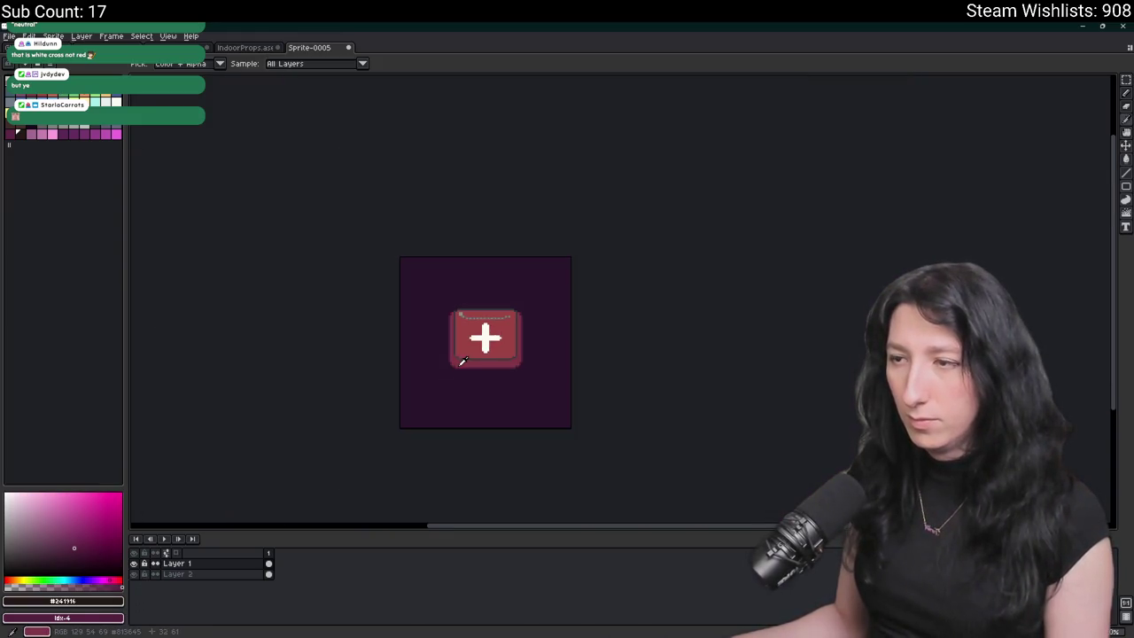
scroll(459, 332, up, 2)
scroll(459, 332, up, 2)
key(shift+r)
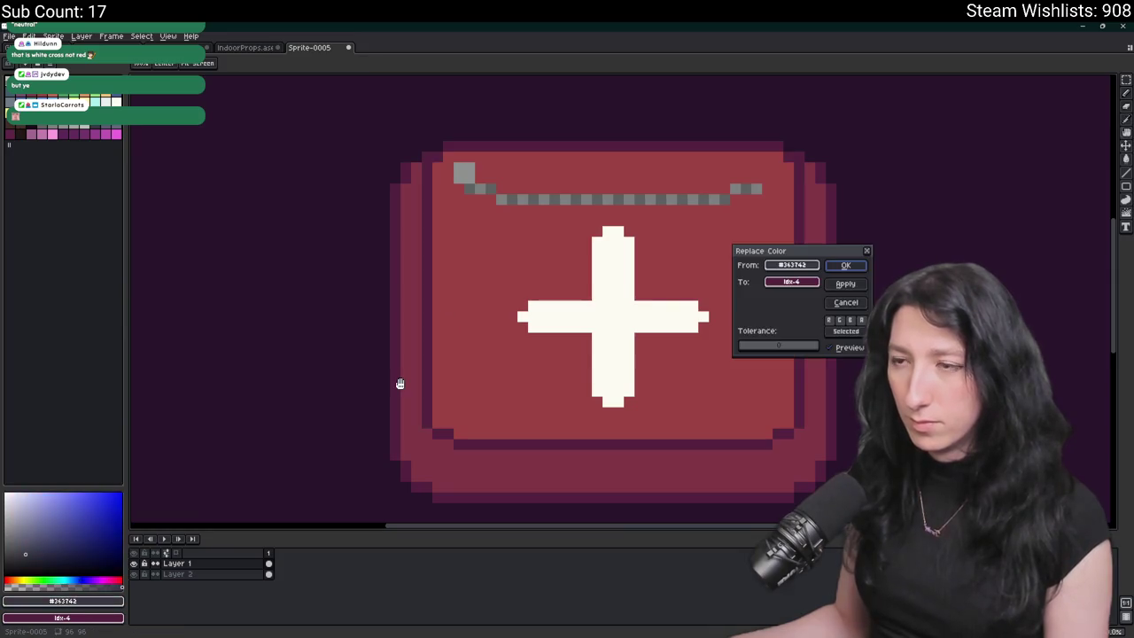
- Close Replace Color and hide the purple Layer 2 so the background is transparent
key(Escape)
scroll(381, 395, down, 3)
key(i)
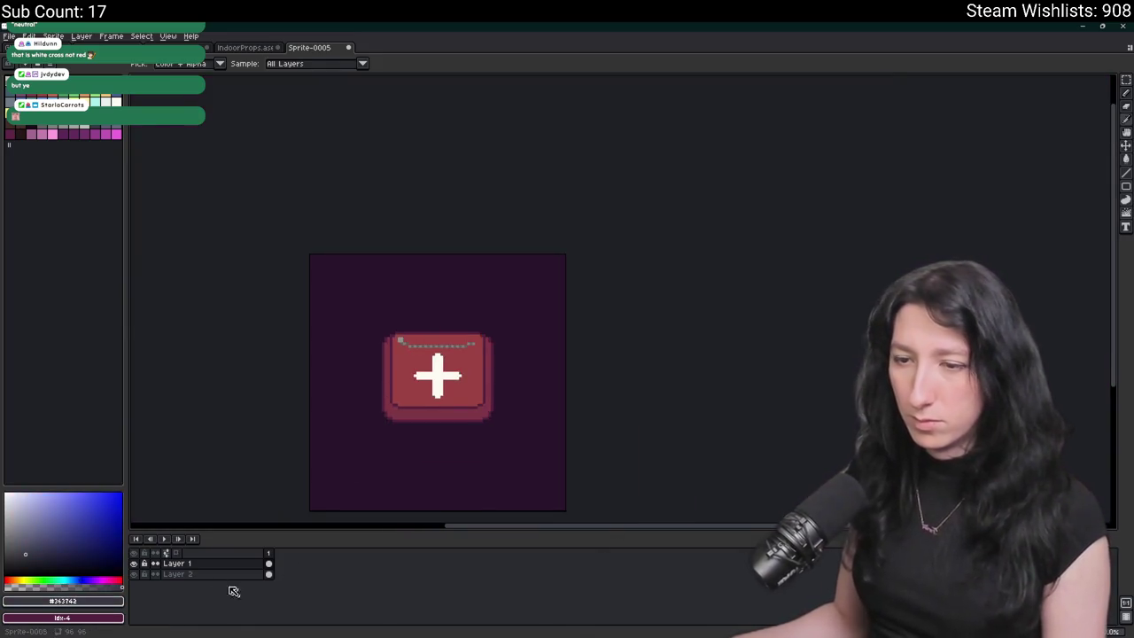
click(135, 575)
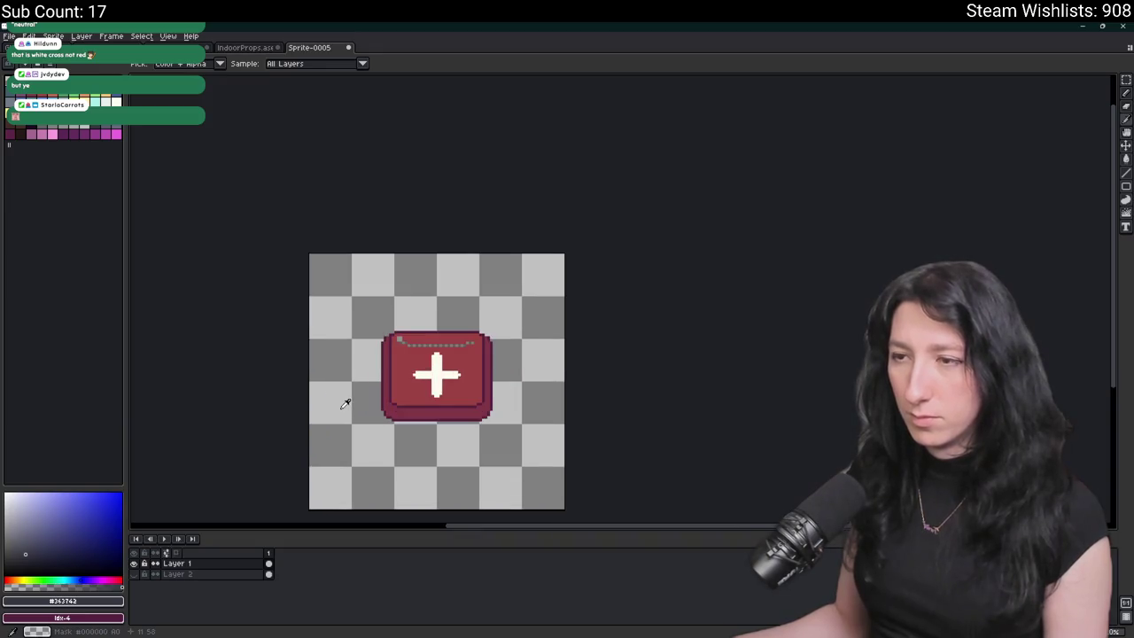
- Restore the Aseprite window and maximize it again
mouse_move(519, 26)
mouse_down()
mouse_move(182, 587)
mouse_move(177, 406)
mouse_up()
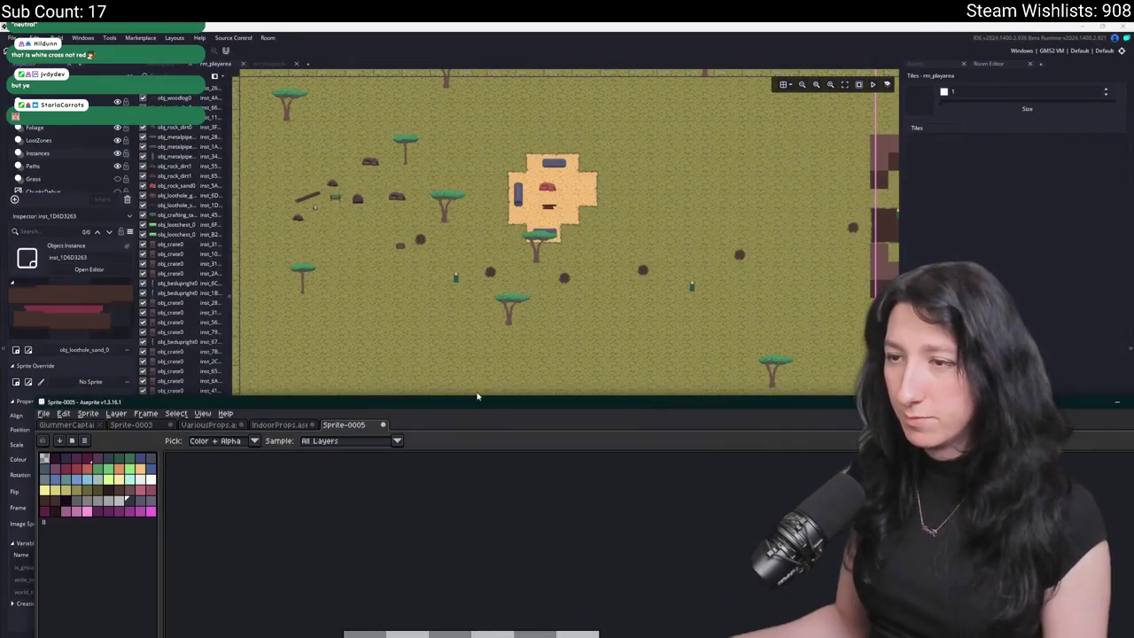
double_click(477, 401)
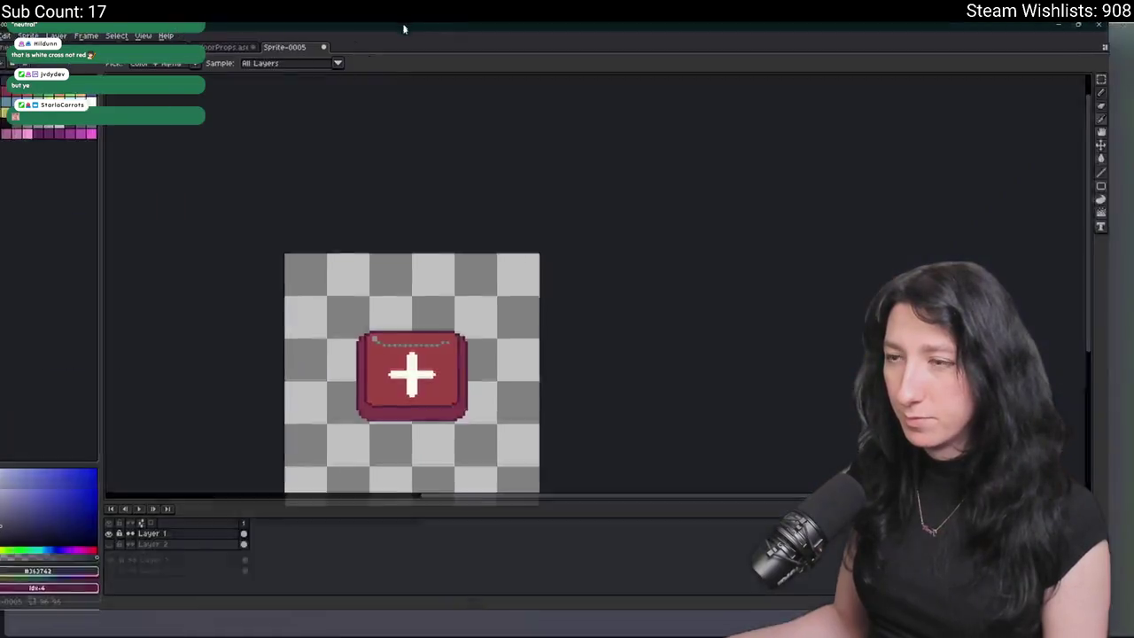
scroll(413, 375, up, 2)
- Sample the dark #363742 outline colour from the bag and switch to the Pencil
scroll(469, 308, up, 2)
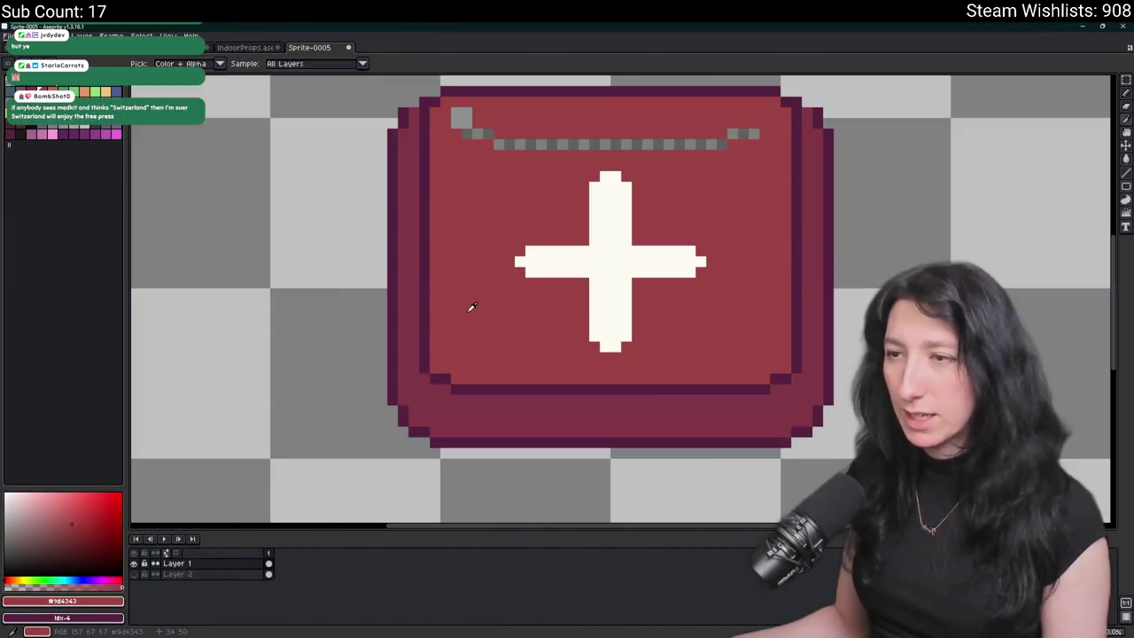
scroll(428, 296, up, 1)
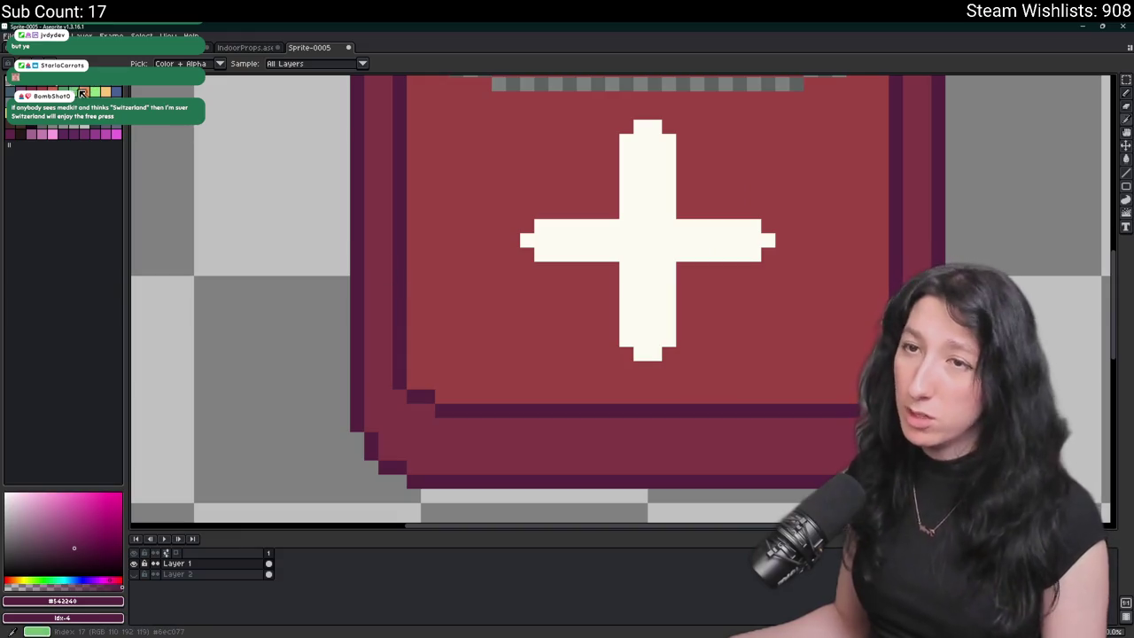
click(82, 93)
key(shift+o)
key(Escape)
scroll(370, 247, down, 3)
key(v)
key(i)
click(352, 233)
scroll(366, 316, up, 3)
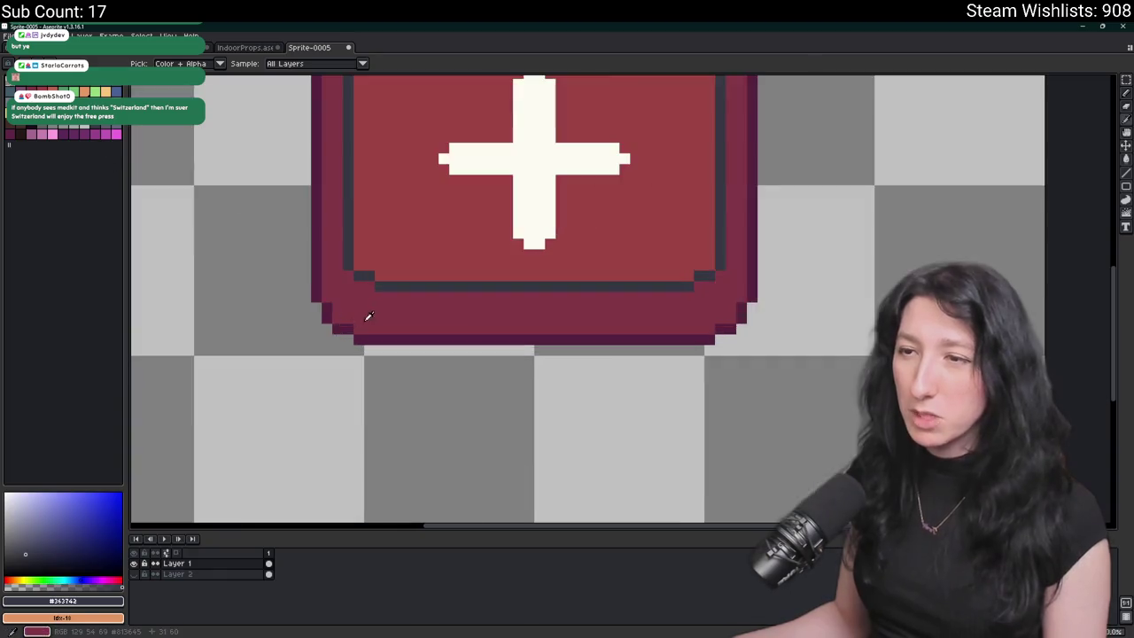
key(b)
- Draw dark diagonal pixels stepping into the bag's lower-left and lower-right corners
drag(349, 255, 296, 324)
key(ctrl+z)
drag(372, 263, 307, 329)
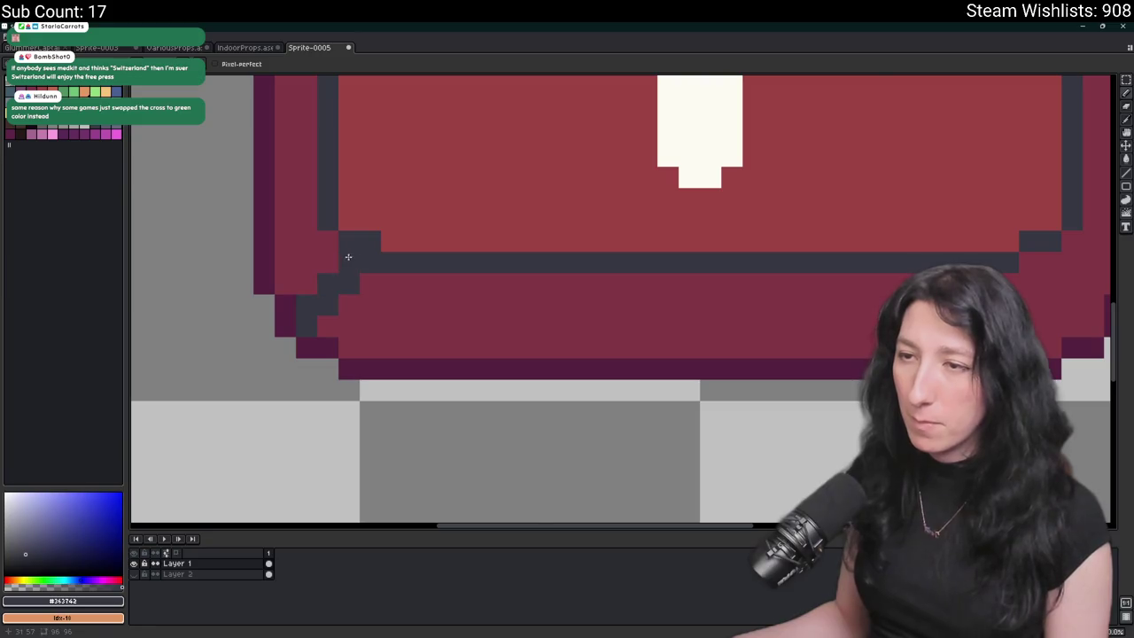
scroll(307, 307, down, 4)
scroll(519, 228, up, 4)
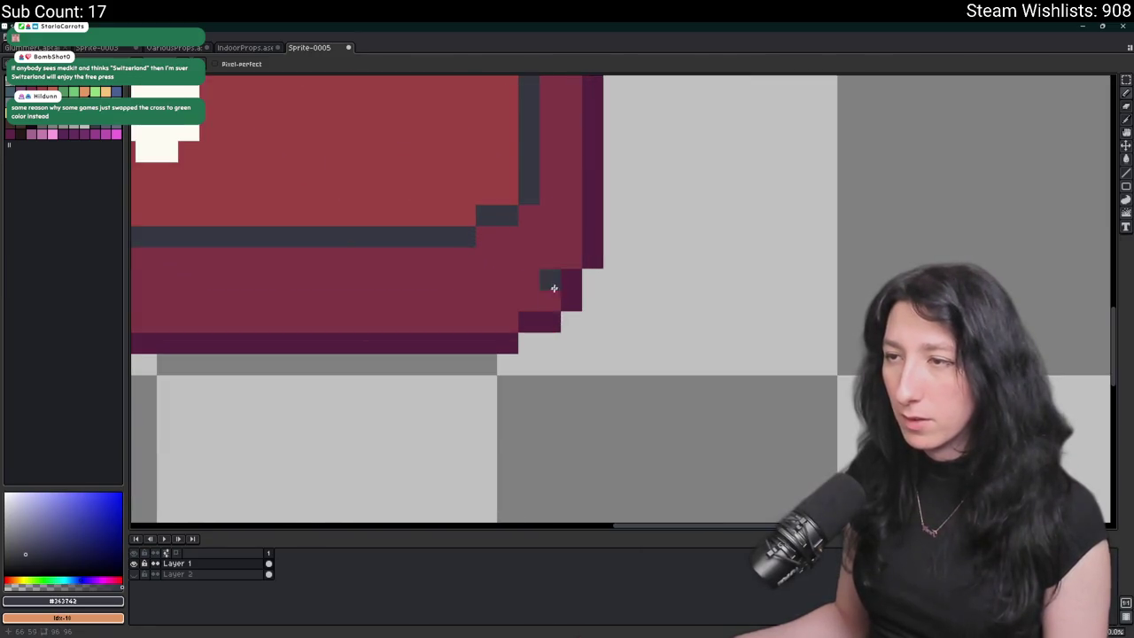
drag(554, 288, 492, 232)
key(ctrl+z)
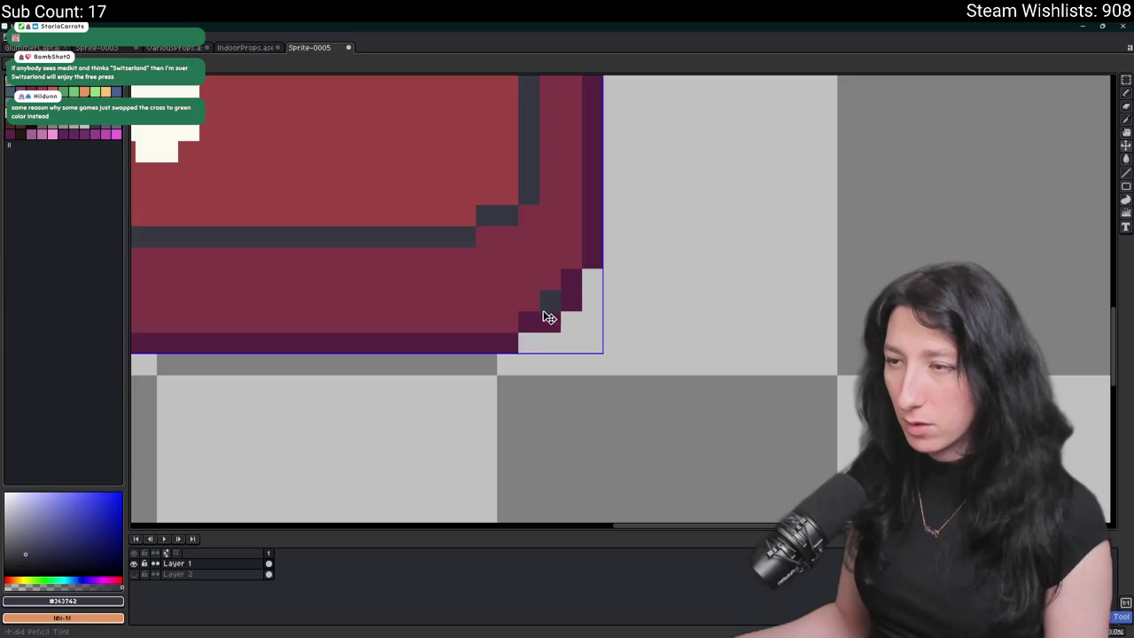
scroll(544, 316, left, 5)
scroll(851, 324, right, 1)
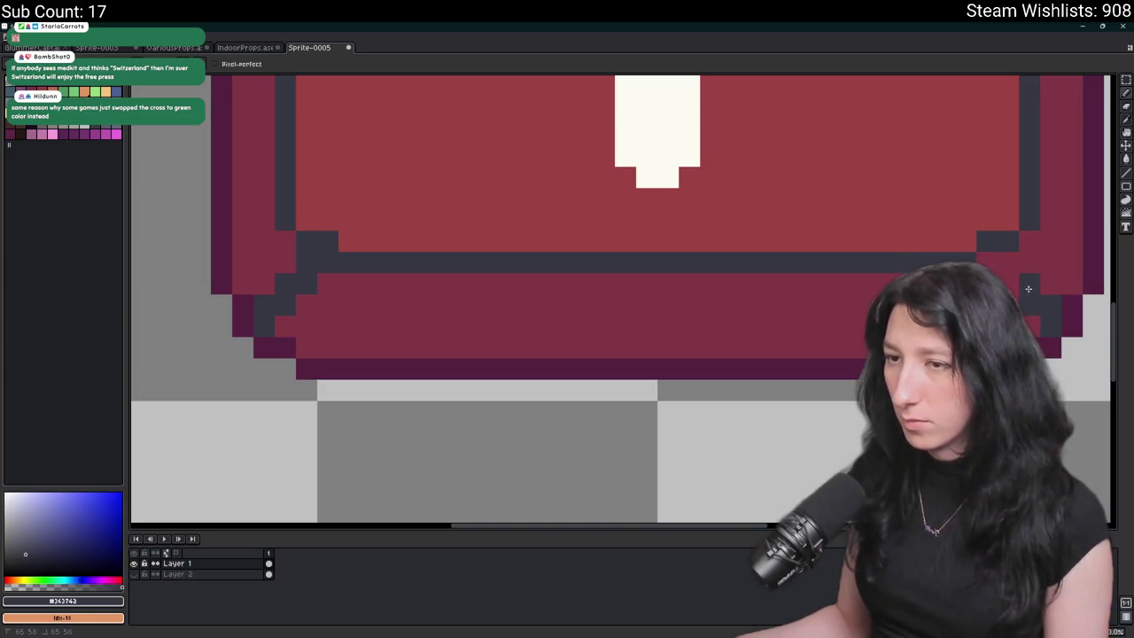
scroll(991, 260, down, 5)
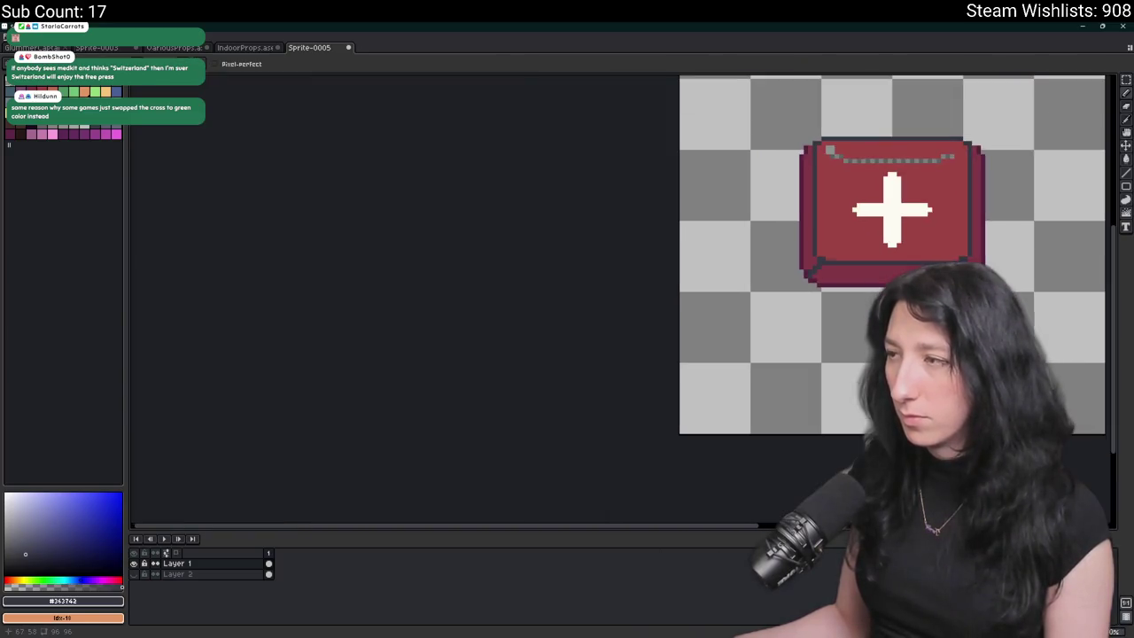
scroll(694, 240, down, 1)
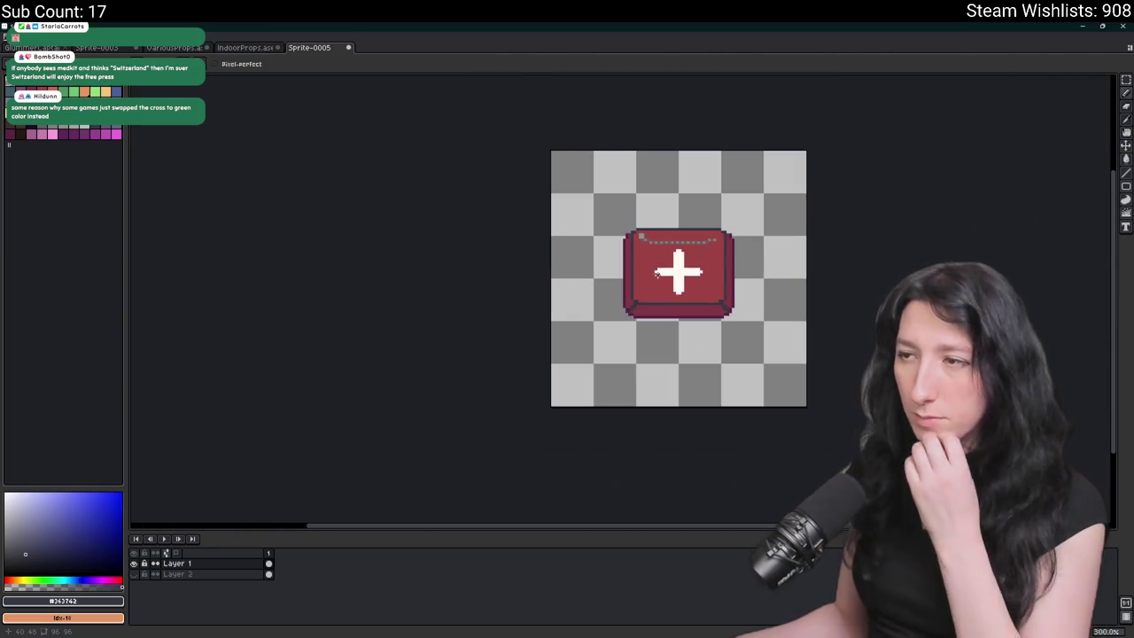
scroll(632, 248, up, 5)
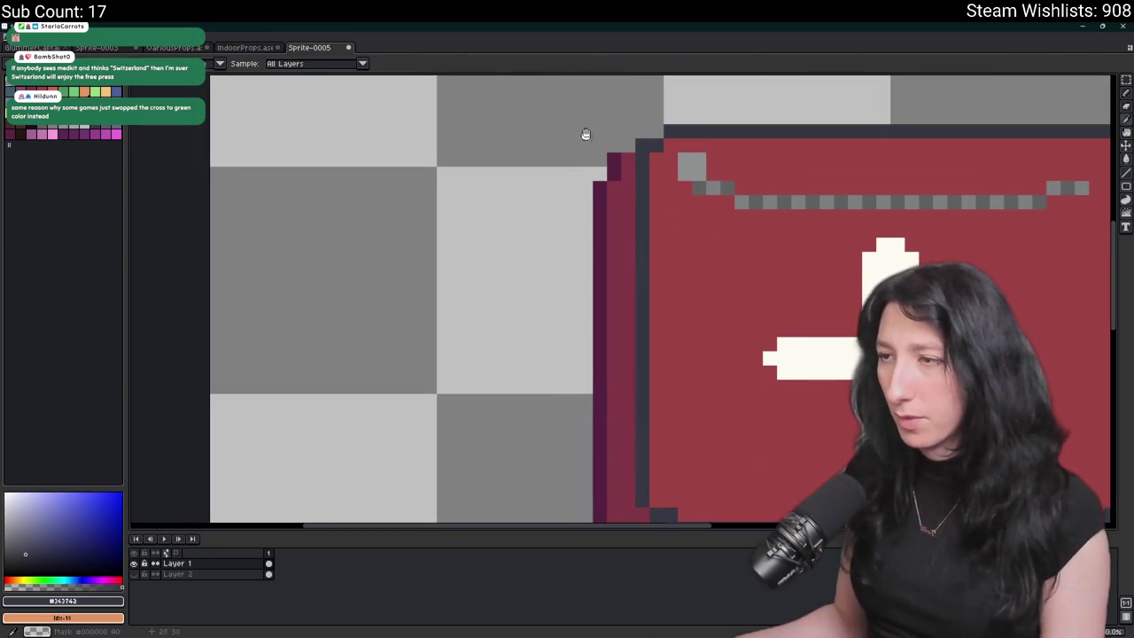
- Replace the dark slate #363742 with the bag's red #9d4343 across the sprite
scroll(586, 134, down, 1)
click(686, 218)
key(shift+r)
key(Escape)
scroll(712, 241, down, 4)
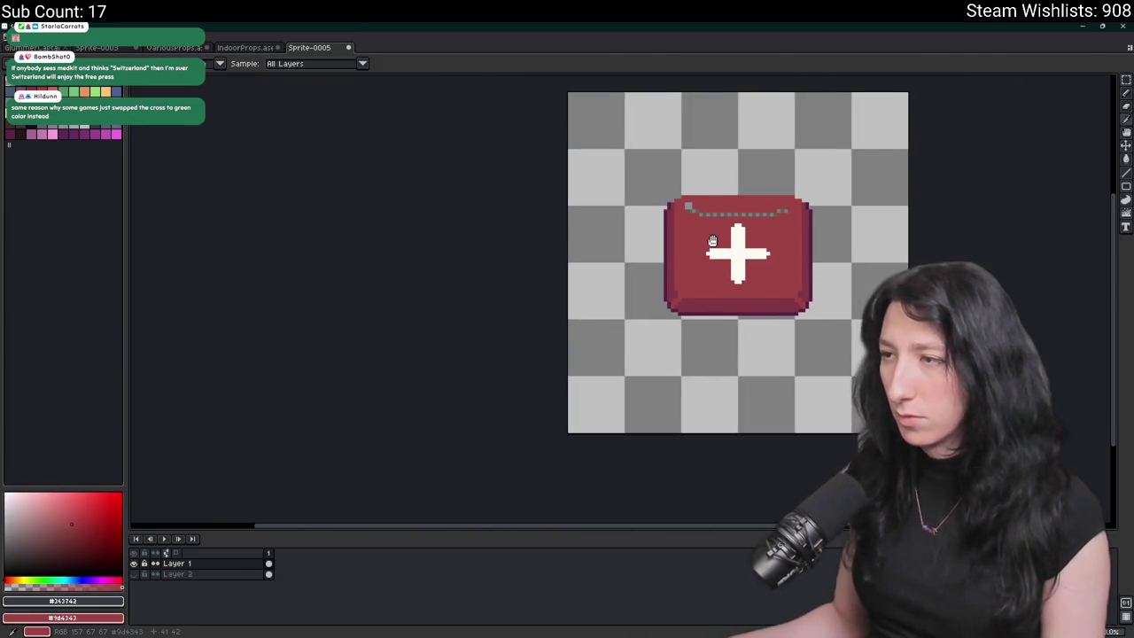
scroll(713, 241, down, 3)
scroll(621, 257, up, 2)
drag(580, 242, 499, 321)
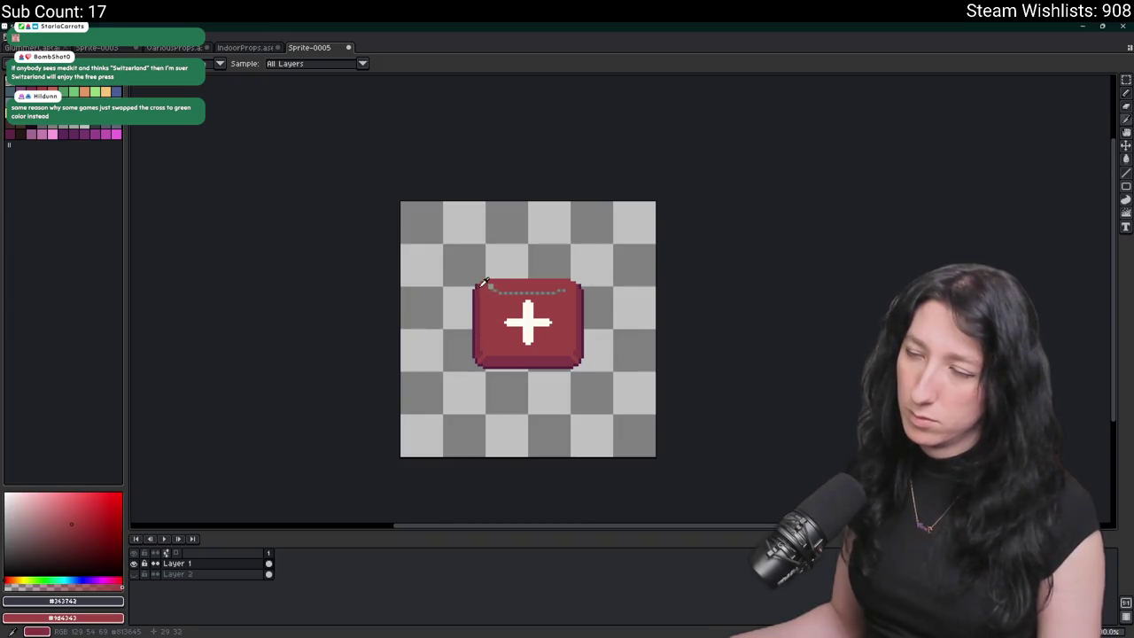
scroll(485, 282, down, 1)
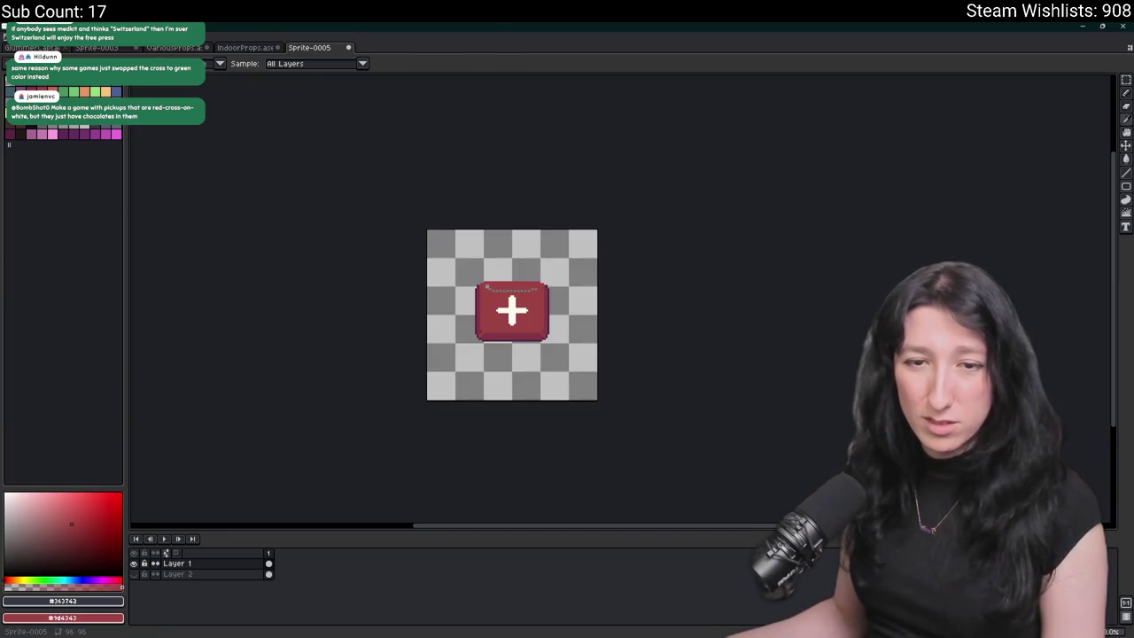
scroll(511, 309, up, 3)
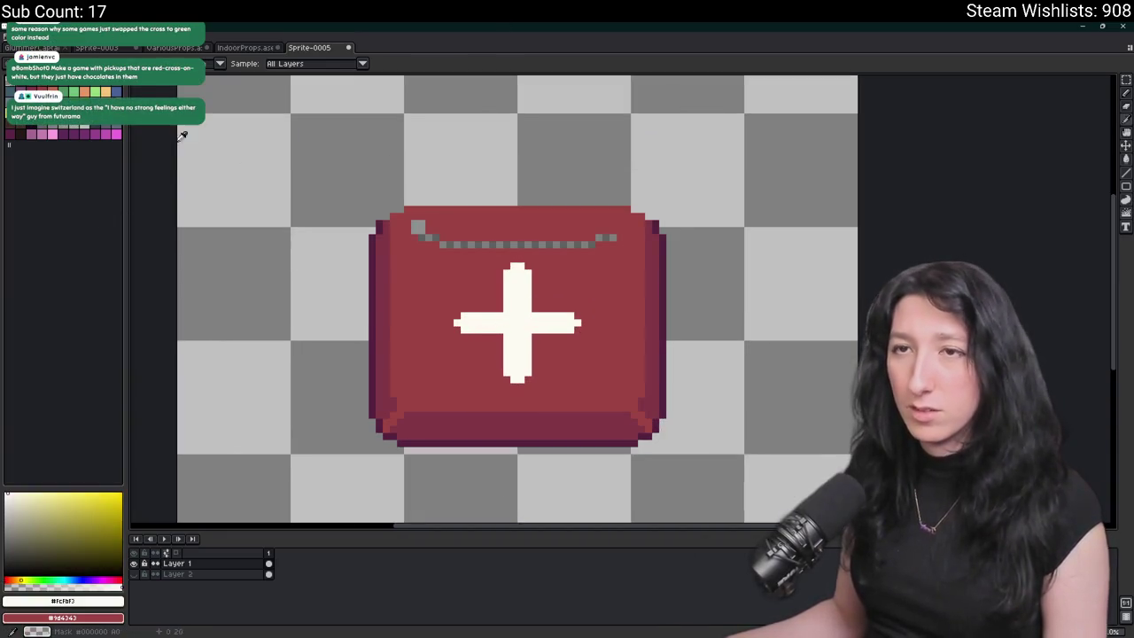
- Preview the cross in palette green, undo to keep it white, and resample the red
click(77, 94)
click(518, 310)
scroll(517, 311, down, 2)
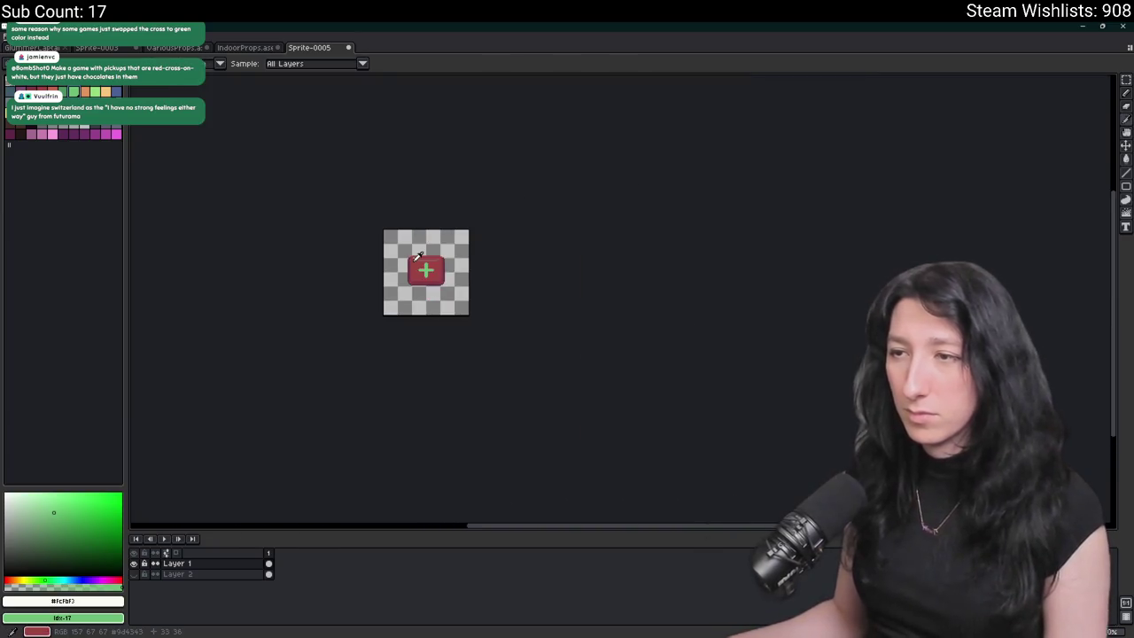
key(ctrl+z)
scroll(417, 254, up, 2)
scroll(418, 254, up, 2)
scroll(421, 261, down, 2)
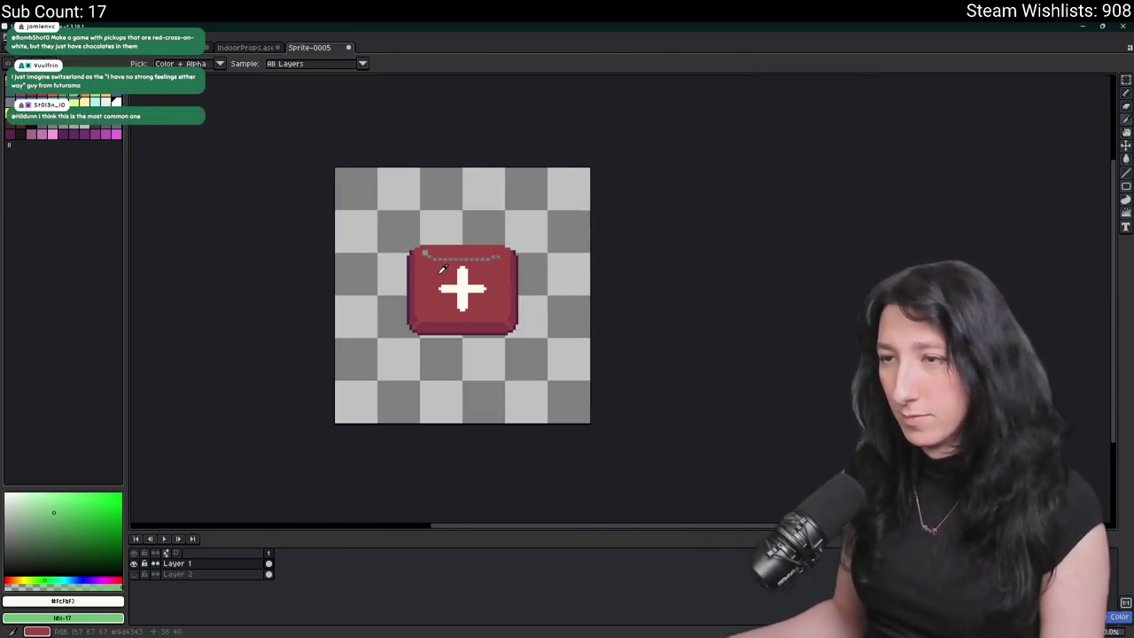
scroll(434, 265, up, 1)
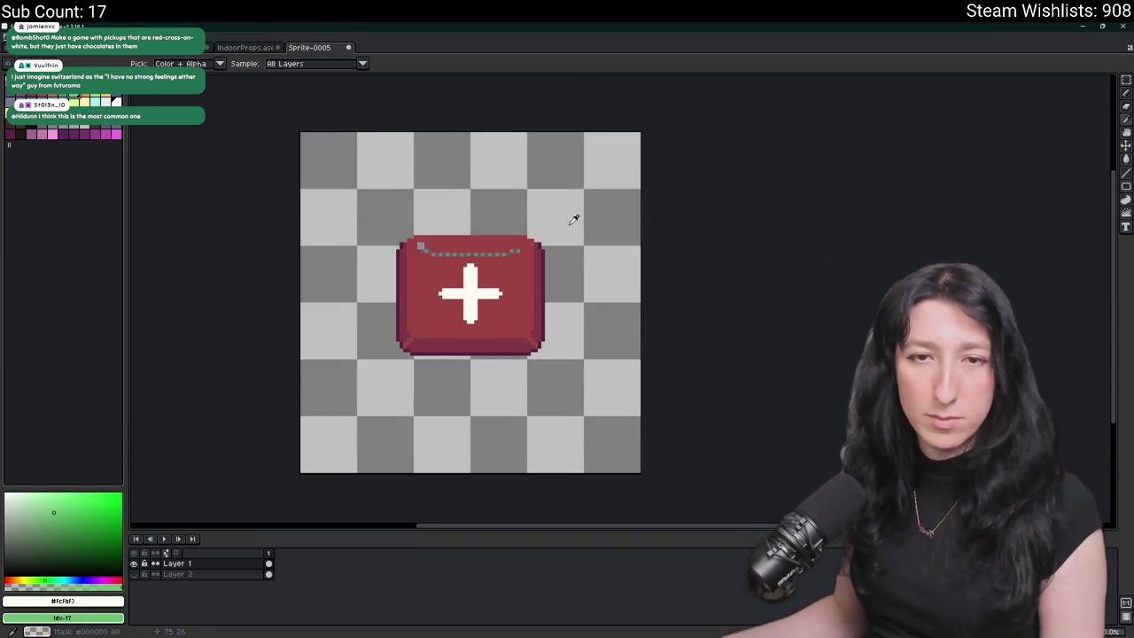
scroll(574, 220, right, 3)
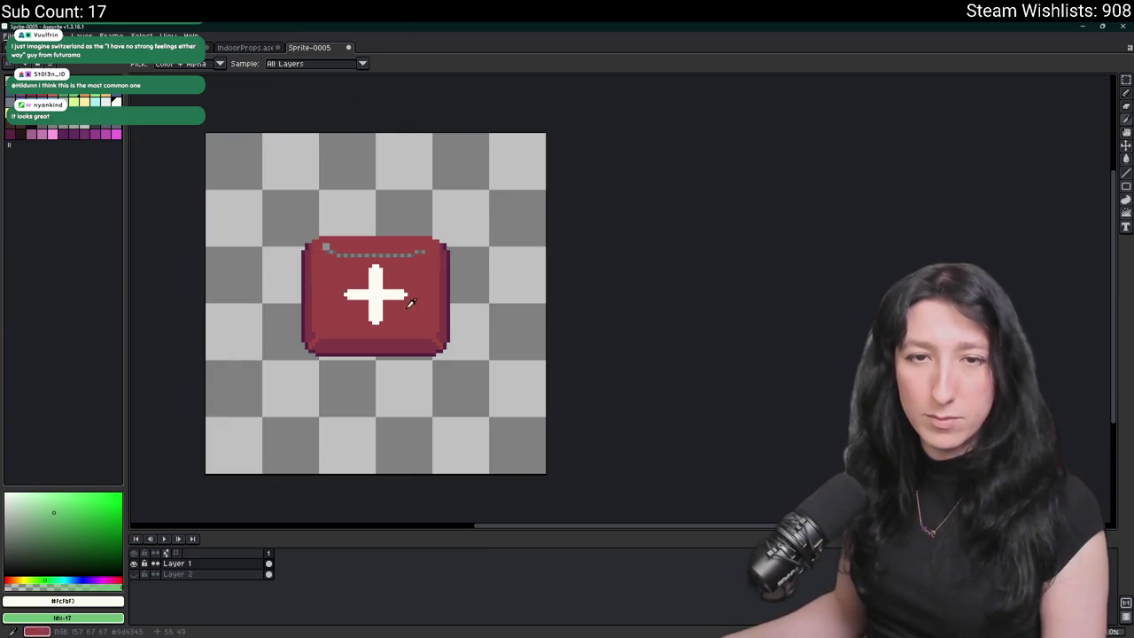
scroll(344, 231, up, 1)
scroll(344, 231, down, 1)
scroll(372, 248, left, 2)
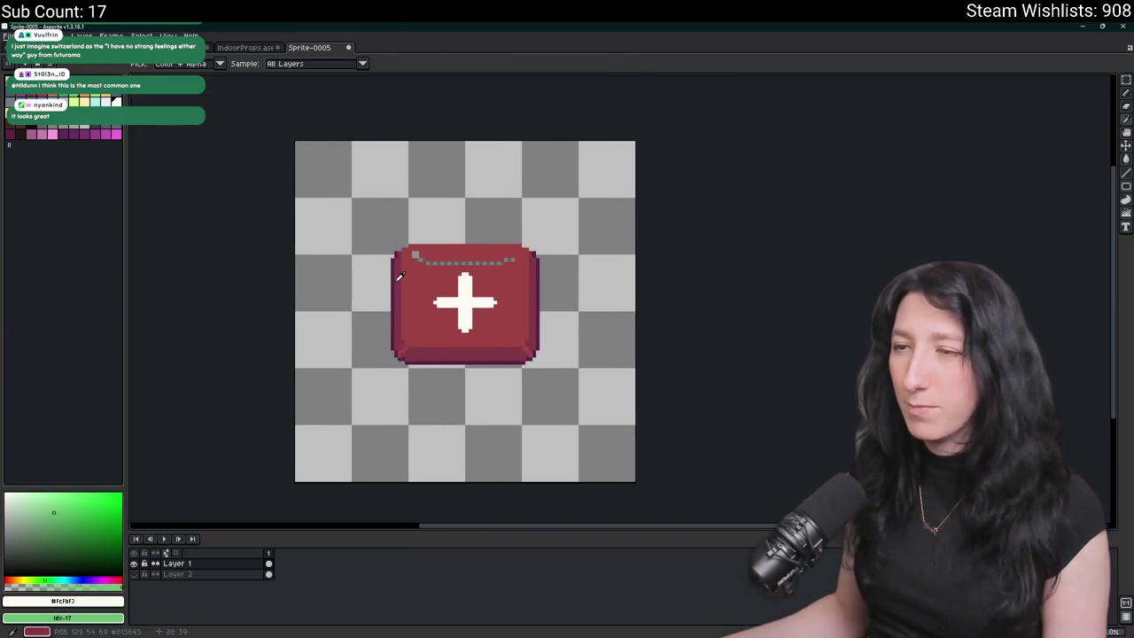
scroll(420, 264, up, 1)
click(420, 264)
- Sample the zipper grey, then pick grey palette swatches Idx-47 and Idx-48
scroll(406, 231, up, 1)
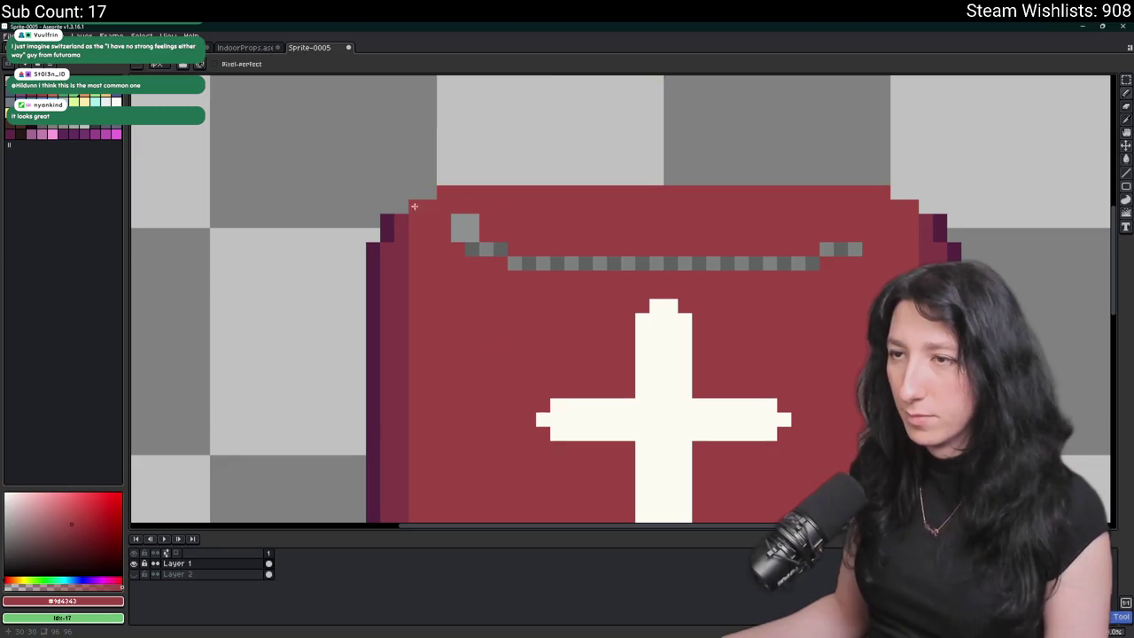
scroll(934, 227, down, 4)
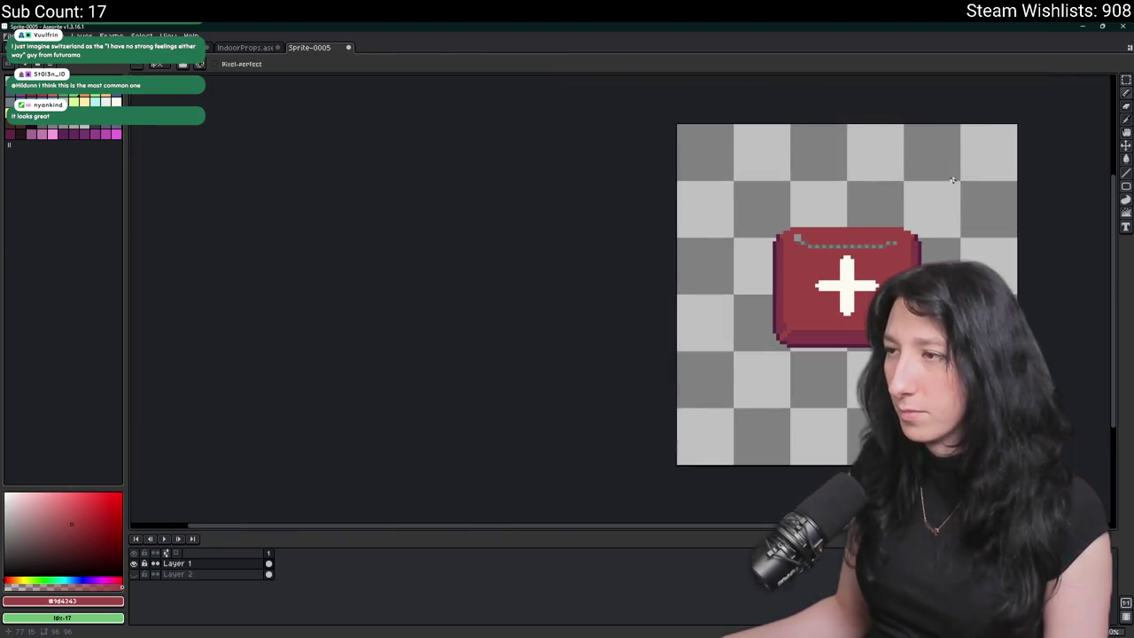
scroll(430, 349, right, 1)
scroll(328, 357, down, 2)
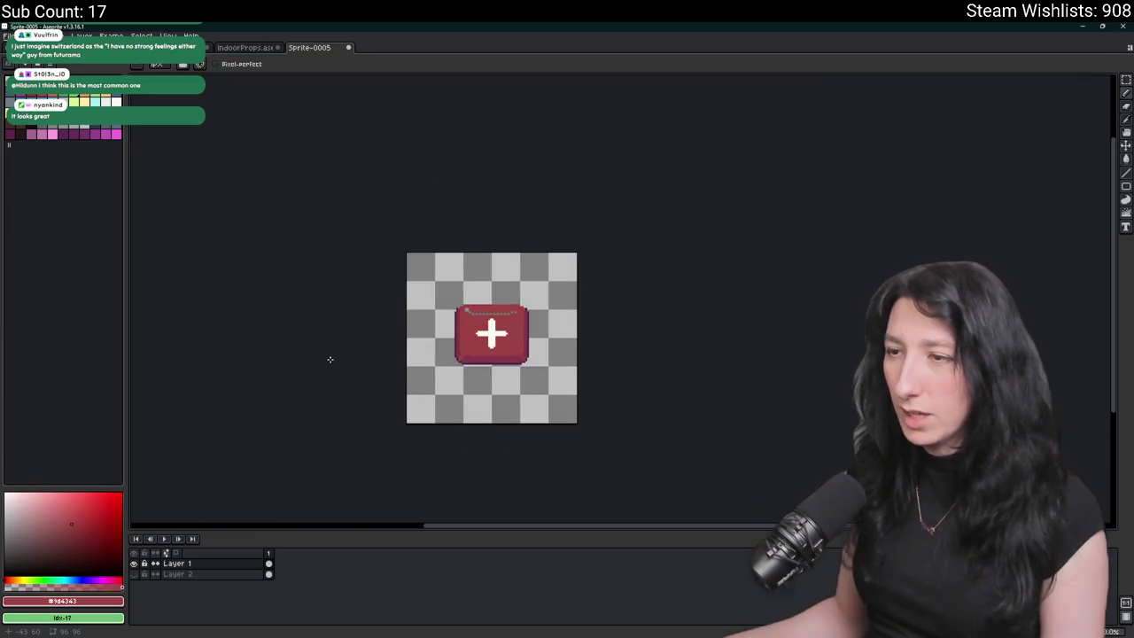
scroll(426, 348, up, 2)
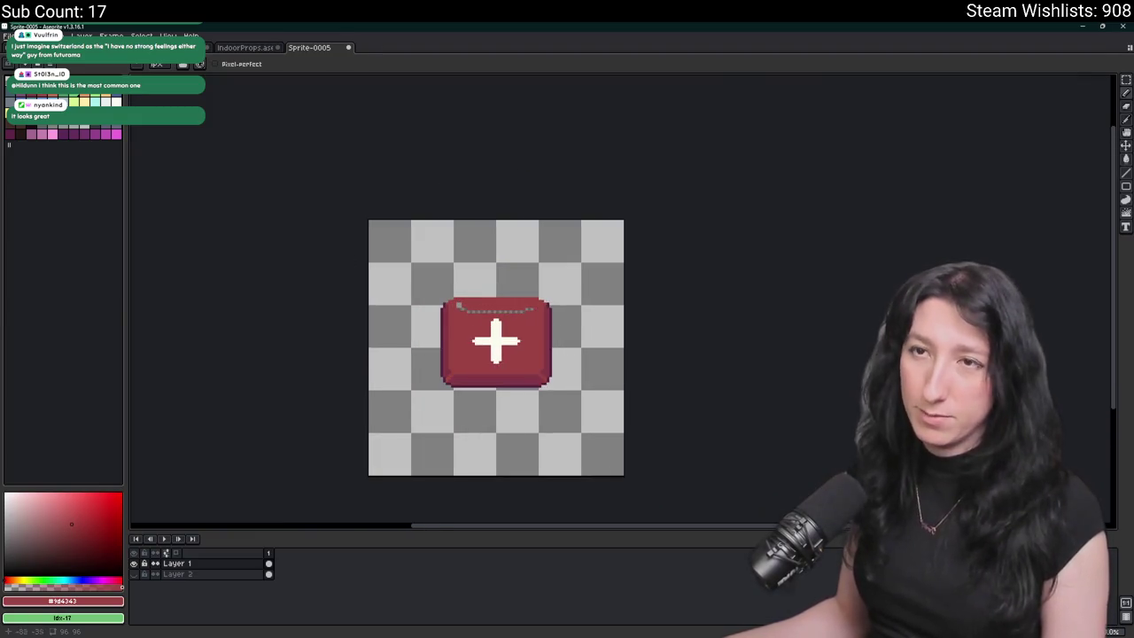
scroll(461, 257, up, 3)
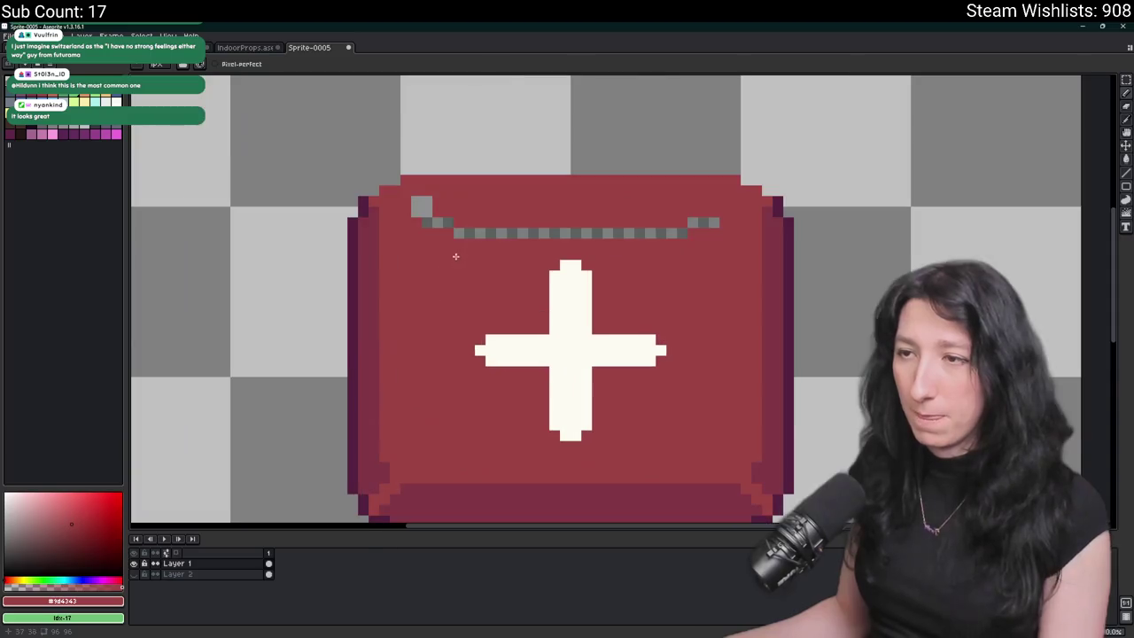
alt+click(458, 230)
click(38, 131)
click(65, 126)
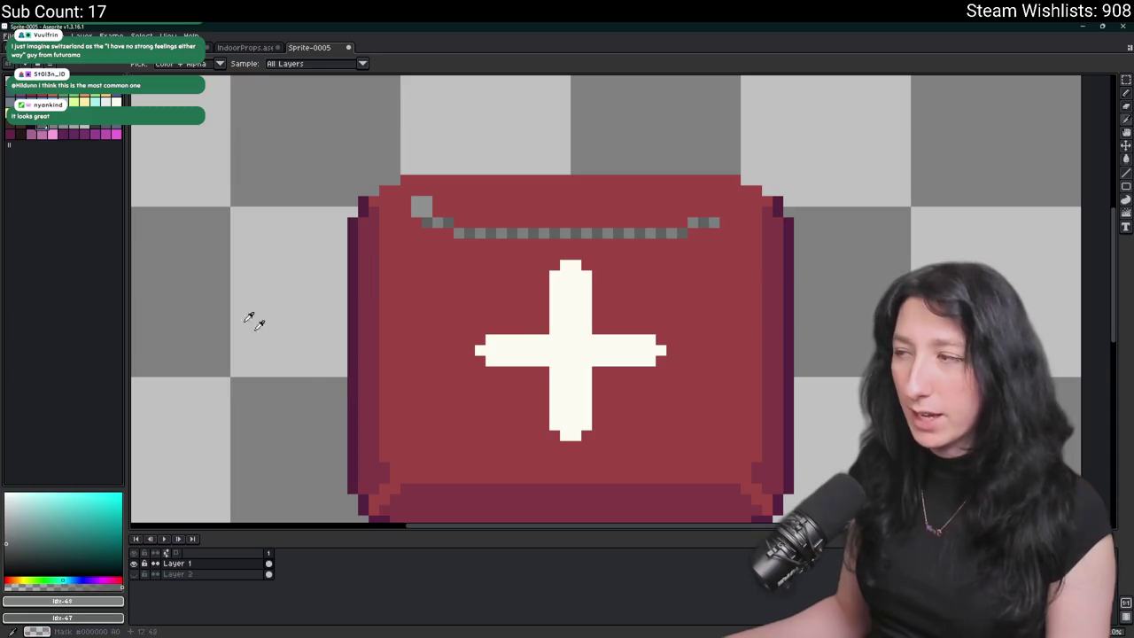
- Pencil alternating grey zipper dashes in a vertical column along the bag's left inner edge
scroll(416, 274, up, 2)
key(b)
drag(444, 260, 530, 357)
click(434, 225)
click(434, 268)
click(434, 246)
scroll(440, 317, down, 3)
scroll(446, 304, up, 2)
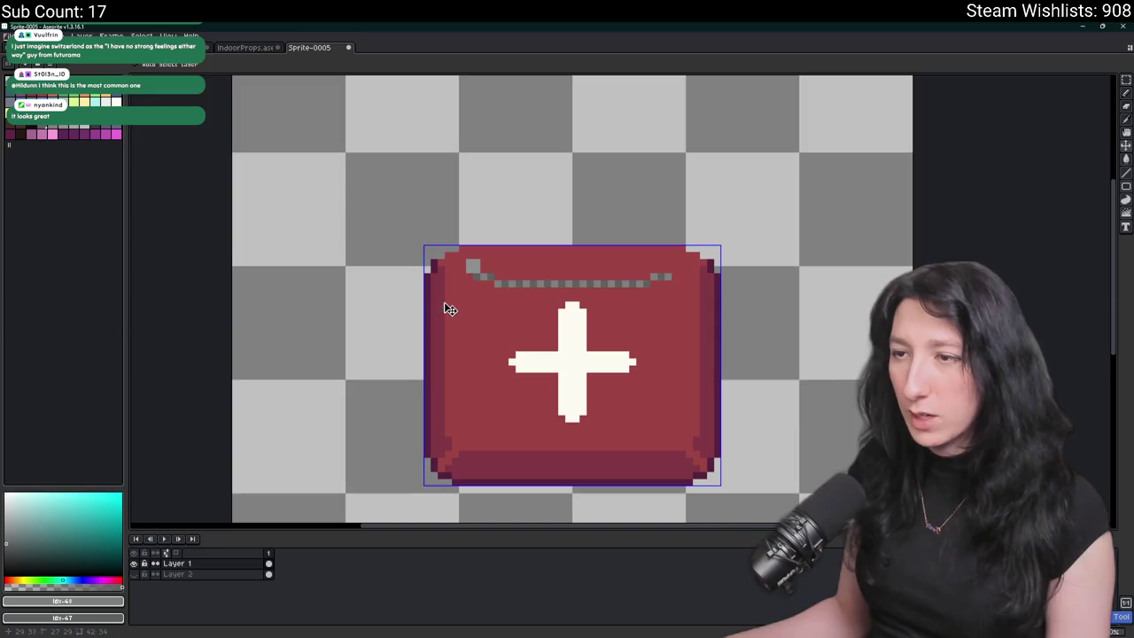
key(ctrl+z)
key(ctrl+z)
key(ctrl+z)
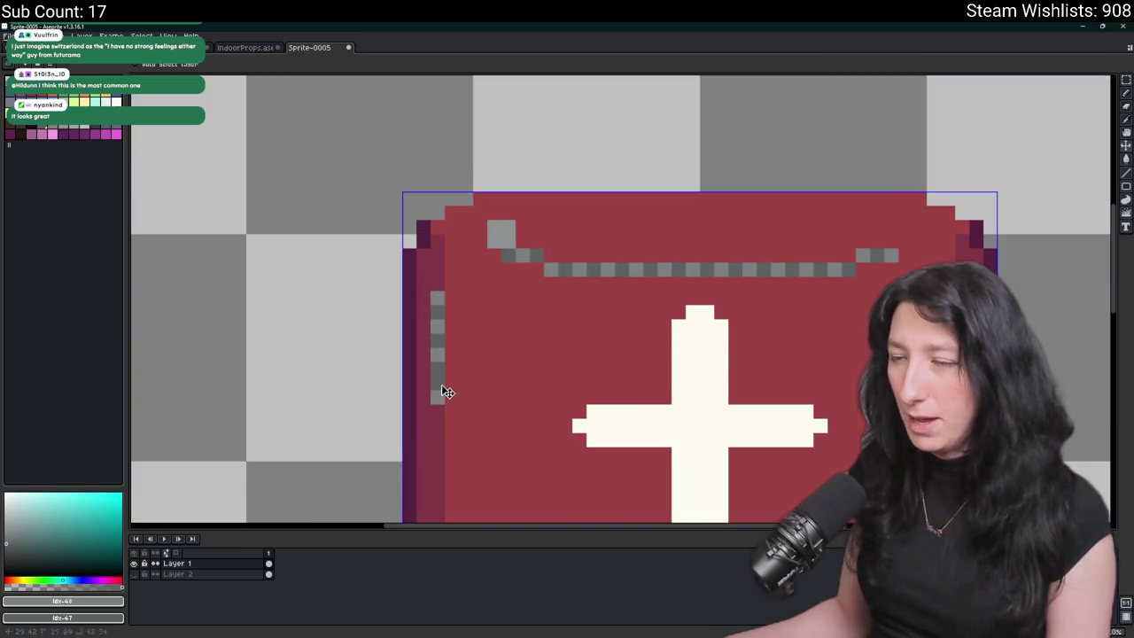
scroll(438, 416, down, 3)
scroll(438, 417, down, 2)
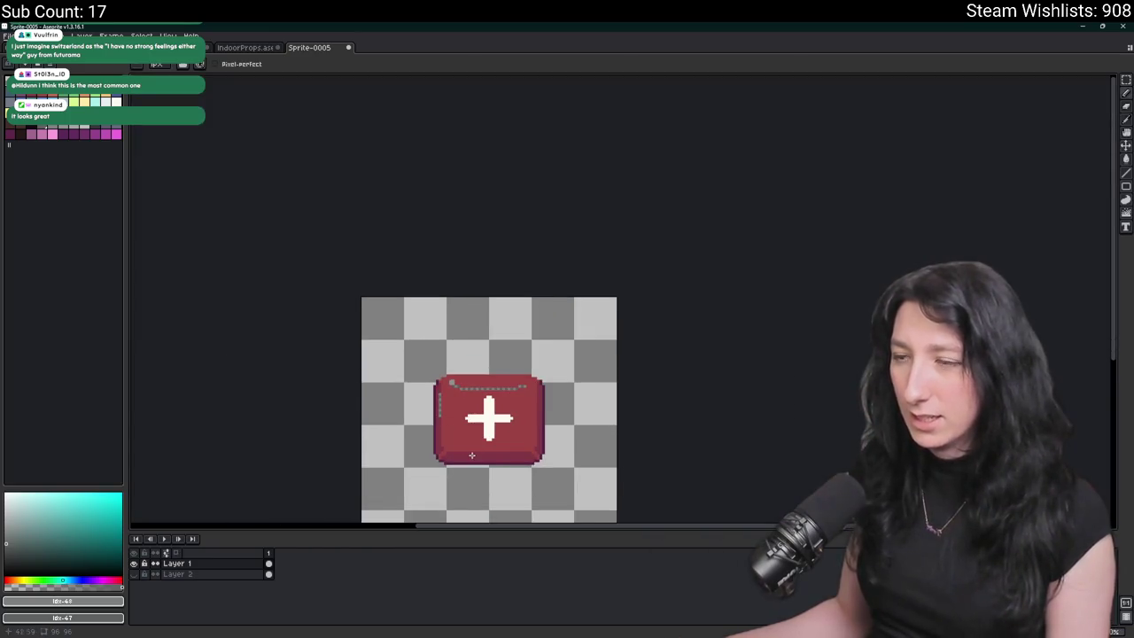
scroll(428, 387, down, 1)
scroll(380, 353, up, 5)
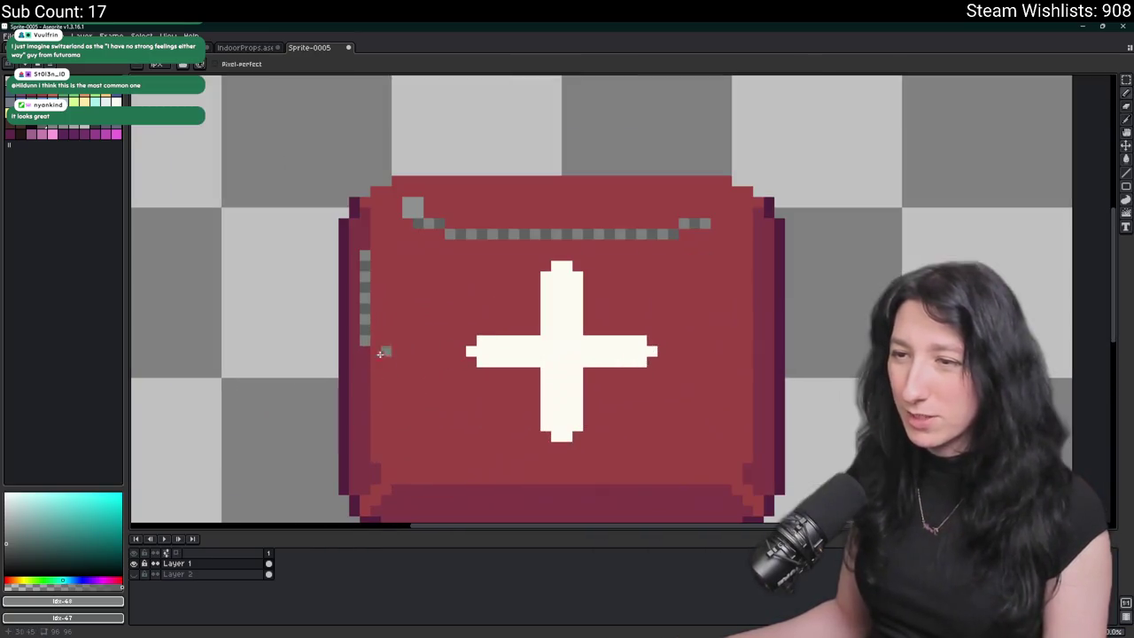
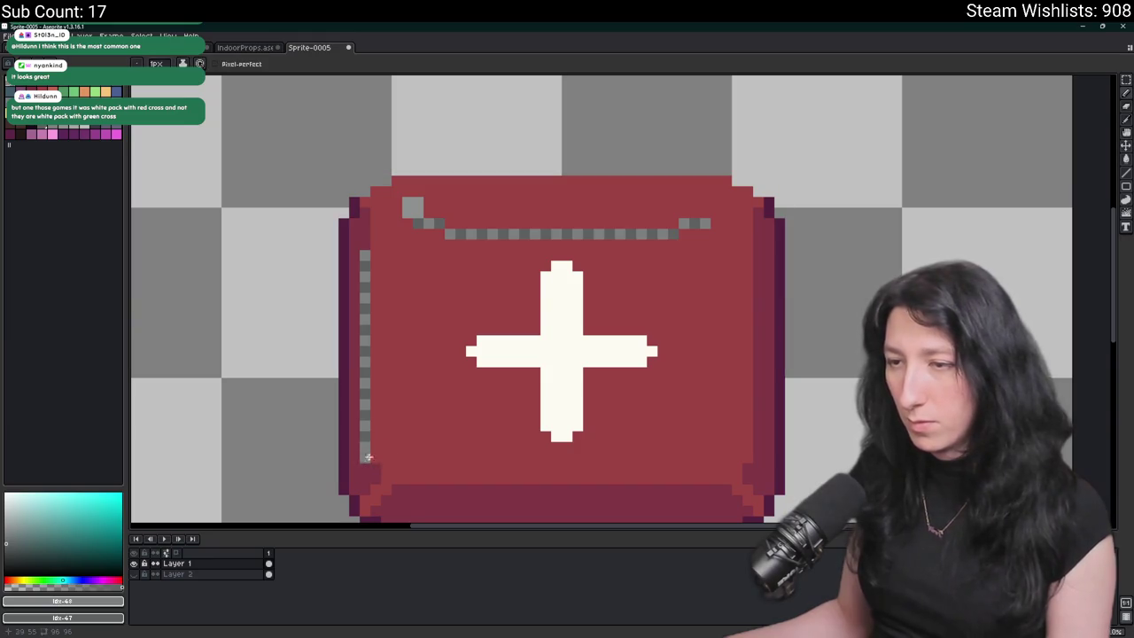
- Pick the dark red and paint over the grey stitch pixels at the lower-left corner
scroll(369, 458, down, 1)
scroll(369, 457, up, 4)
alt+click(382, 372)
drag(382, 372, 412, 290)
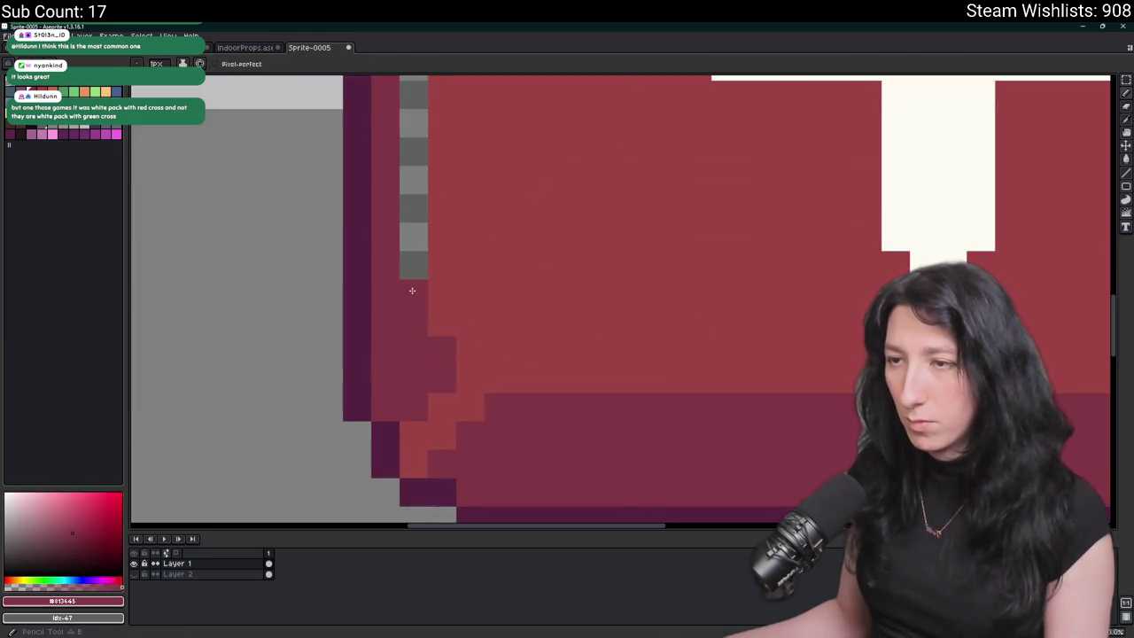
scroll(412, 291, down, 5)
scroll(397, 325, down, 2)
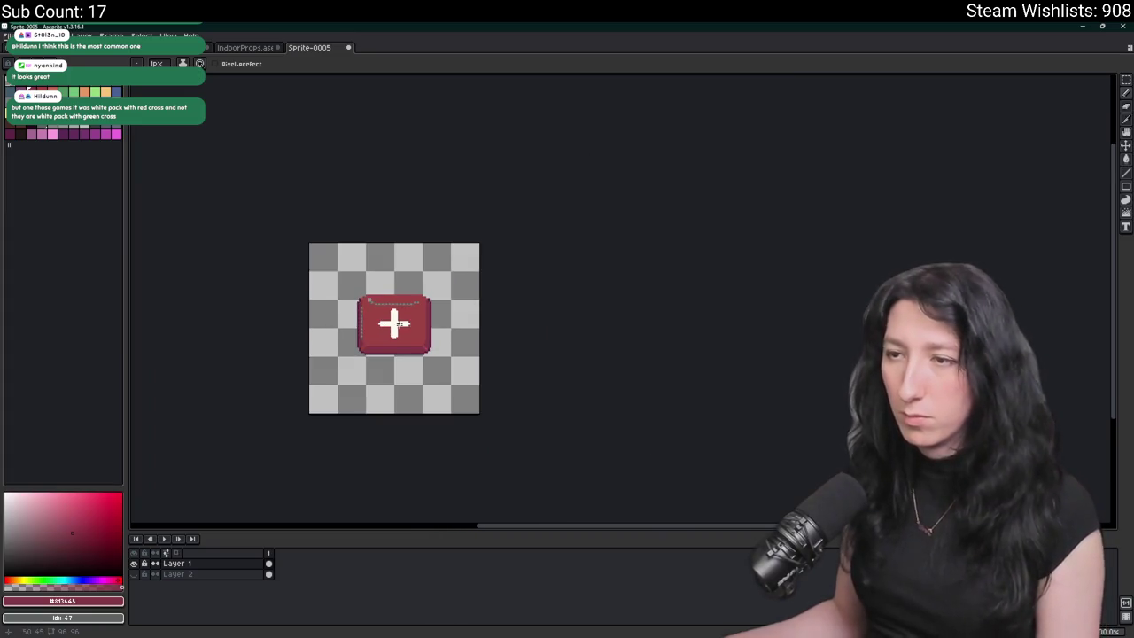
scroll(364, 302, up, 4)
scroll(364, 302, down, 2)
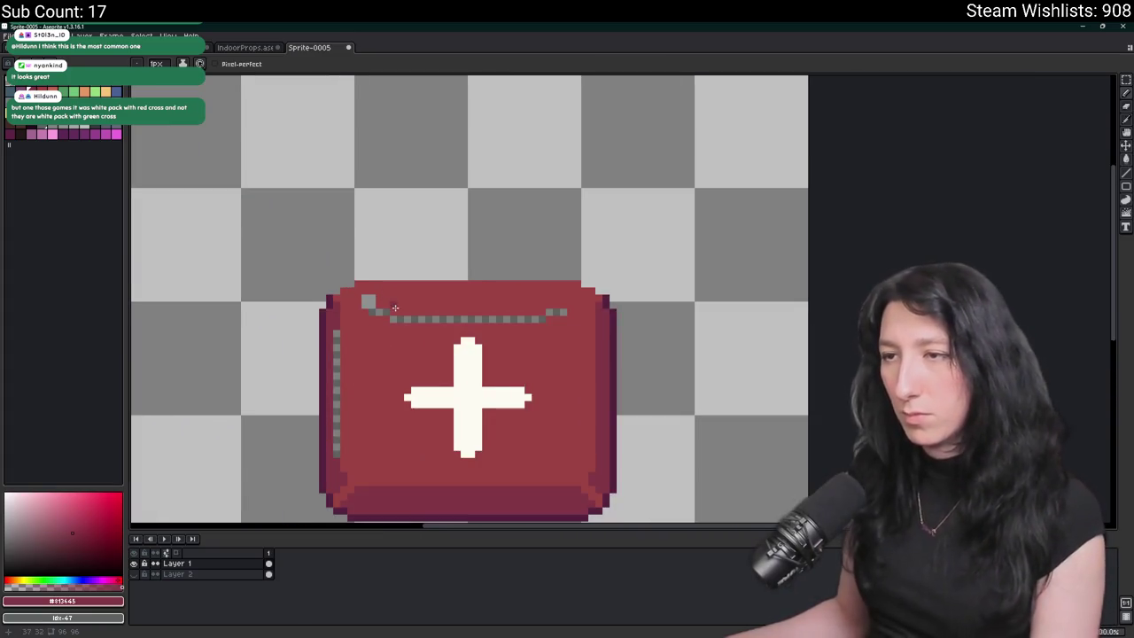
scroll(390, 299, up, 2)
- Repaint the grey stitch pixels at the top-left and right end in the medkit's main red
alt+click(358, 294)
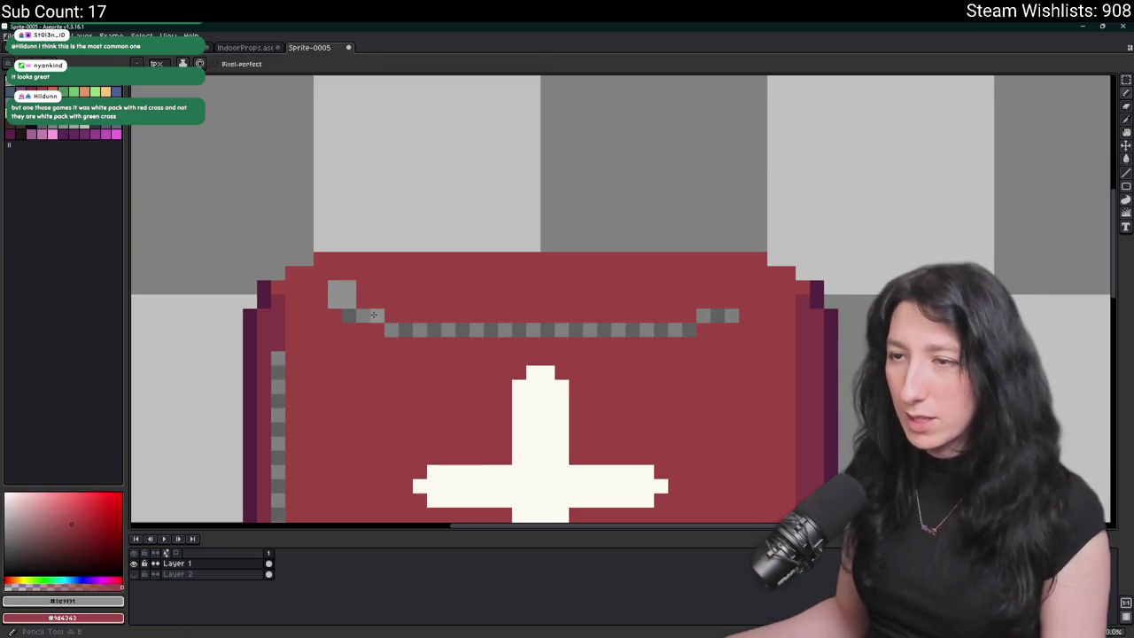
drag(373, 314, 336, 291)
drag(700, 317, 739, 316)
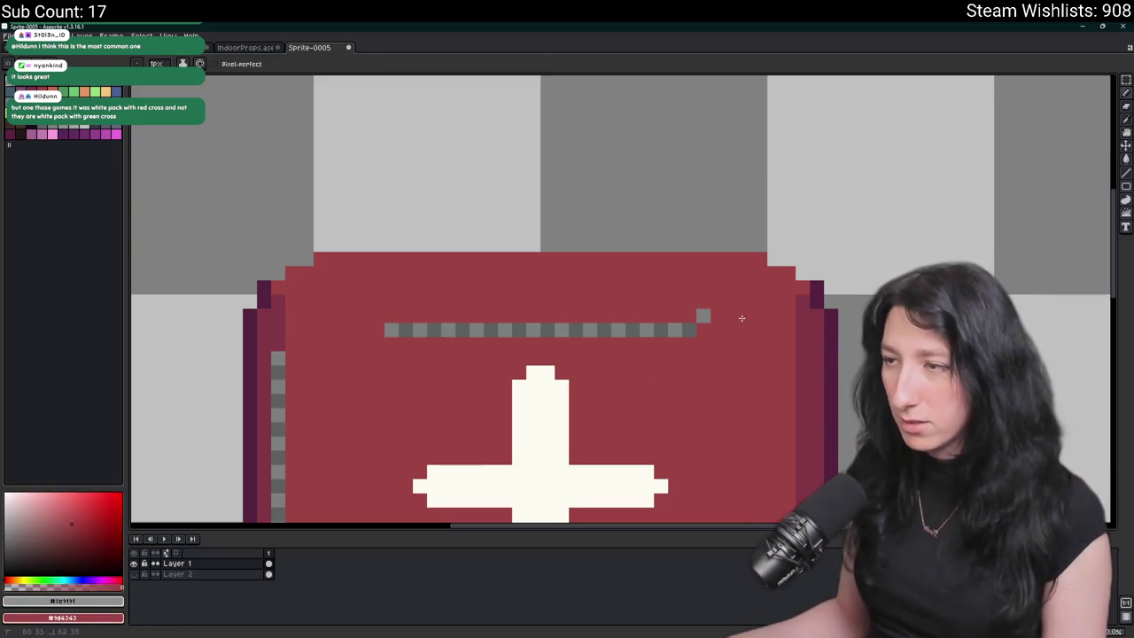
scroll(686, 314, down, 2)
scroll(687, 315, down, 2)
scroll(621, 310, up, 4)
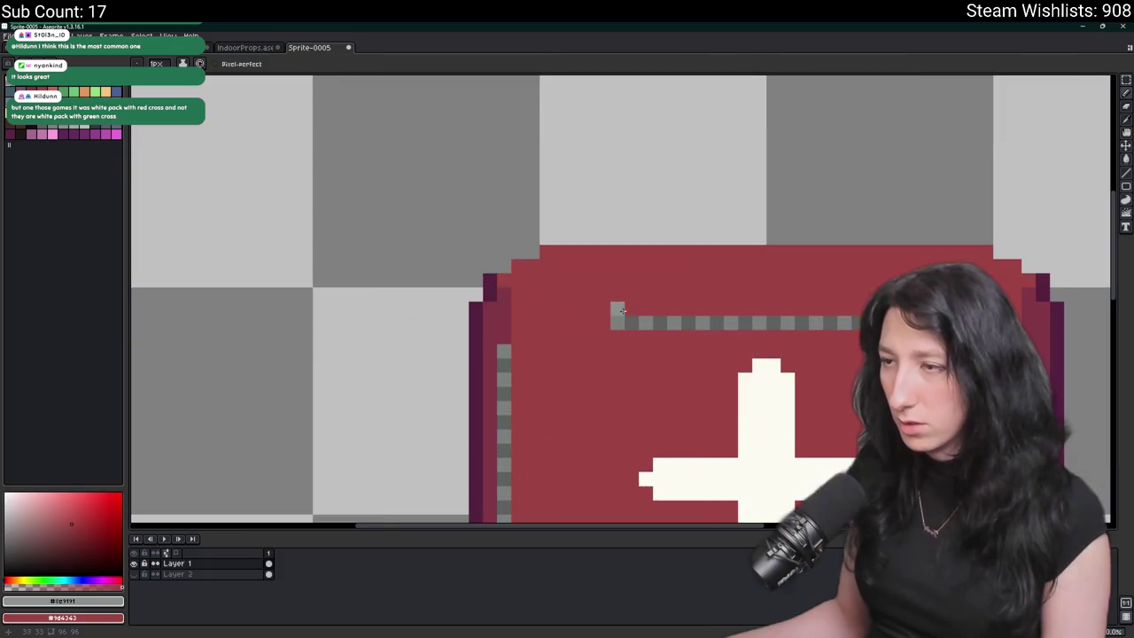
scroll(609, 302, down, 4)
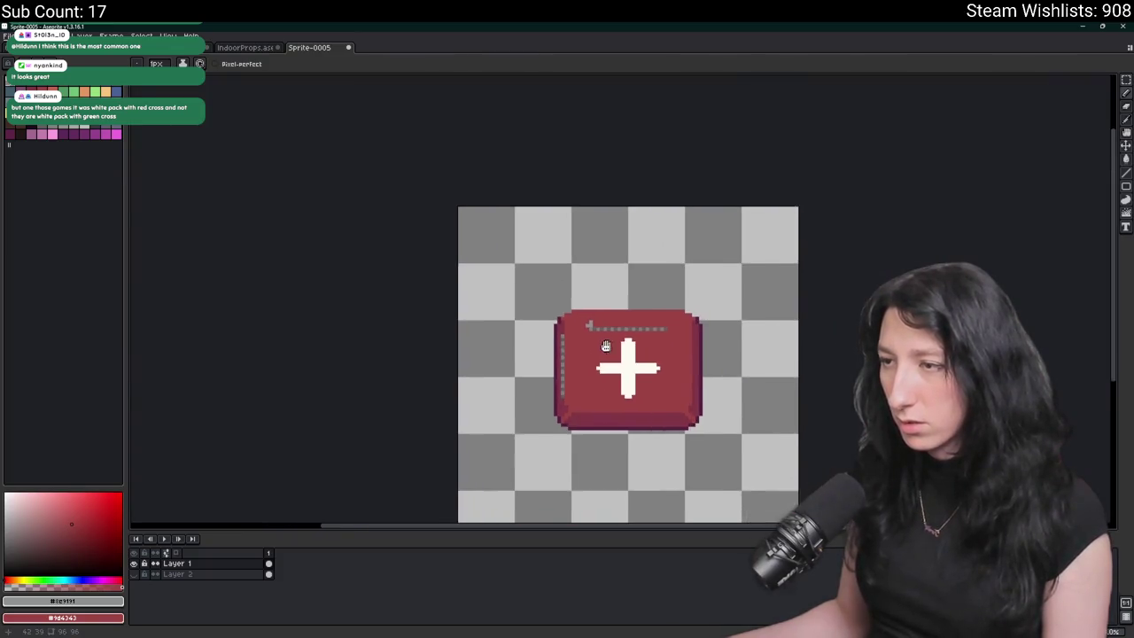
scroll(565, 356, up, 5)
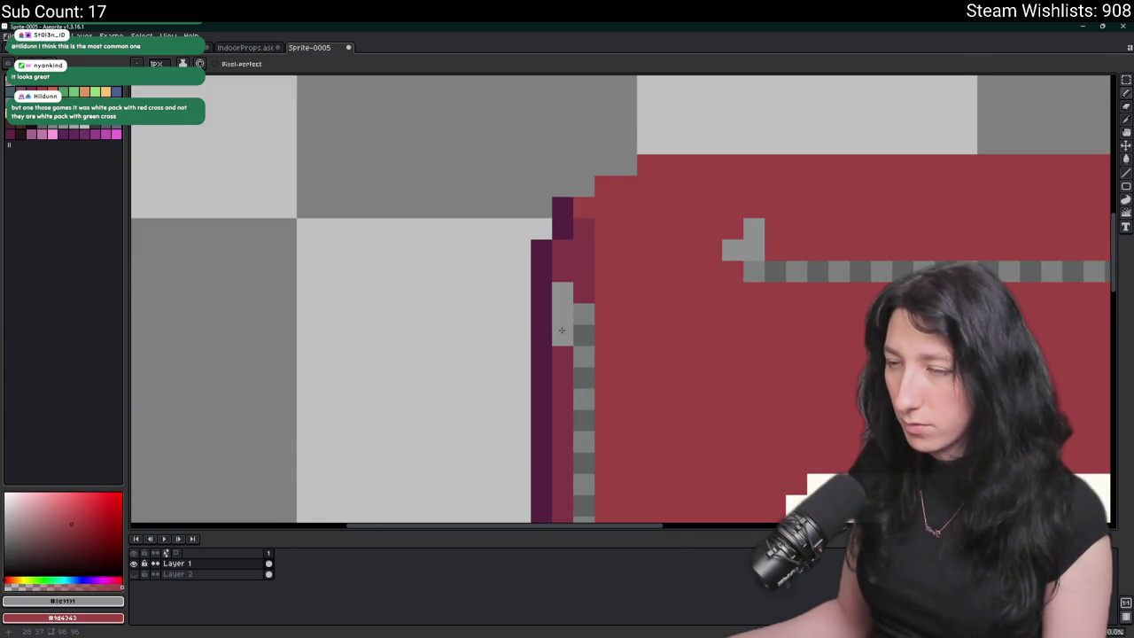
scroll(542, 317, down, 5)
scroll(512, 349, down, 2)
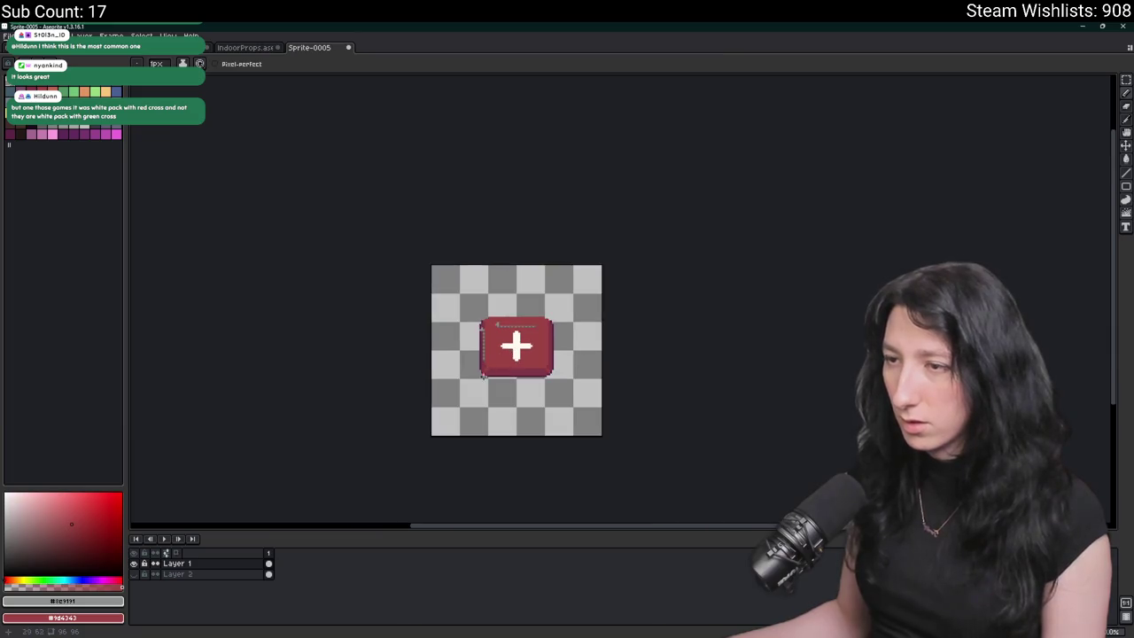
scroll(474, 366, right, 3)
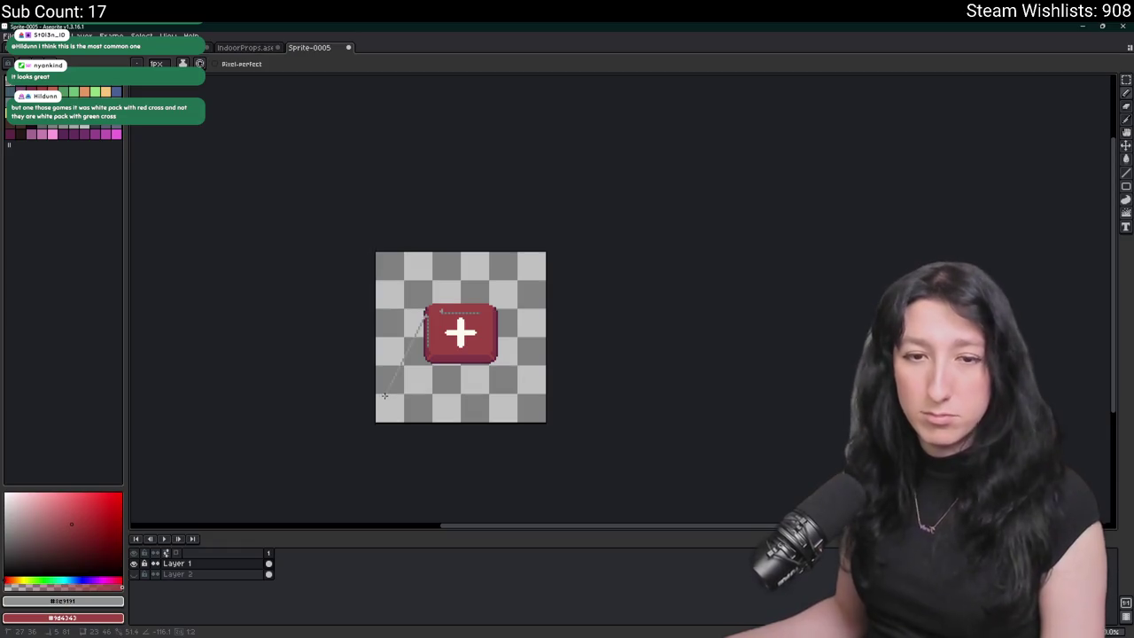
- Start the image export and browse to the UnknownSpaces project folder
key(ctrl+alt+shift+s)
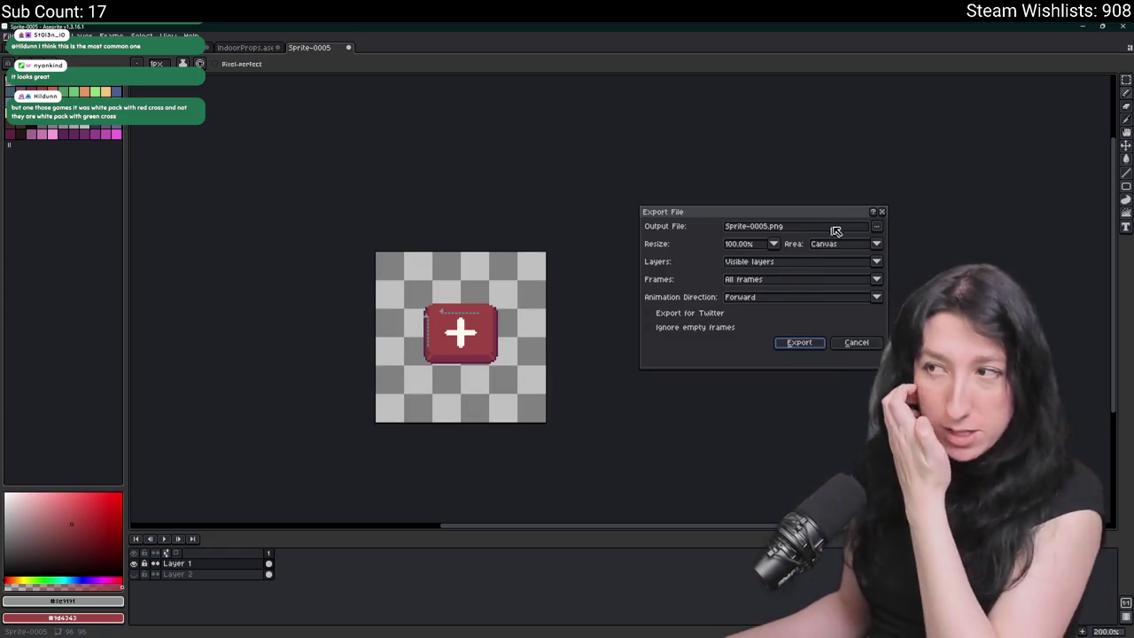
click(877, 226)
click(806, 240)
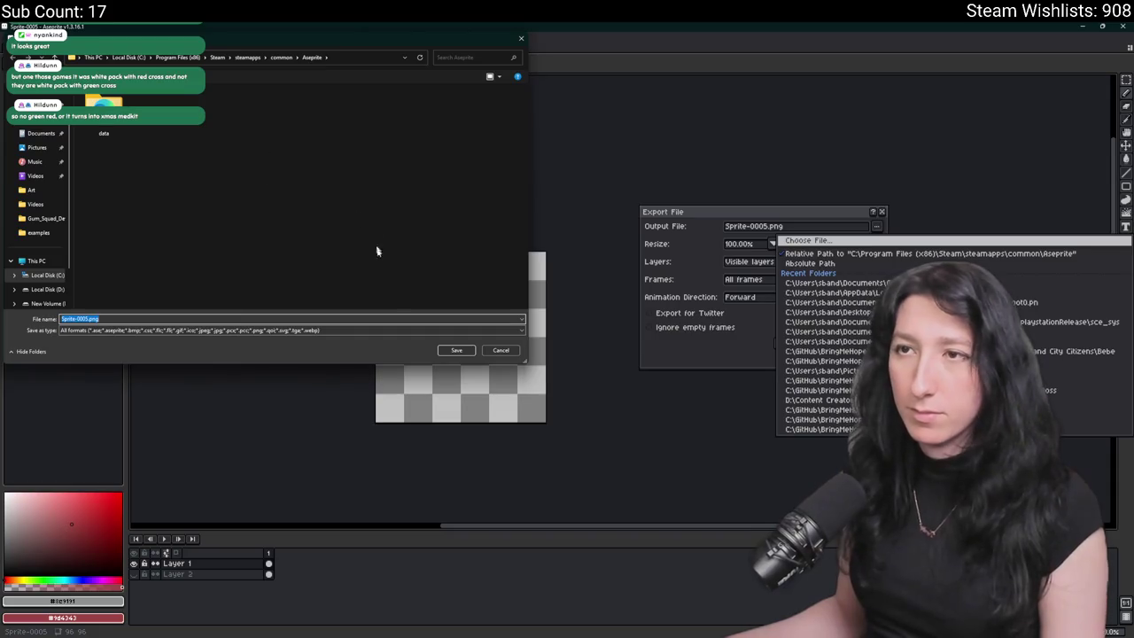
click(36, 105)
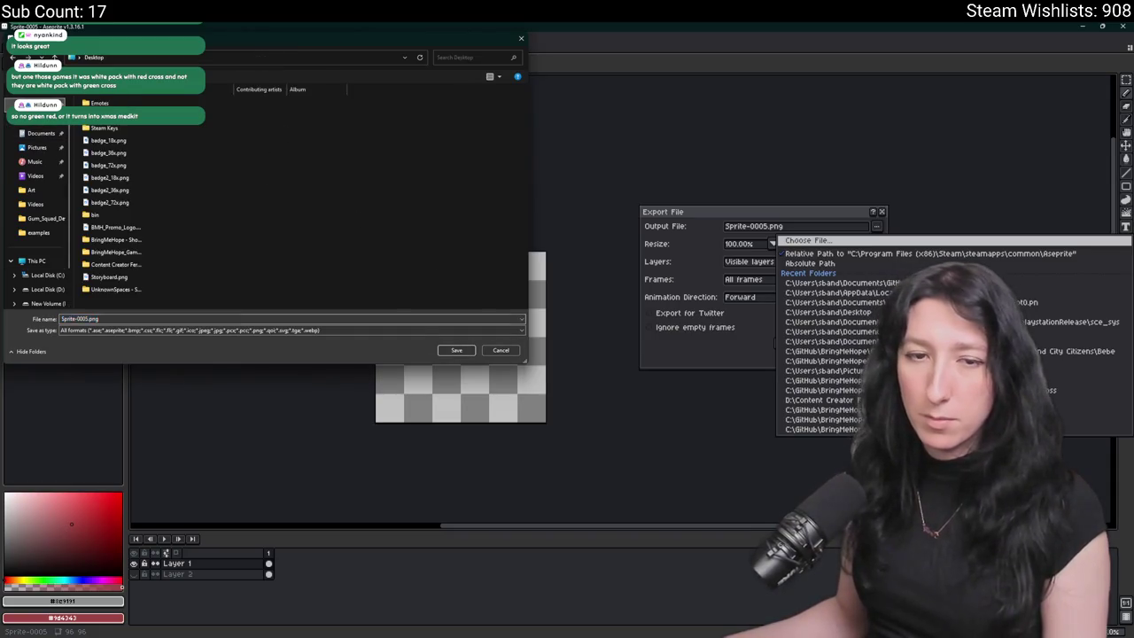
click(235, 165)
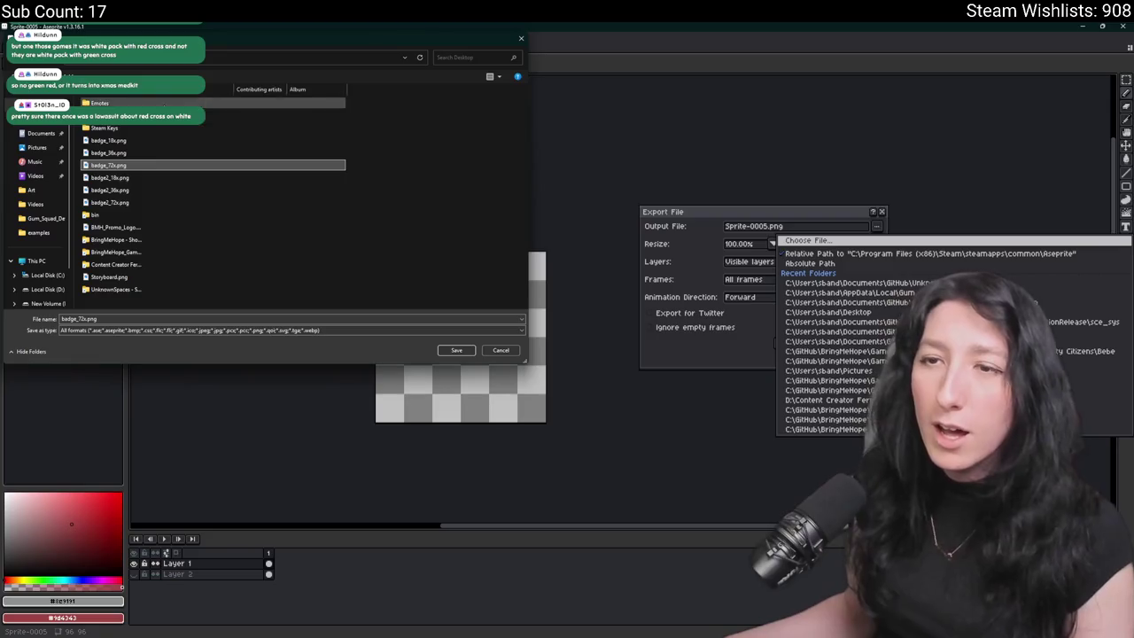
double_click(128, 293)
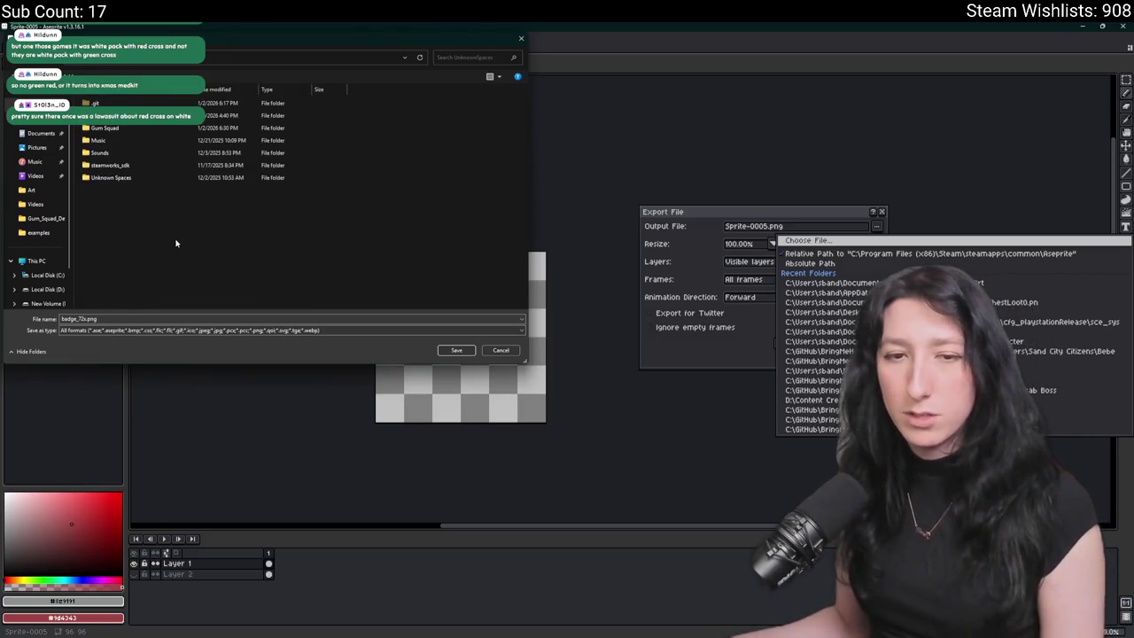
- Save the export as MedKit0.png inside the UnknownSpaces Art folder
mouse_move(309, 40)
mouse_down()
mouse_move(377, 437)
mouse_move(428, 461)
mouse_move(405, 400)
mouse_move(462, 141)
mouse_up()
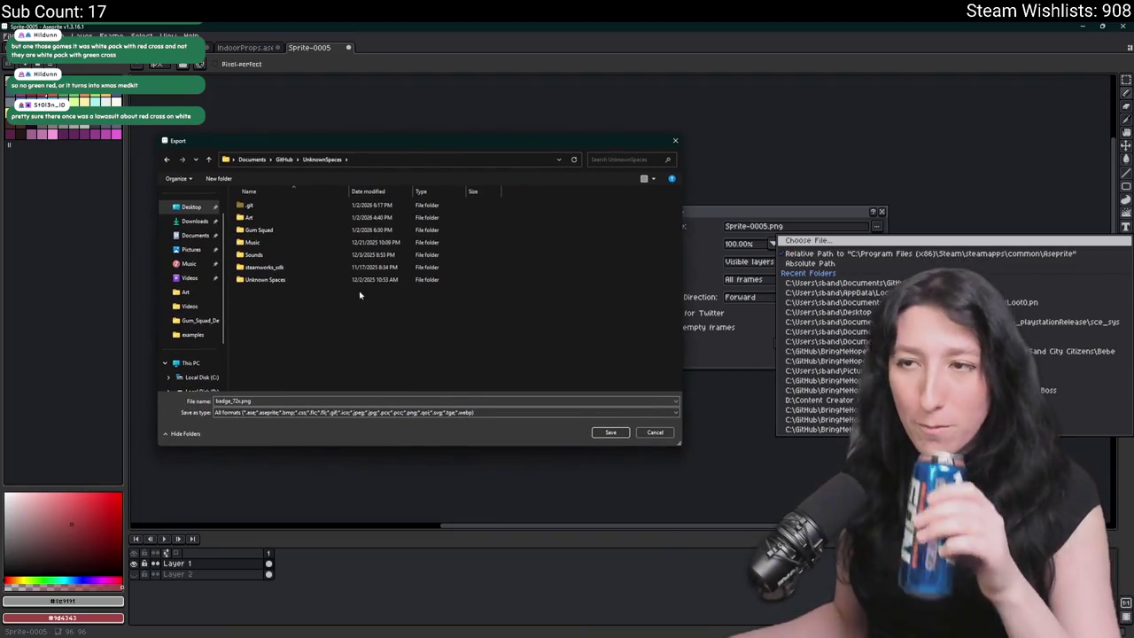
double_click(304, 280)
click(322, 159)
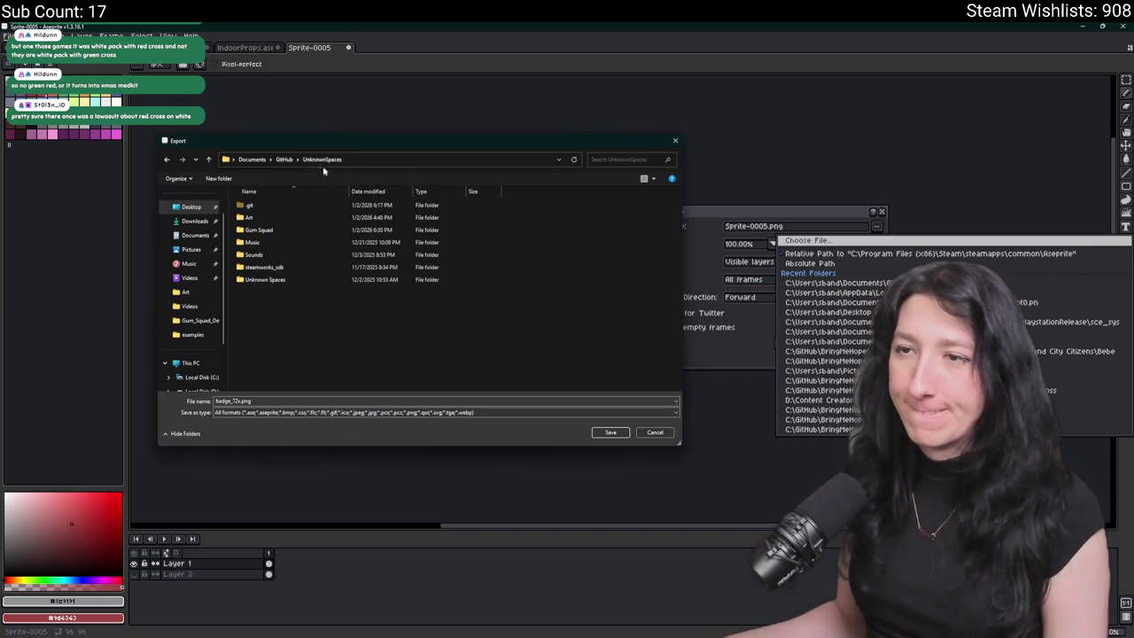
double_click(283, 217)
click(240, 400)
text(MedKit)
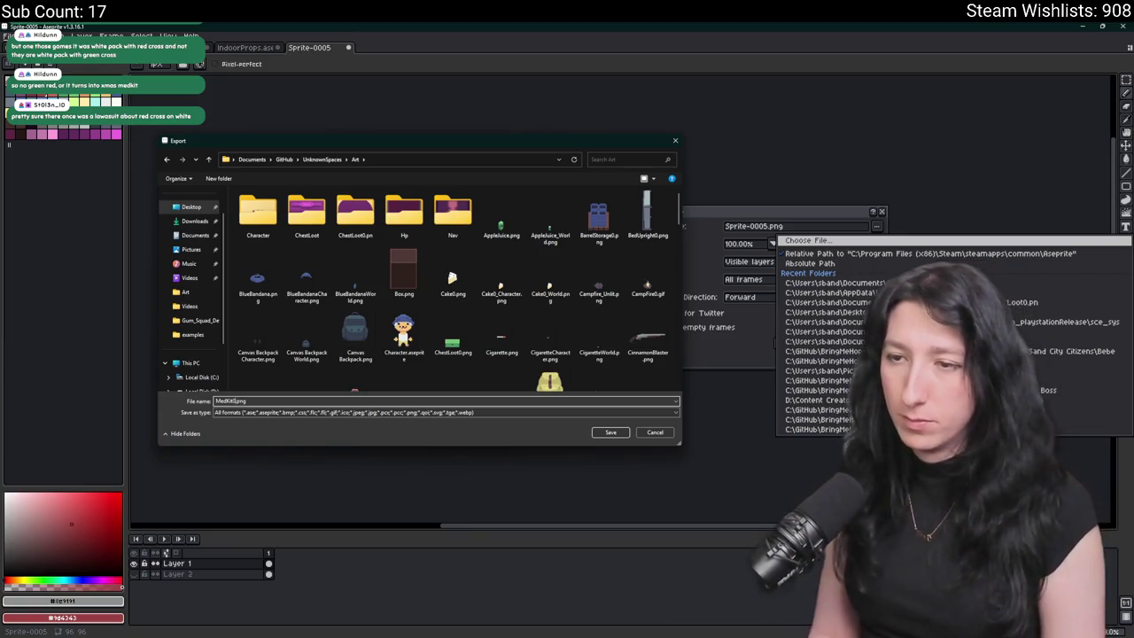
key(Return)
key(Return)
key(alt+s)
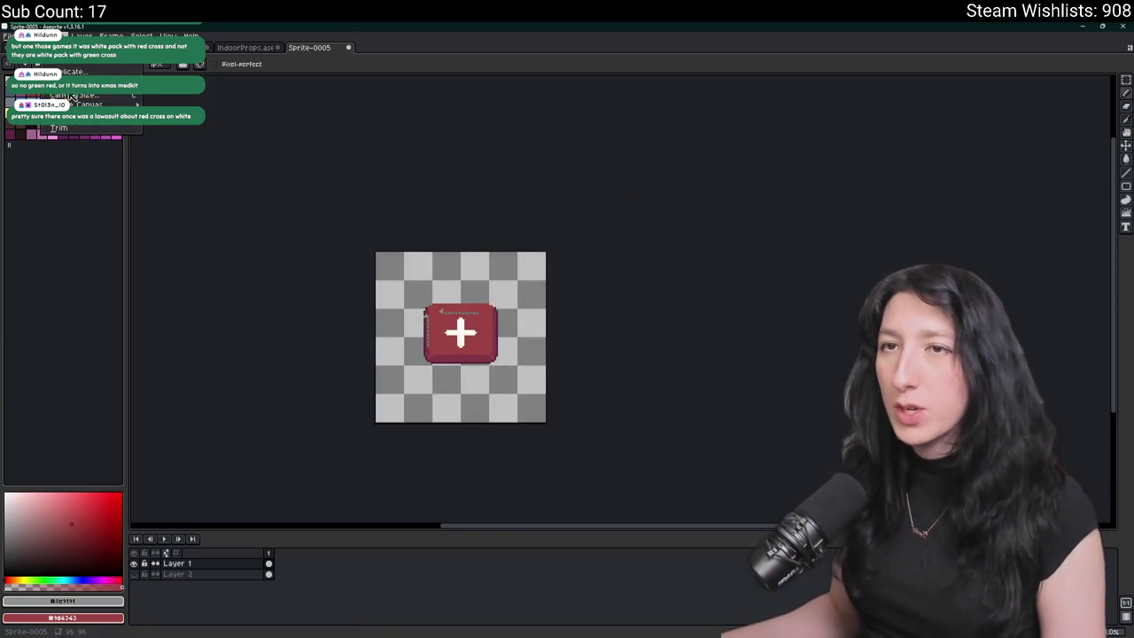
- Trim the canvas around the medkit and scale the sprite to 25% (10×8 px)
key(t)
key(alt+s)
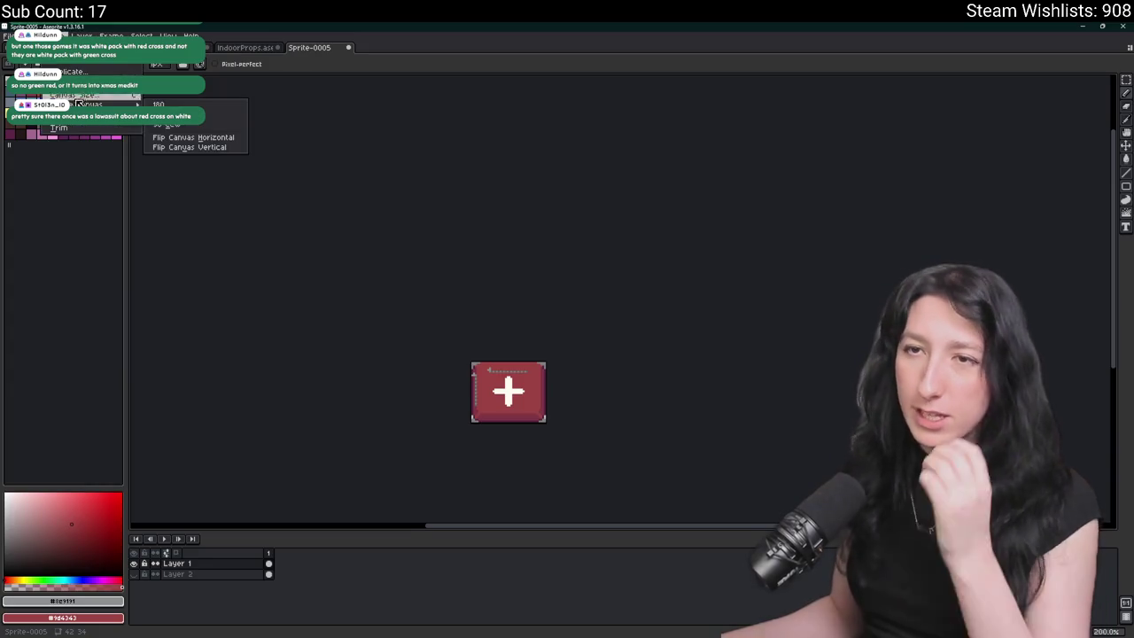
key(s)
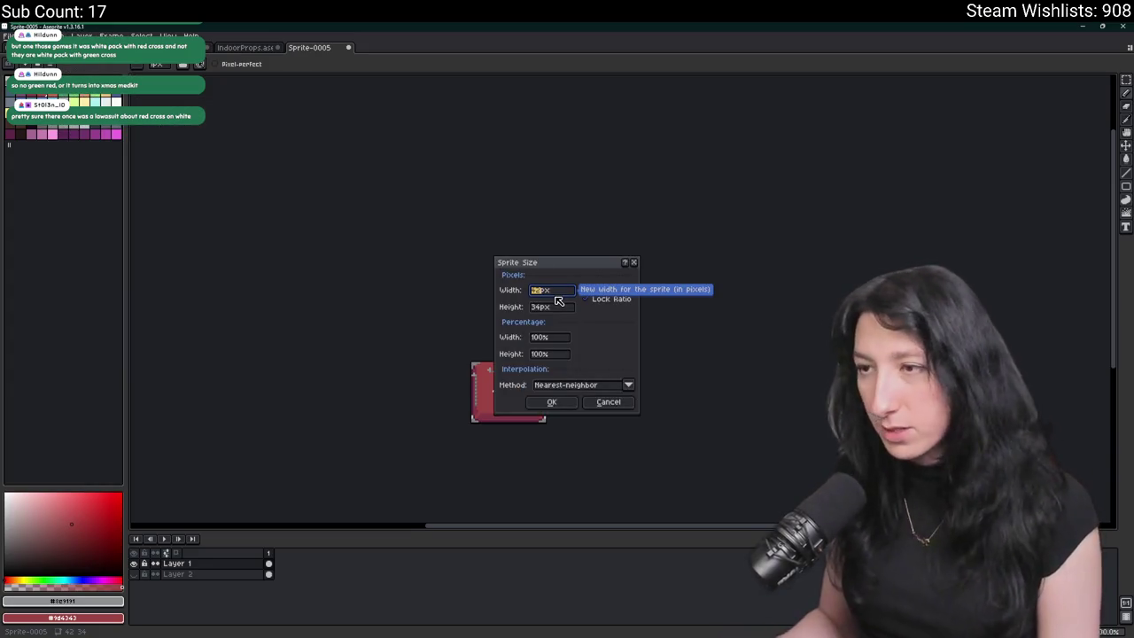
click(532, 340)
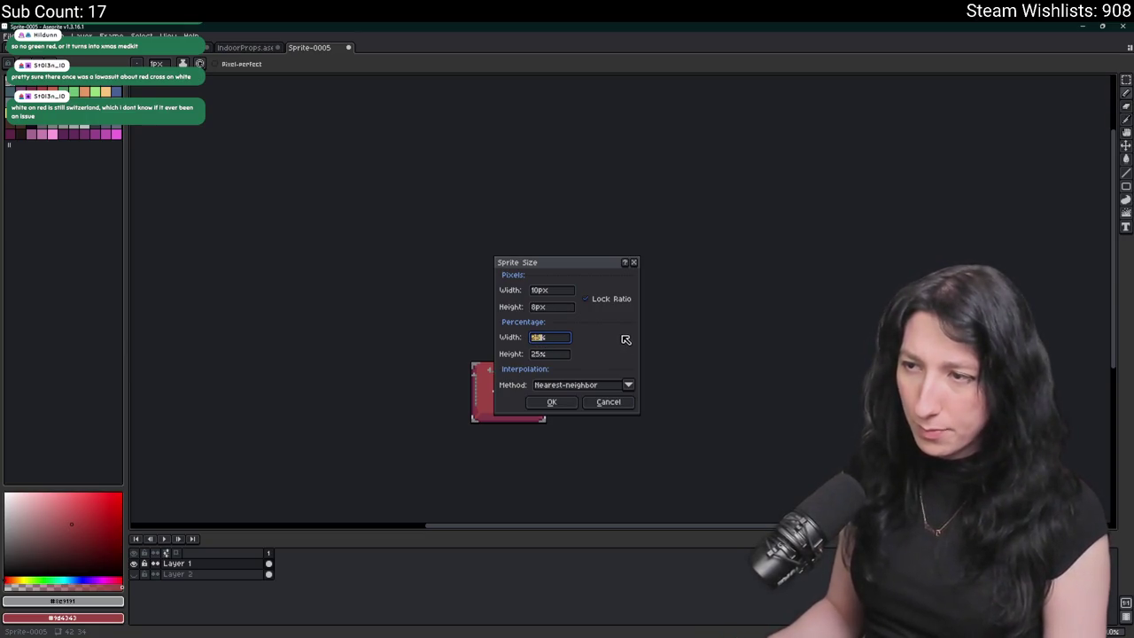
key(Return)
scroll(535, 406, up, 3)
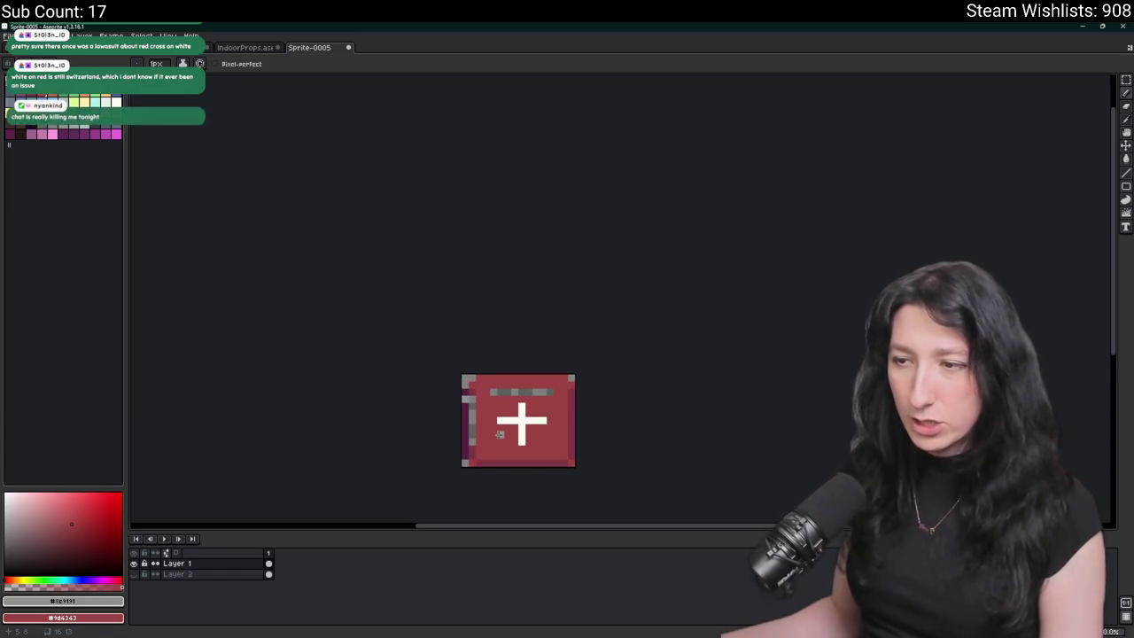
- Paint the bottom row and right column dark purple and the bottom inner row darker red
scroll(483, 434, up, 1)
alt+click(450, 423)
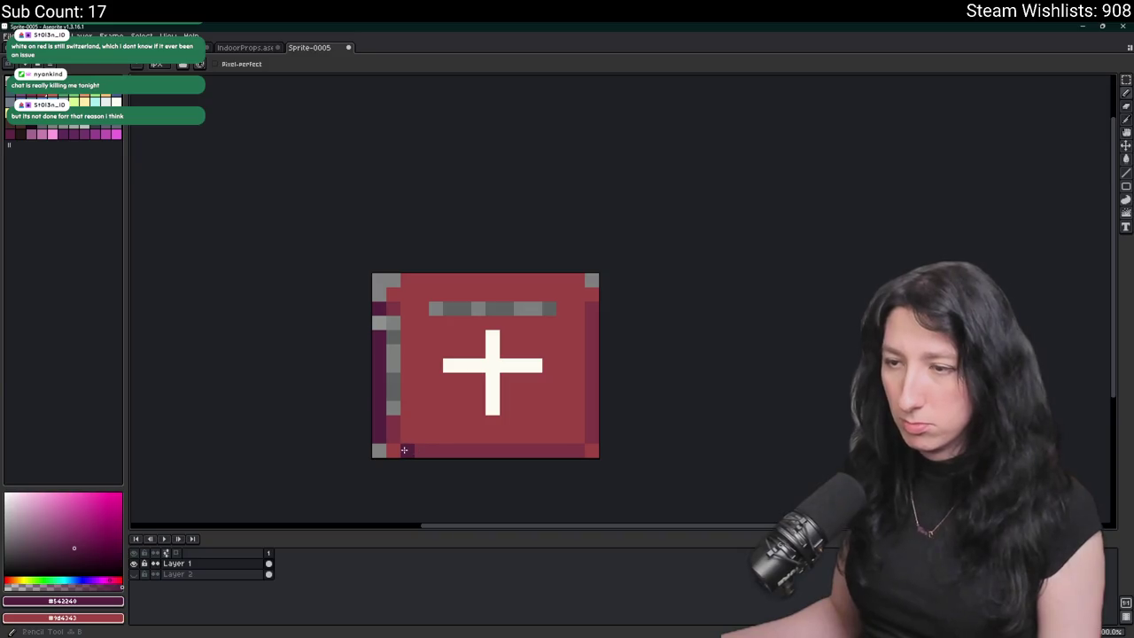
mouse_move(400, 450)
mouse_down()
mouse_move(592, 450)
mouse_move(592, 289)
mouse_up()
key(e)
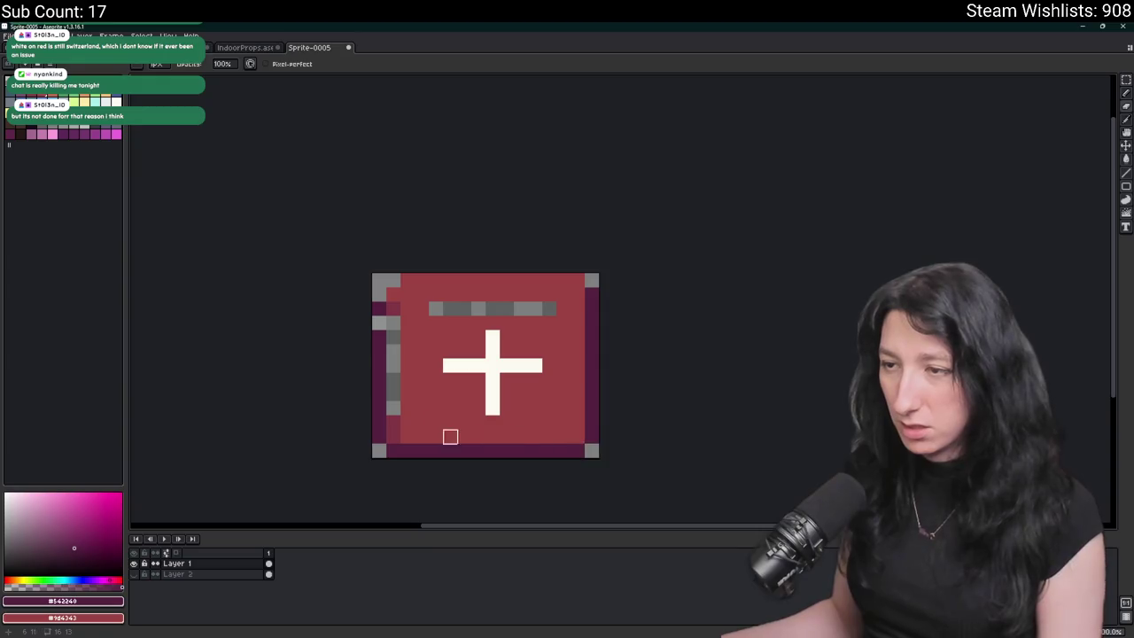
scroll(450, 436, up, 1)
alt+click(346, 426)
key(b)
mouse_move(372, 443)
mouse_down()
mouse_move(705, 443)
mouse_move(721, 392)
mouse_move(727, 166)
mouse_up()
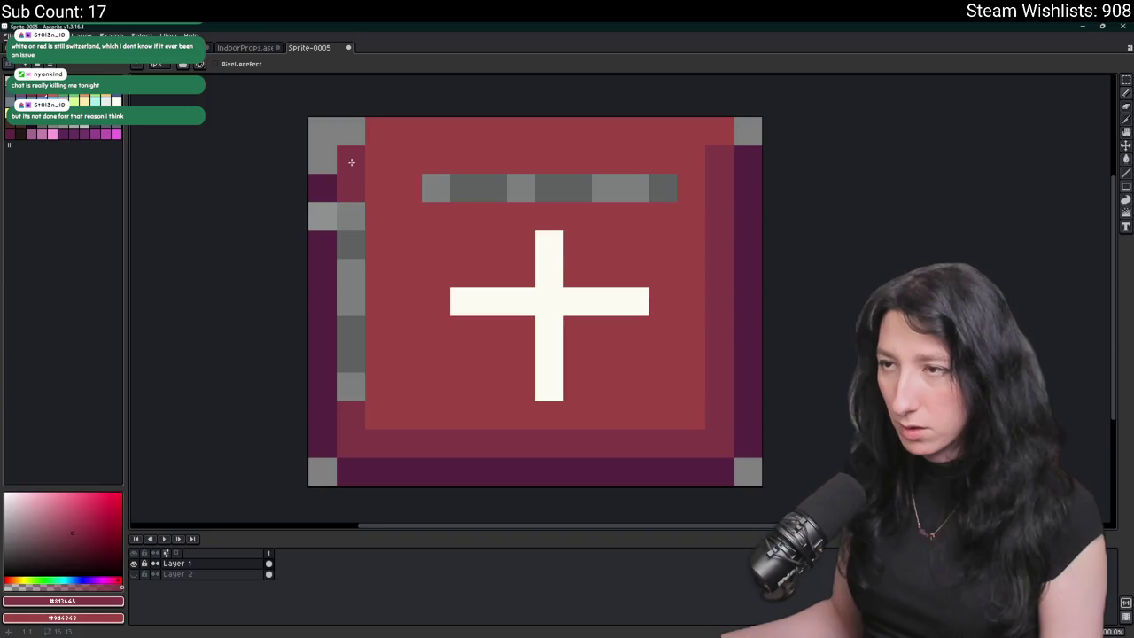
- Set dark purple as the secondary colour and pick the medkit's darker red shade
scroll(351, 162, down, 1)
alt+right_click(340, 168)
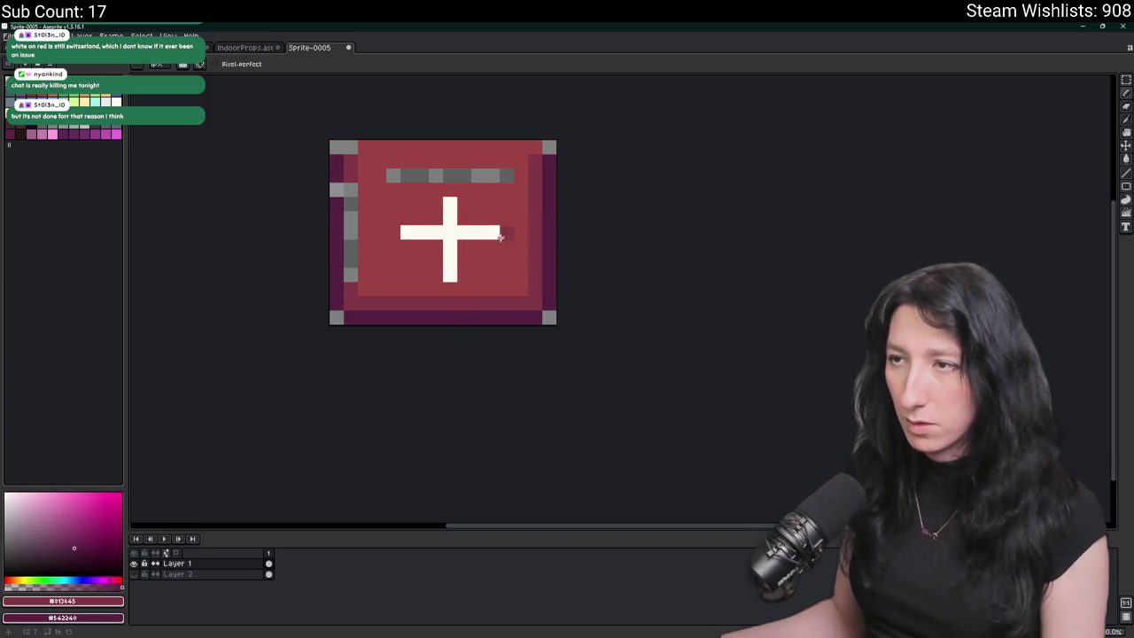
alt+click(426, 154)
scroll(397, 186, down, 5)
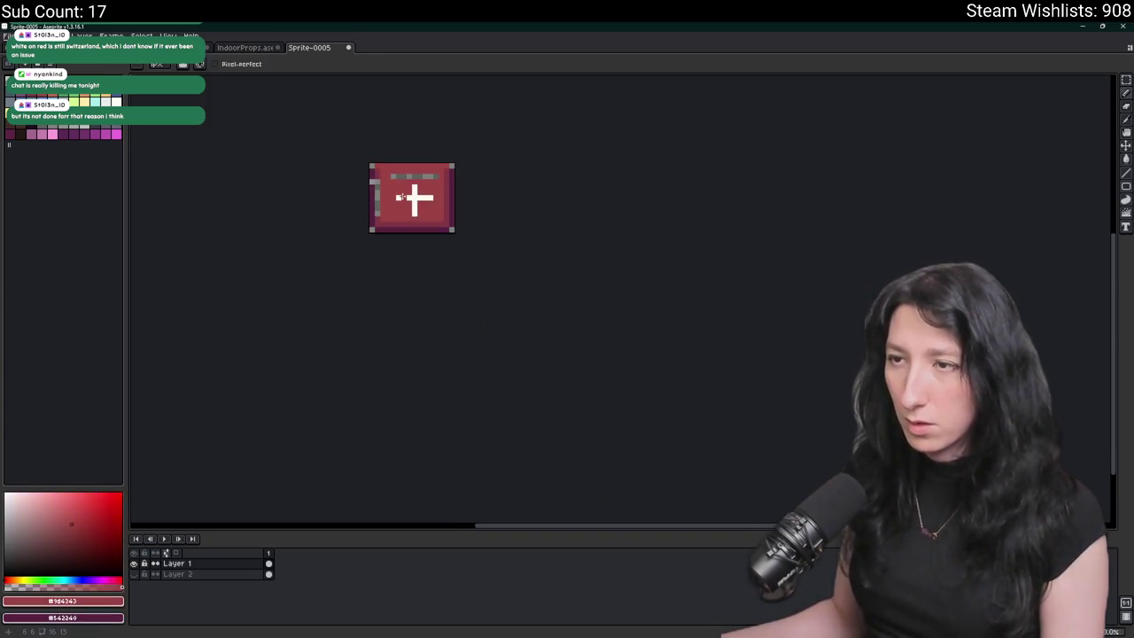
scroll(404, 231, up, 2)
scroll(412, 256, down, 3)
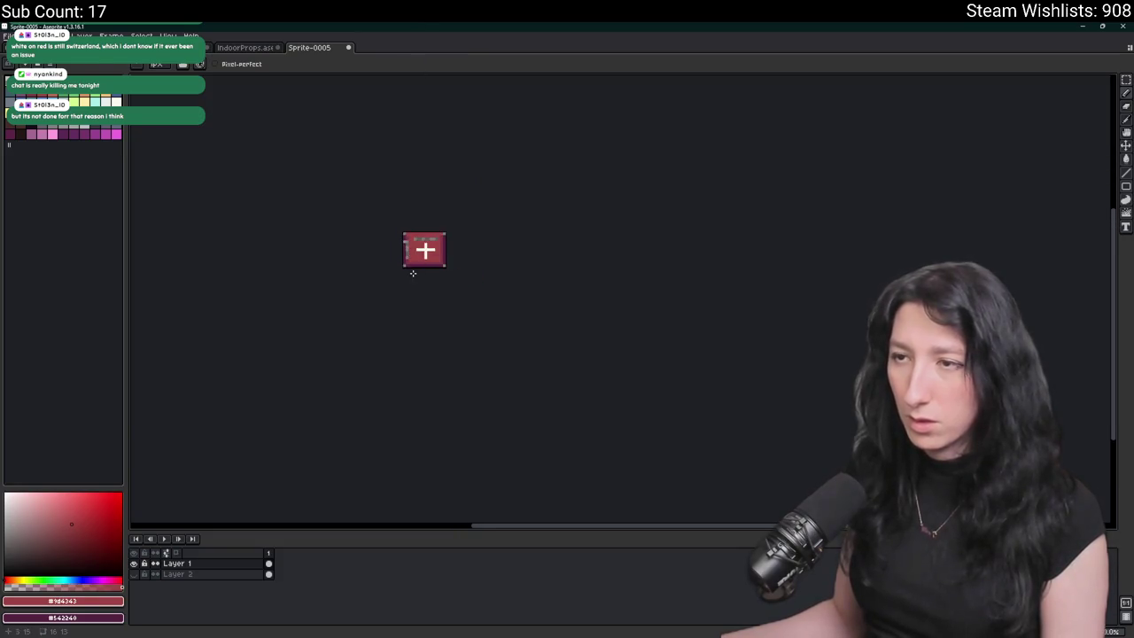
scroll(408, 257, down, 1)
scroll(408, 257, up, 3)
scroll(409, 248, down, 2)
scroll(412, 235, up, 2)
alt+click(414, 226)
- Repaint the ends of the medkit's cross in red
scroll(410, 228, up, 2)
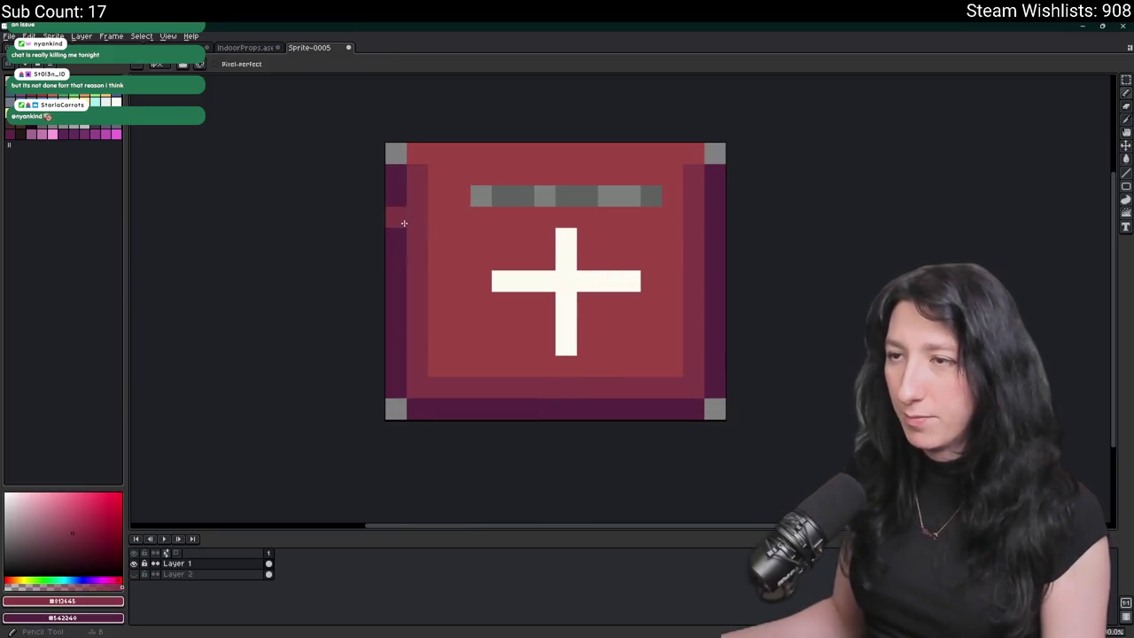
scroll(412, 230, down, 3)
scroll(447, 244, down, 3)
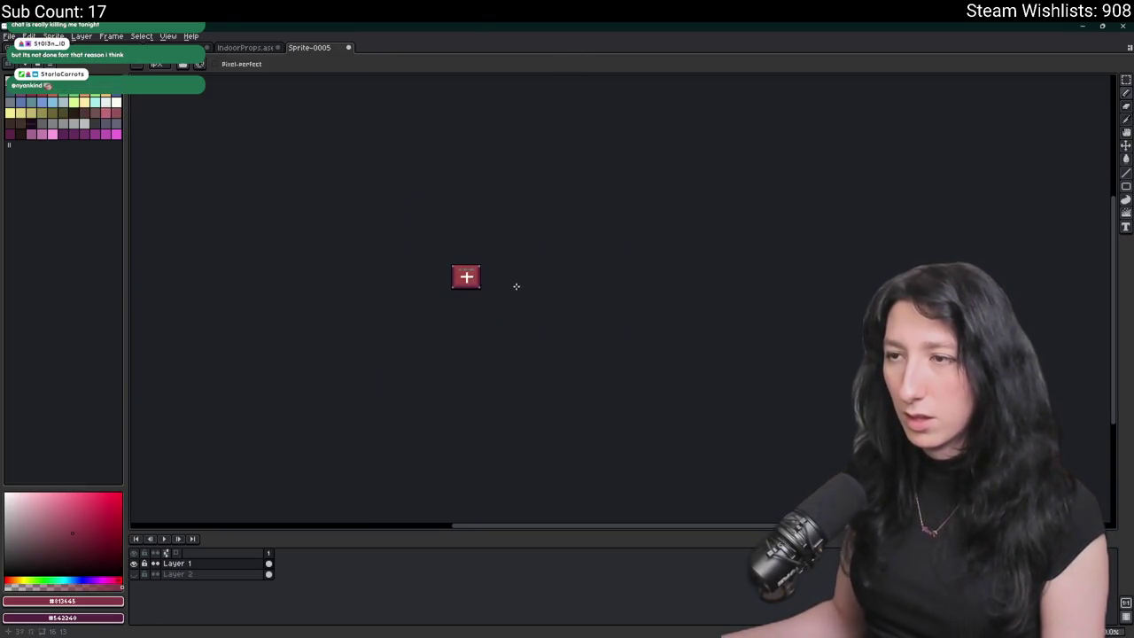
scroll(479, 266, up, 3)
scroll(476, 259, up, 3)
alt+click(496, 296)
right_click(526, 260)
right_click(486, 359)
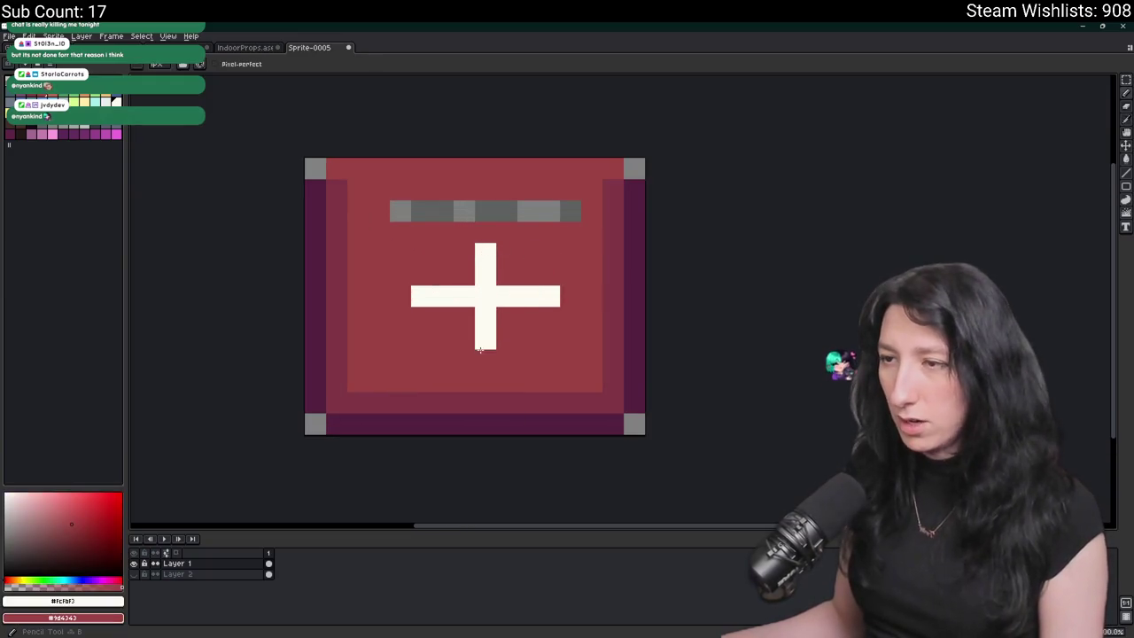
click(464, 318)
right_click(463, 319)
right_click(426, 296)
scroll(550, 294, down, 4)
scroll(549, 297, down, 2)
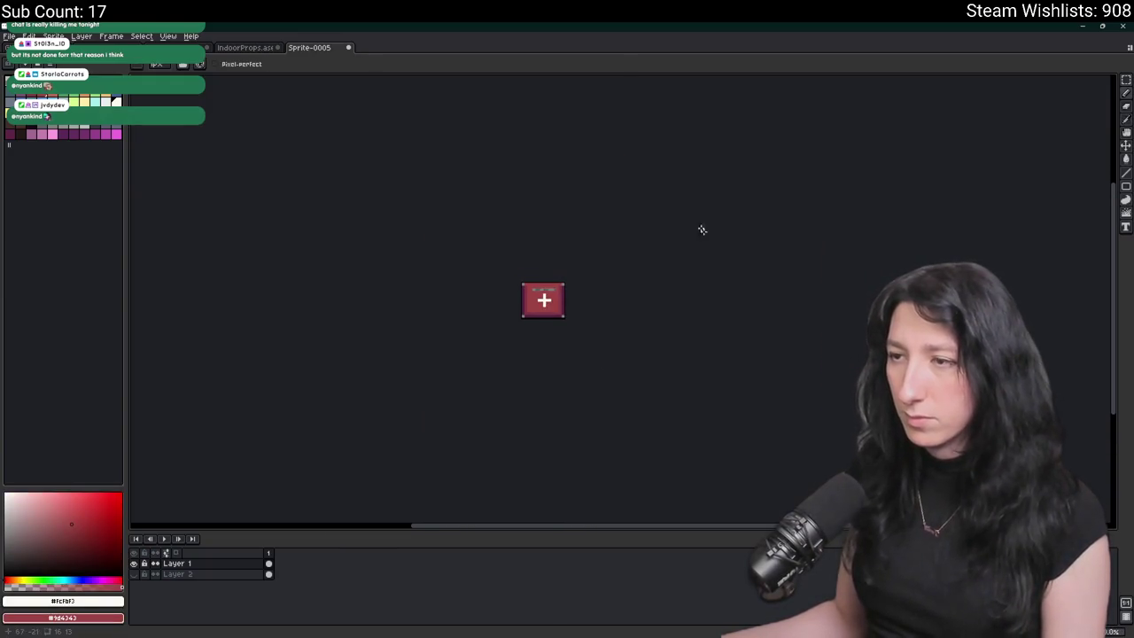
scroll(506, 324, up, 2)
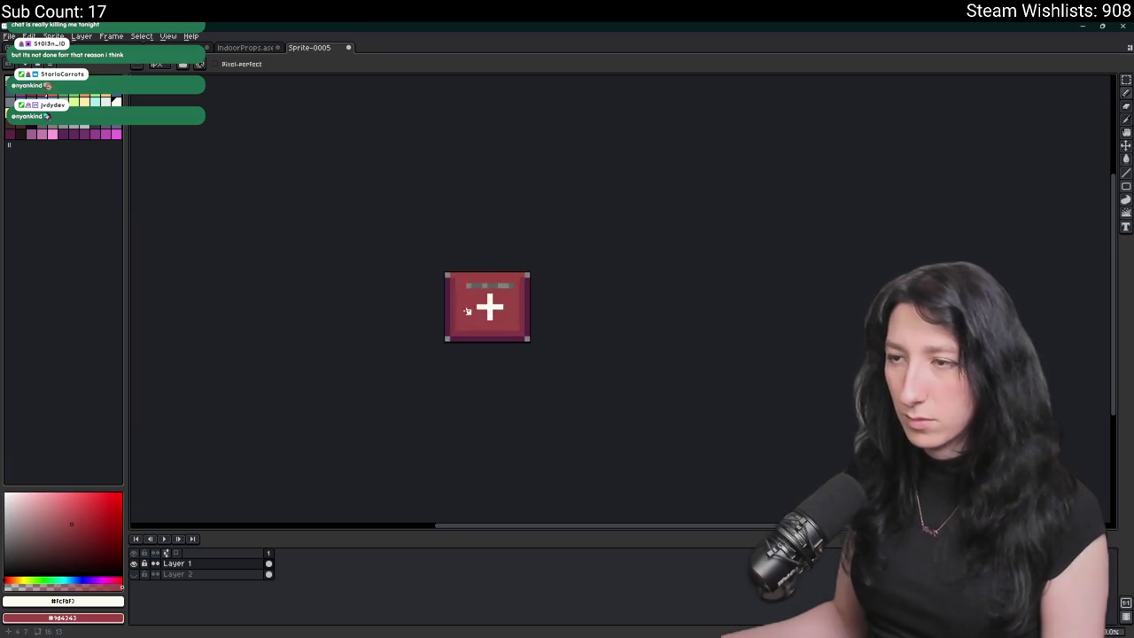
scroll(576, 372, down, 2)
scroll(759, 376, down, 1)
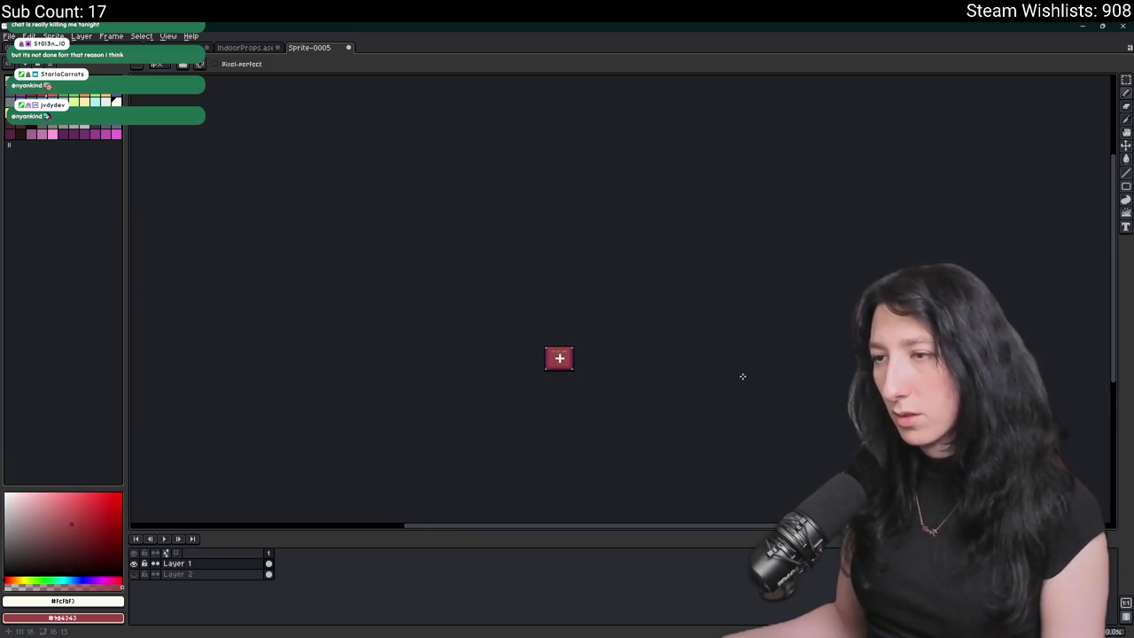
scroll(621, 374, up, 6)
scroll(605, 383, down, 6)
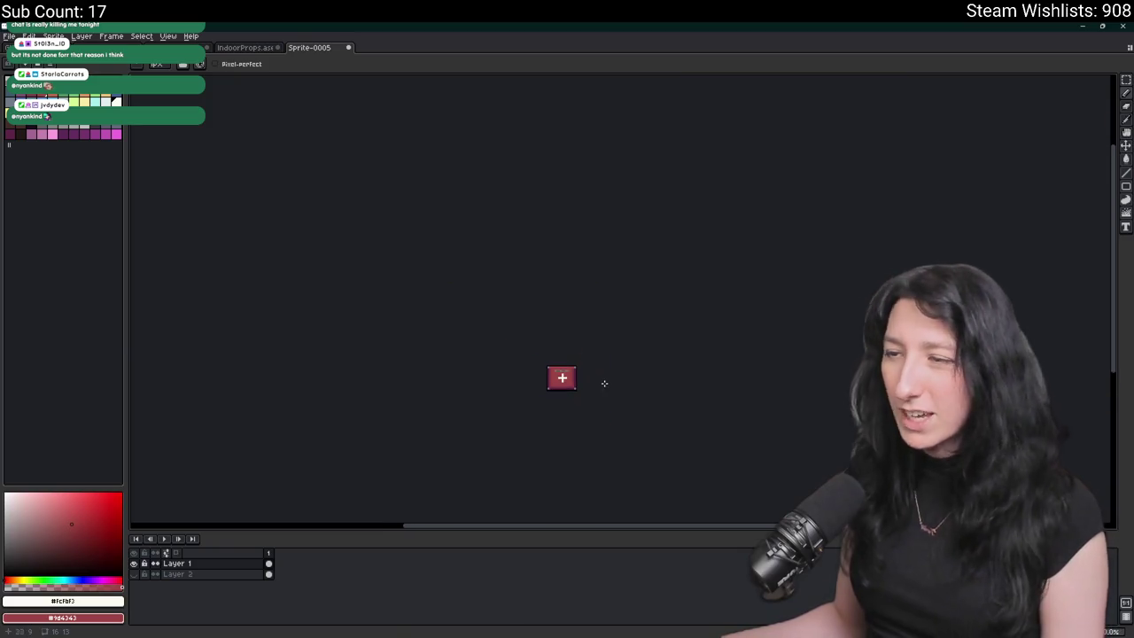
- Export the shrunken medkit as MedKit0_World.png
key(ctrl+shift+e)
click(760, 227)
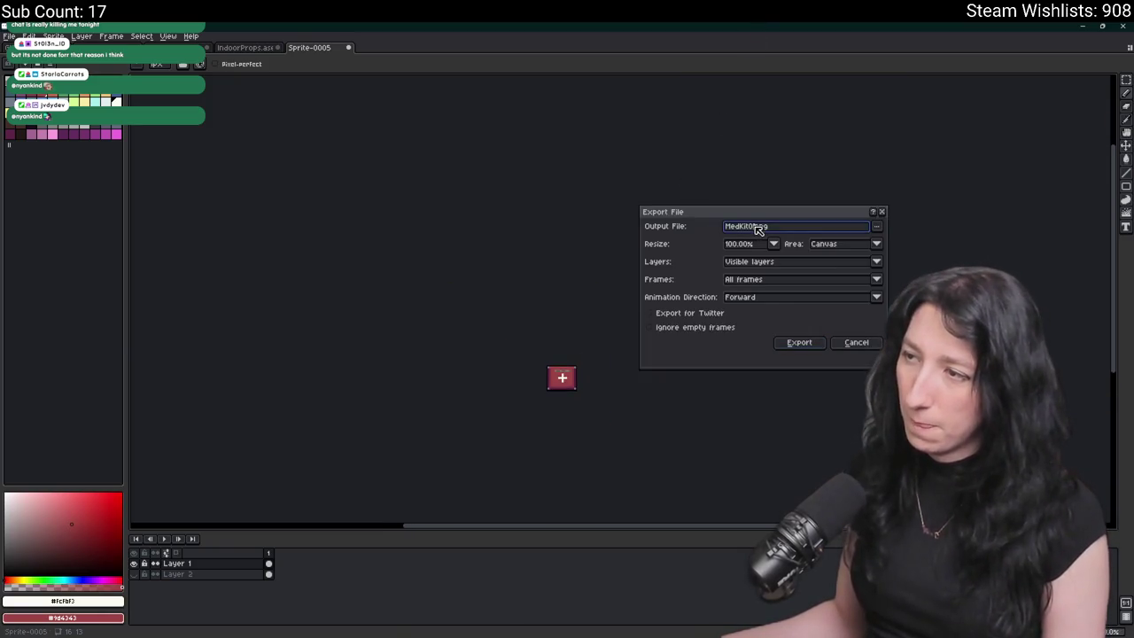
key(Return)
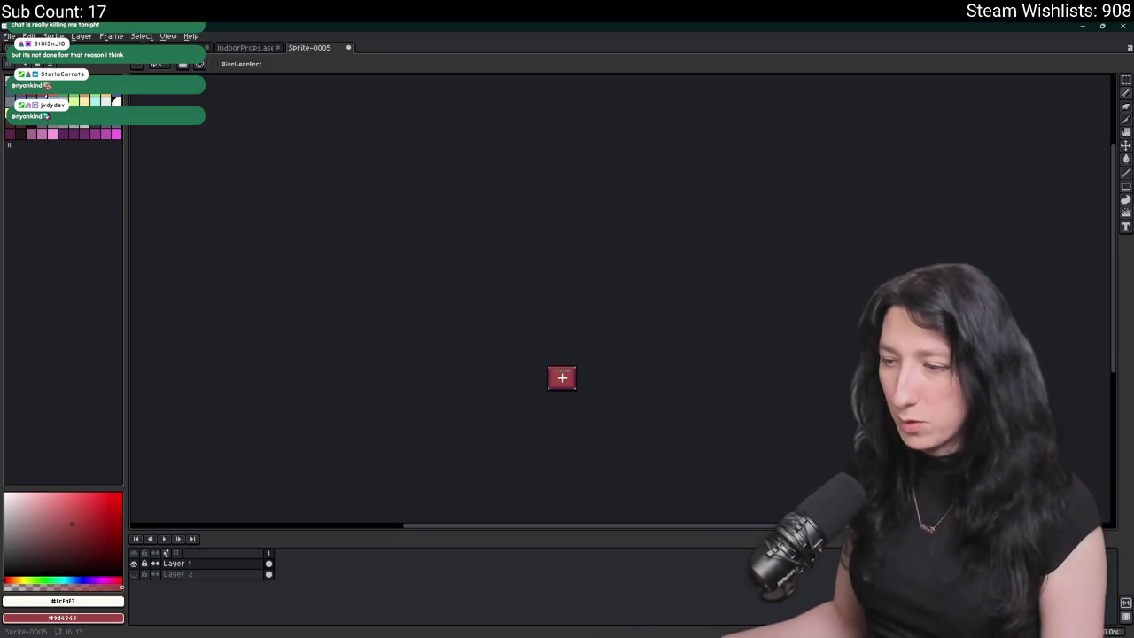
mouse_move(705, 634)
click(588, 606)
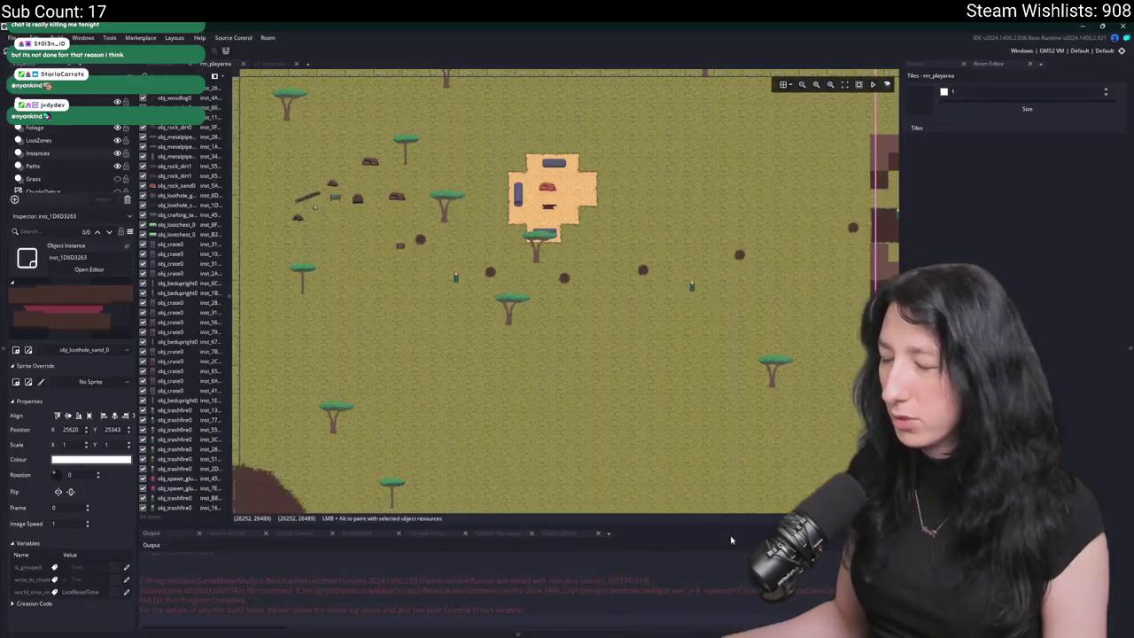
- Filter the Asset Browser by 'tem', locate the Items folder, then clear the search
click(933, 63)
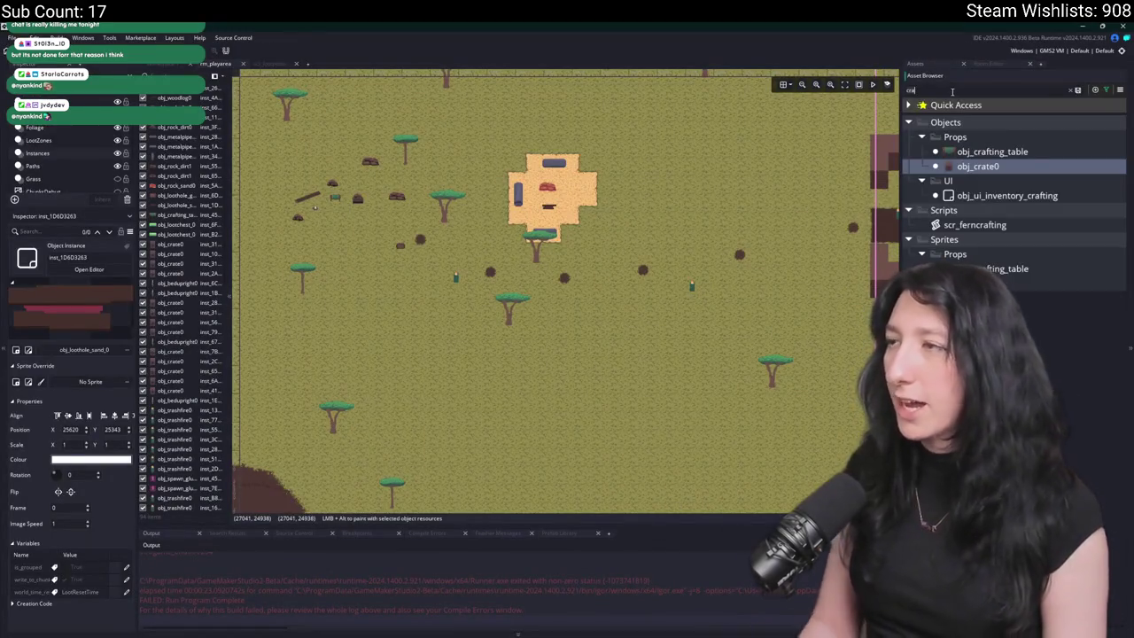
text(item)
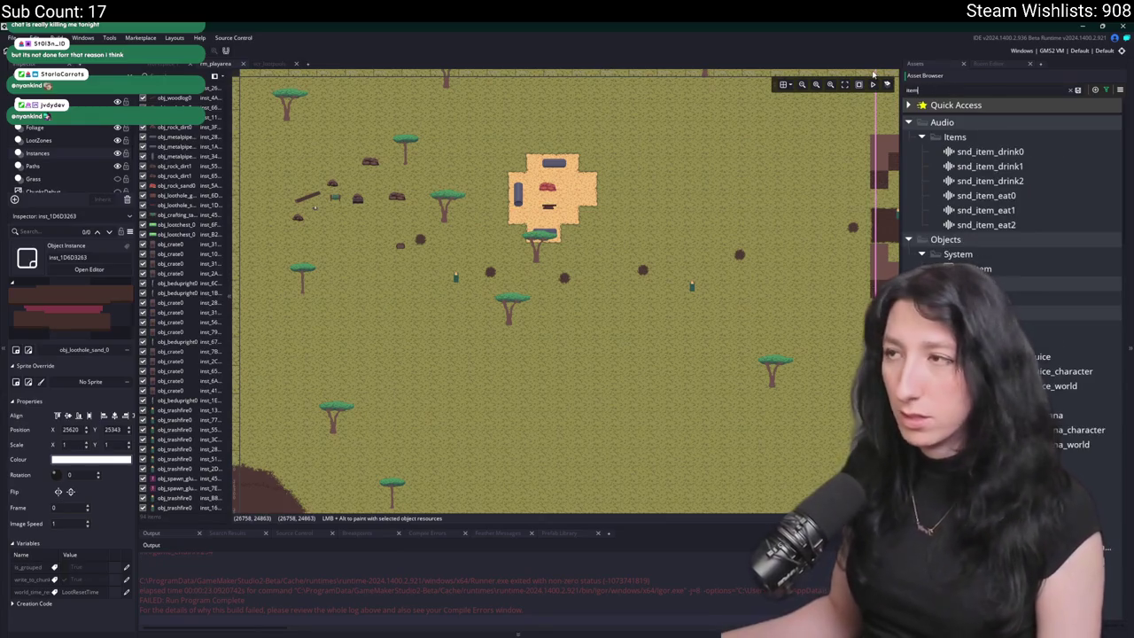
drag(899, 91, 758, 91)
scroll(853, 377, down, 5)
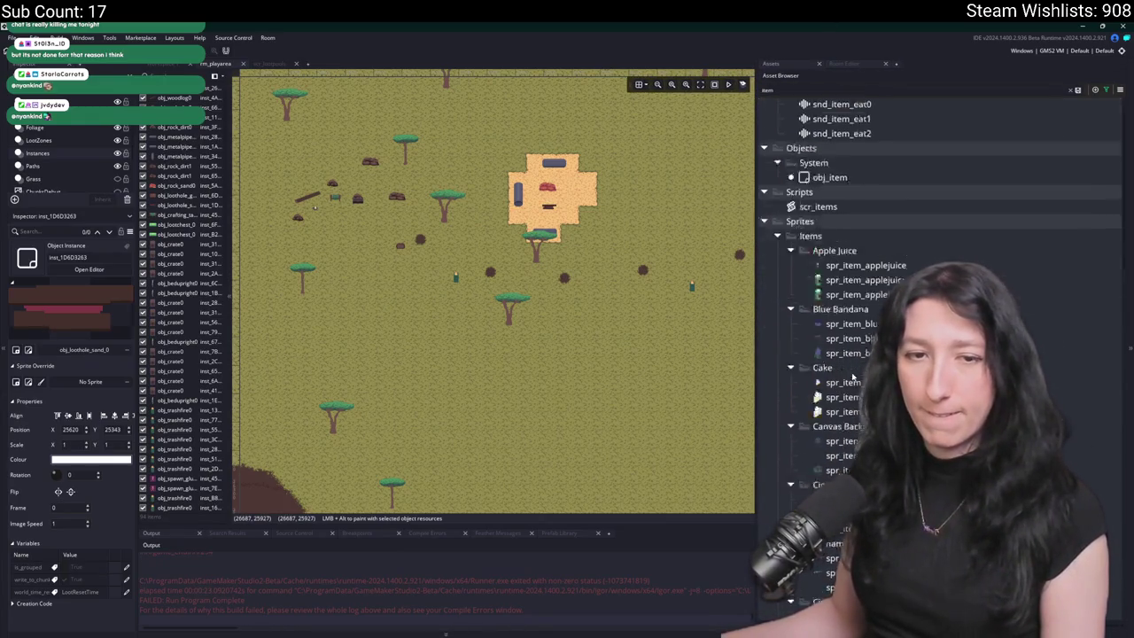
scroll(853, 378, down, 4)
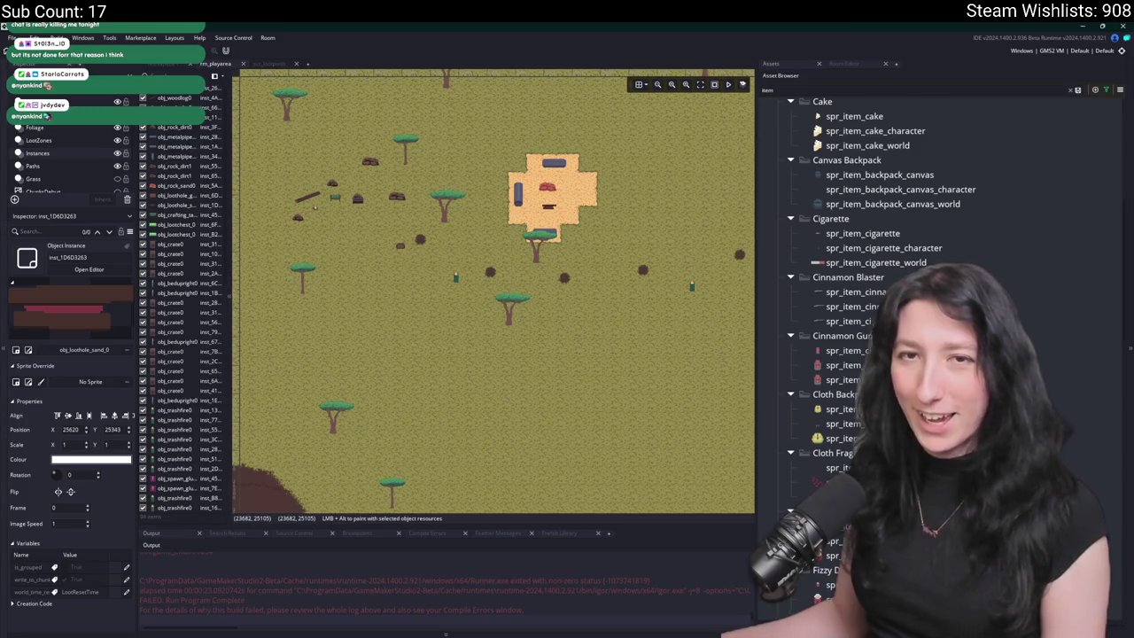
scroll(868, 266, down, 3)
scroll(868, 266, up, 9)
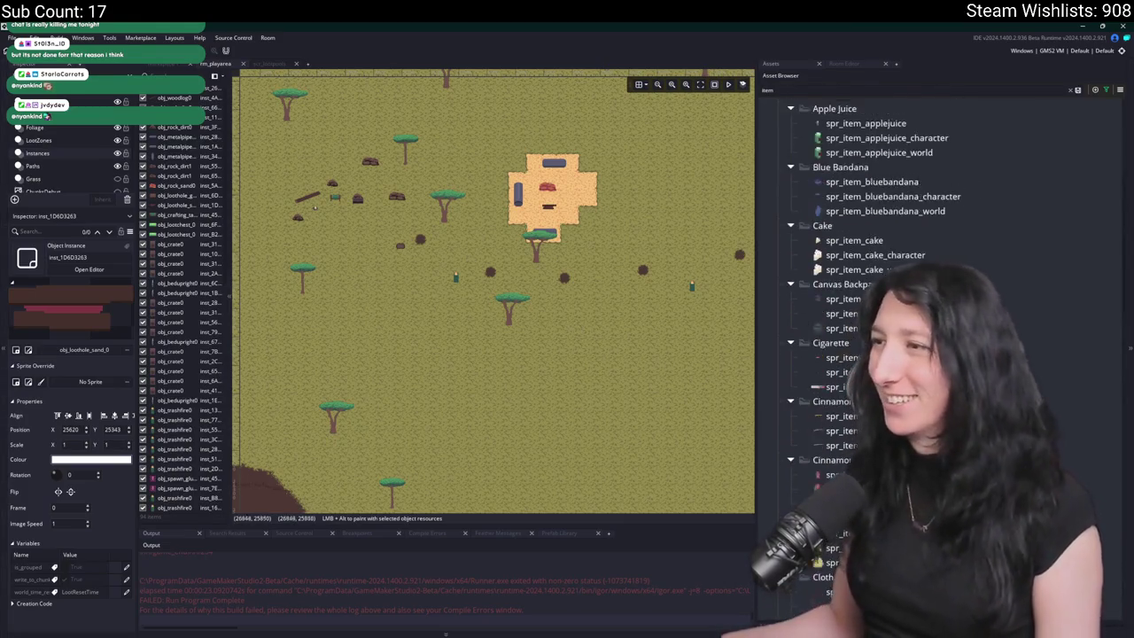
scroll(871, 320, down, 20)
scroll(870, 320, up, 4)
scroll(870, 321, up, 20)
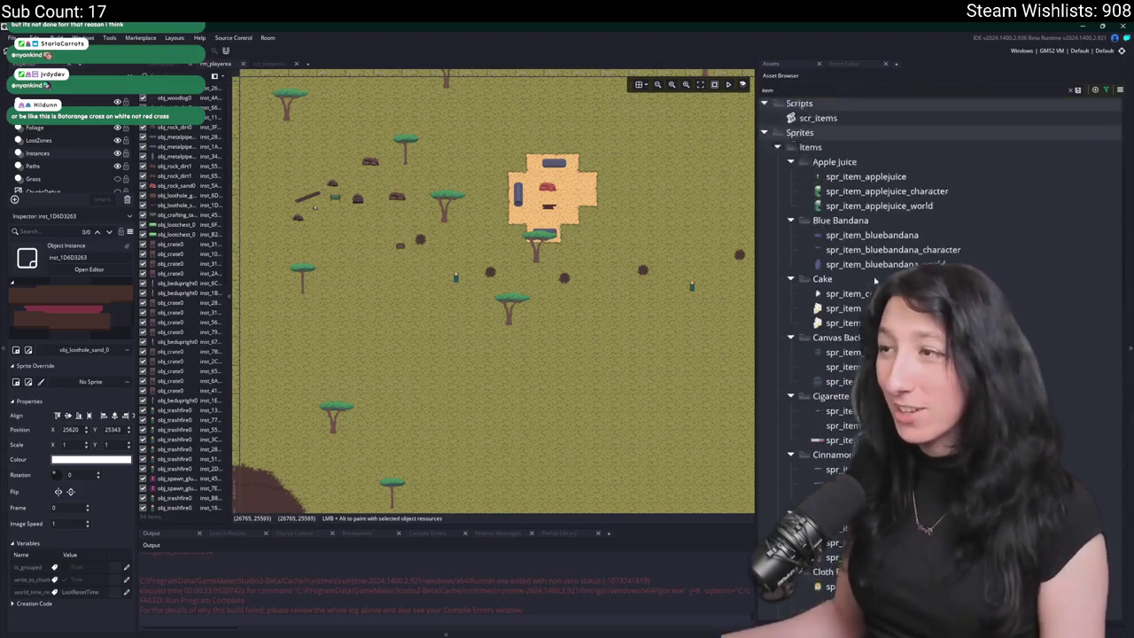
click(886, 202)
click(1073, 90)
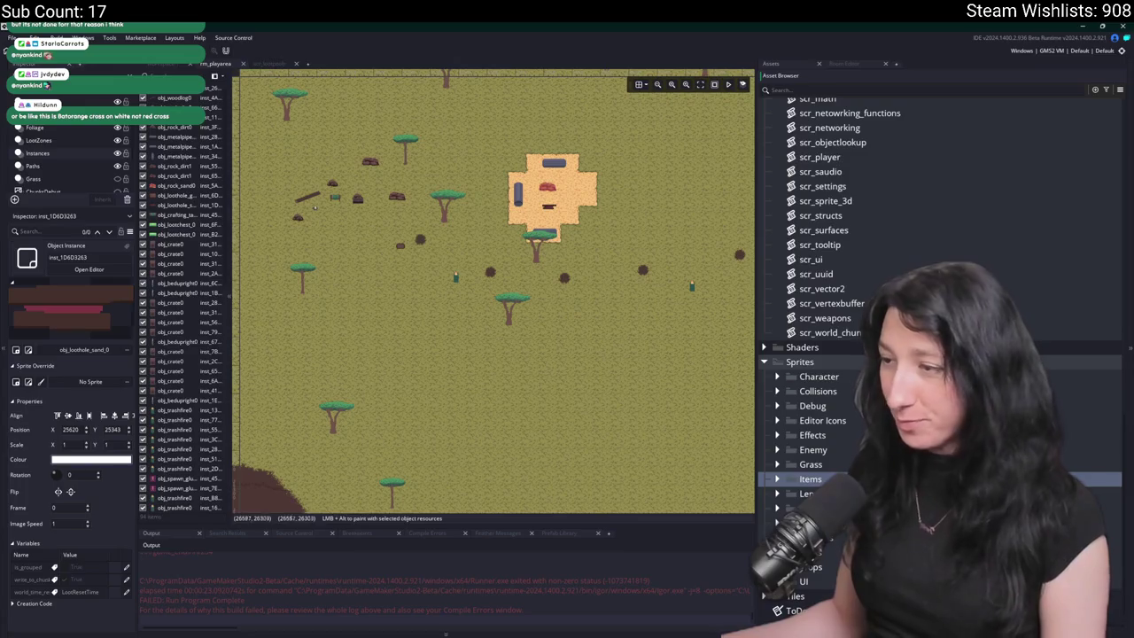
- Expand the Medkit folder under Items and select its sprite
scroll(835, 407, down, 2)
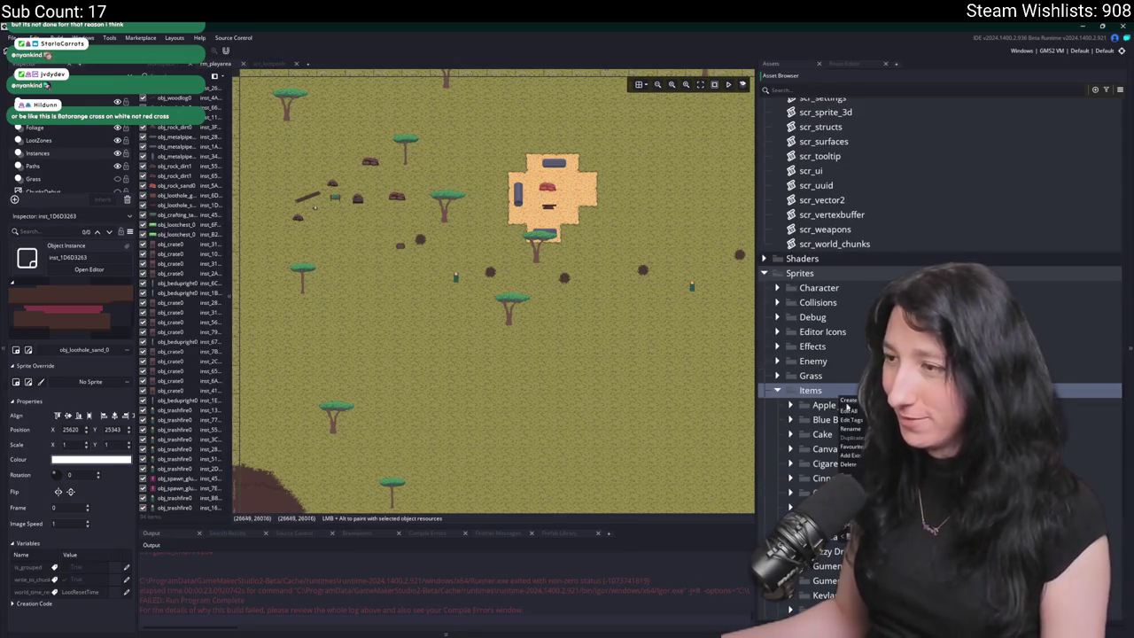
click(825, 566)
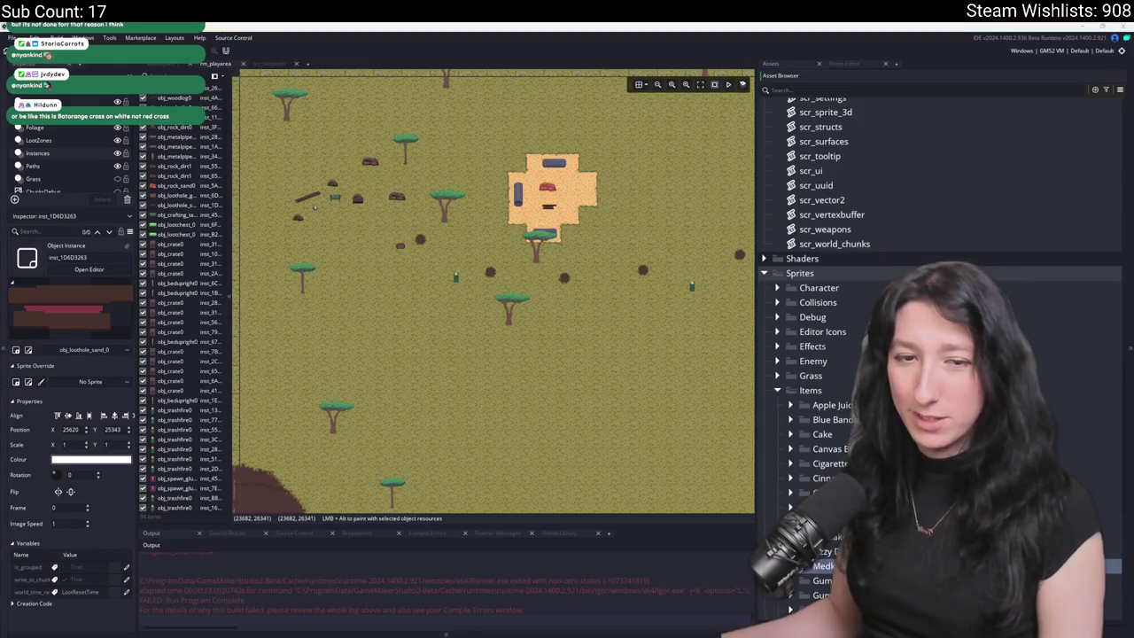
scroll(833, 558, down, 6)
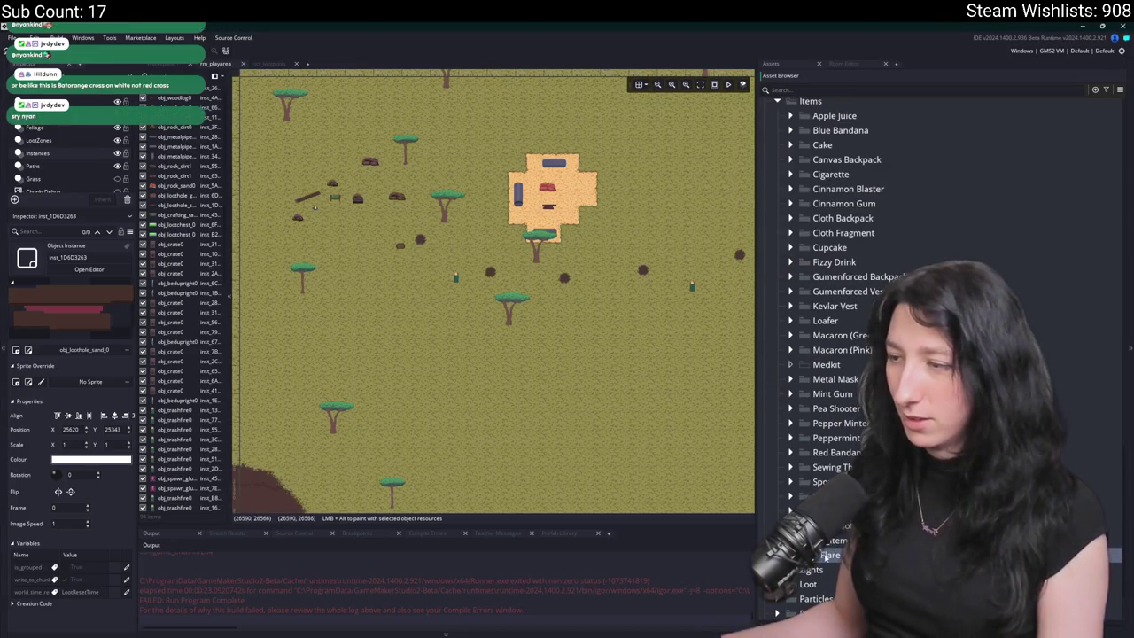
scroll(854, 449, up, 2)
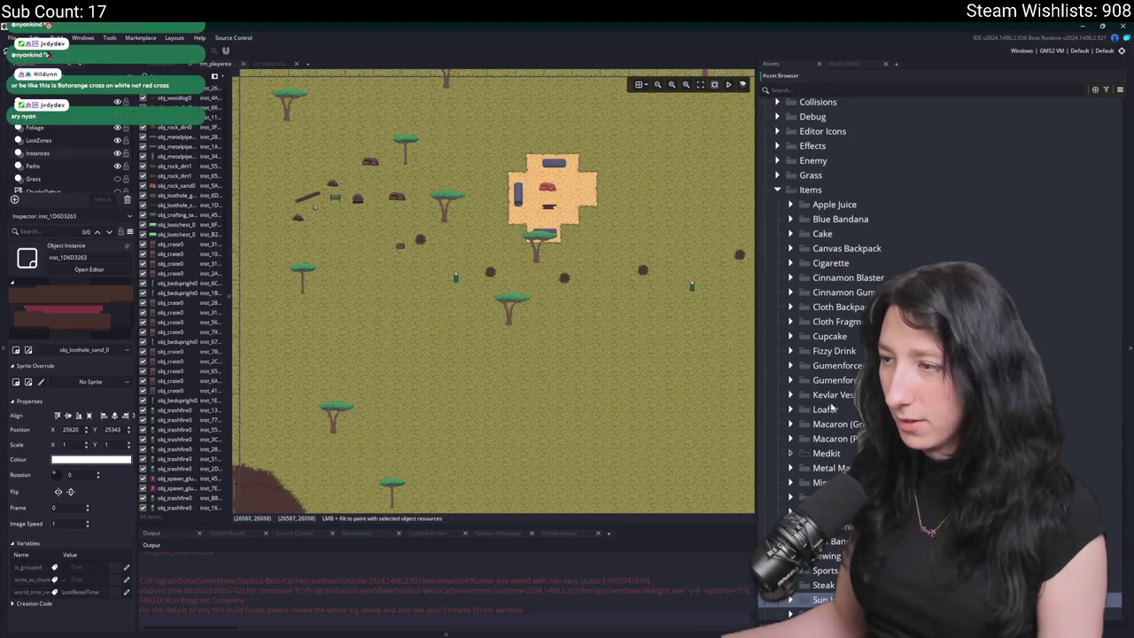
click(825, 440)
click(791, 470)
click(833, 468)
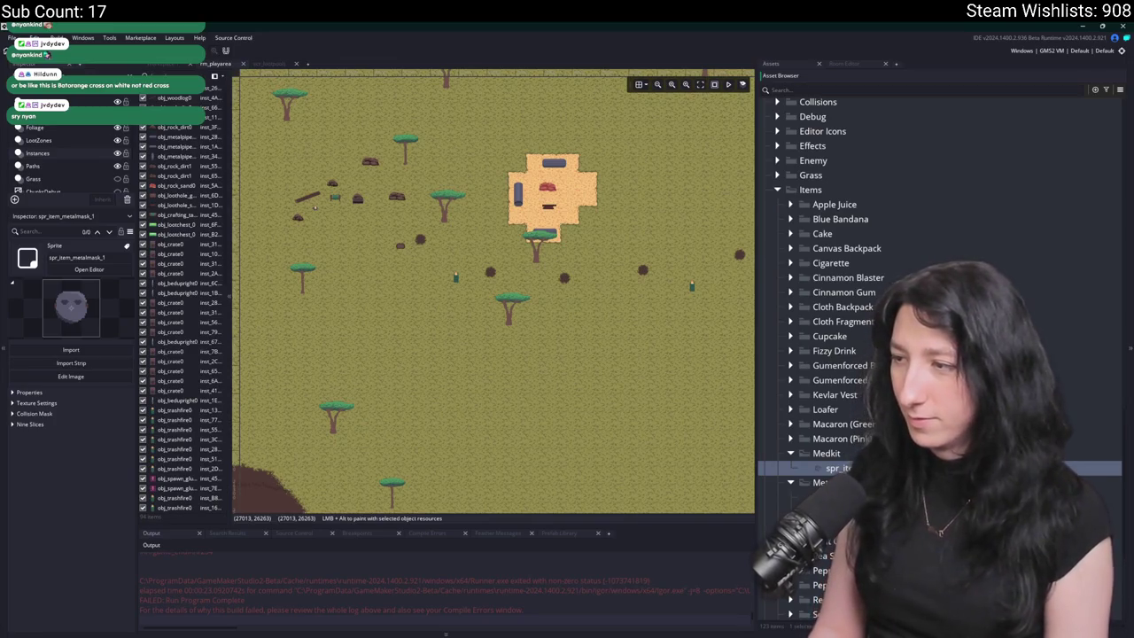
- Import the medkit image from the Art folder into spr_item_medkit, replacing its image
double_click(838, 467)
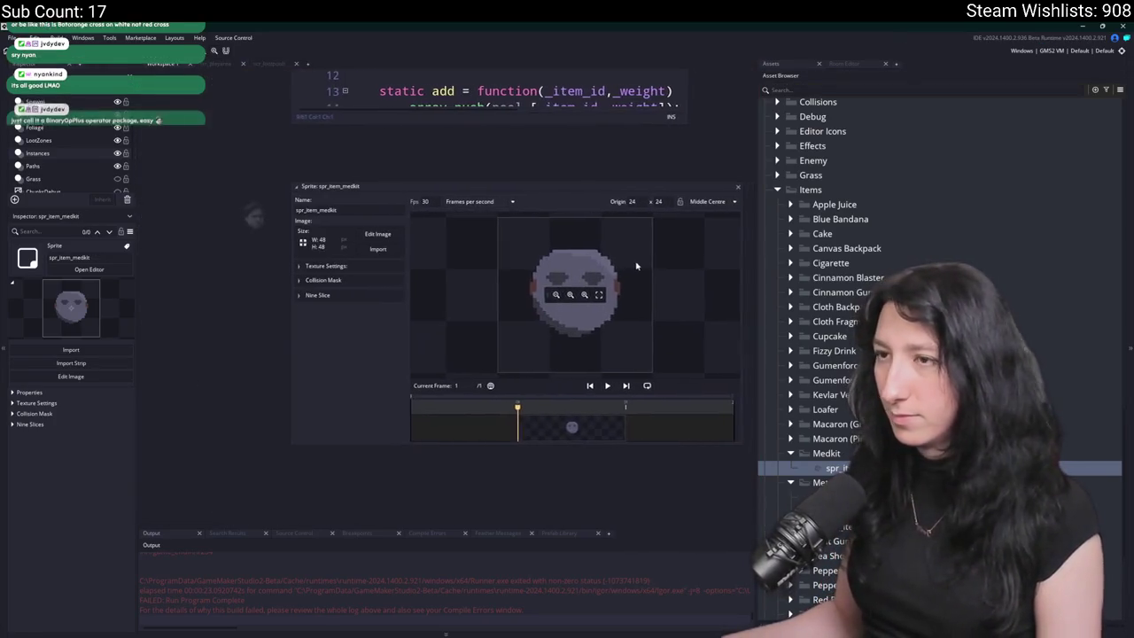
click(378, 250)
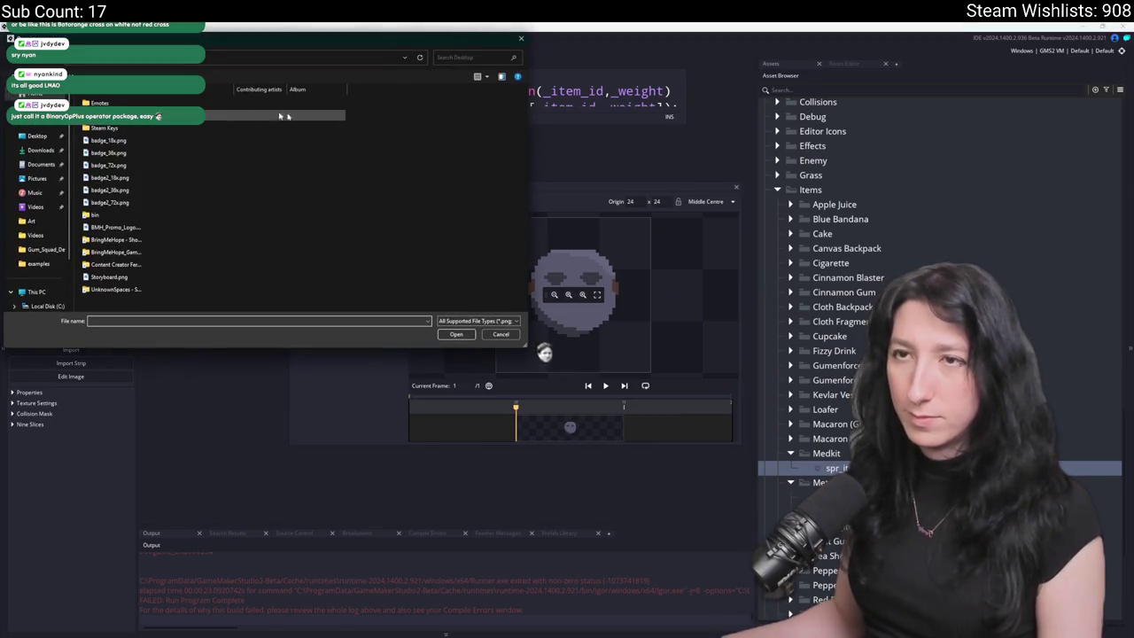
double_click(115, 289)
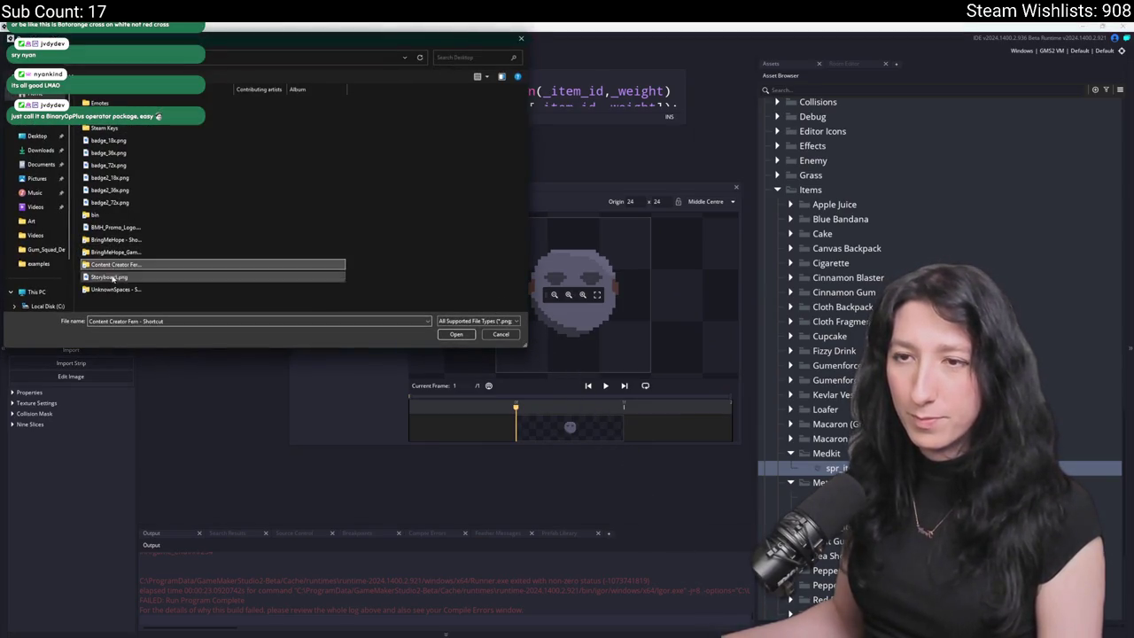
double_click(152, 115)
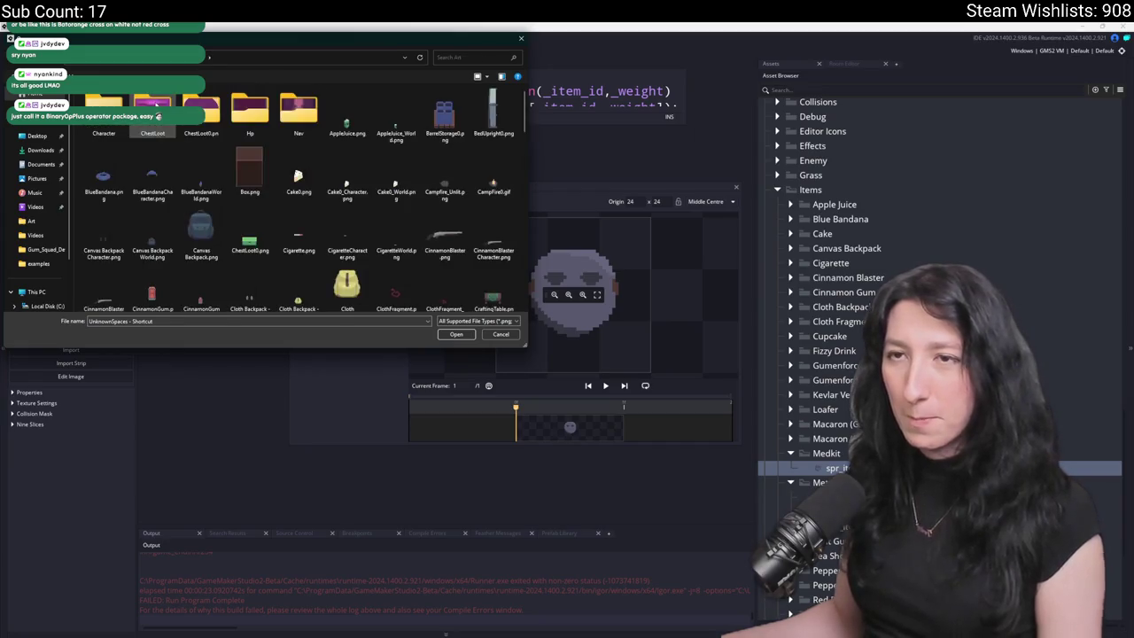
click(153, 124)
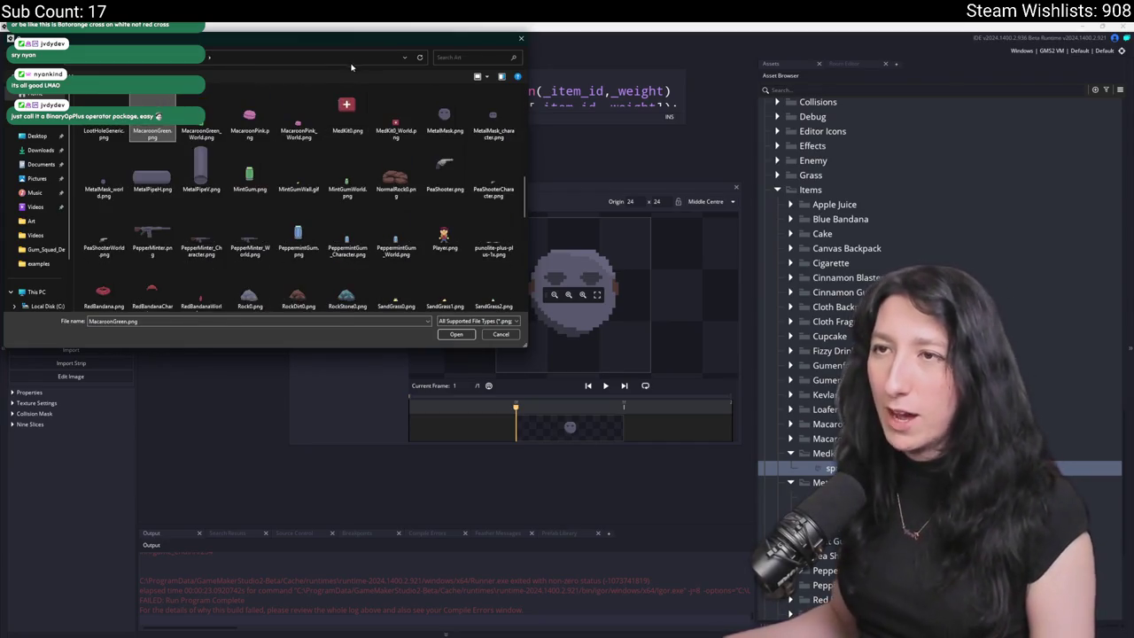
double_click(346, 115)
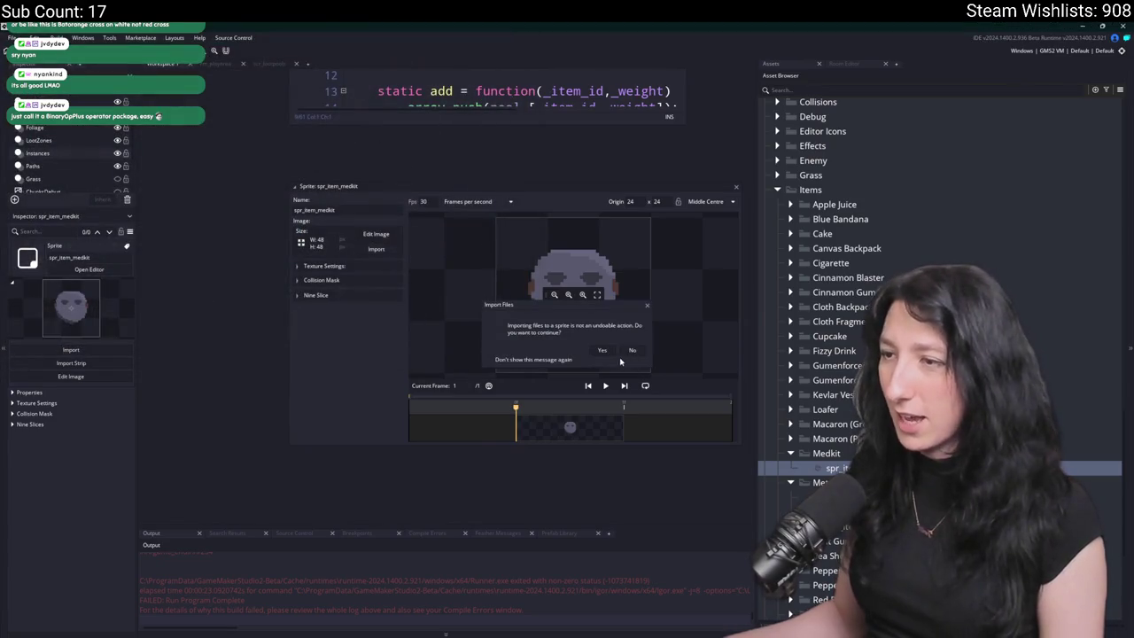
click(602, 351)
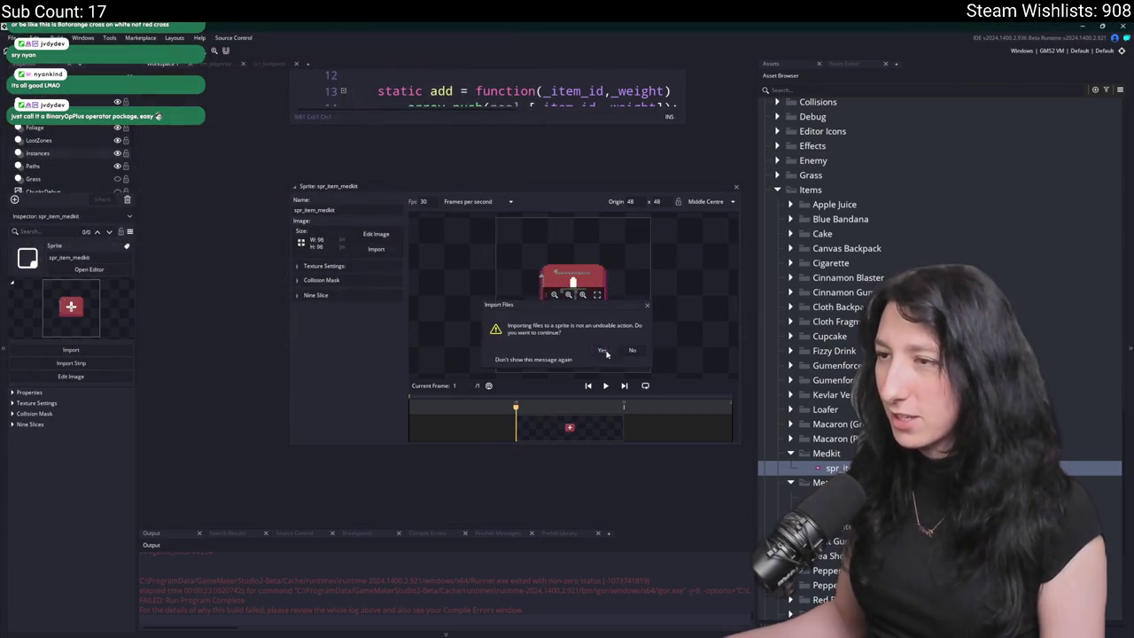
- Resize the medkit image to 48×48 pixels in the image editor and close it
click(373, 235)
click(268, 37)
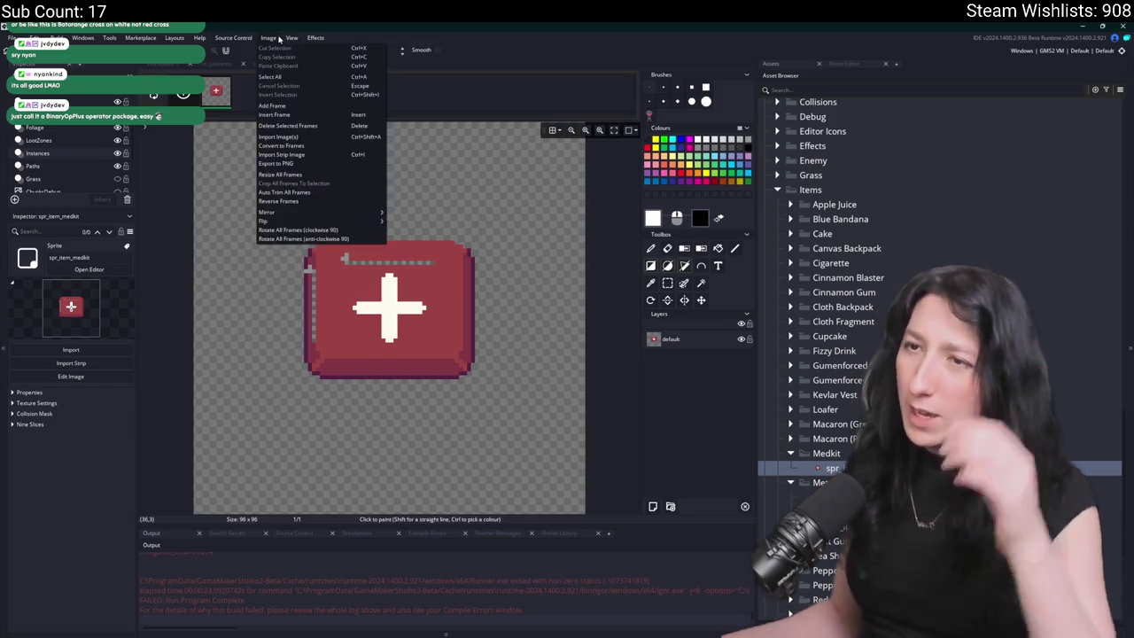
click(299, 199)
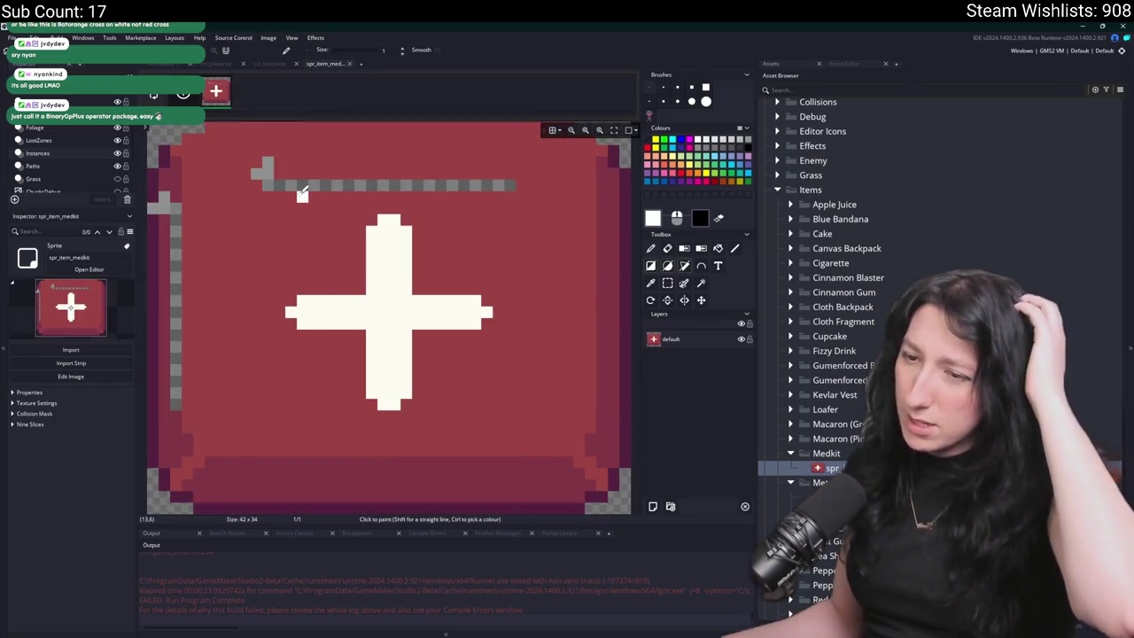
key(ctrl+z)
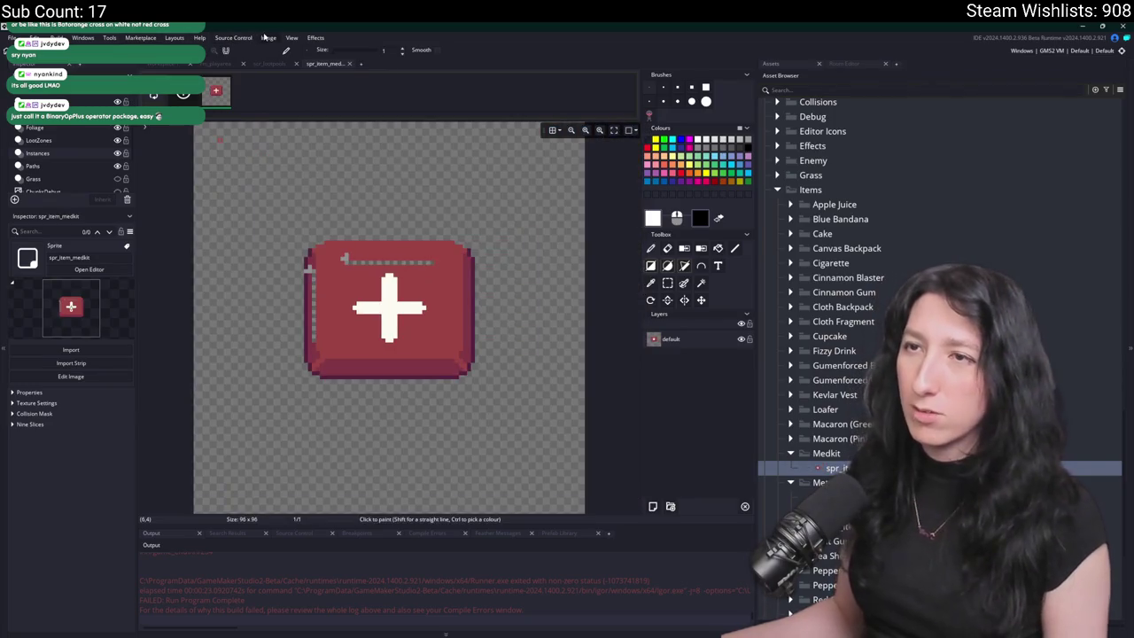
click(266, 37)
click(302, 178)
click(204, 139)
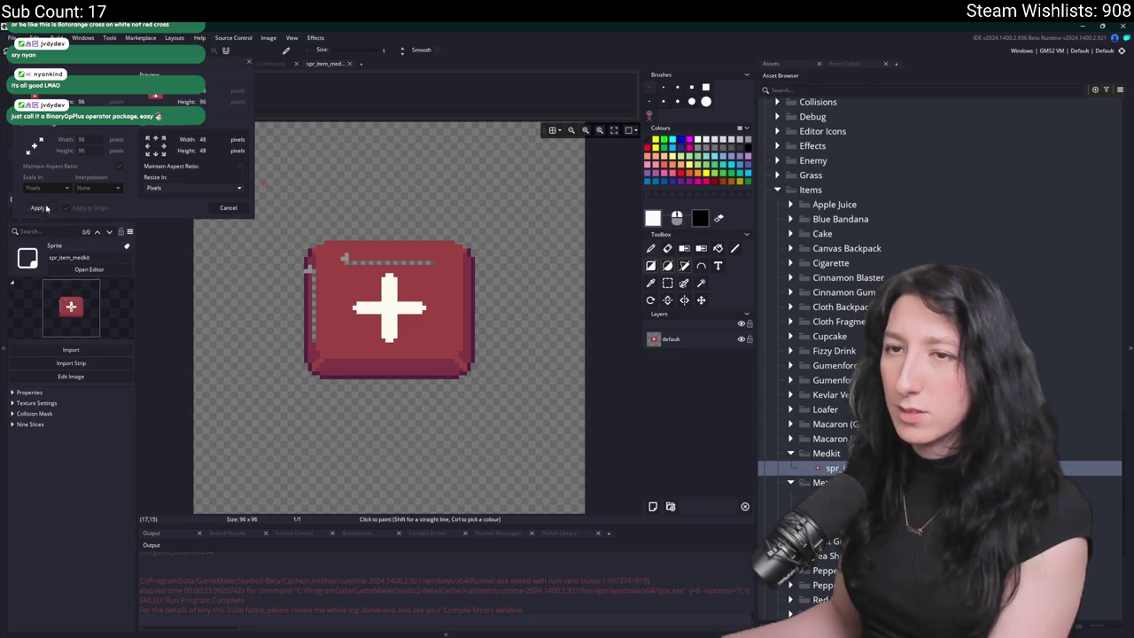
click(38, 207)
click(349, 64)
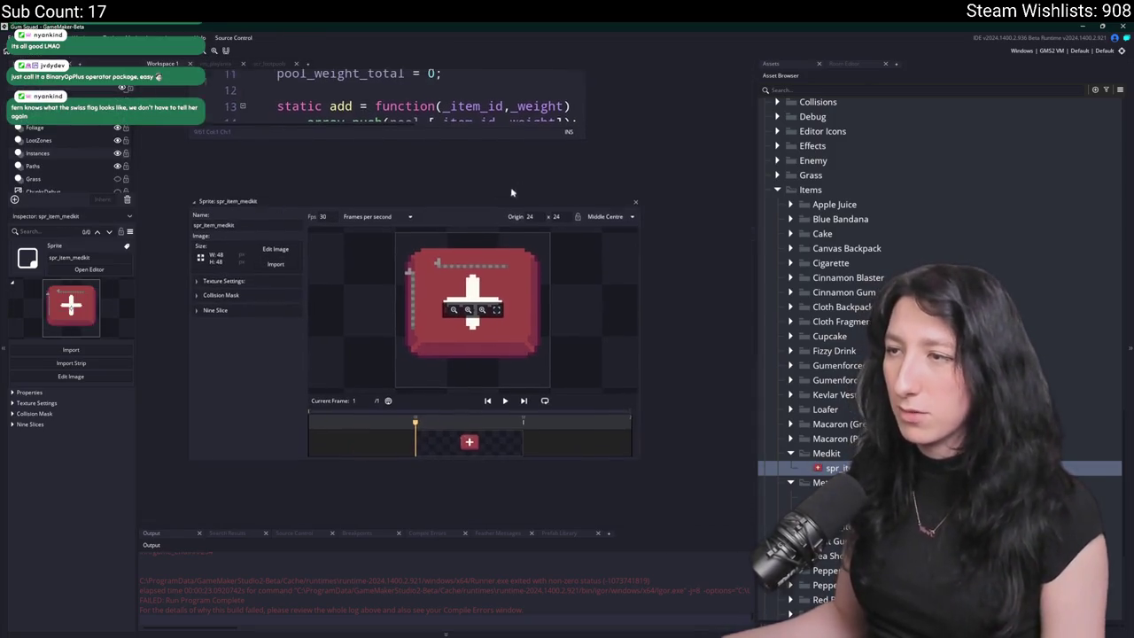
- Duplicate spr_item_medkit with Ctrl+D and inspect the medkit image in the pixel editor
click(607, 214)
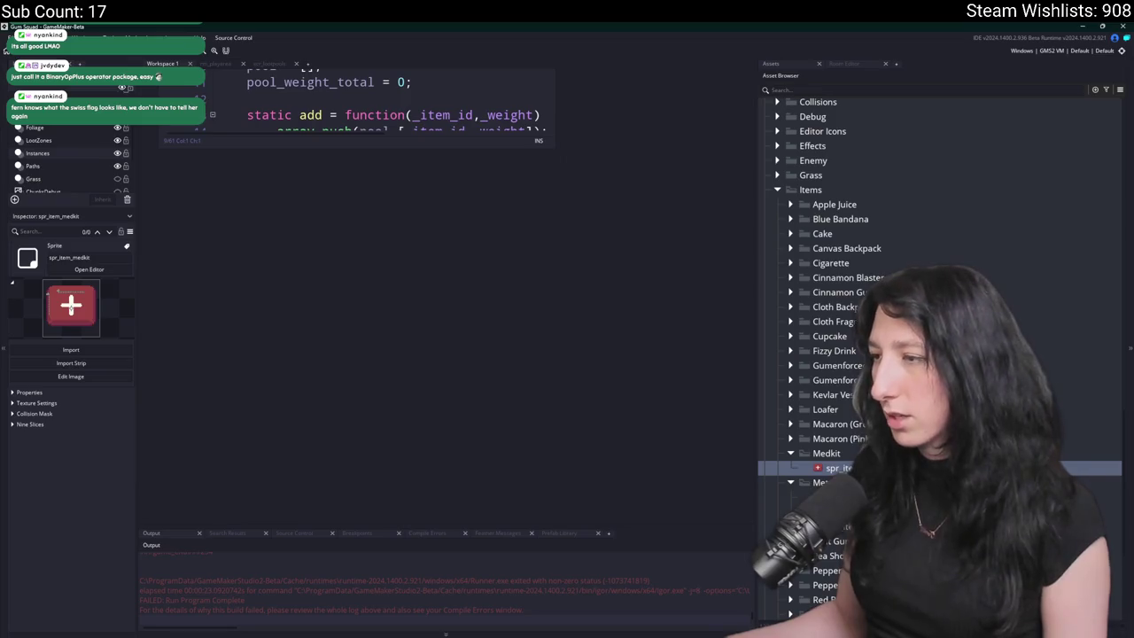
key(ctrl+d)
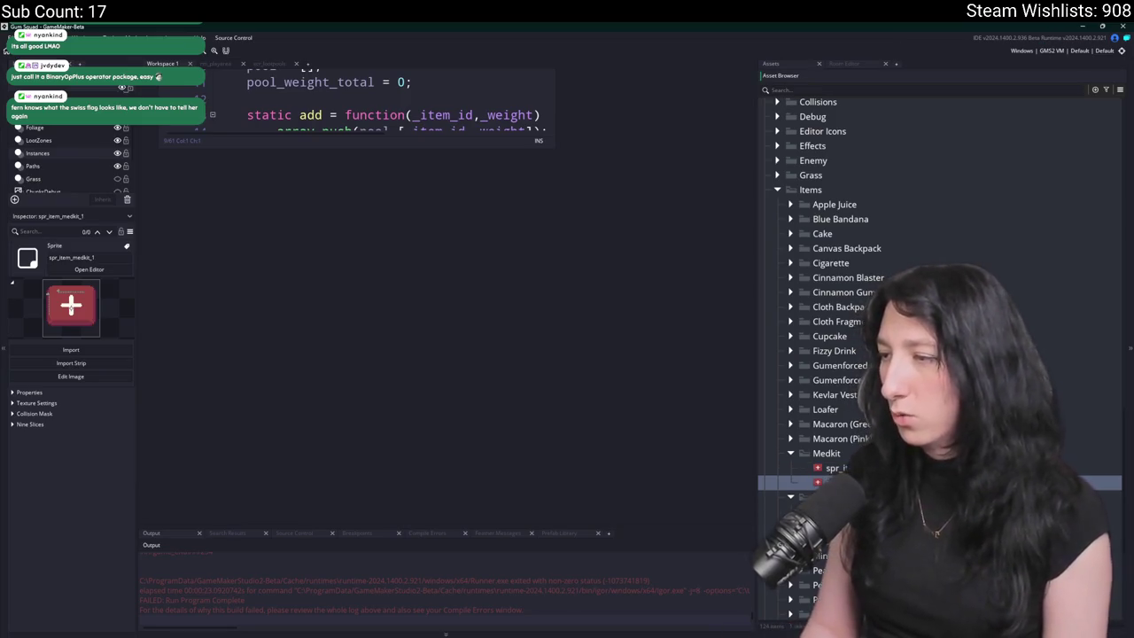
double_click(832, 468)
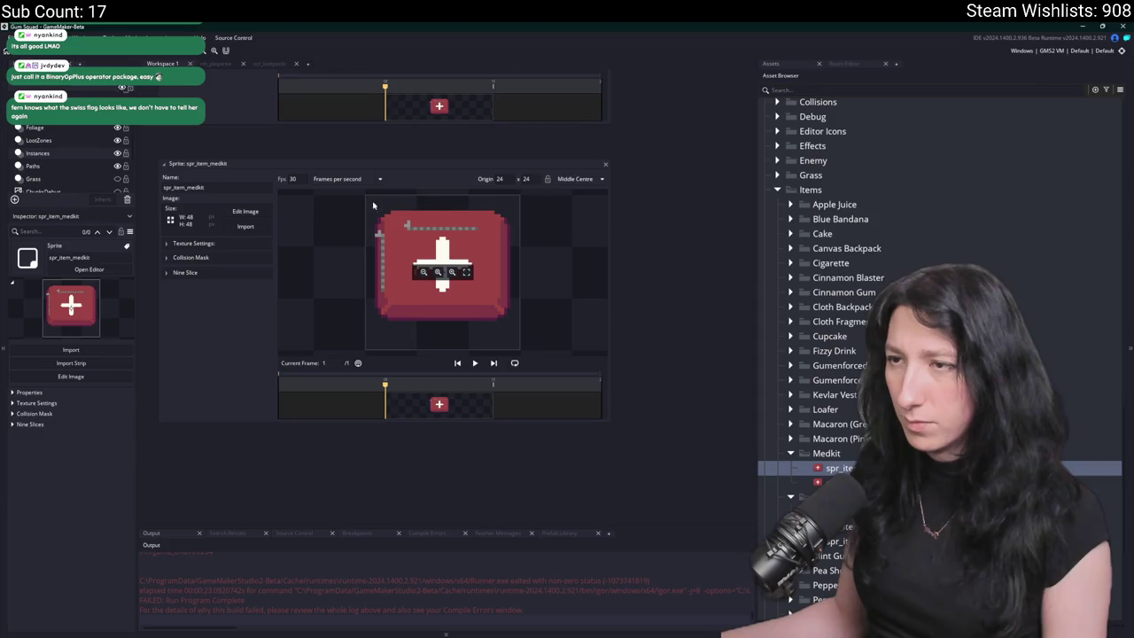
click(244, 212)
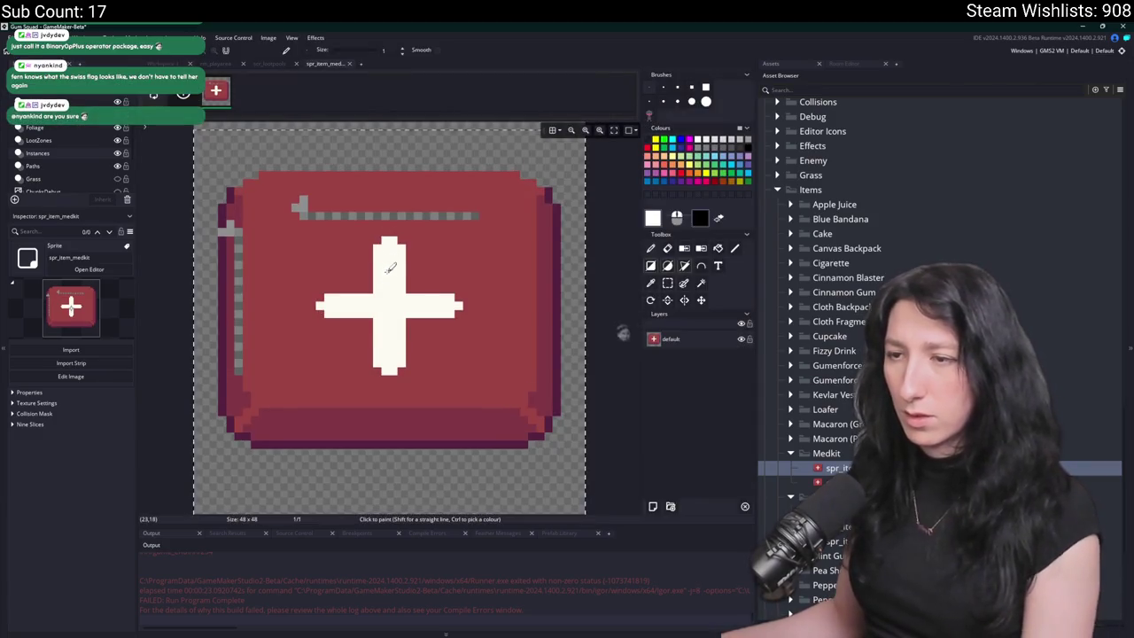
key(ctrl+w)
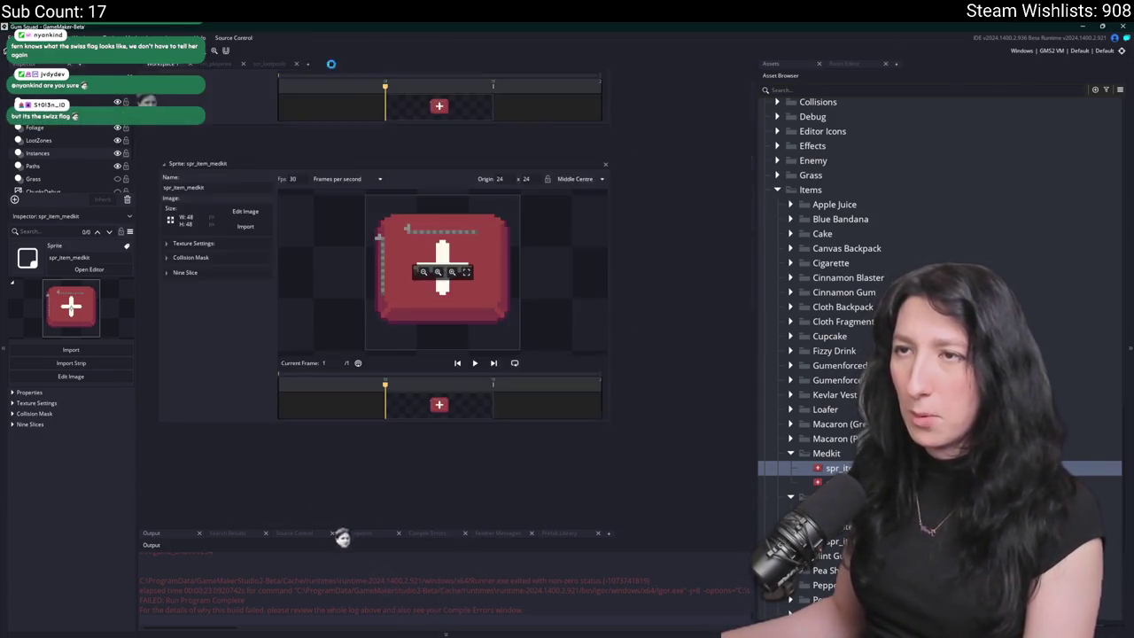
click(249, 214)
click(332, 63)
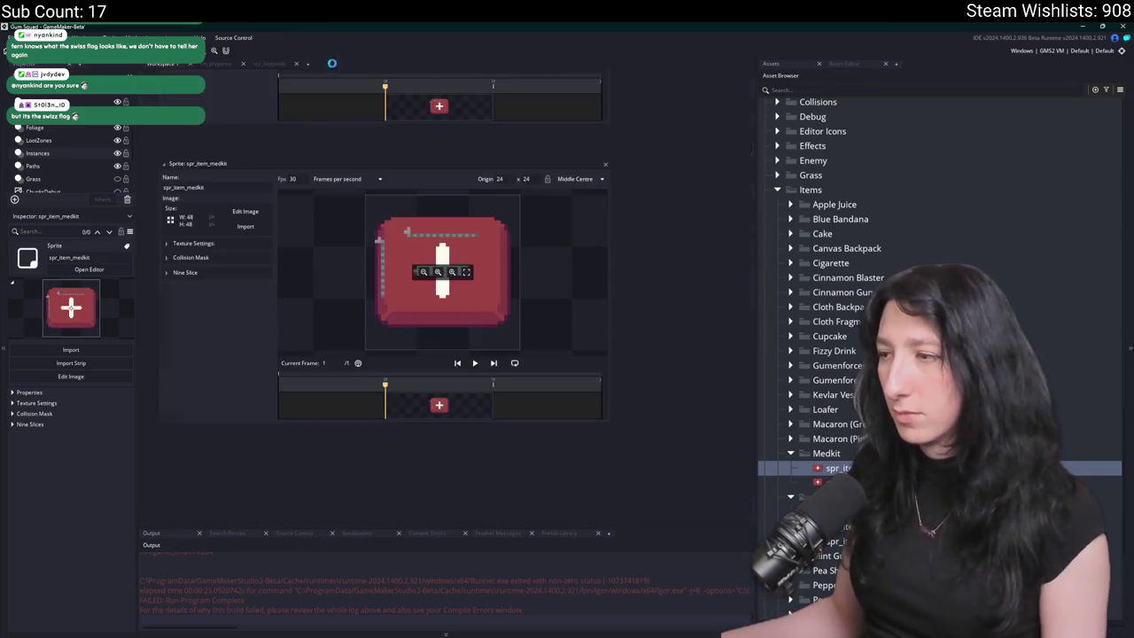
click(606, 165)
- Open the metal mask world and character, pink macaron world, and spr_item_medkit_world sprites
double_click(833, 528)
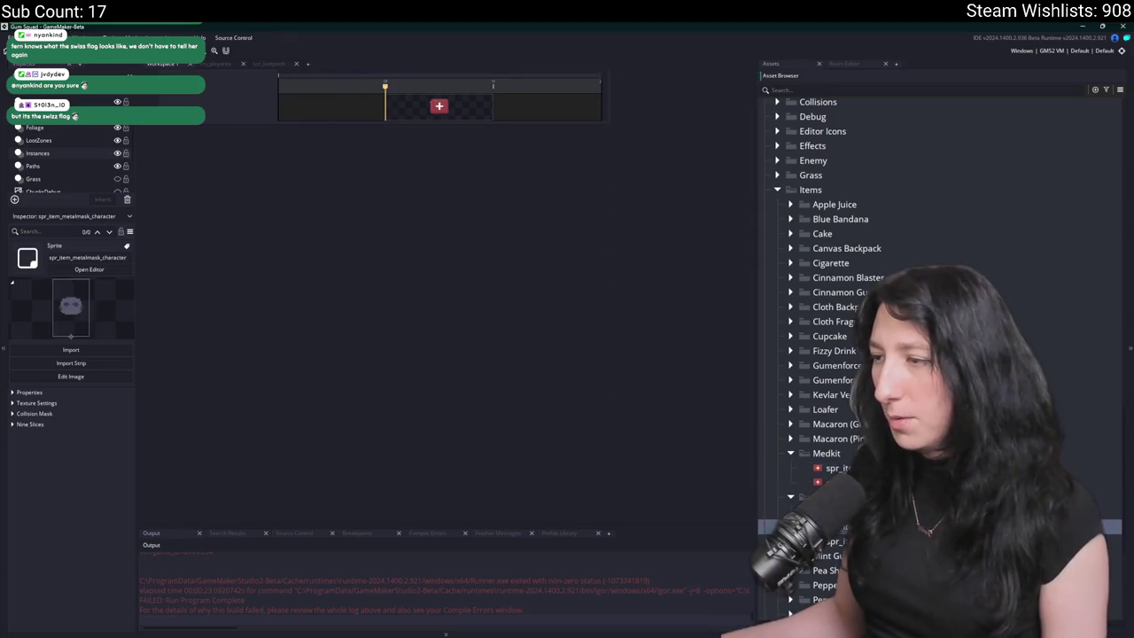
double_click(832, 512)
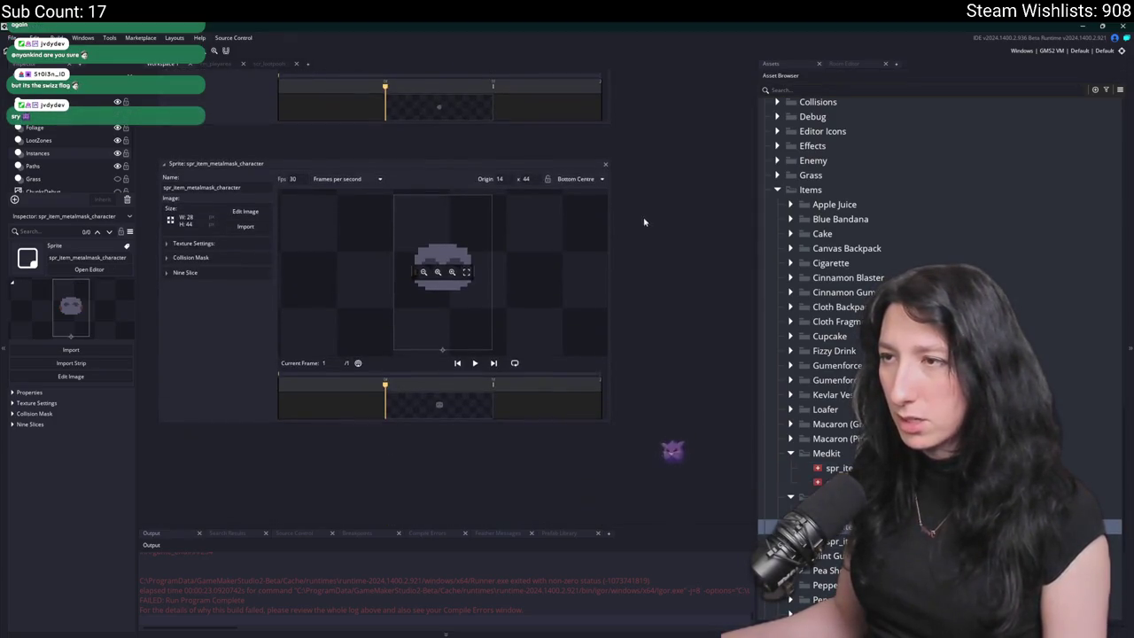
click(833, 483)
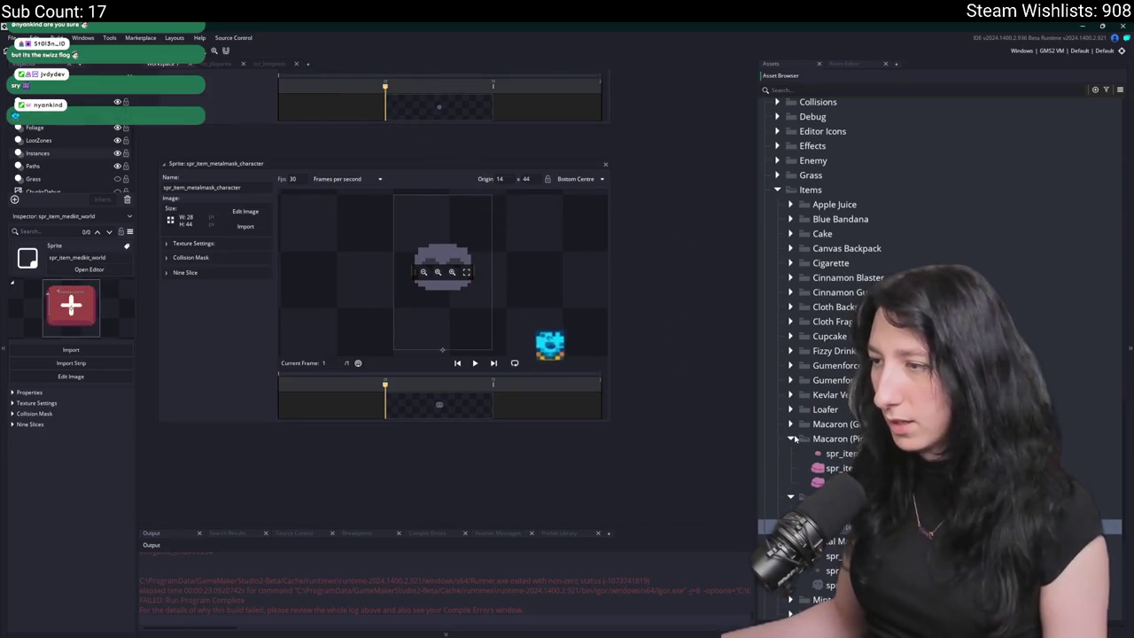
click(833, 482)
double_click(833, 483)
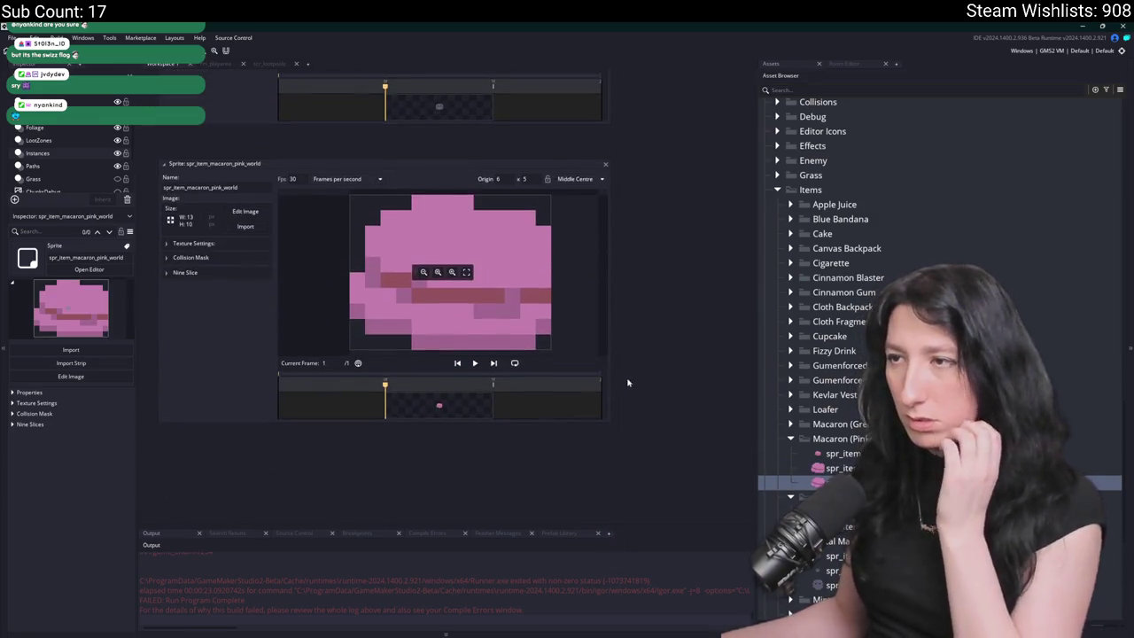
click(833, 527)
click(833, 540)
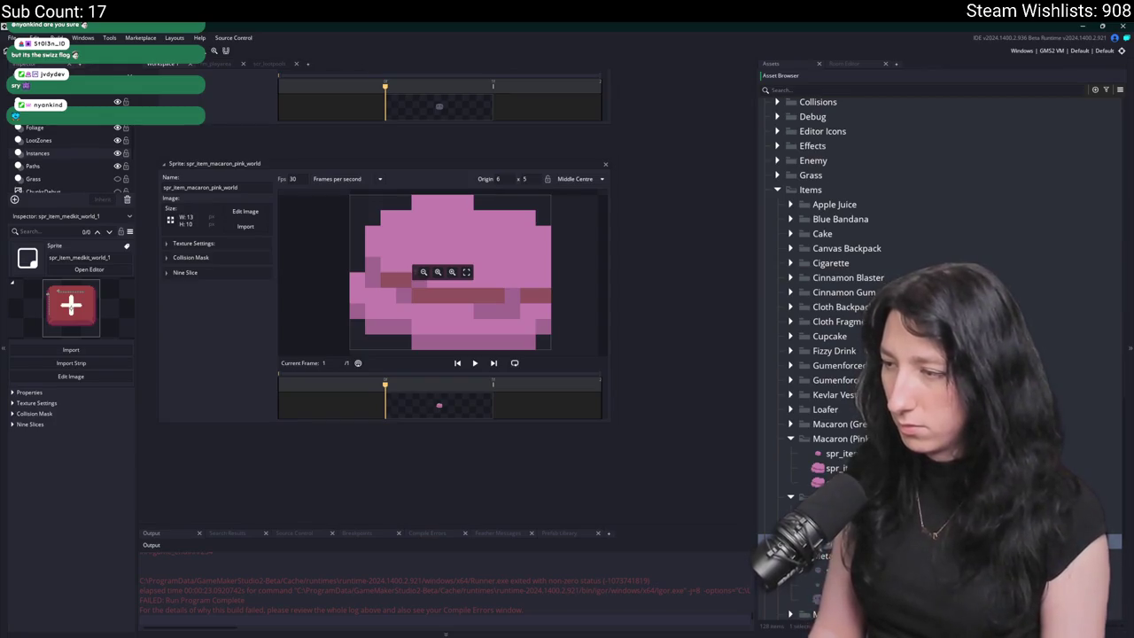
double_click(833, 540)
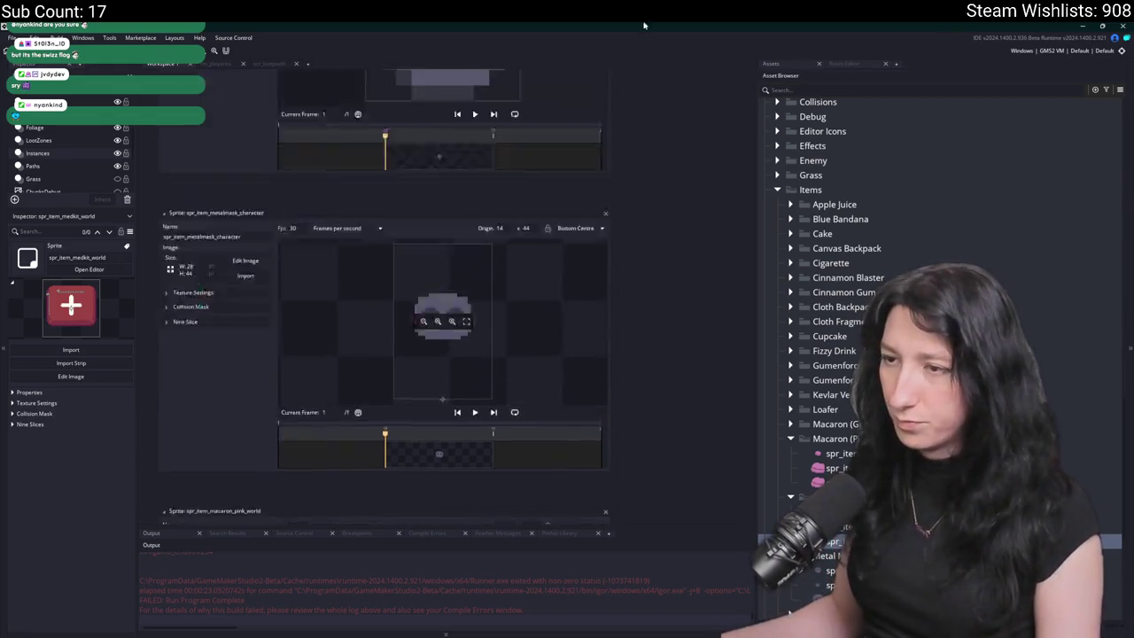
- Import MedKit0_World.png into the spr_item_medkit_world sprite, confirming the non-undoable import
click(246, 227)
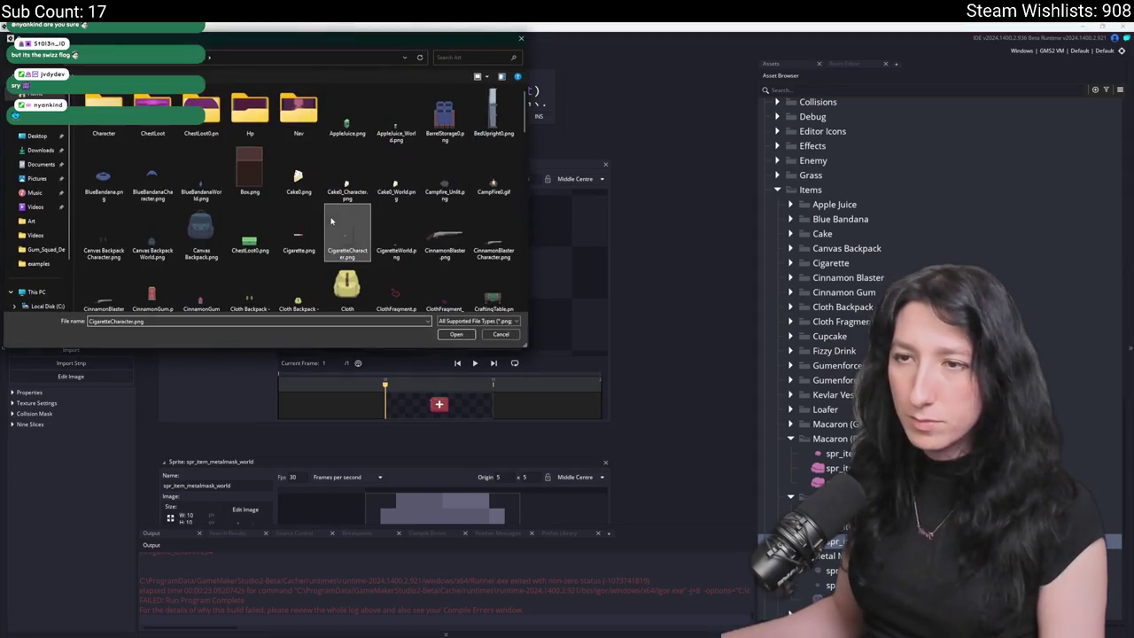
scroll(309, 261, down, 1)
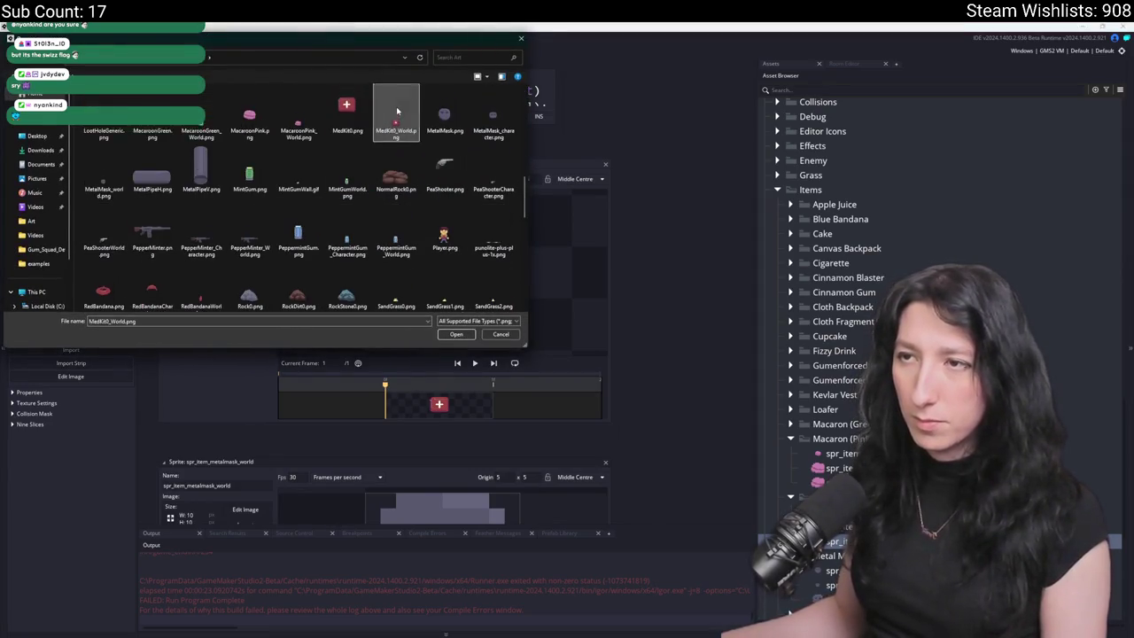
double_click(395, 114)
key(Return)
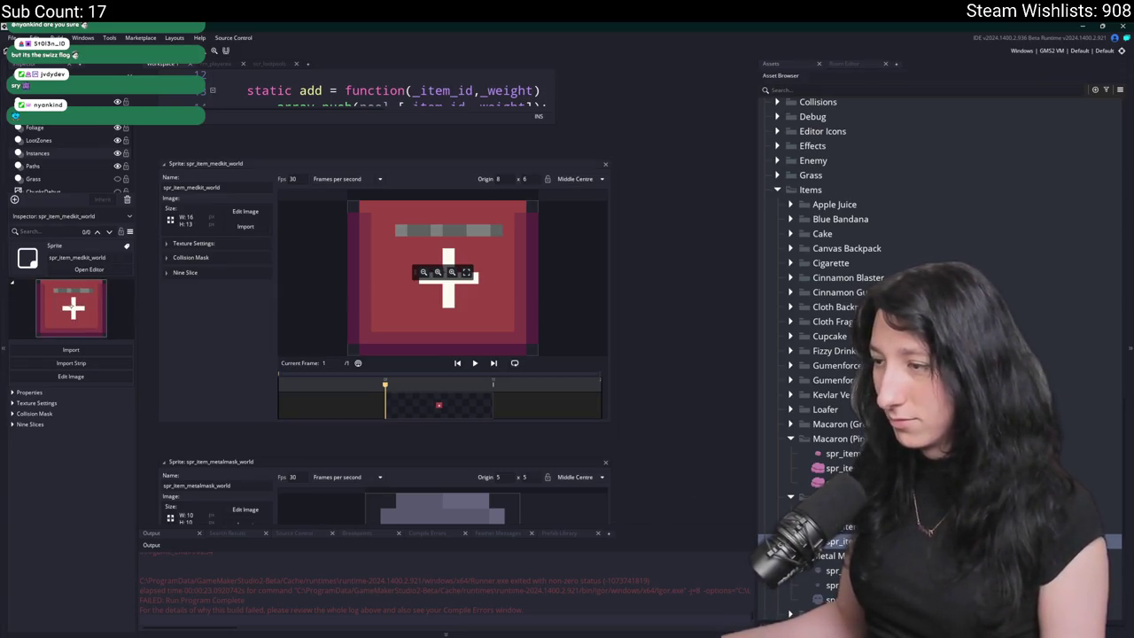
- Import MedKit0_World.png into spr_item_medkit_character as well and close its editor
double_click(780, 527)
click(245, 228)
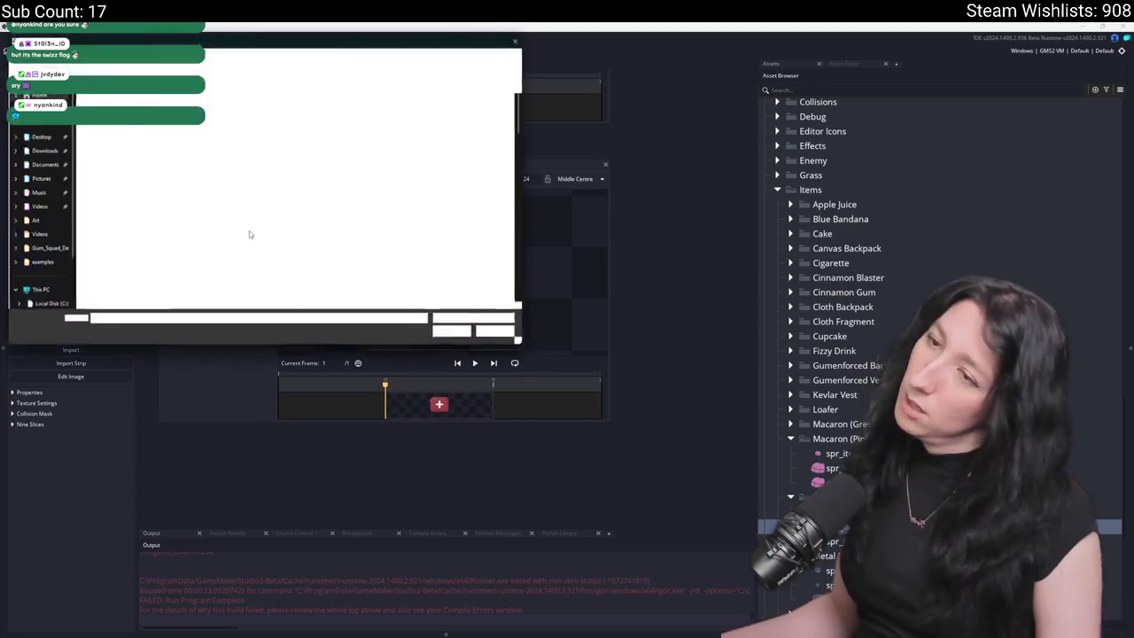
scroll(298, 208, down, 5)
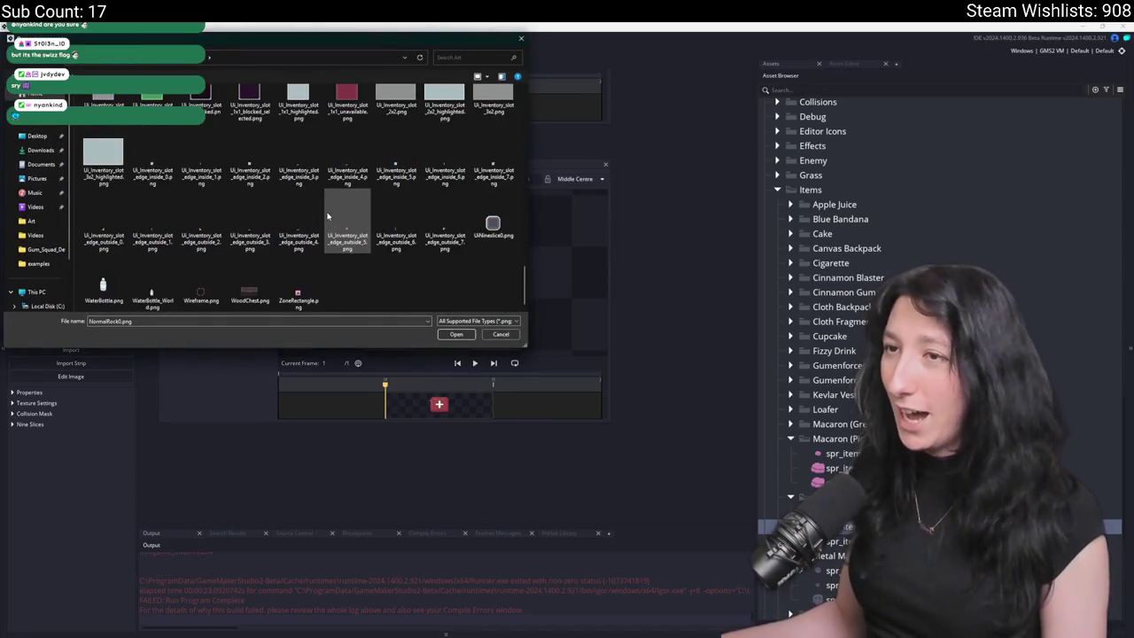
scroll(329, 216, up, 2)
scroll(346, 199, up, 3)
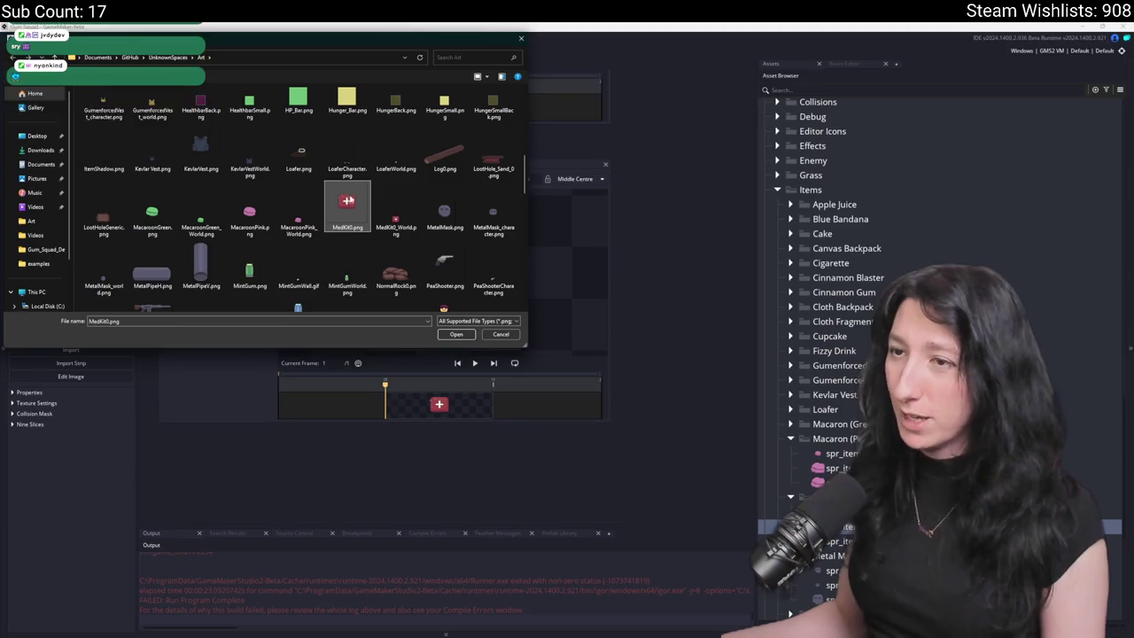
click(388, 202)
scroll(387, 221, down, 2)
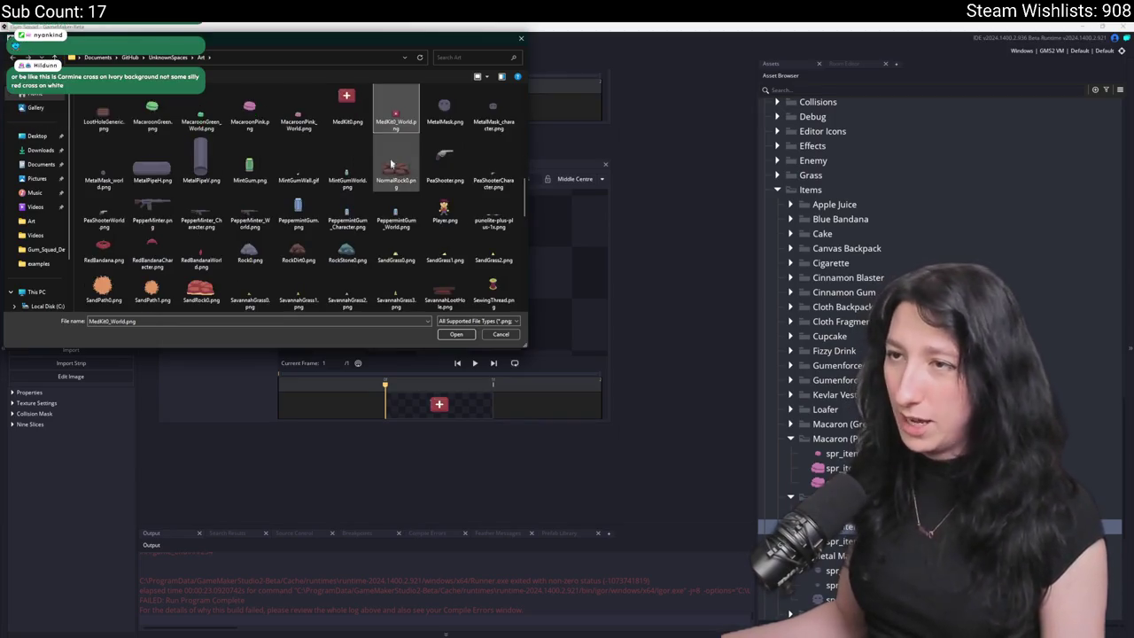
double_click(395, 124)
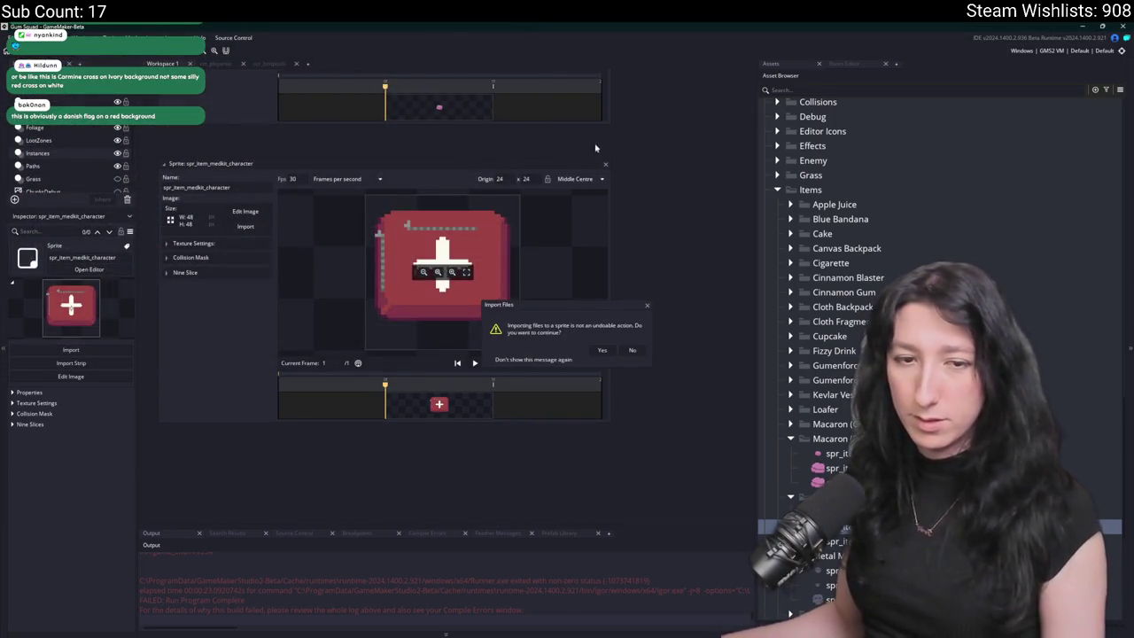
click(599, 351)
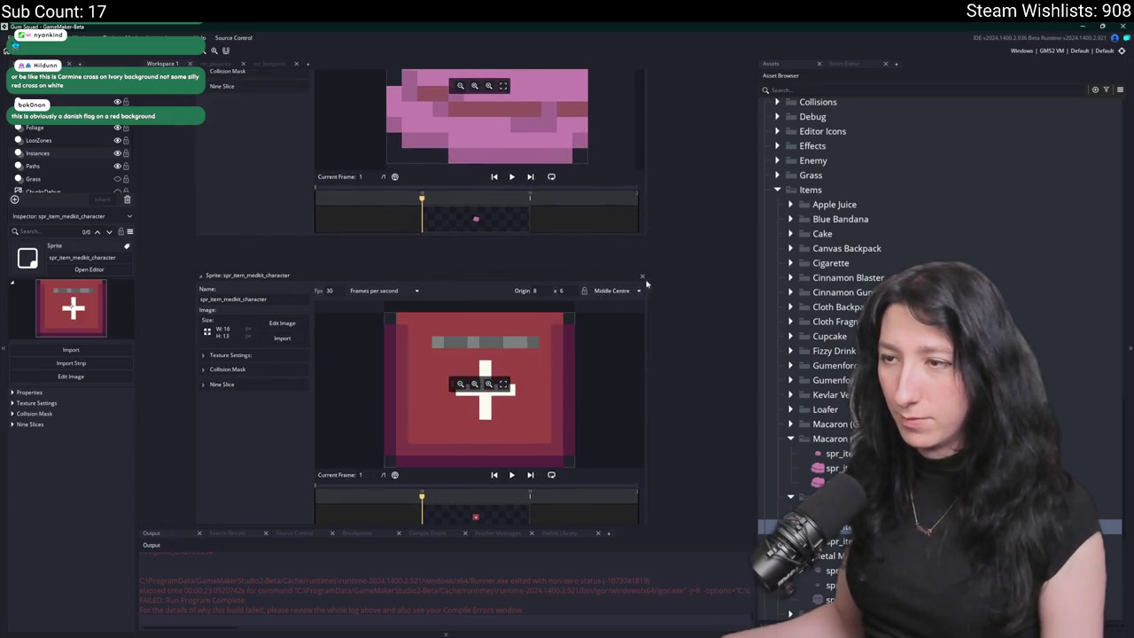
click(643, 276)
scroll(656, 416, down, 5)
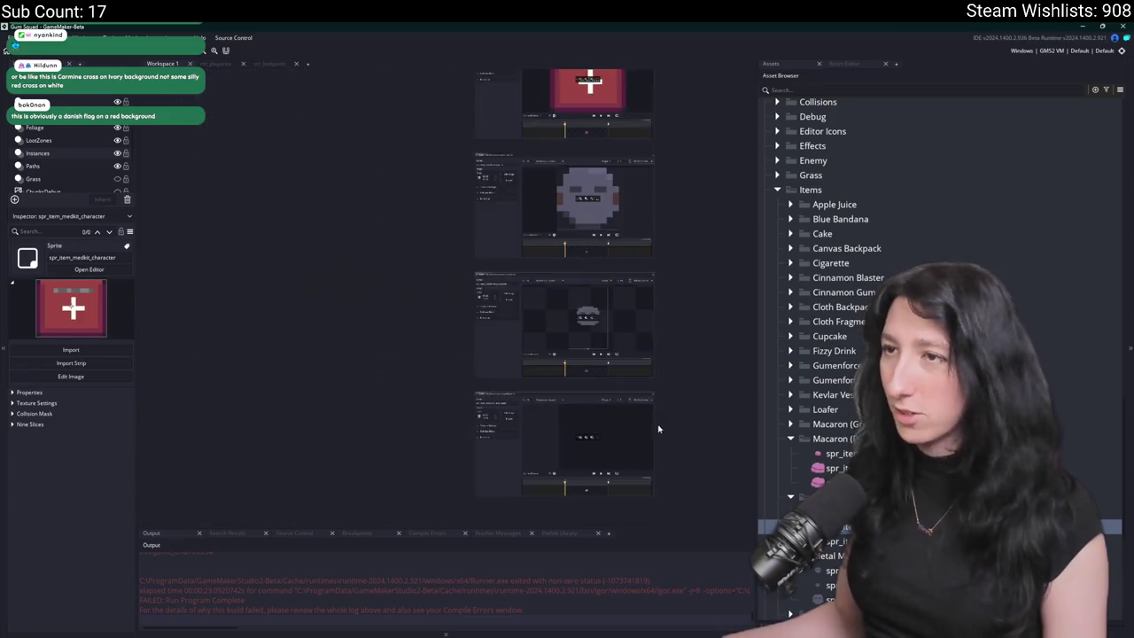
key(ctrl+t)
- Open the scr_items script as a full workspace tab
text(scr_items)
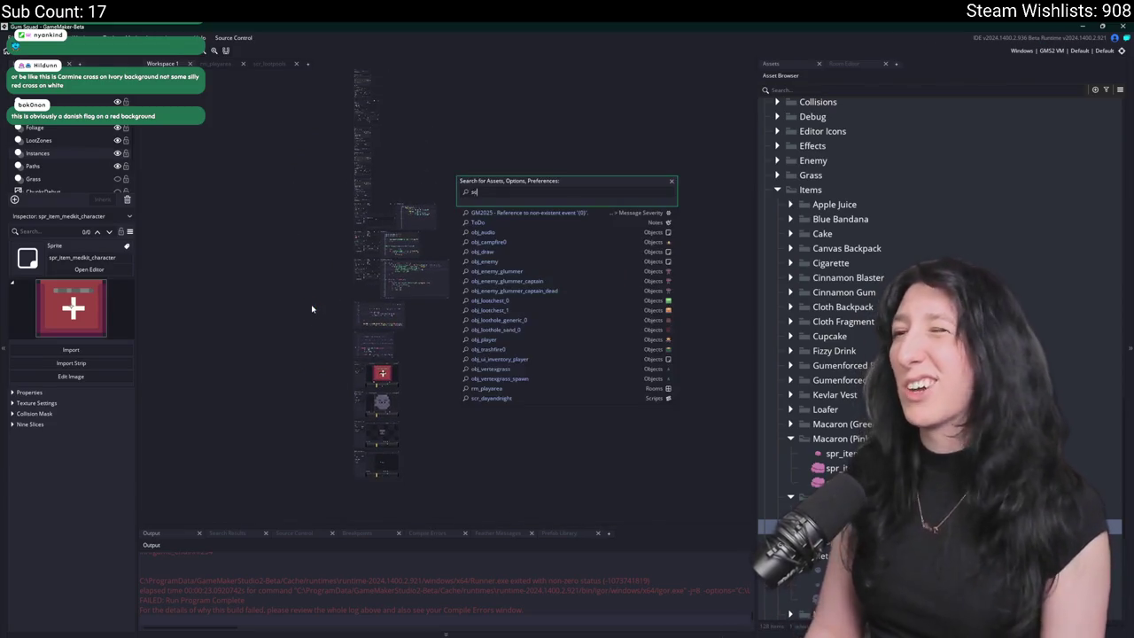
key(Return)
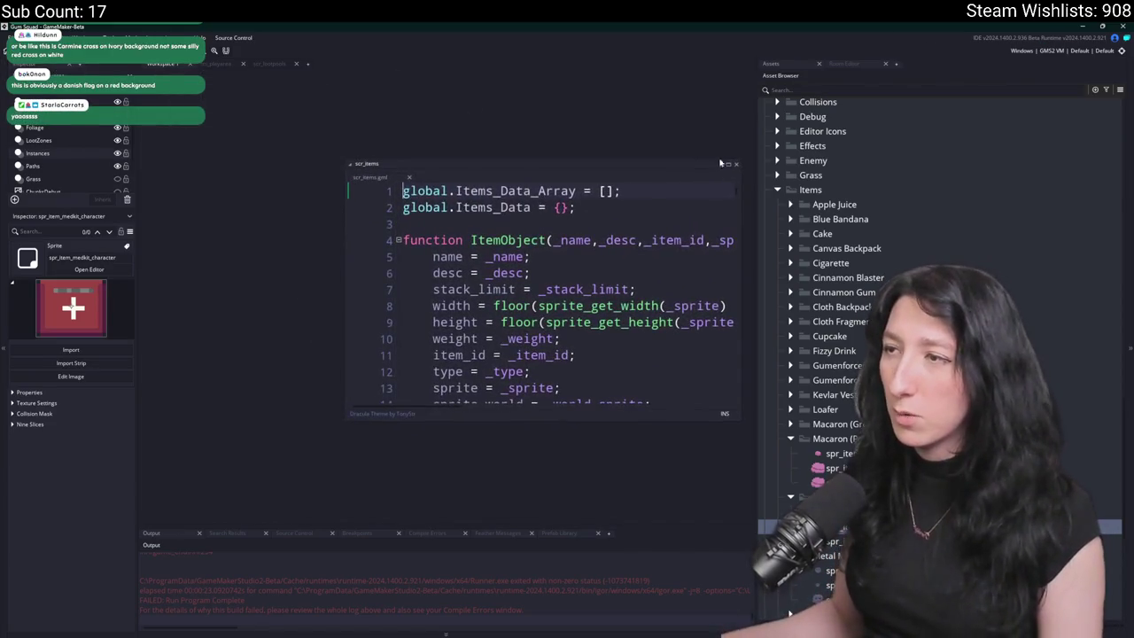
click(727, 166)
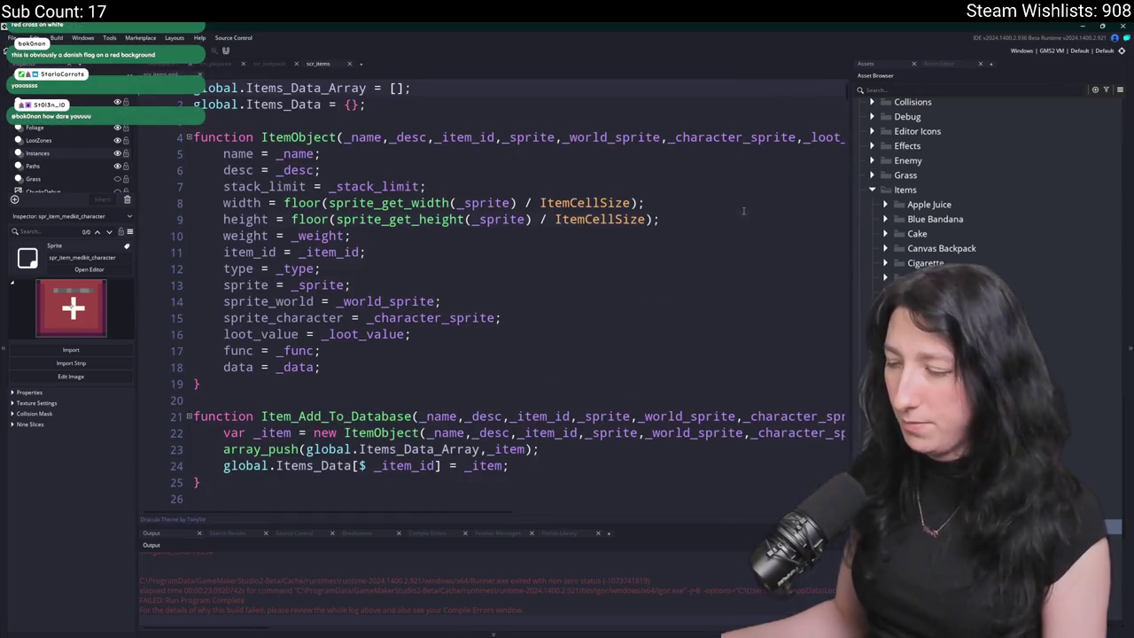
- Copy the Apple Juice item block and move to blank line 652 after Cloth Fragment
key(ctrl+f)
text(food)
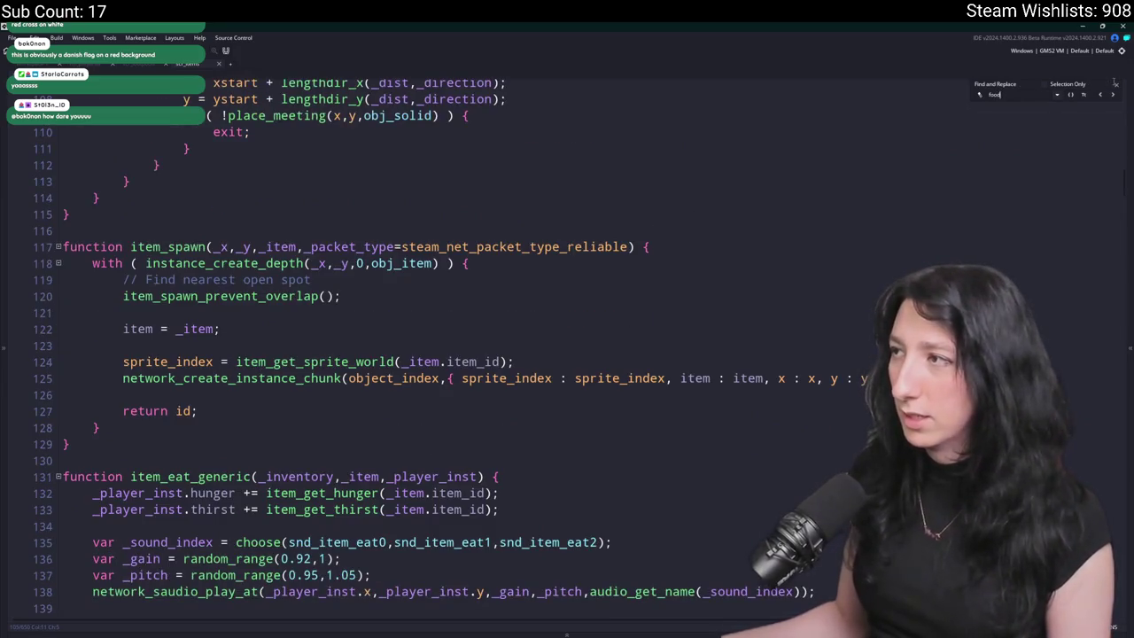
click(1115, 84)
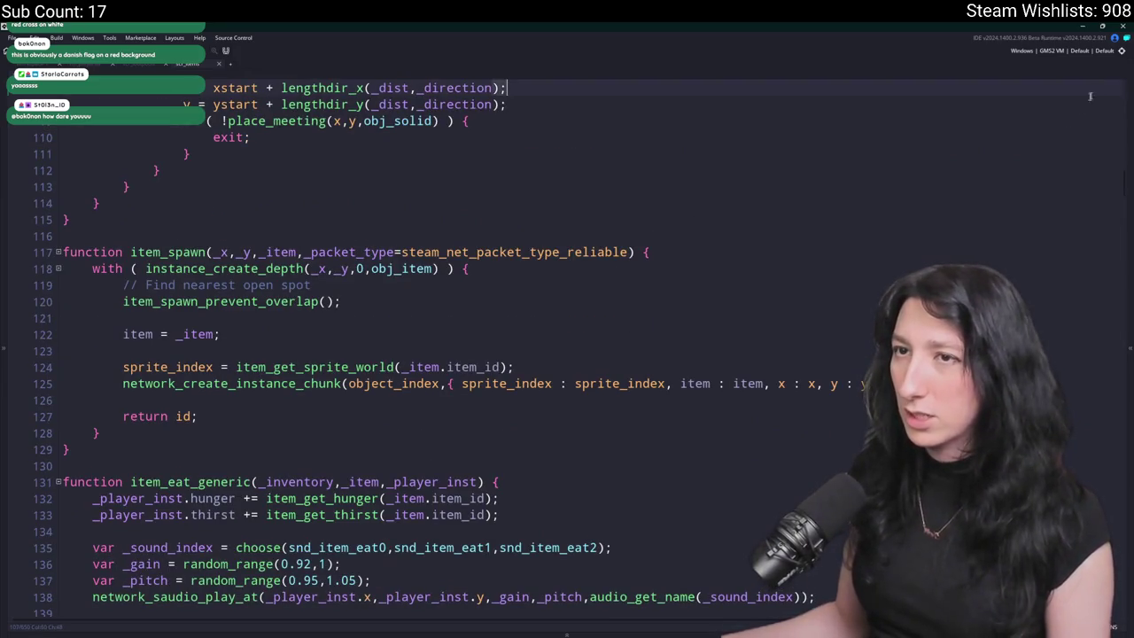
mouse_move(1121, 179)
mouse_down()
mouse_move(1122, 602)
mouse_move(1123, 526)
mouse_up()
mouse_move(80, 485)
mouse_down()
mouse_move(93, 386)
mouse_move(63, 239)
mouse_up()
key(ctrl+c)
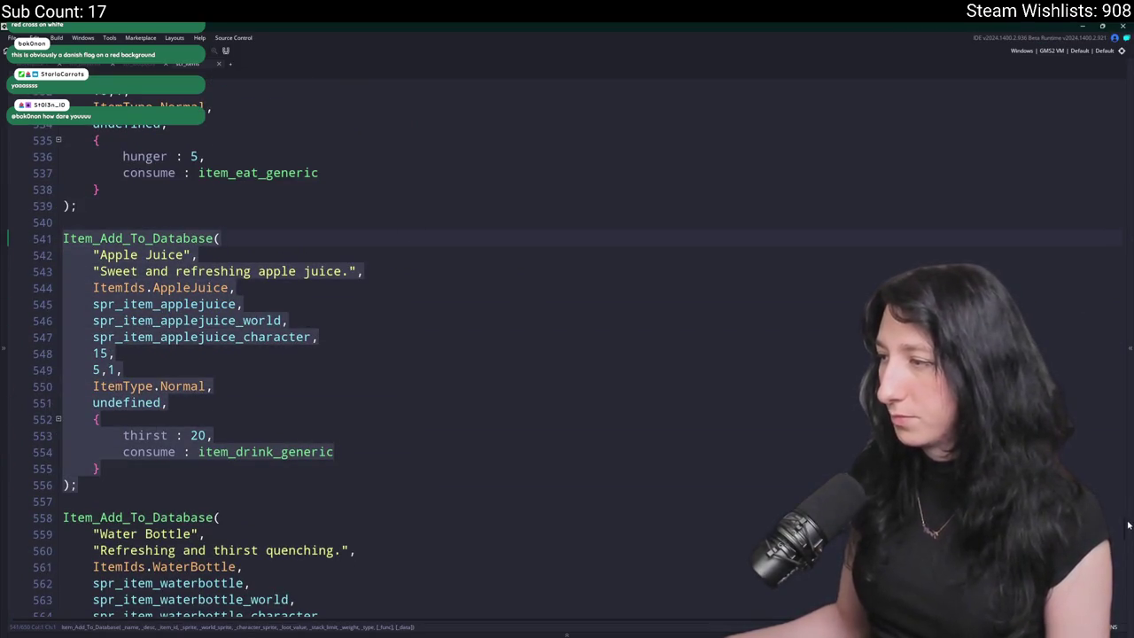
scroll(1128, 526, down, 20)
click(152, 594)
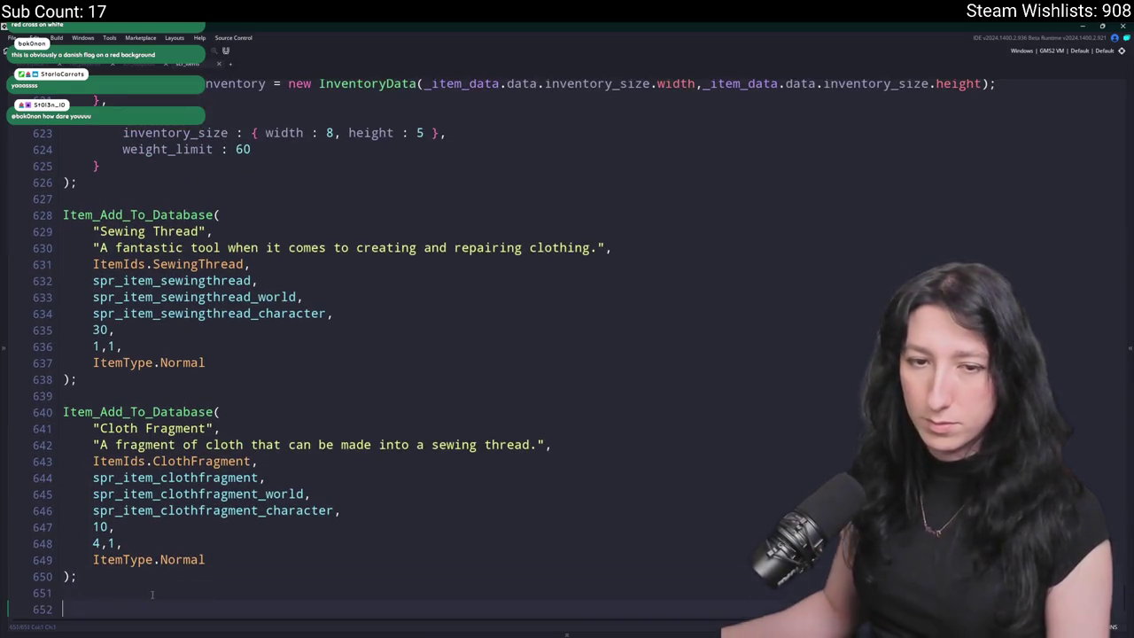
- Paste the Apple Juice block, rename it Medkit, and describe it as 'A bag full of useful medical supplies.'
key(ctrl+v)
drag(183, 343, 100, 342)
text(Medkit)
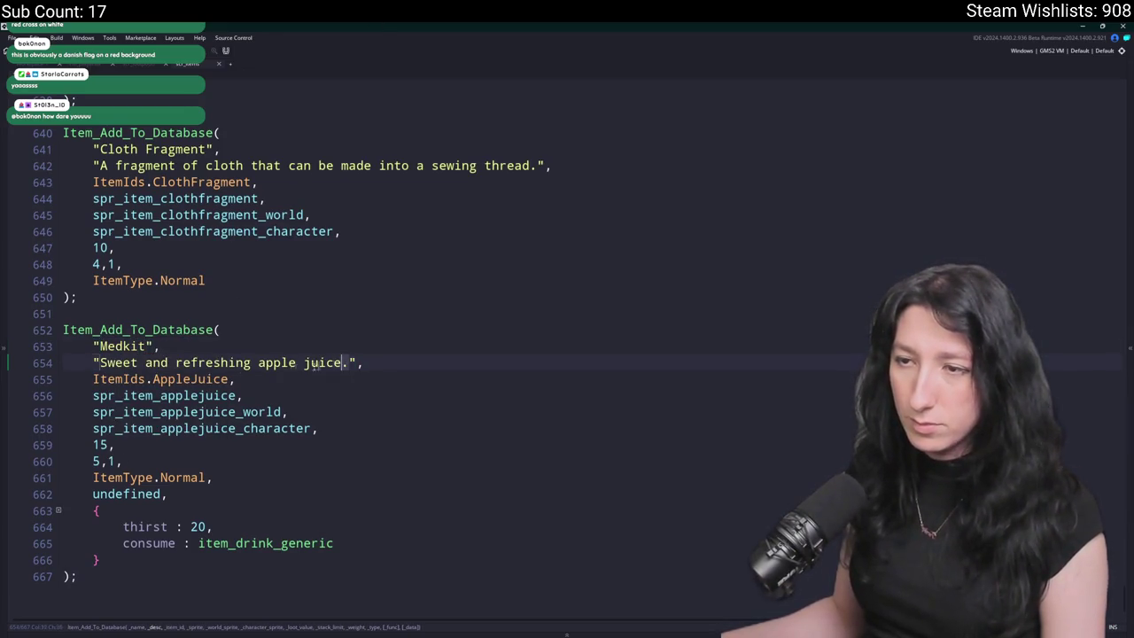
drag(349, 362, 100, 363)
text(A )
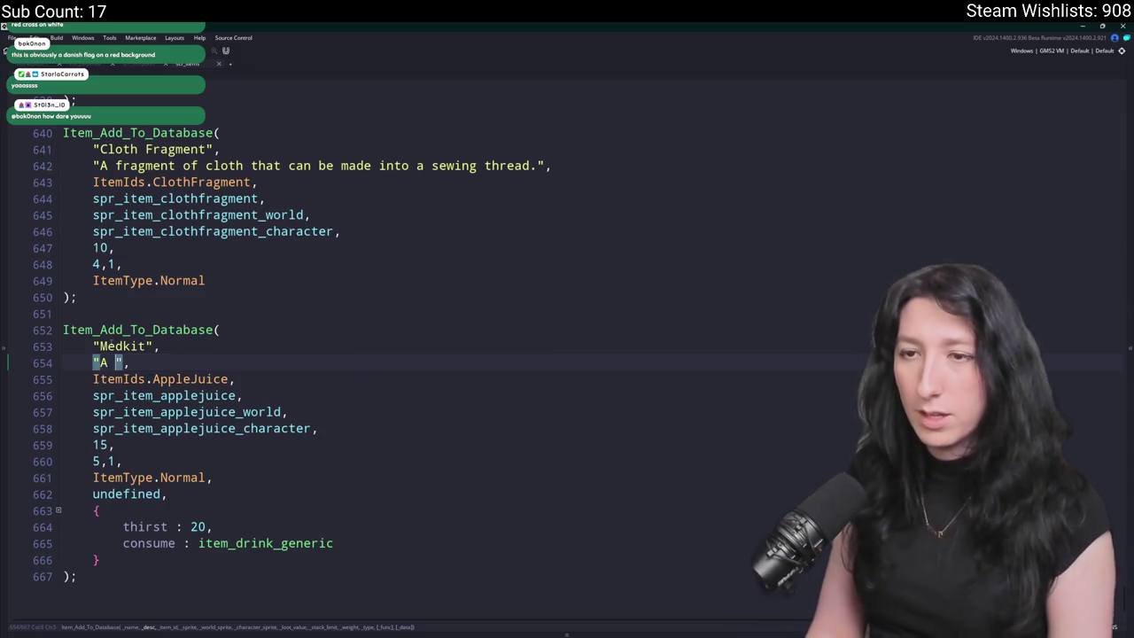
text(useful)
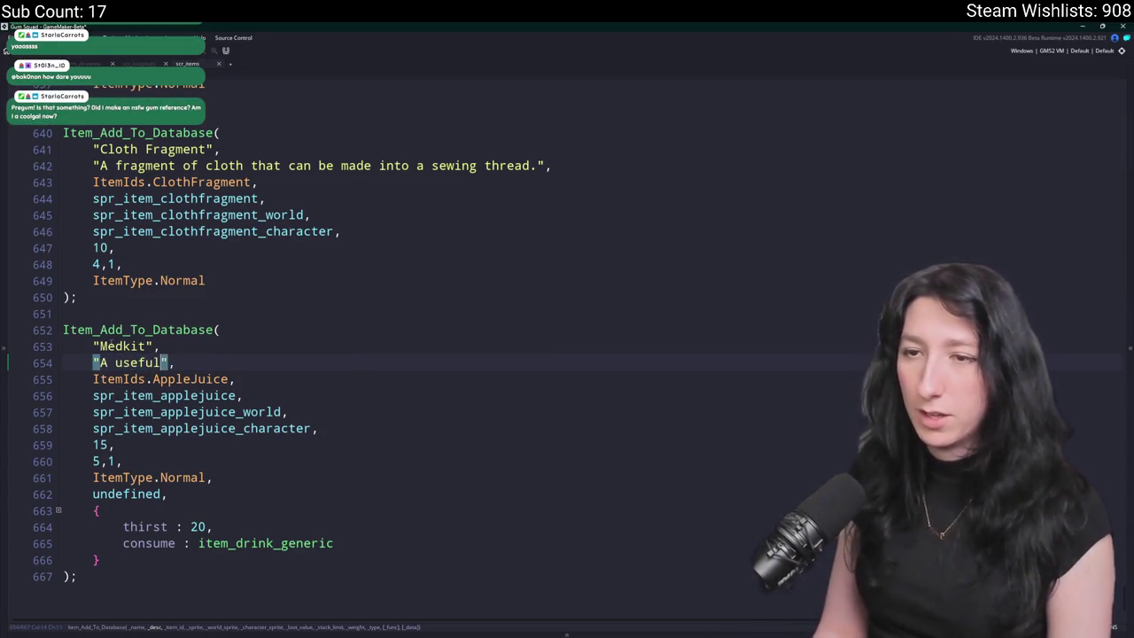
key(BackSpace)
key(BackSpace)
key(BackSpace)
text(bag full )
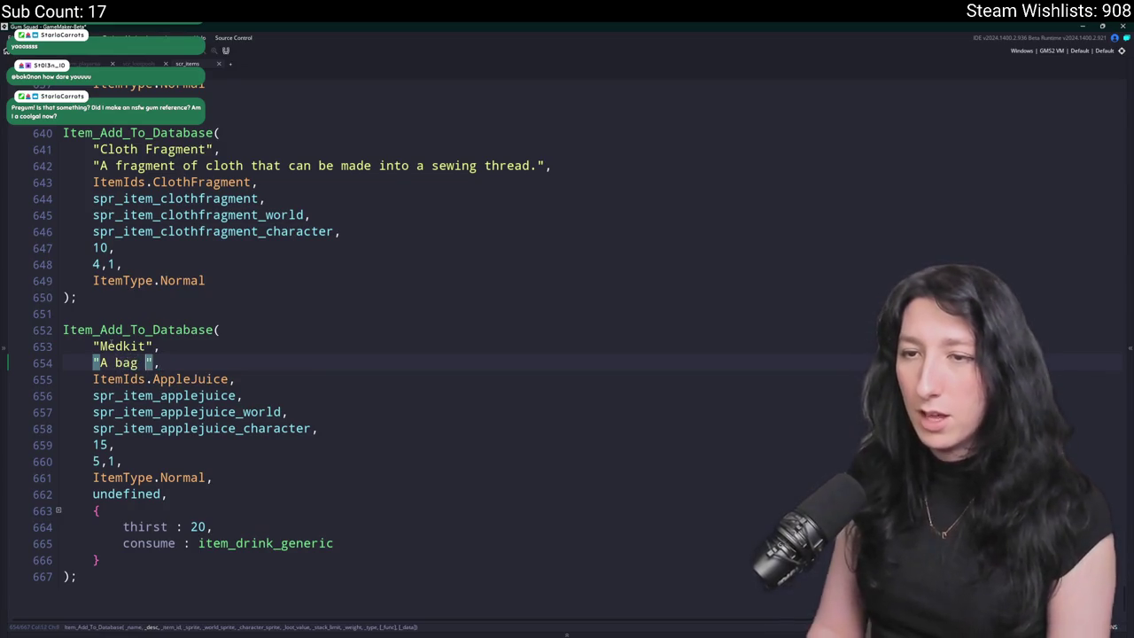
text(of useful medic)
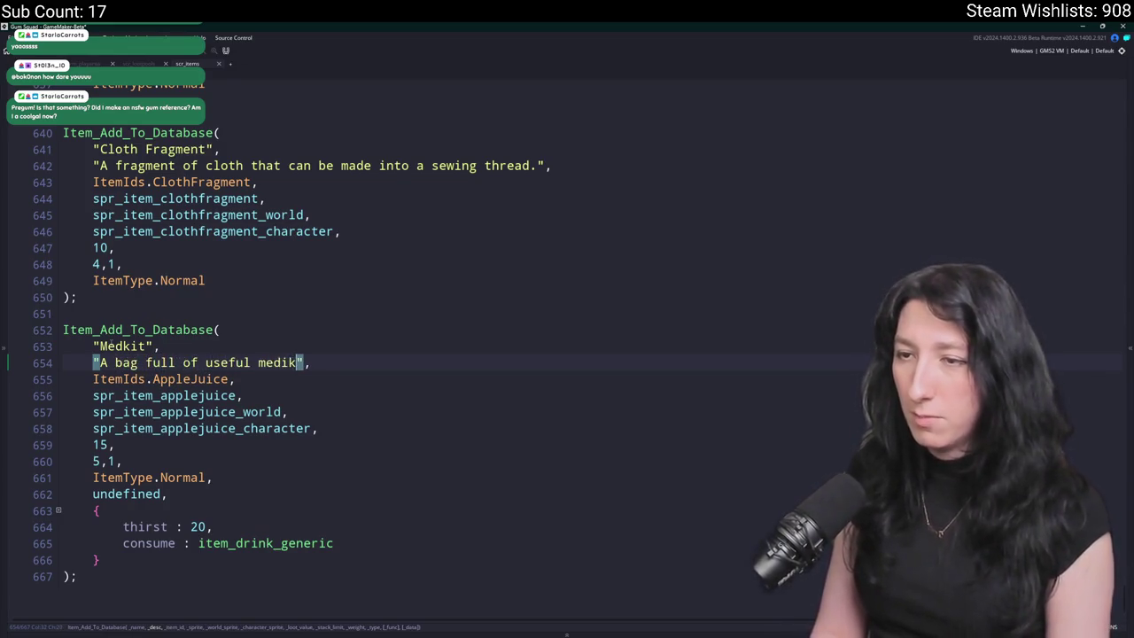
text(al supplies.)
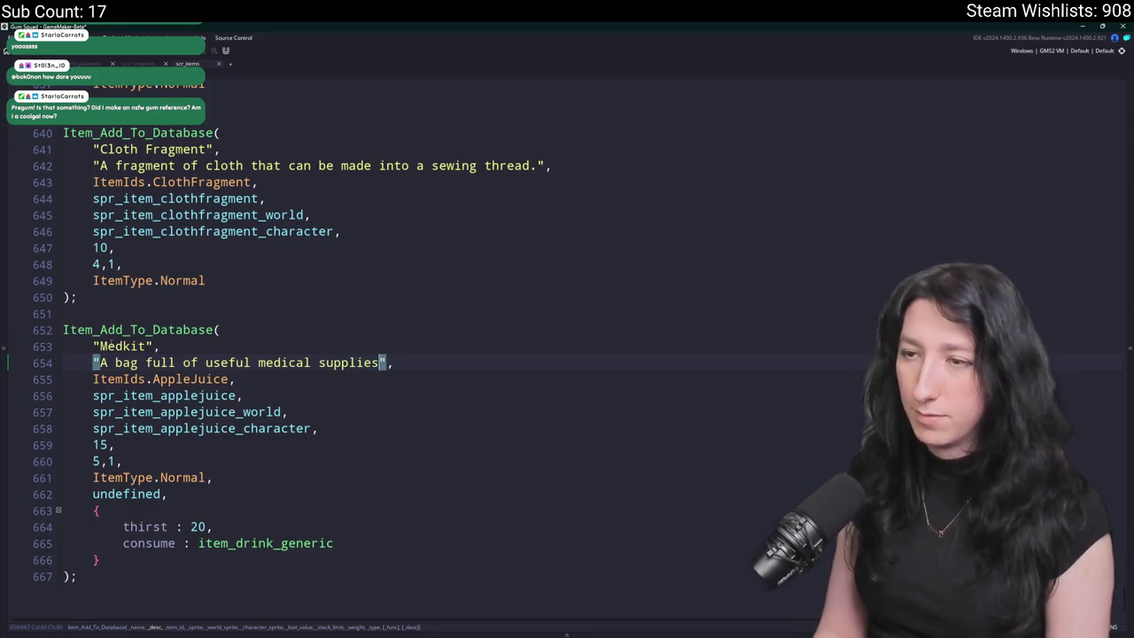
- Change the item id to Medkit and the three sprite names to medkit
double_click(205, 377)
text(Medkit)
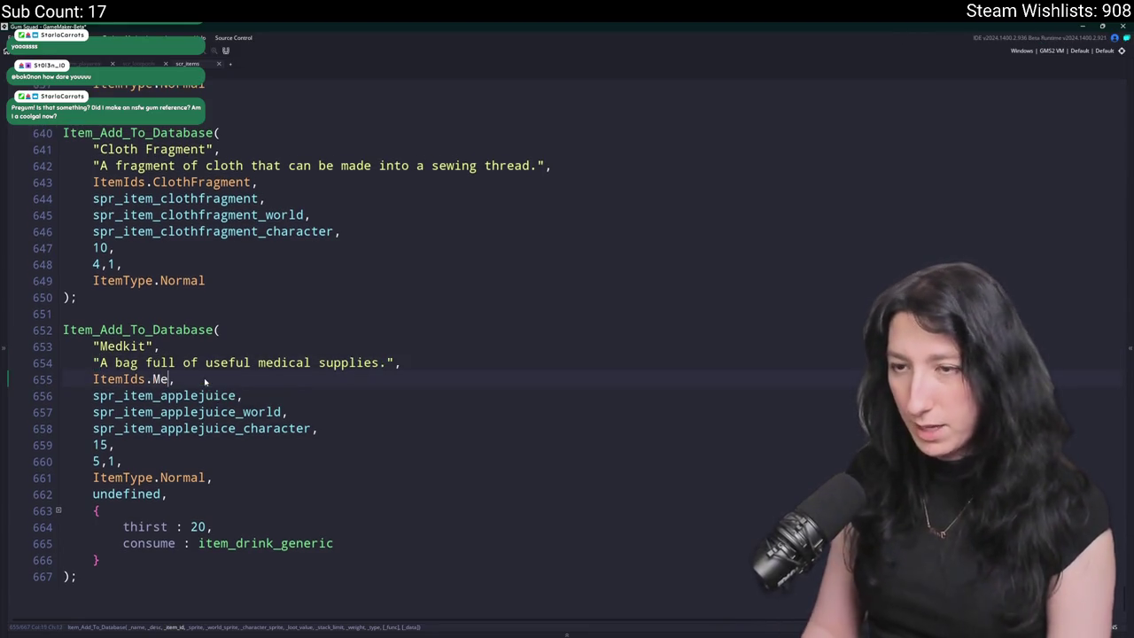
drag(240, 396, 162, 435)
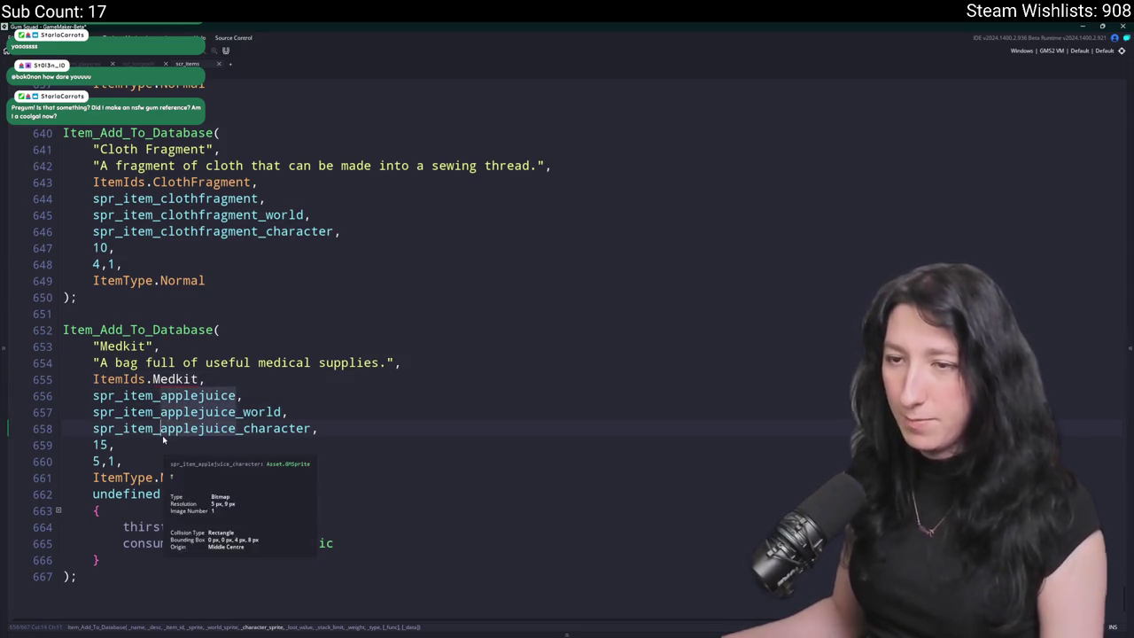
text(medkitg)
key(BackSpace)
click(160, 379)
- Set the stack limit to 1 and the item value to 70
click(104, 461)
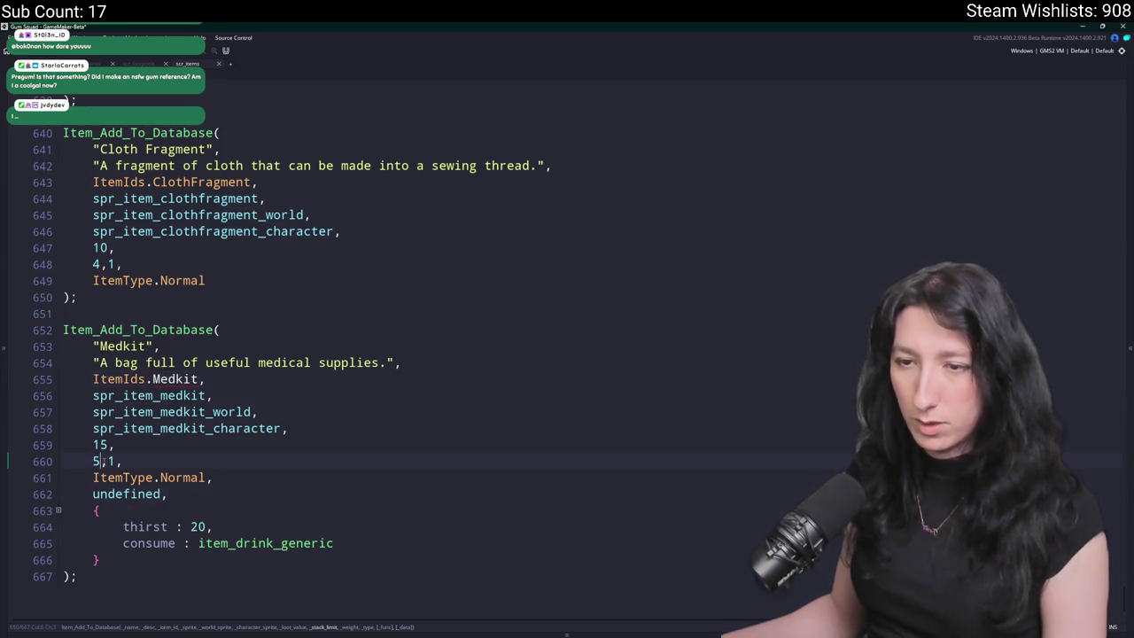
key(BackSpace)
text(1)
click(103, 445)
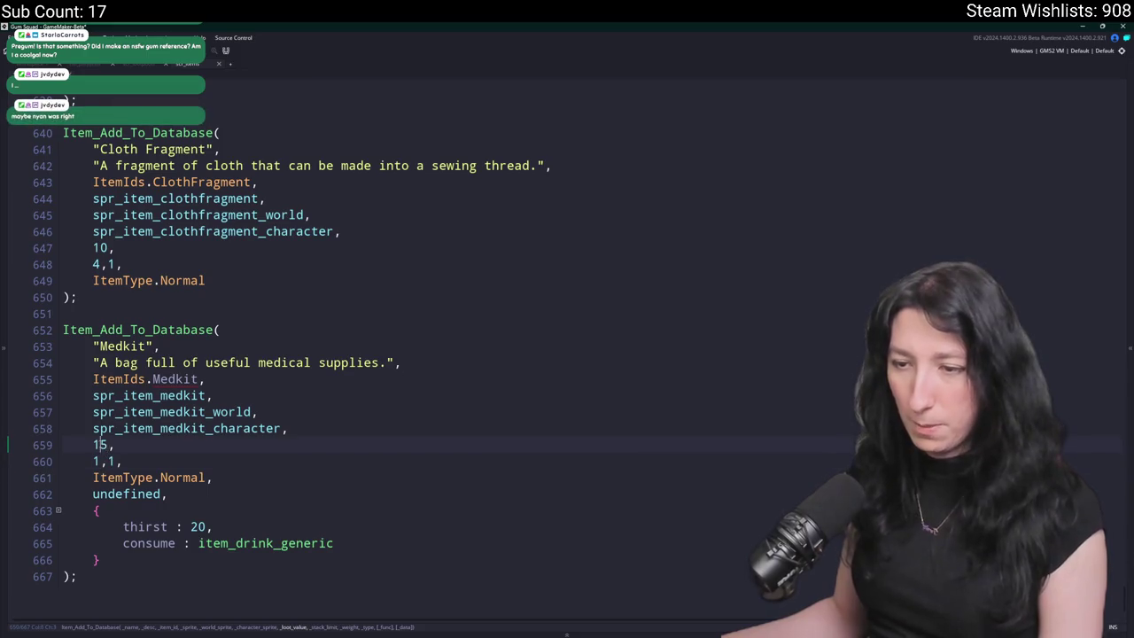
mouse_move(133, 396)
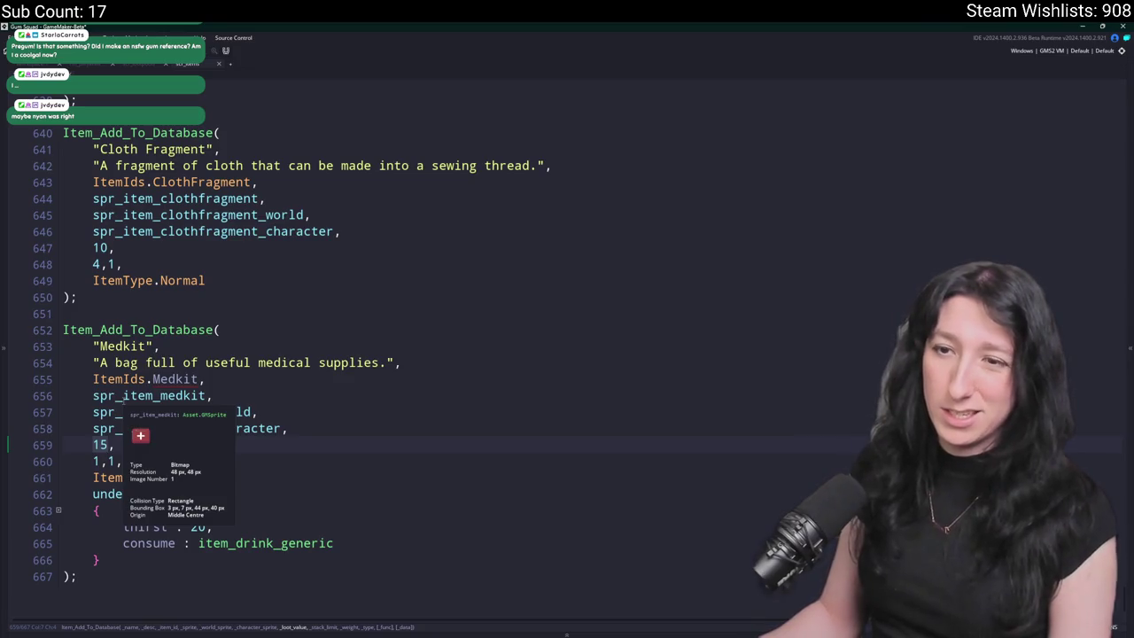
key(BackSpace)
key(BackSpace)
text(70)
key(BackSpace)
text(60)
key(BackSpace)
key(BackSpace)
text(70)
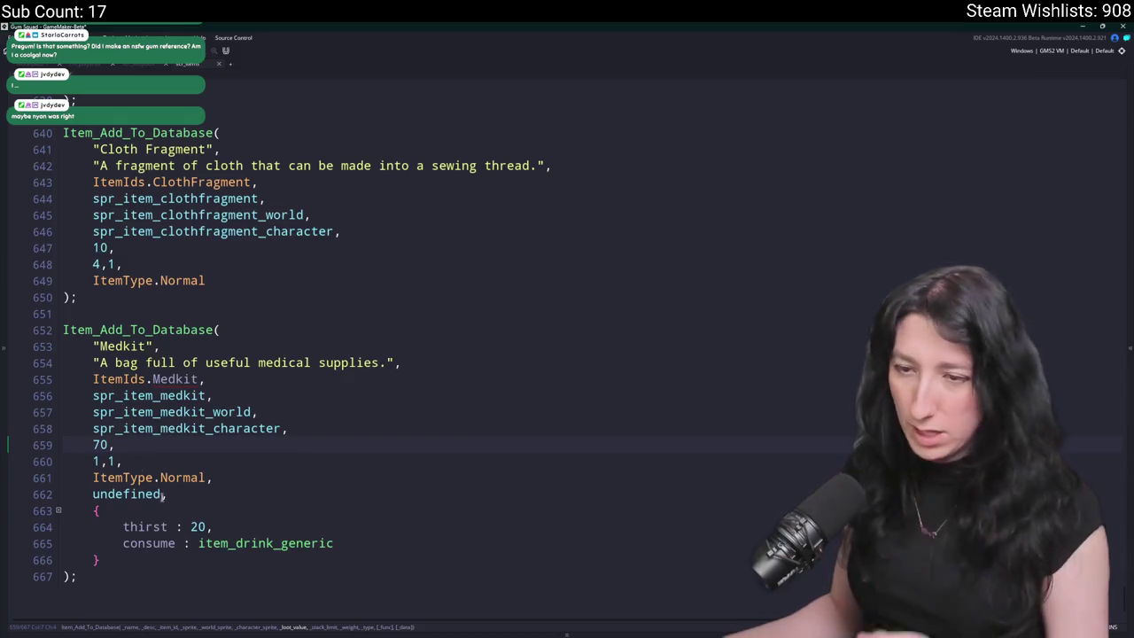
key(Down)
key(Down)
key(Down)
- Rename the thirst property to hp with amount 50 and set the weight to 5
double_click(146, 526)
text(hp)
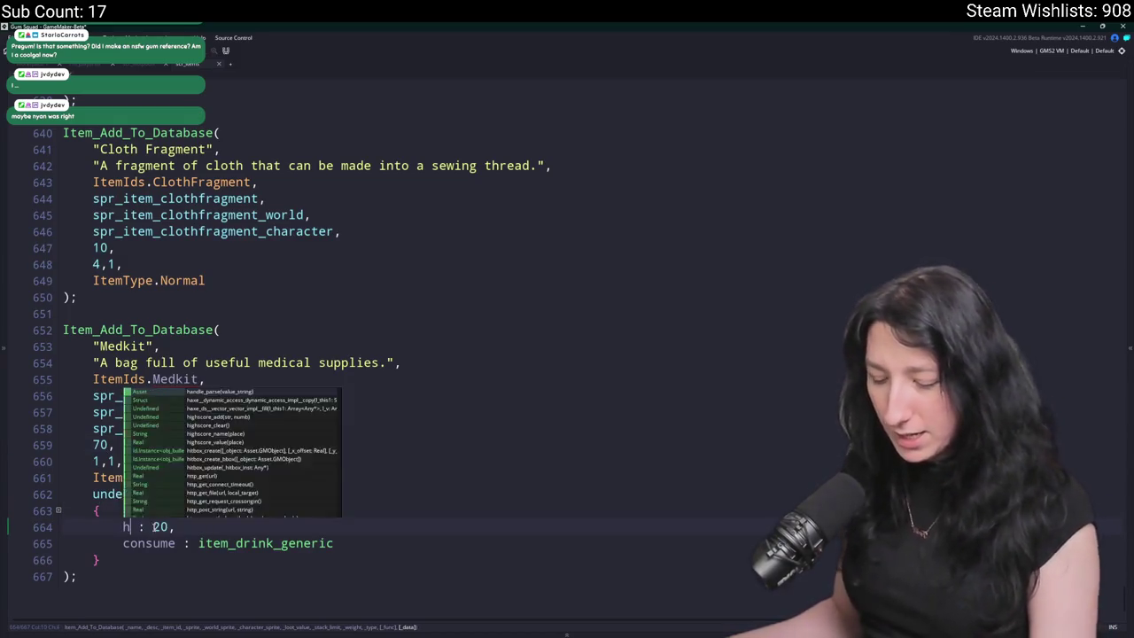
click(349, 543)
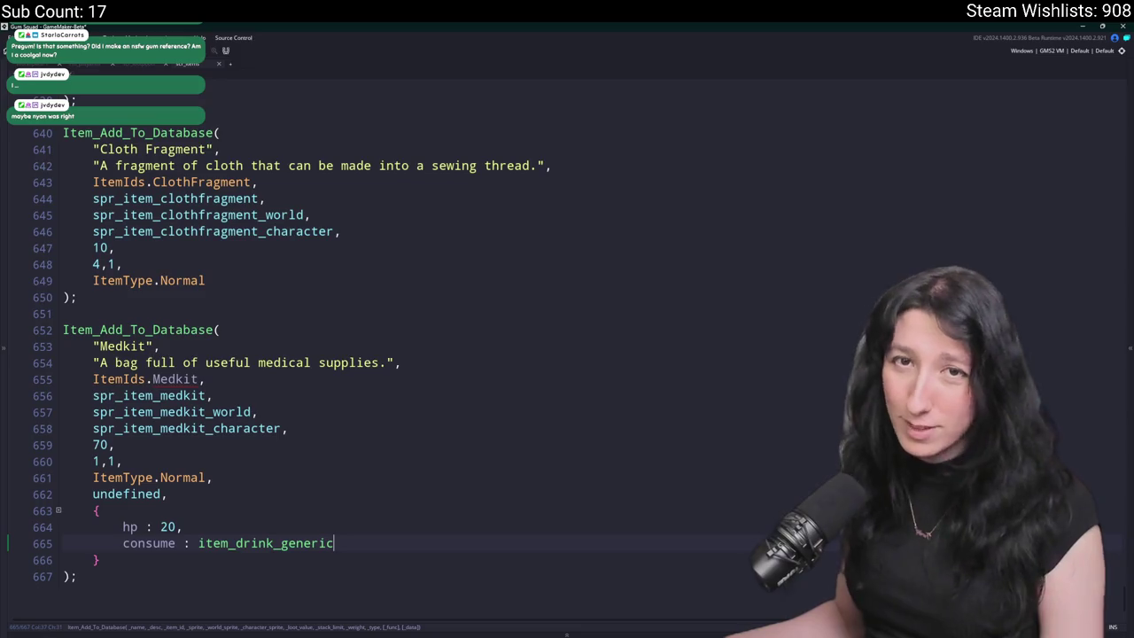
mouse_move(243, 538)
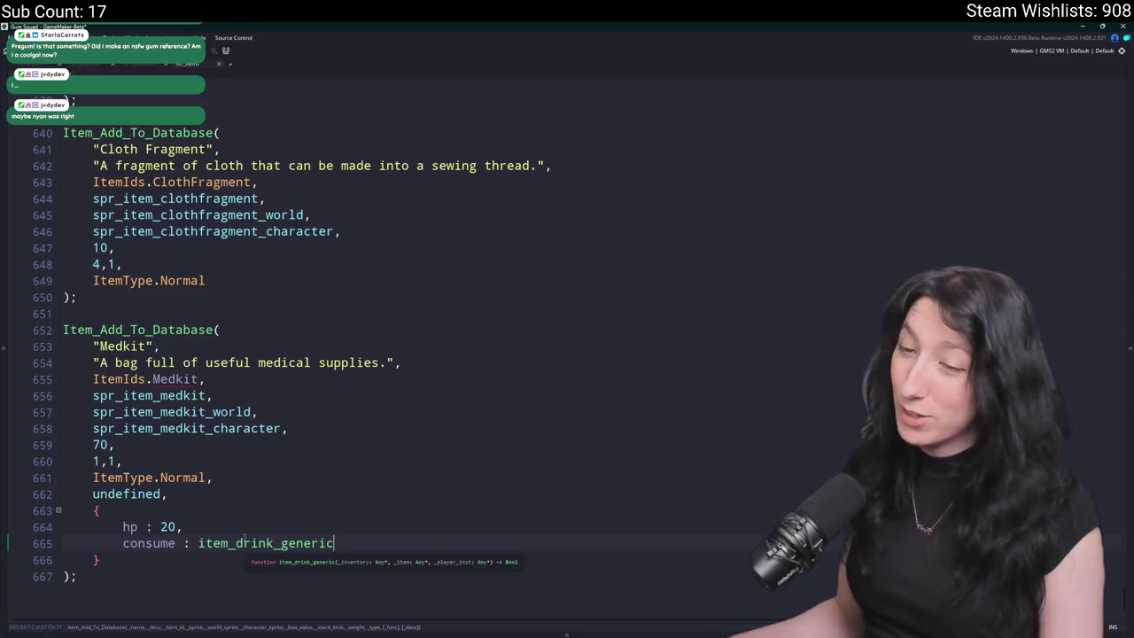
click(167, 526)
text(5)
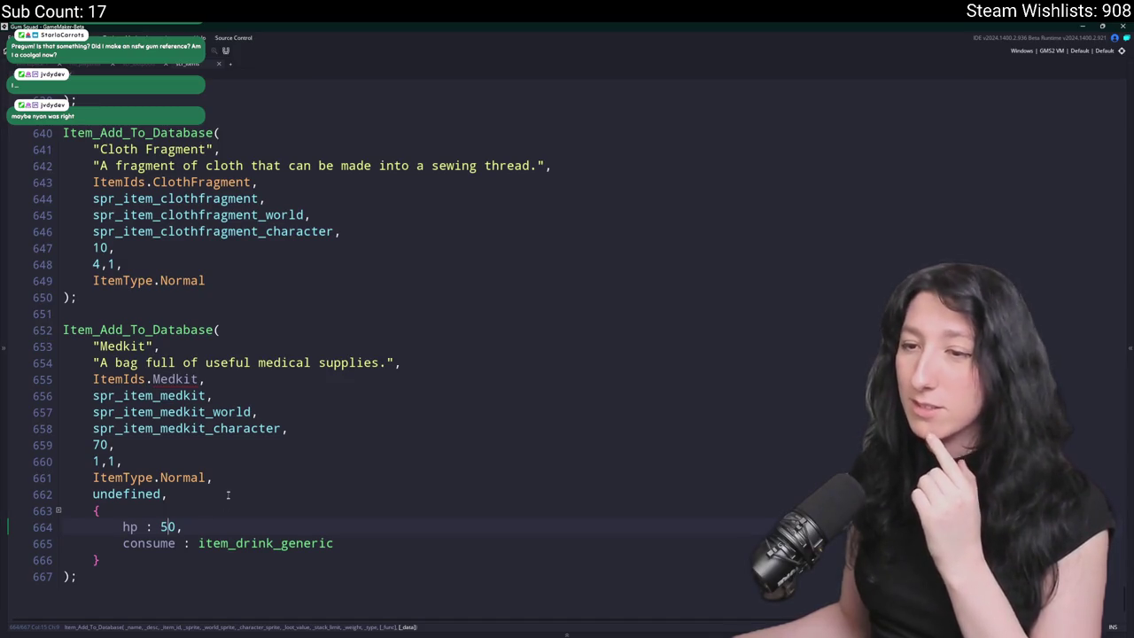
click(101, 461)
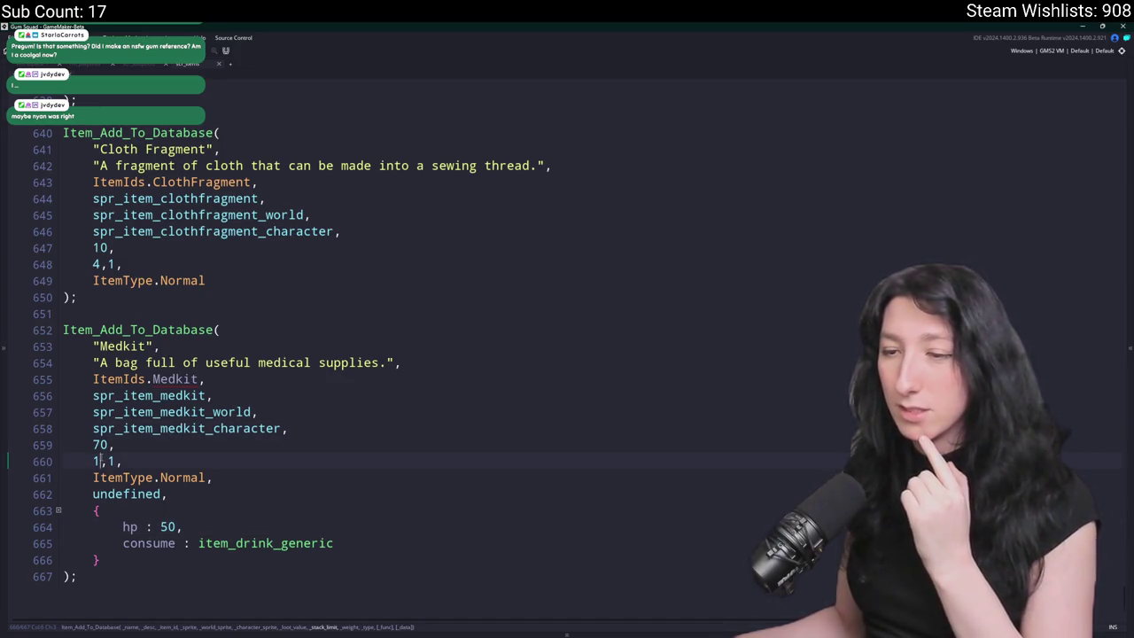
double_click(112, 460)
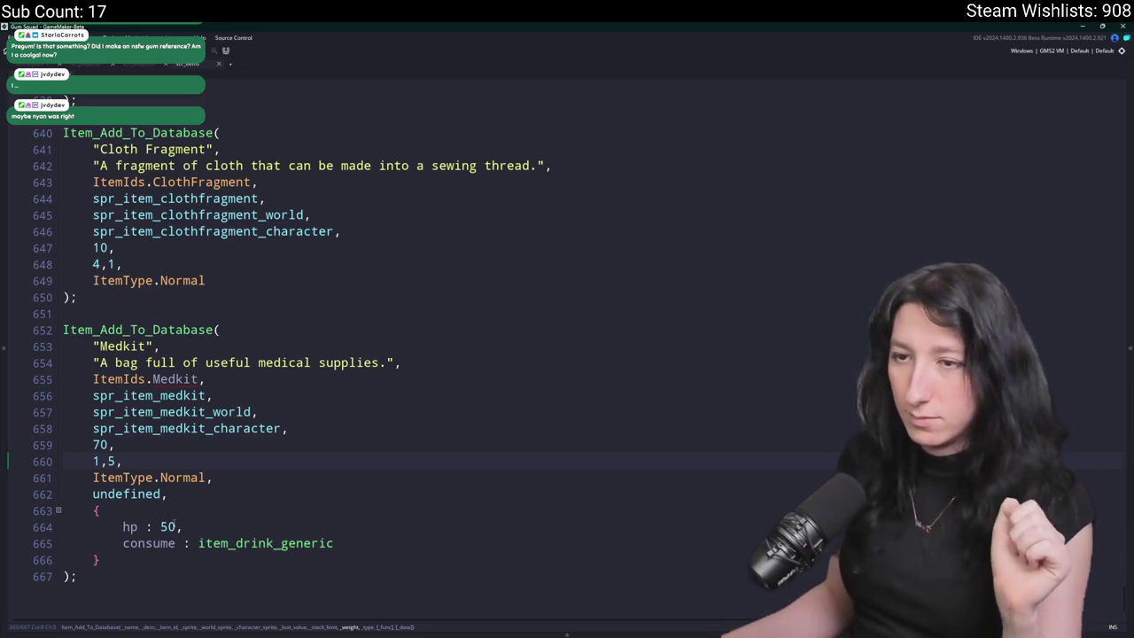
click(165, 493)
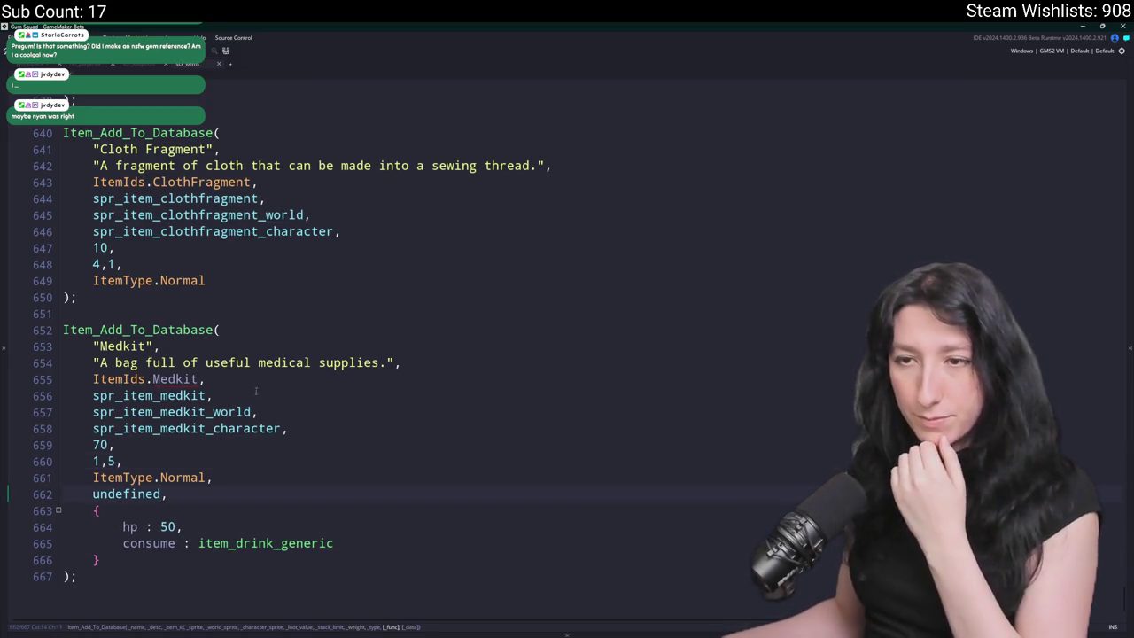
scroll(215, 487, up, 20)
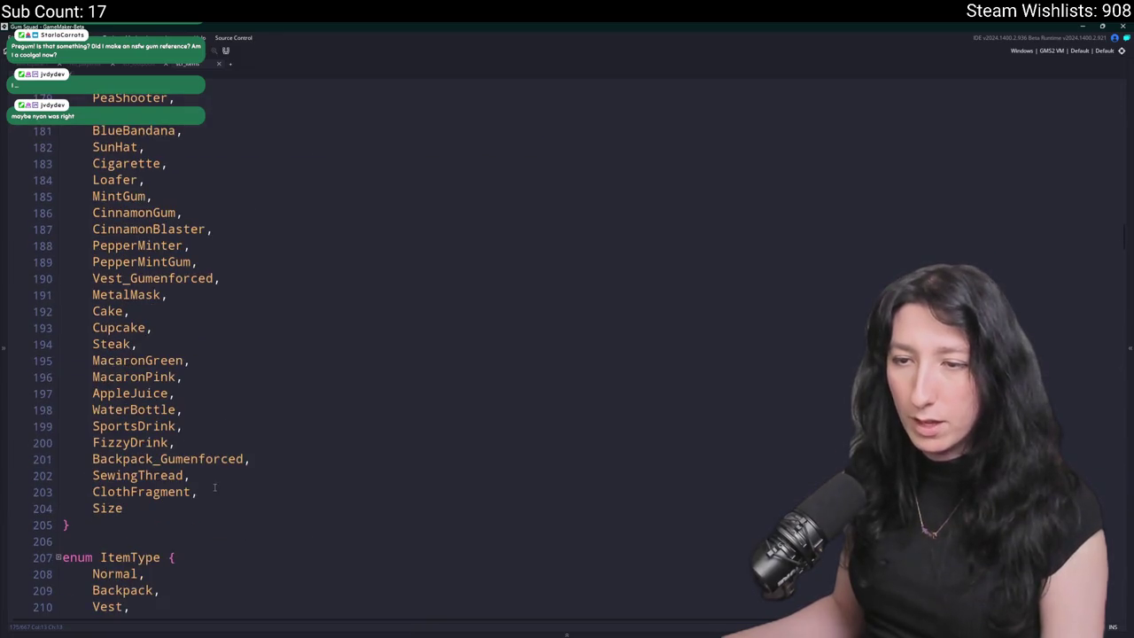
- Add a Medkit line after ClothFragment in the ItemIds enum, then bring up the Windows app search
key(Return)
text(Medkit,)
mouse_move(247, 302)
mouse_down()
mouse_move(190, 479)
mouse_move(266, 625)
mouse_move(289, 625)
mouse_up()
click(811, 478)
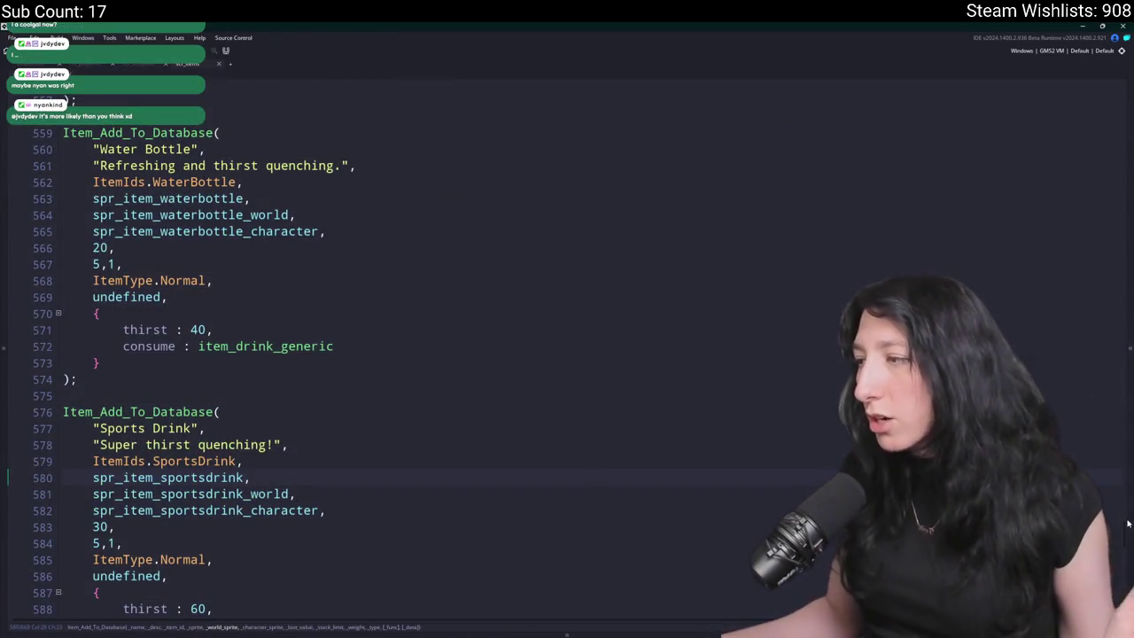
scroll(1126, 529, down, 20)
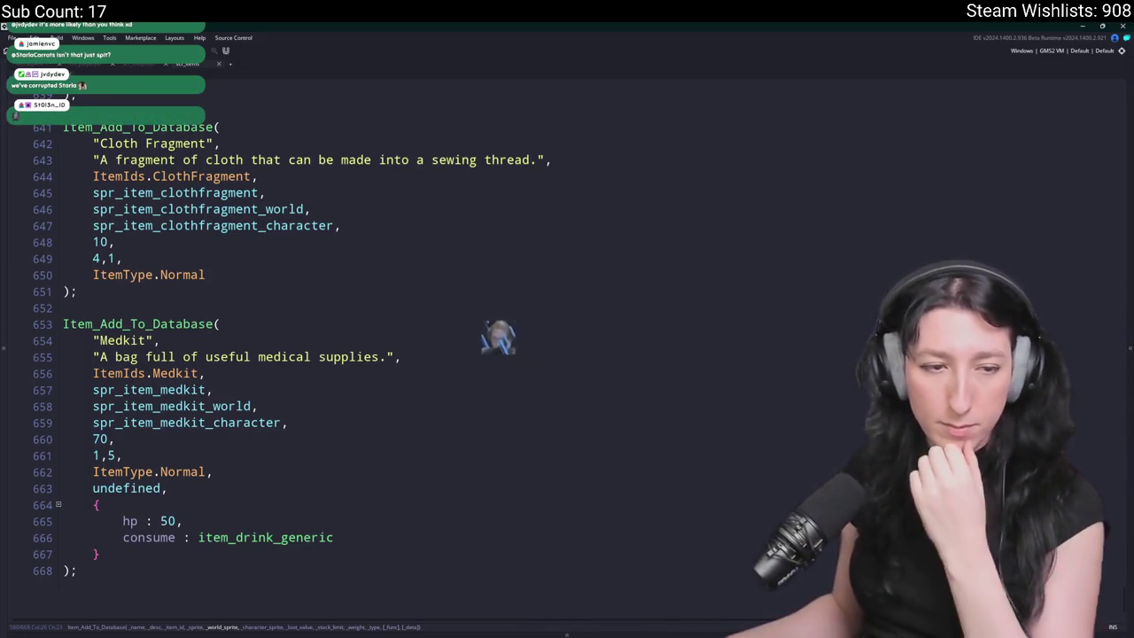
key(alt+Tab)
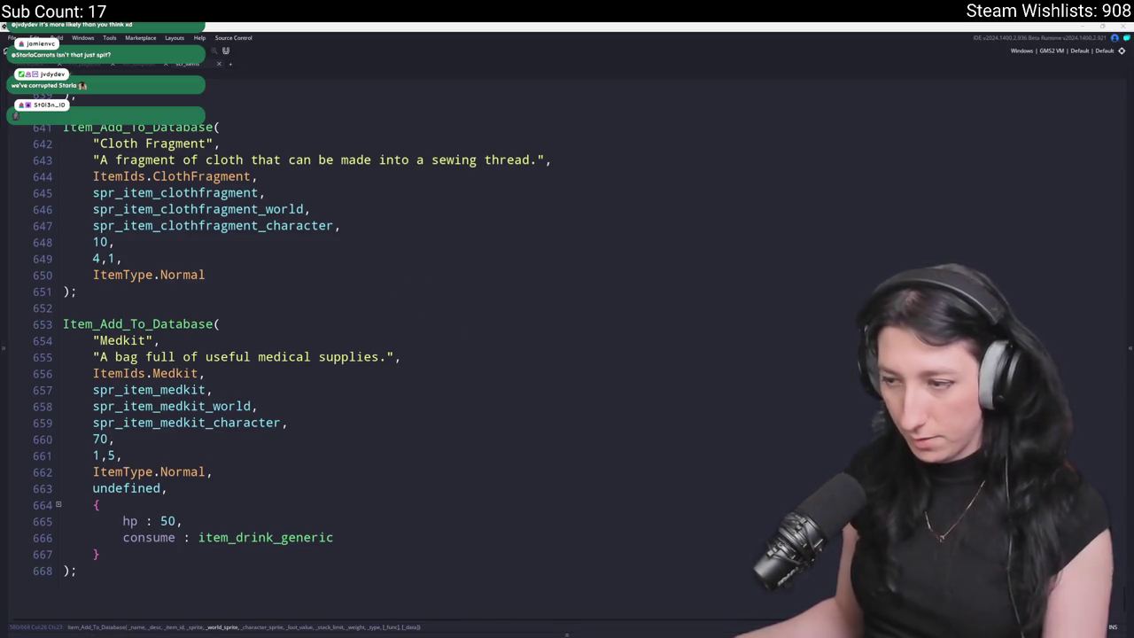
key(super)
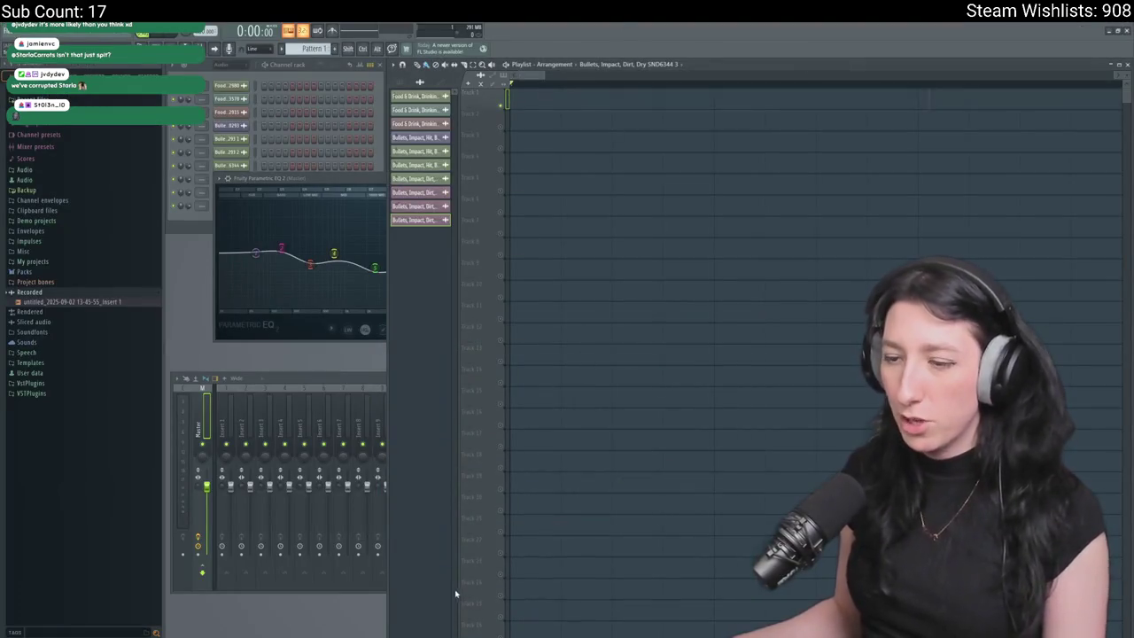
- Launch Soundly, search for bandage sounds, and preview Tape Bandages Rip
text(so)
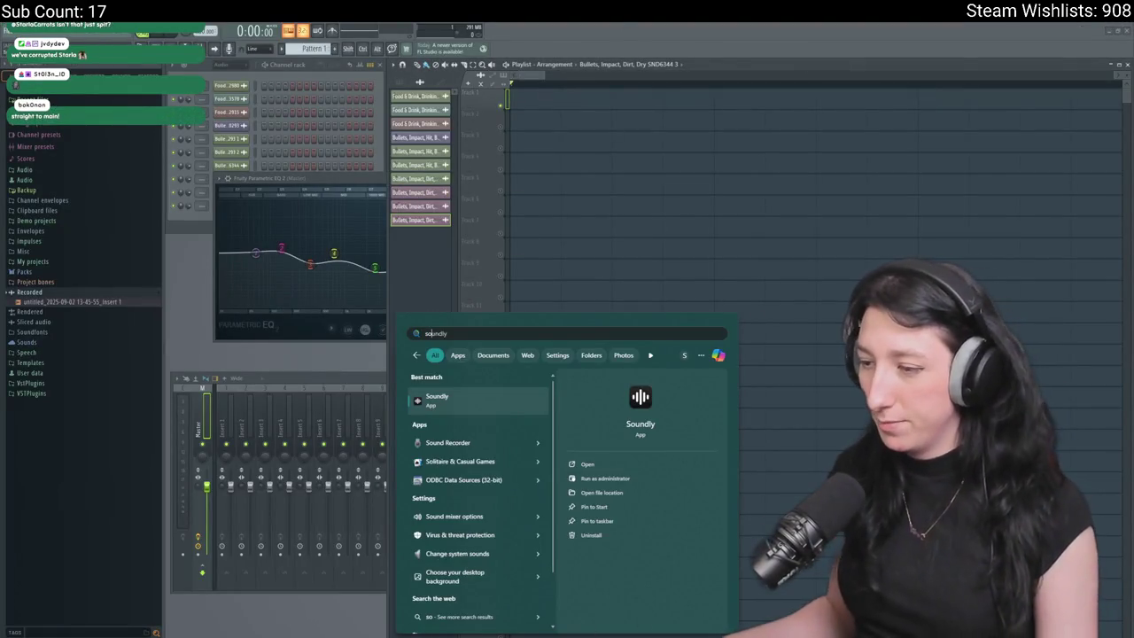
key(Return)
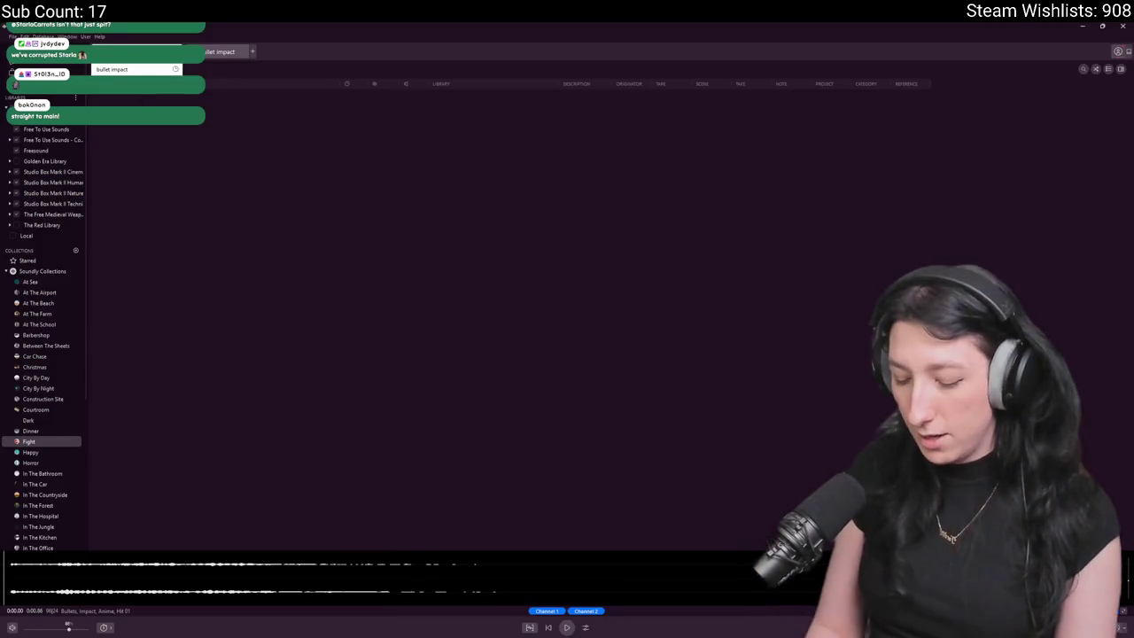
text(gaus)
key(Return)
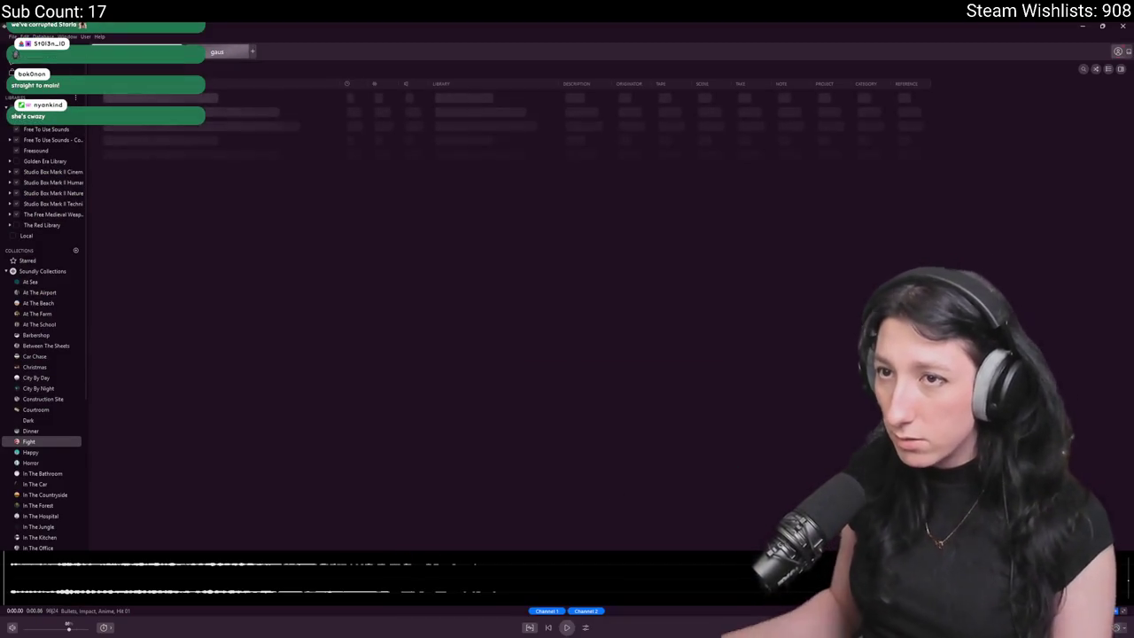
text(bandage)
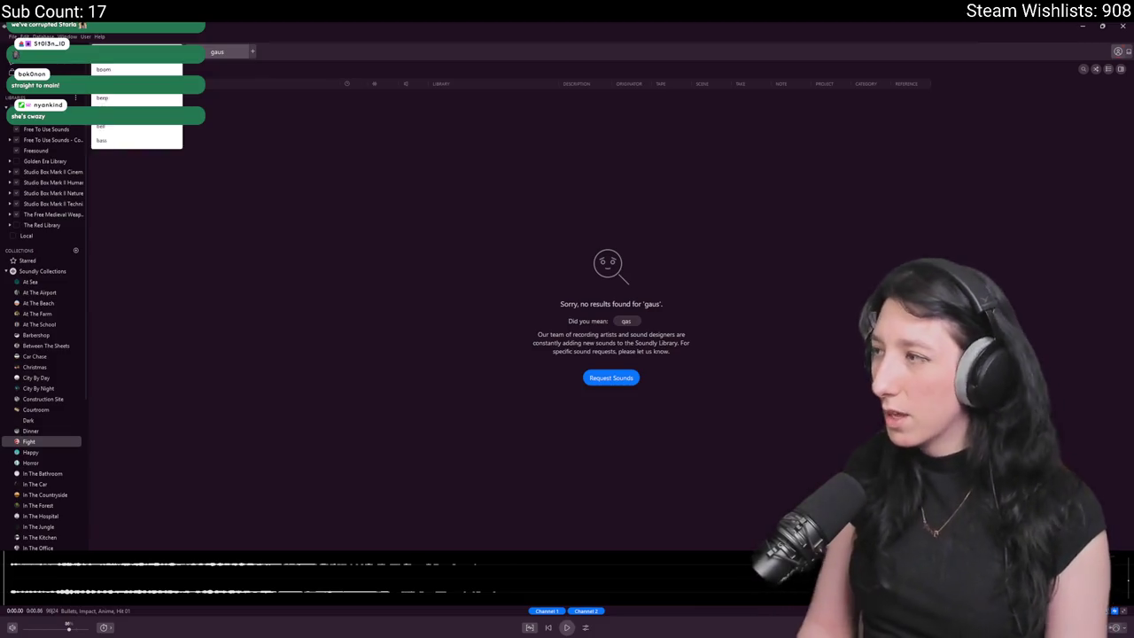
key(Return)
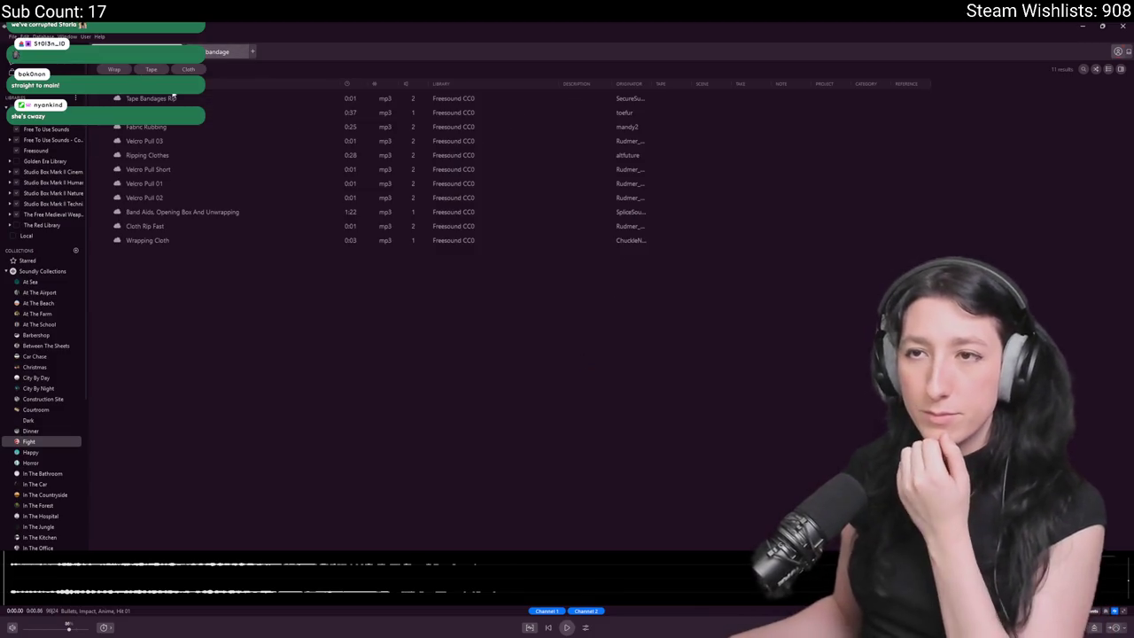
click(144, 99)
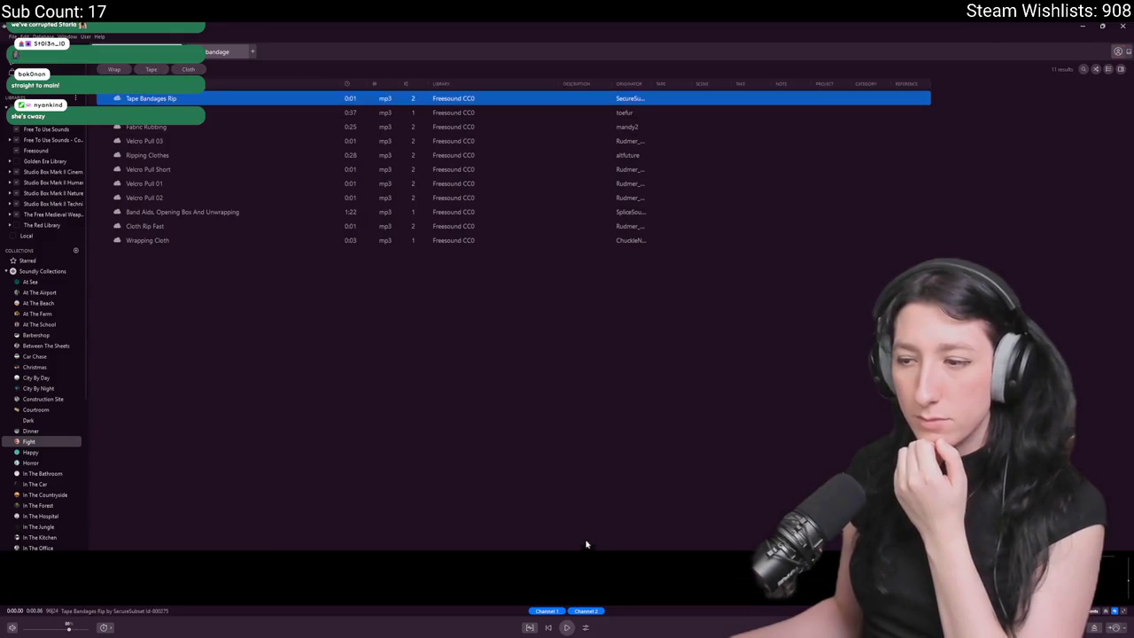
click(567, 627)
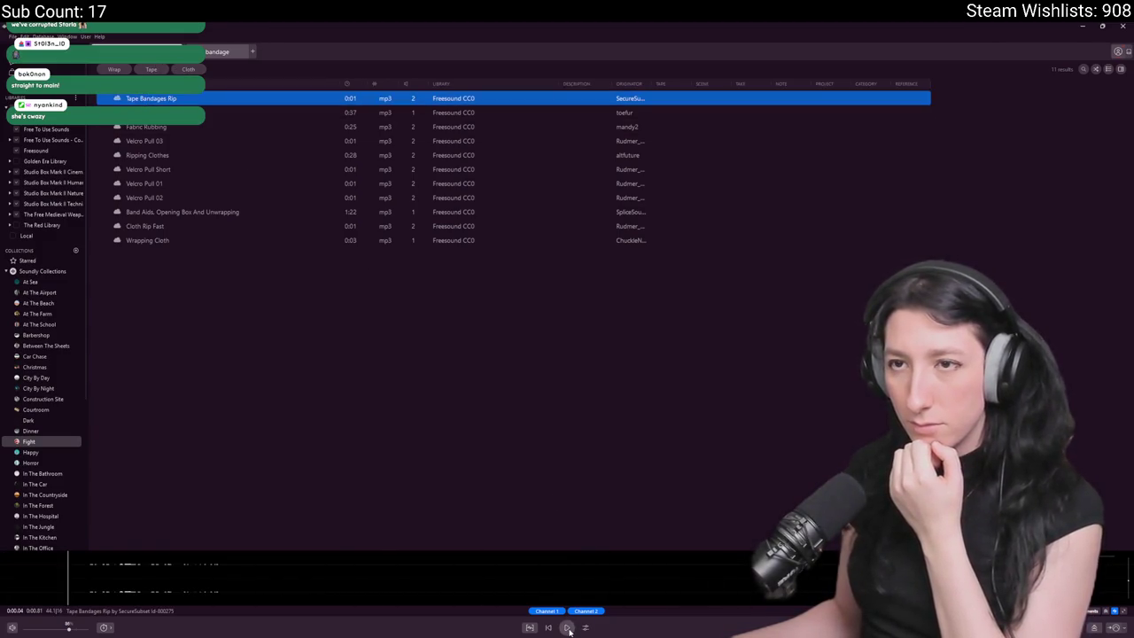
click(567, 627)
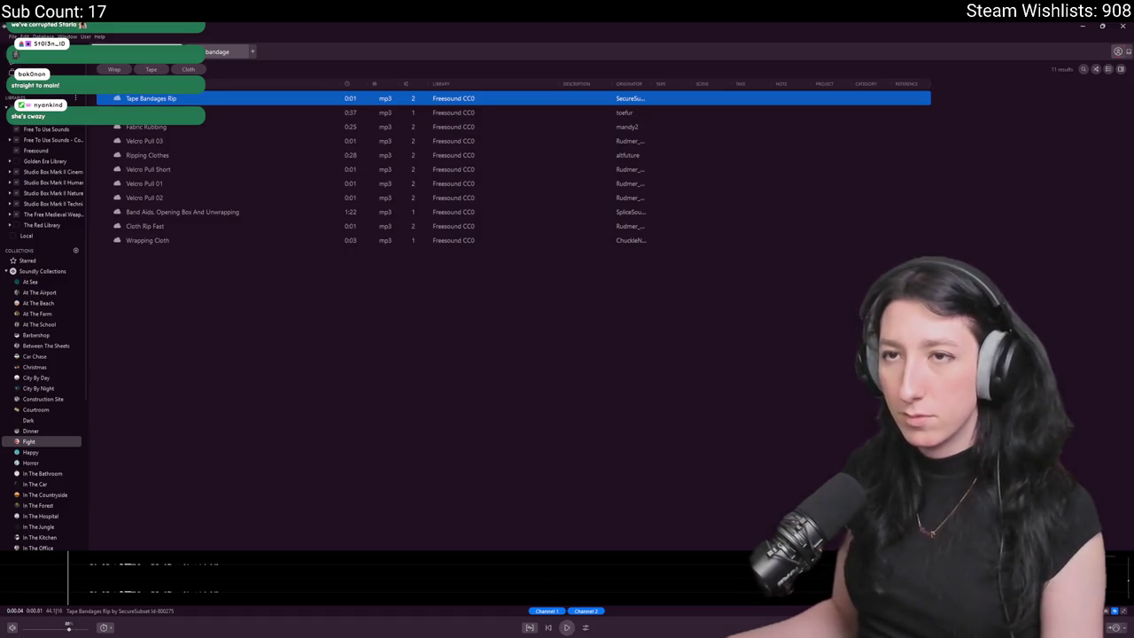
- Search for heal and then cloth tear sounds, previewing the first cloth rip result
text(heal)
key(Return)
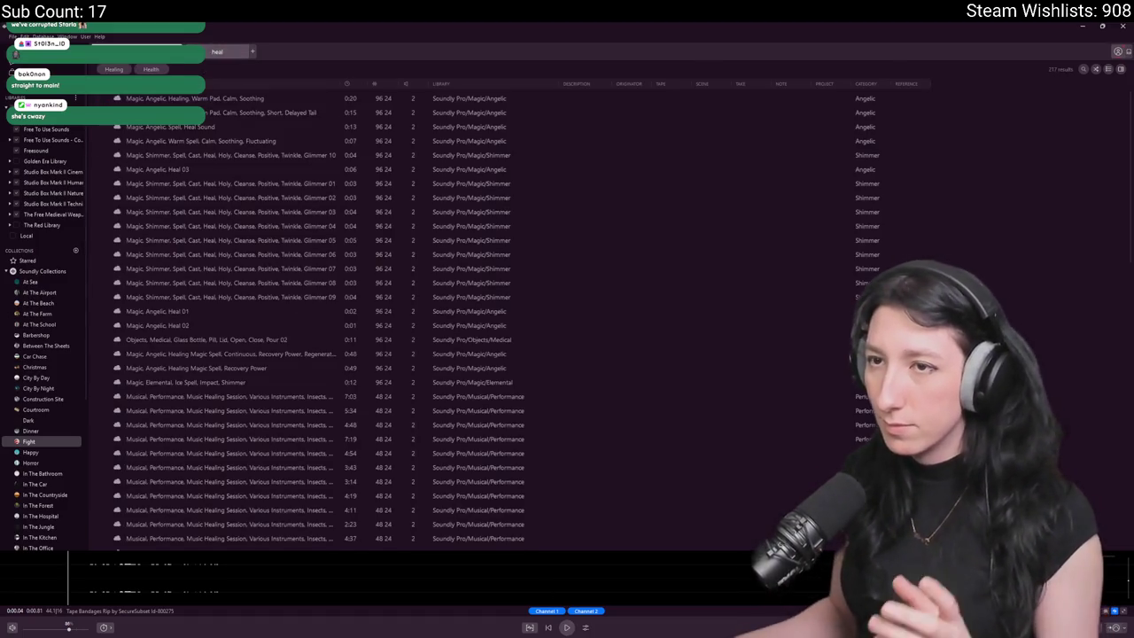
scroll(194, 248, down, 10)
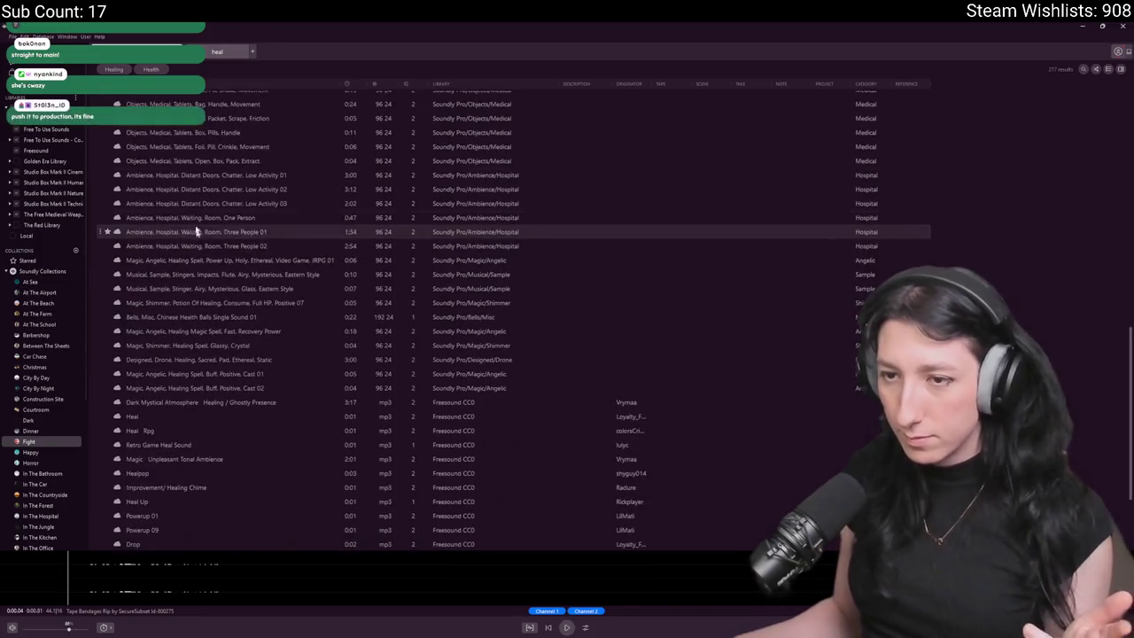
text(cloth tear)
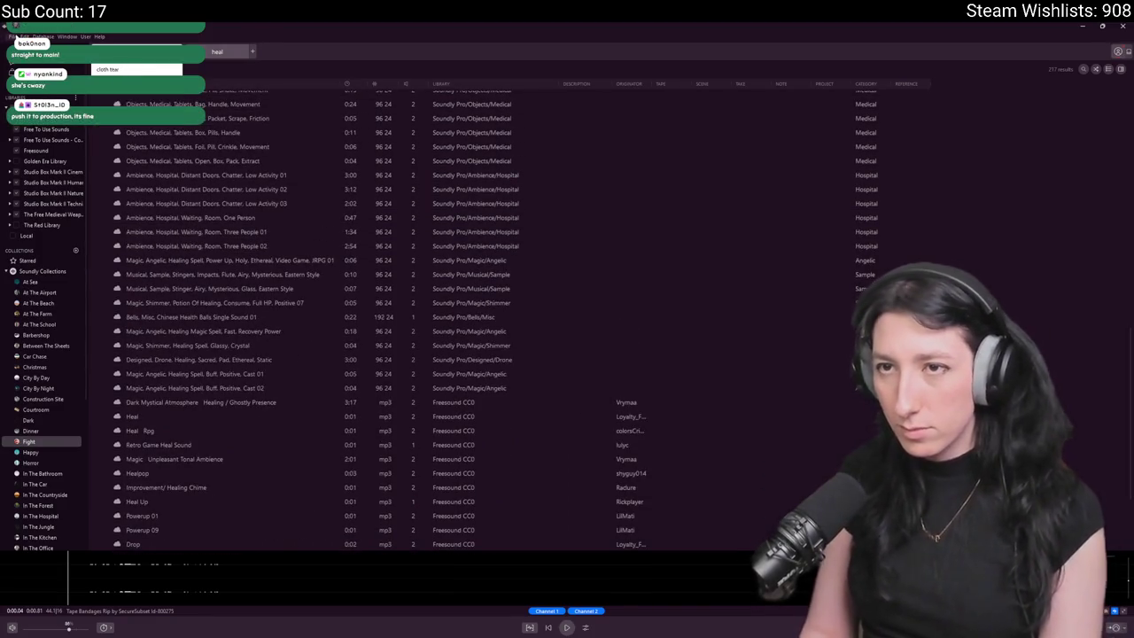
key(Return)
key(Down)
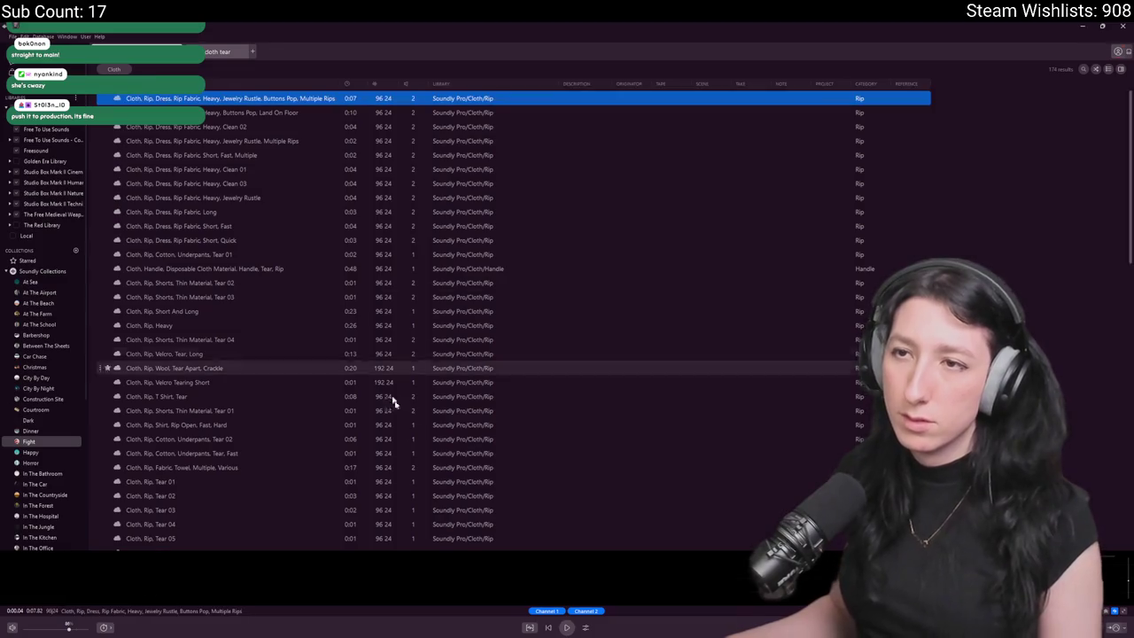
click(567, 627)
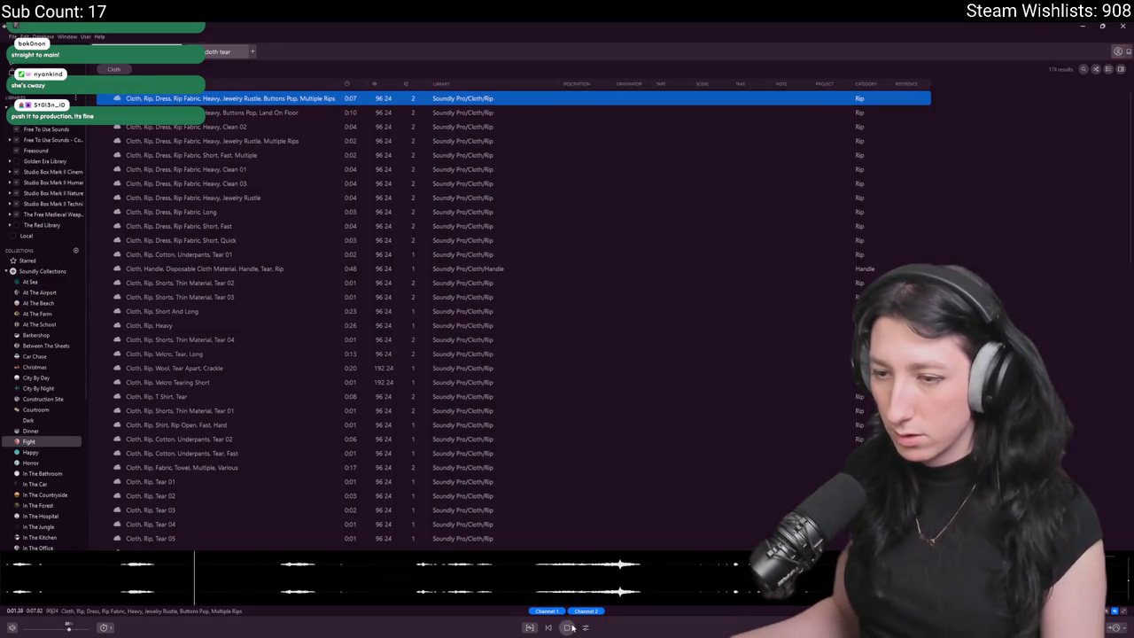
- Drag a trimmed part of 'Cloth, Rip, Dress, Rip Fabric, Long' onto FL Studio's Track 1 and play it
click(296, 213)
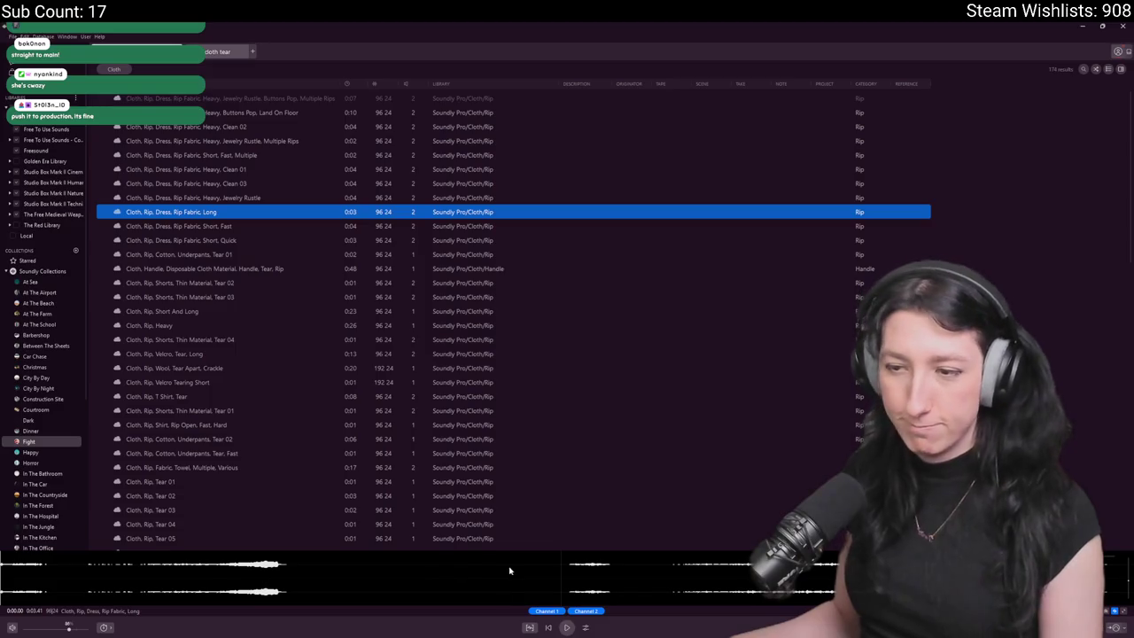
drag(510, 571, 1, 572)
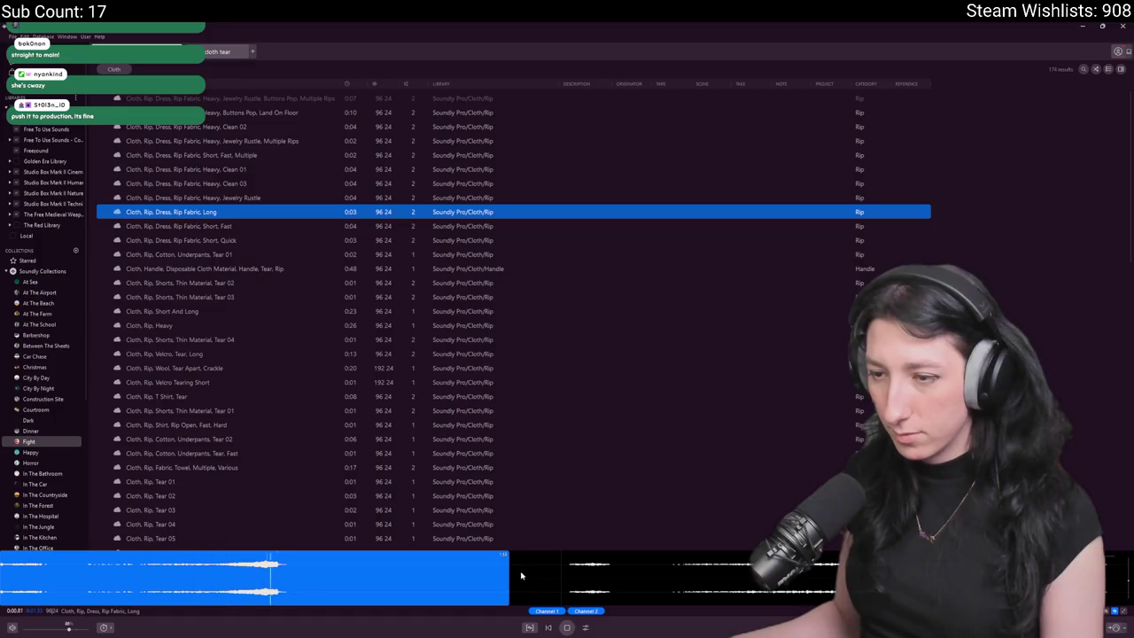
click(566, 573)
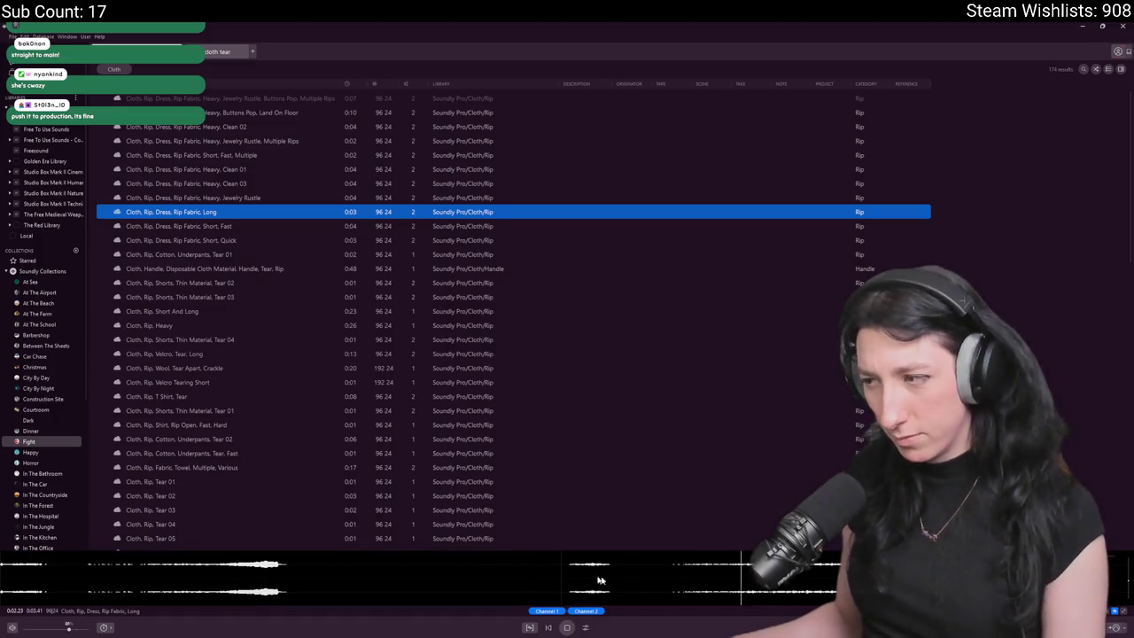
mouse_move(886, 572)
mouse_down()
mouse_move(559, 573)
mouse_move(769, 585)
mouse_move(539, 227)
mouse_move(712, 373)
mouse_move(664, 461)
mouse_move(661, 165)
mouse_move(567, 99)
mouse_up()
key(space)
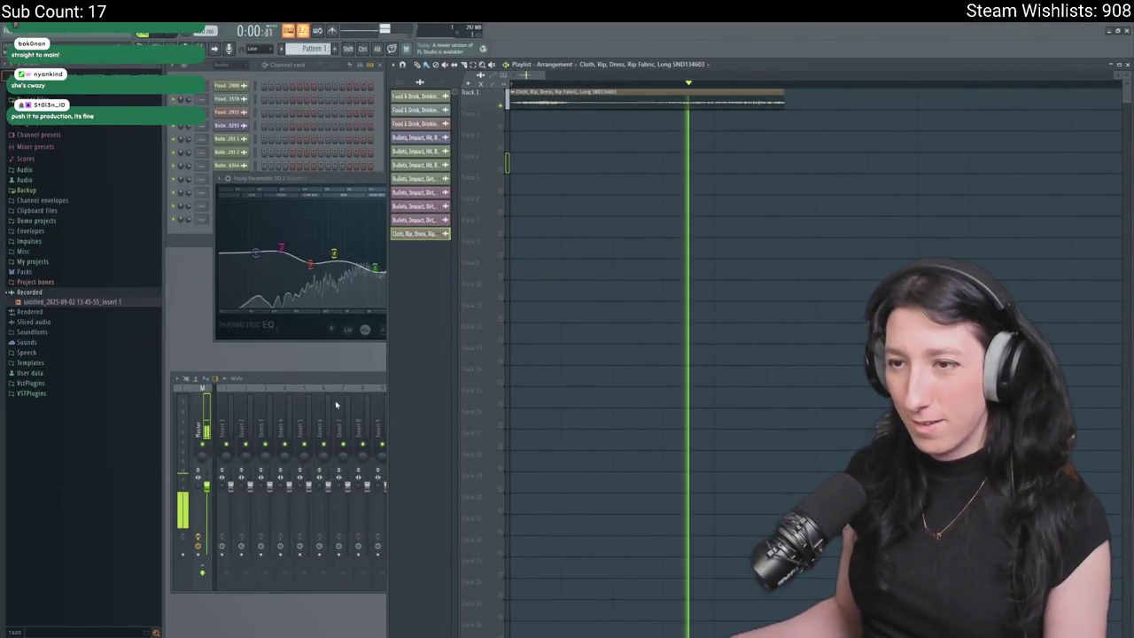
- Lengthen the cloth-rip clip's fade-out on Track 1 and delete the stray duplicate clip
click(381, 284)
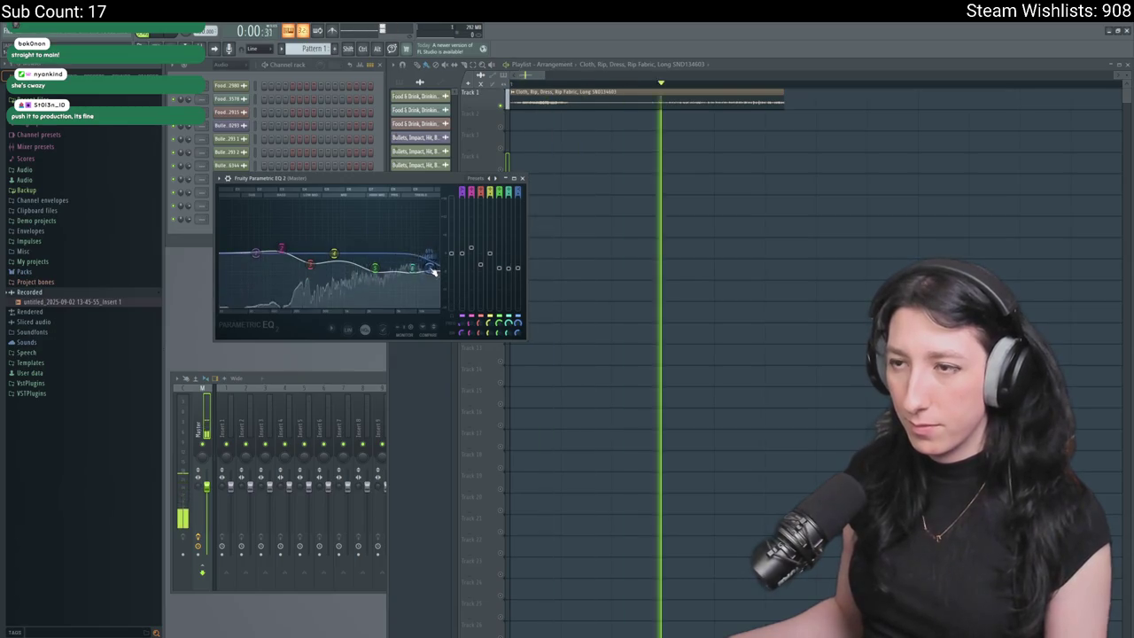
click(709, 246)
key(space)
mouse_move(997, 175)
mouse_down()
mouse_move(987, 235)
mouse_move(916, 213)
mouse_up()
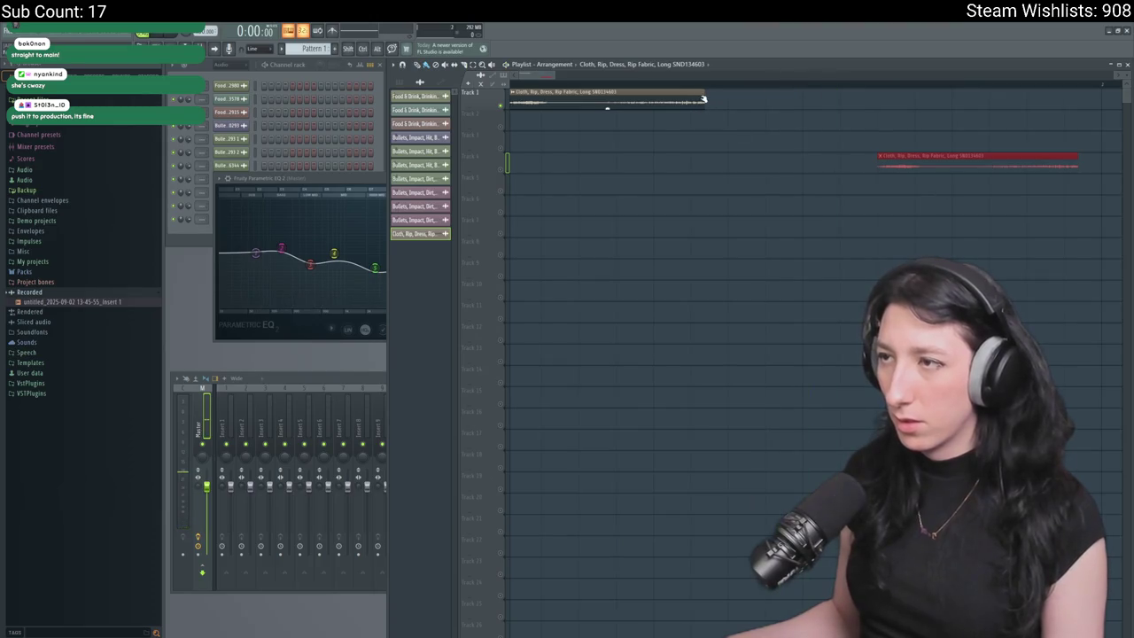
drag(671, 98, 660, 100)
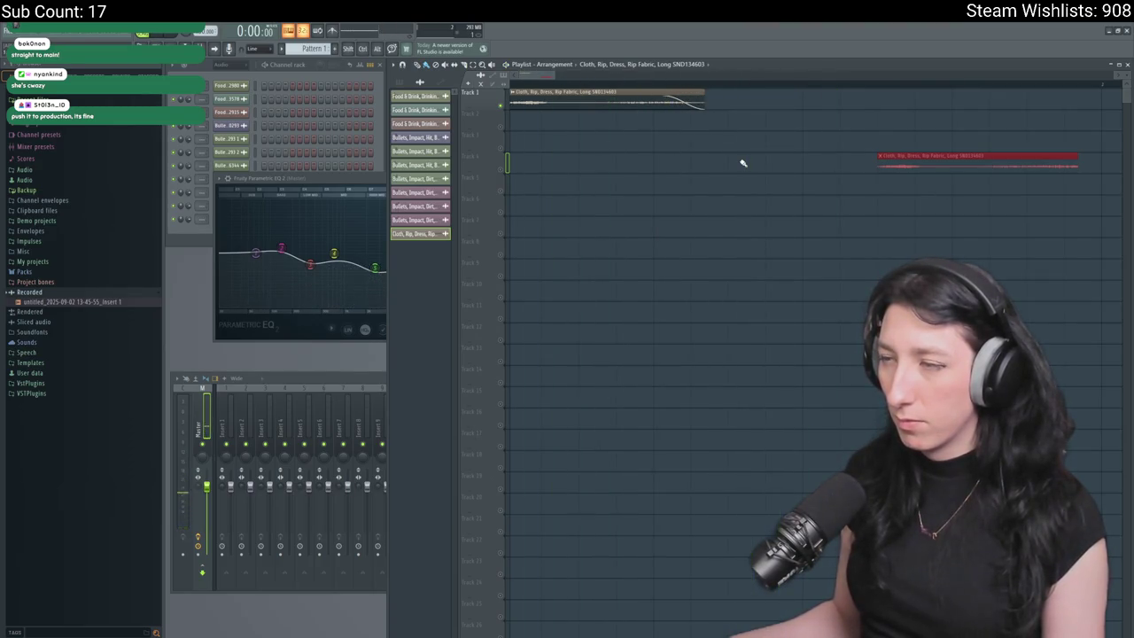
drag(913, 161, 1026, 302)
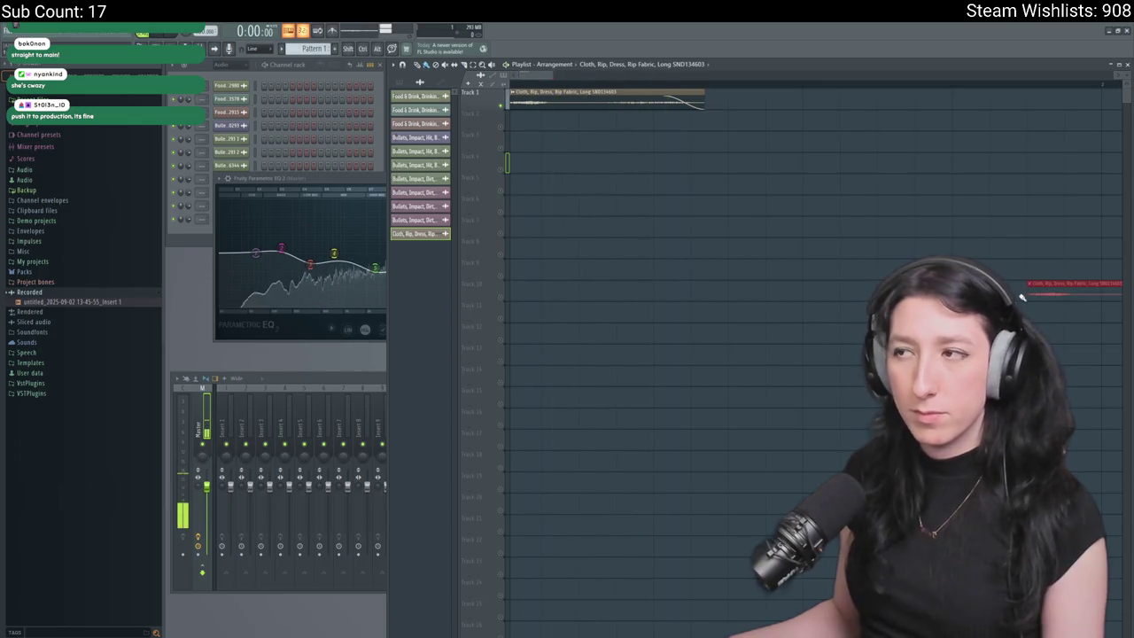
key(Delete)
click(19, 35)
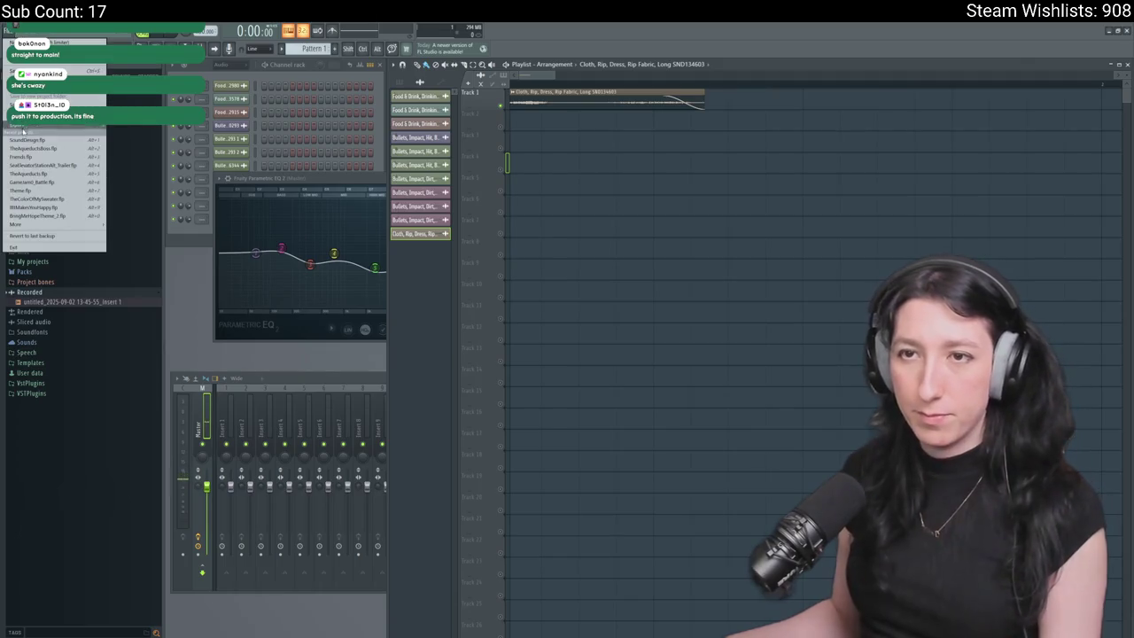
- Export the arrangement to the Desktop as the Ogg Vorbis file Medkit0.ogg
mouse_move(36, 130)
click(132, 150)
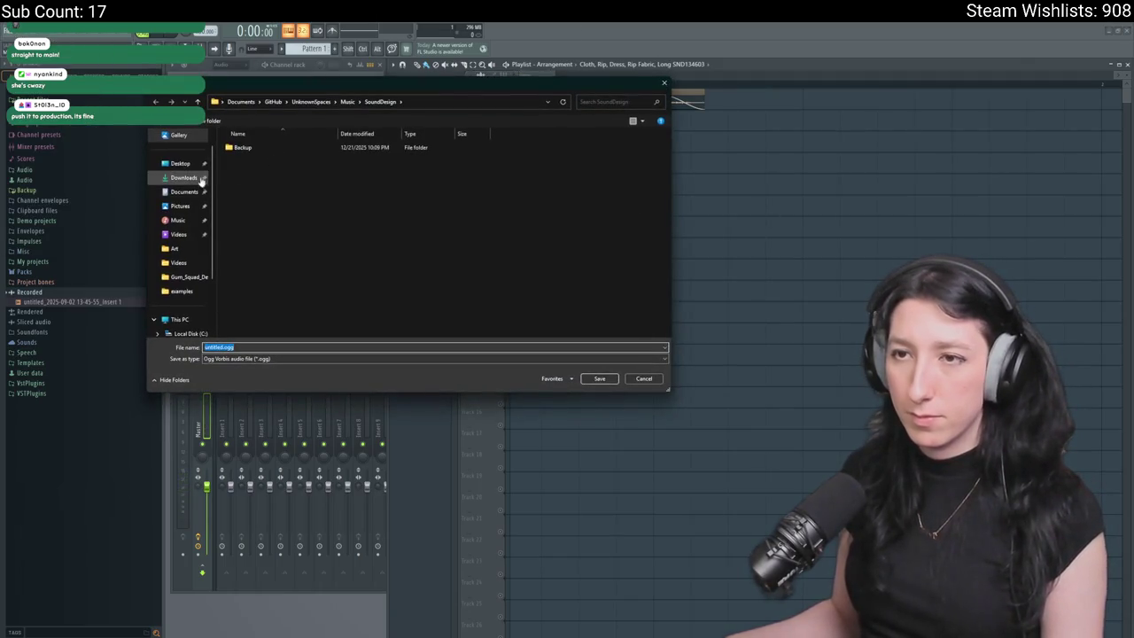
click(180, 163)
click(266, 346)
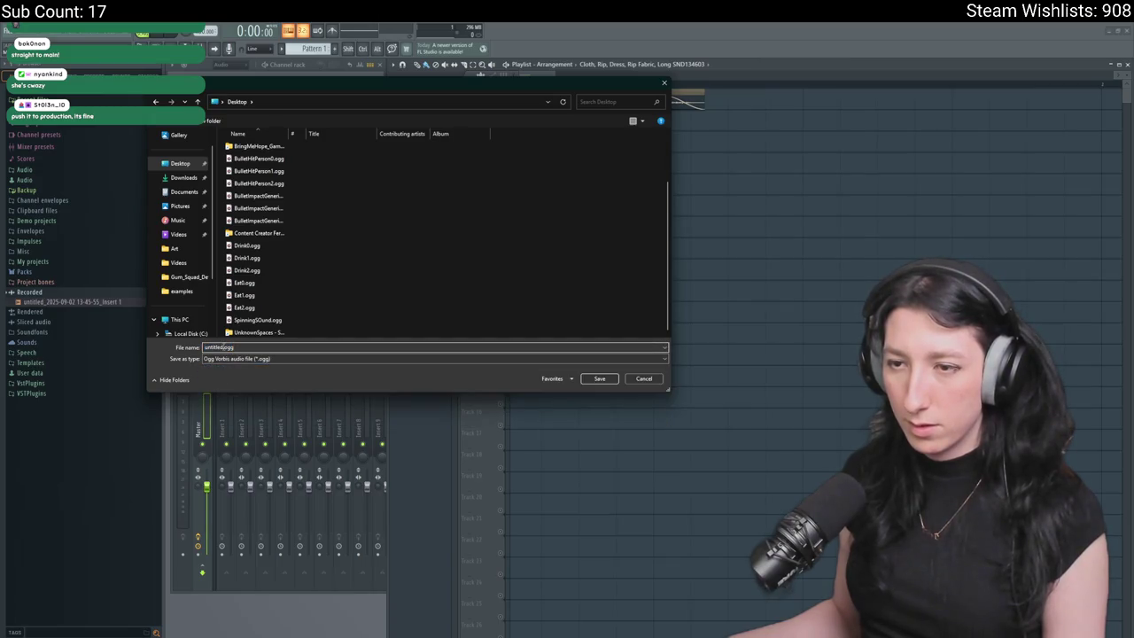
text(Medkit0)
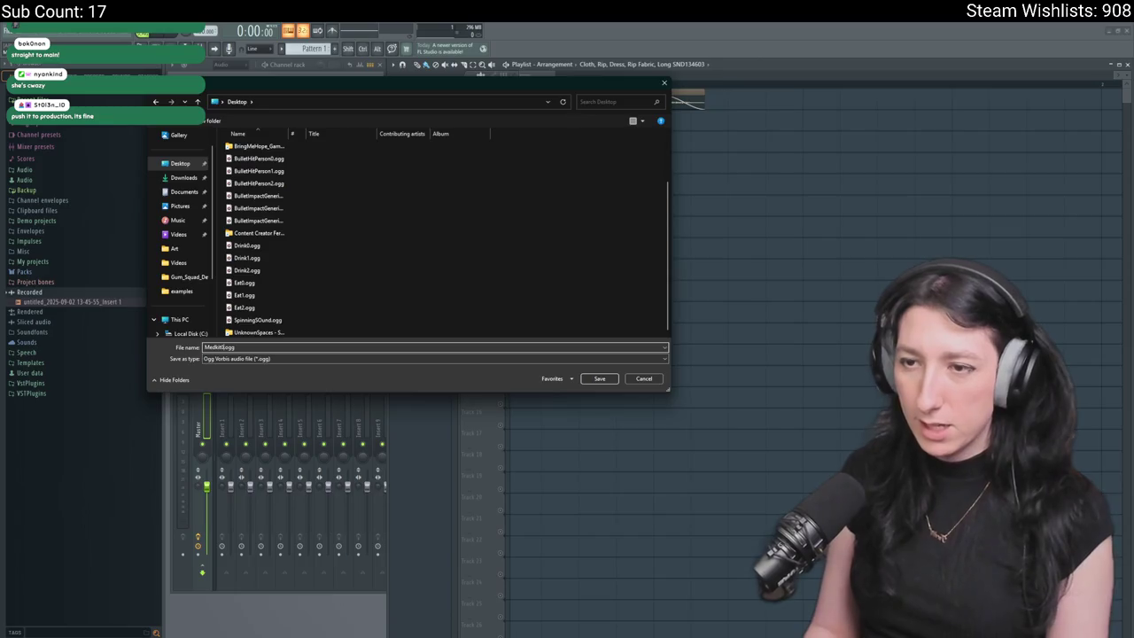
key(Return)
key(Return)
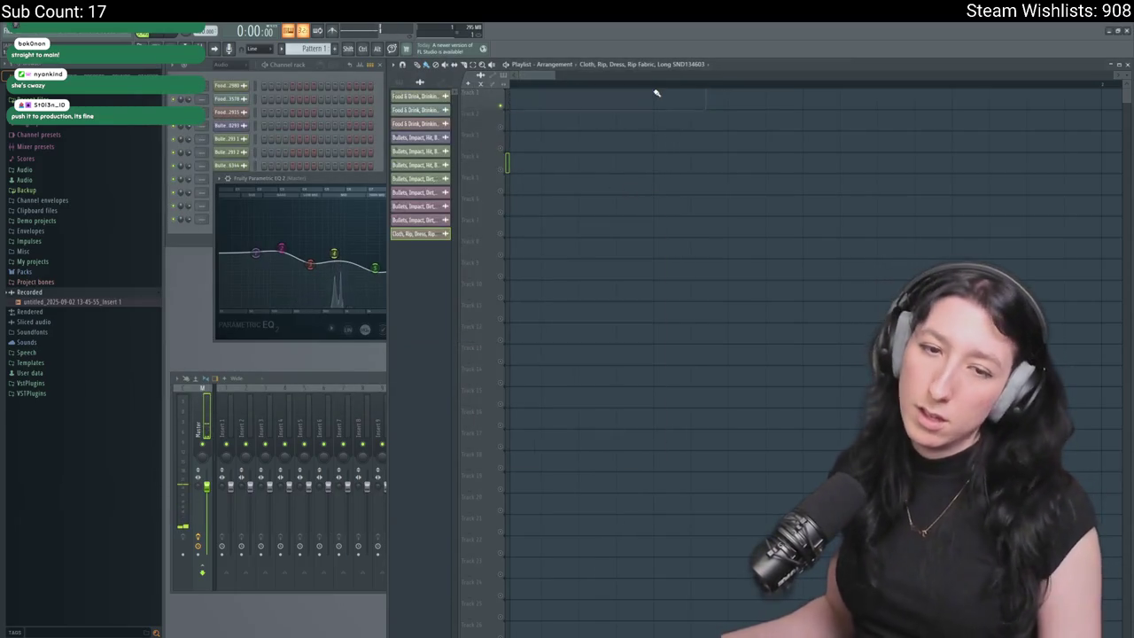
key(alt+Tab)
- Place a new cut of the rip sound on Track 1 and audition it
mouse_move(202, 565)
mouse_down()
mouse_move(5, 567)
mouse_move(587, 209)
mouse_move(676, 174)
mouse_move(611, 122)
mouse_move(666, 93)
mouse_up()
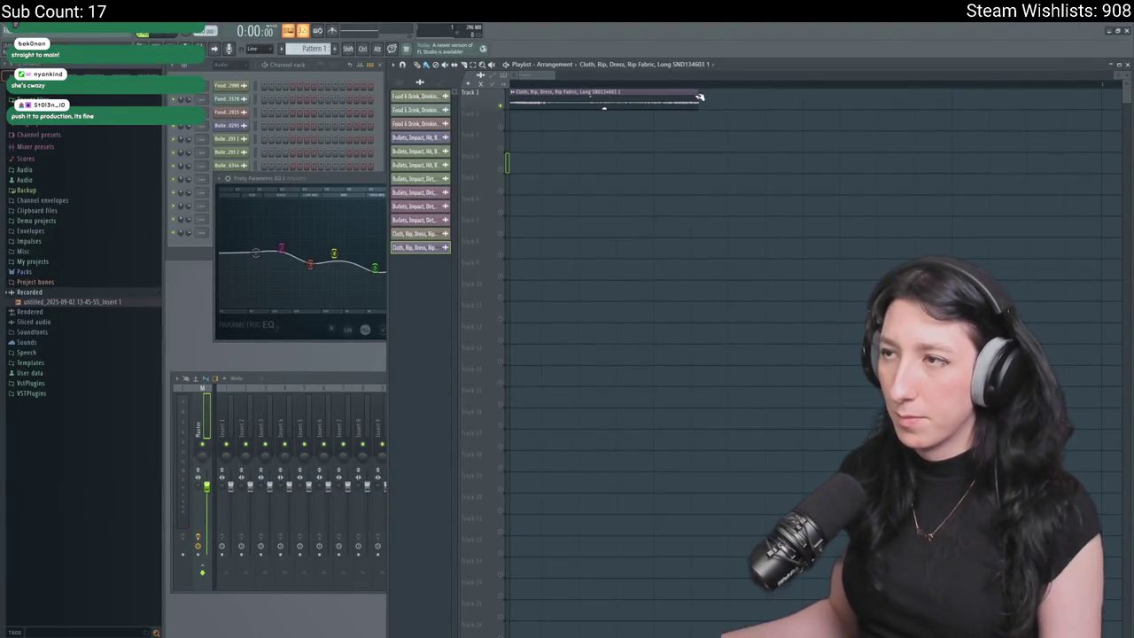
key(space)
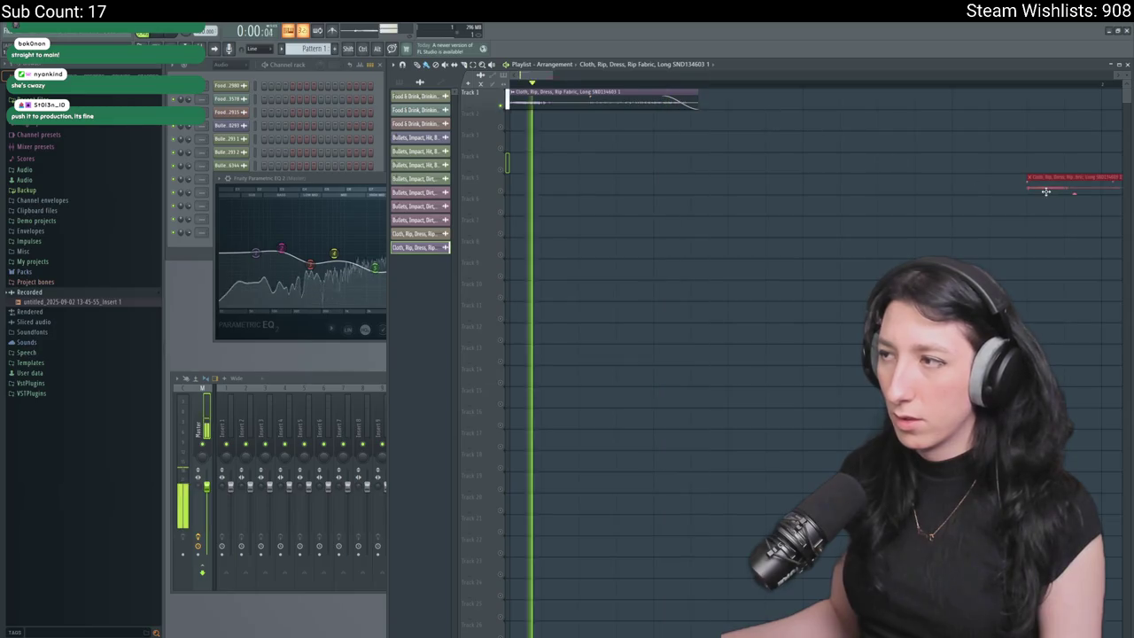
key(space)
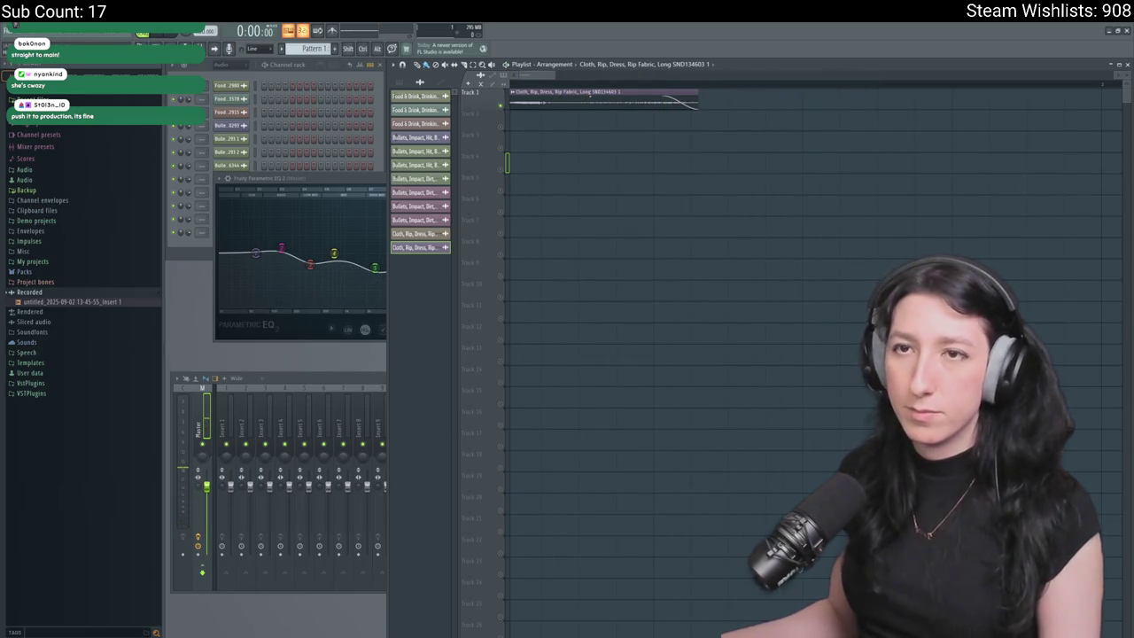
- Re-export the arrangement as Medkit0.ogg on the Desktop, overwriting the earlier file
click(17, 35)
mouse_move(53, 124)
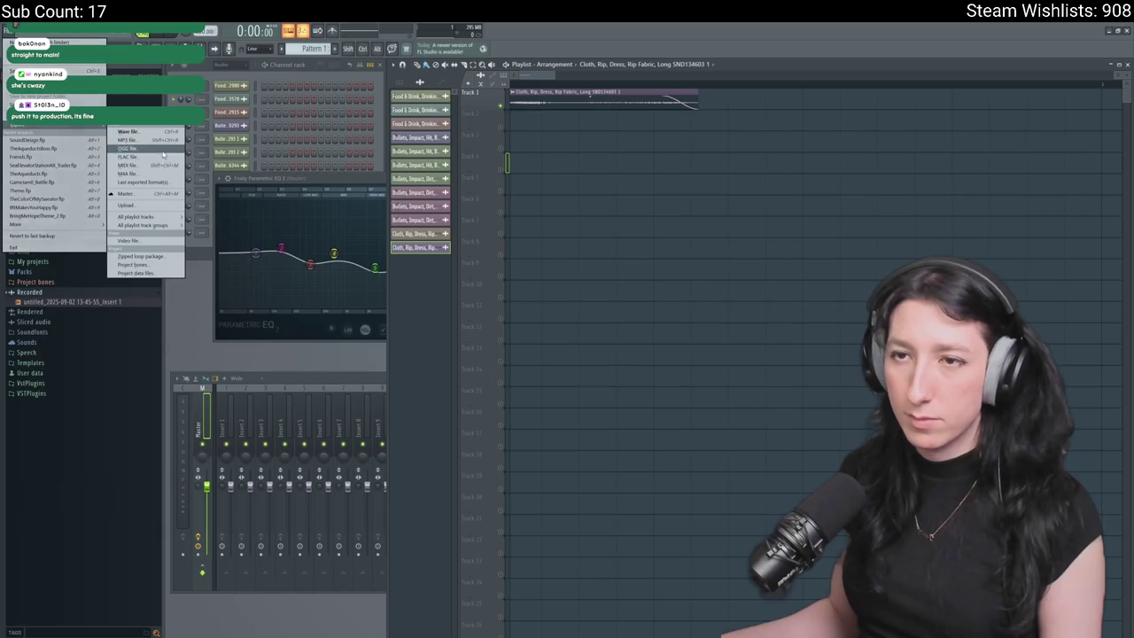
click(141, 157)
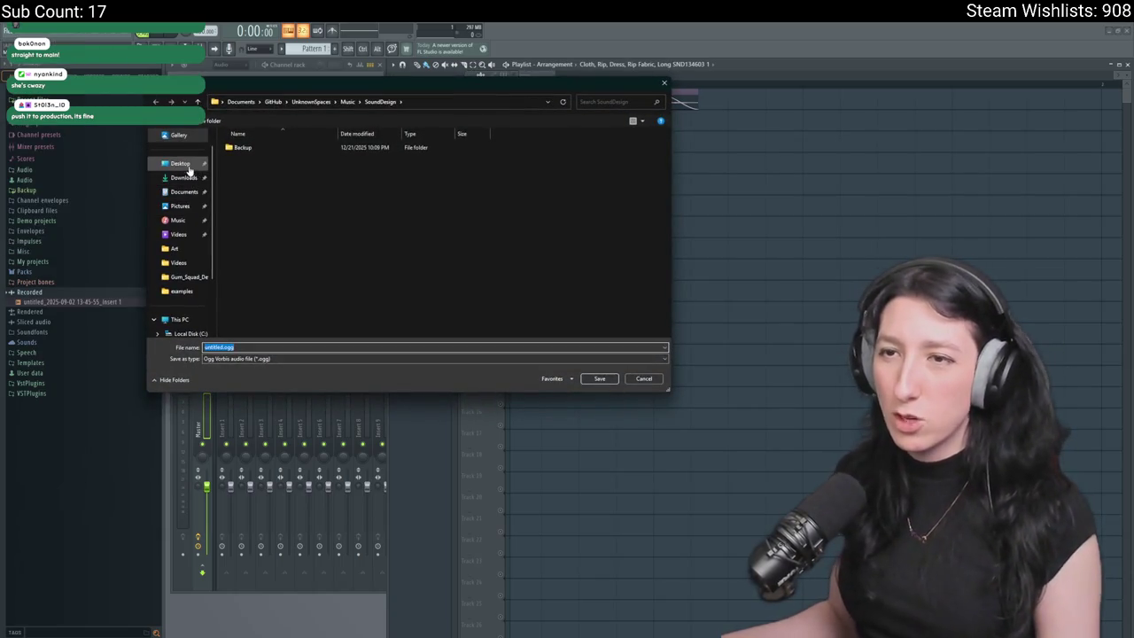
click(181, 163)
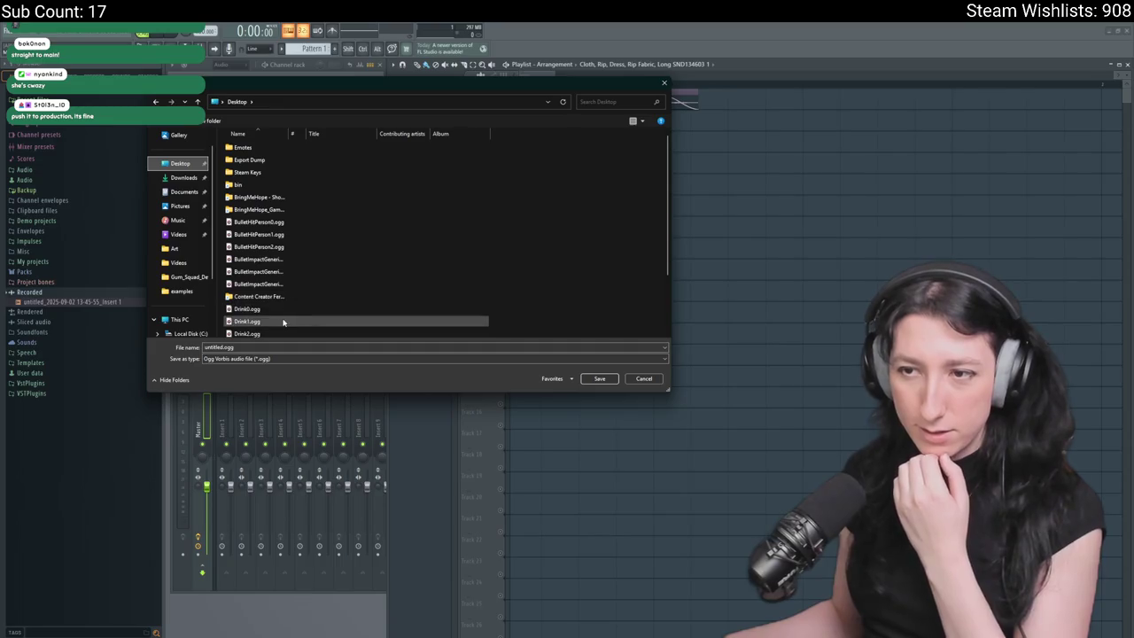
scroll(279, 262, down, 3)
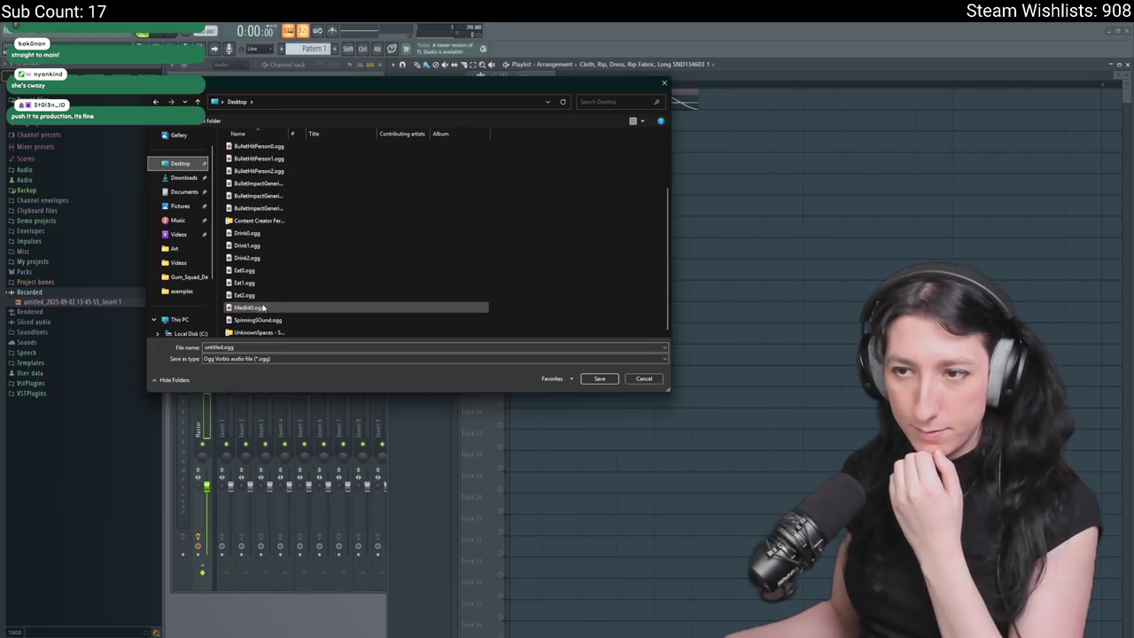
click(257, 306)
click(220, 347)
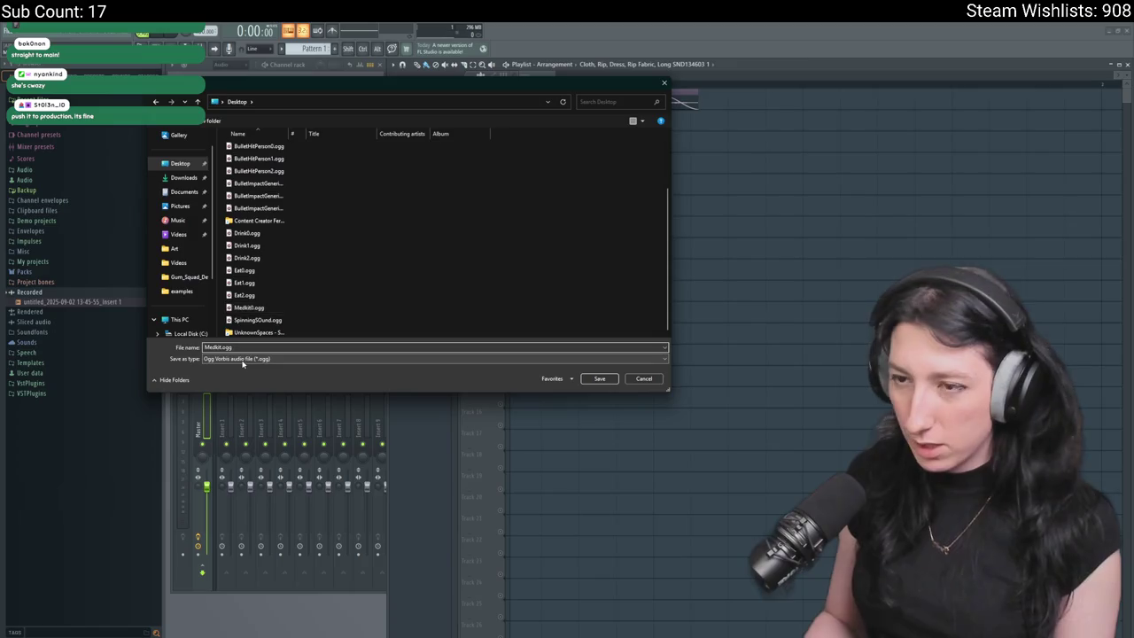
key(Return)
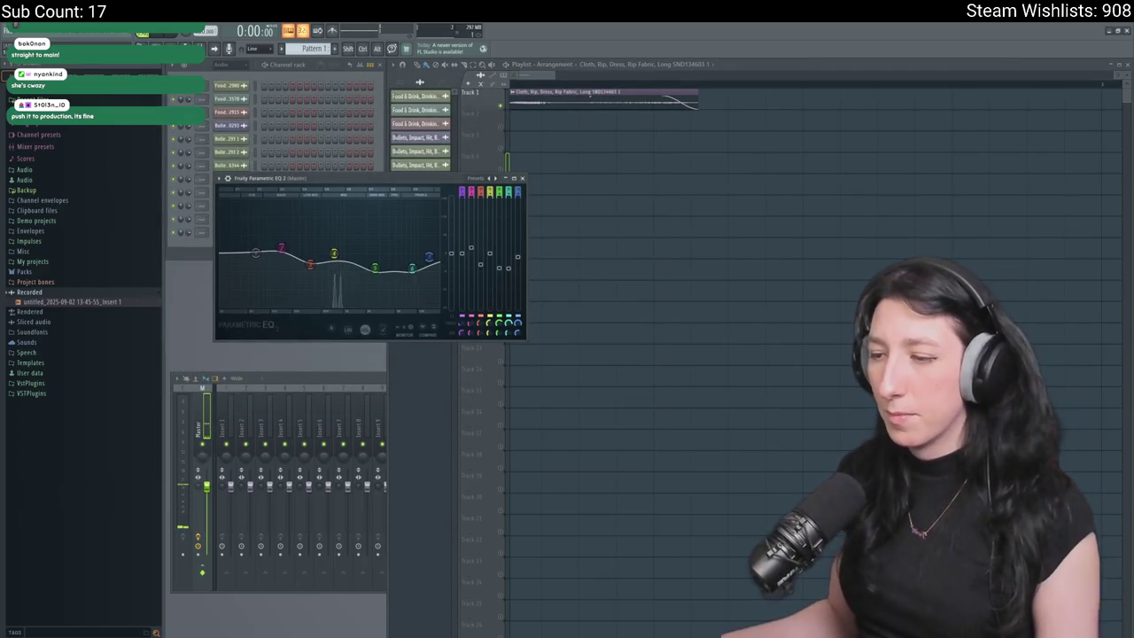
key(alt+Tab)
click(534, 258)
- Change the Medkit's consume function from item_drink_generic to item_heal_generic
click(1129, 210)
scroll(984, 221, down, 5)
scroll(465, 304, up, 2)
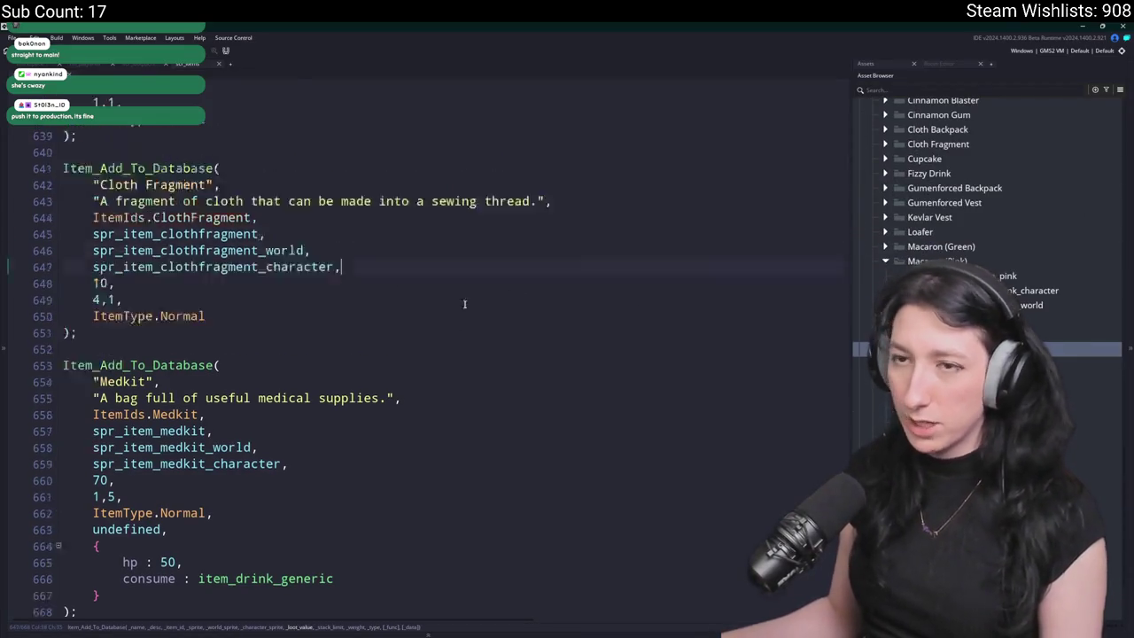
scroll(381, 355, up, 3)
scroll(302, 408, down, 4)
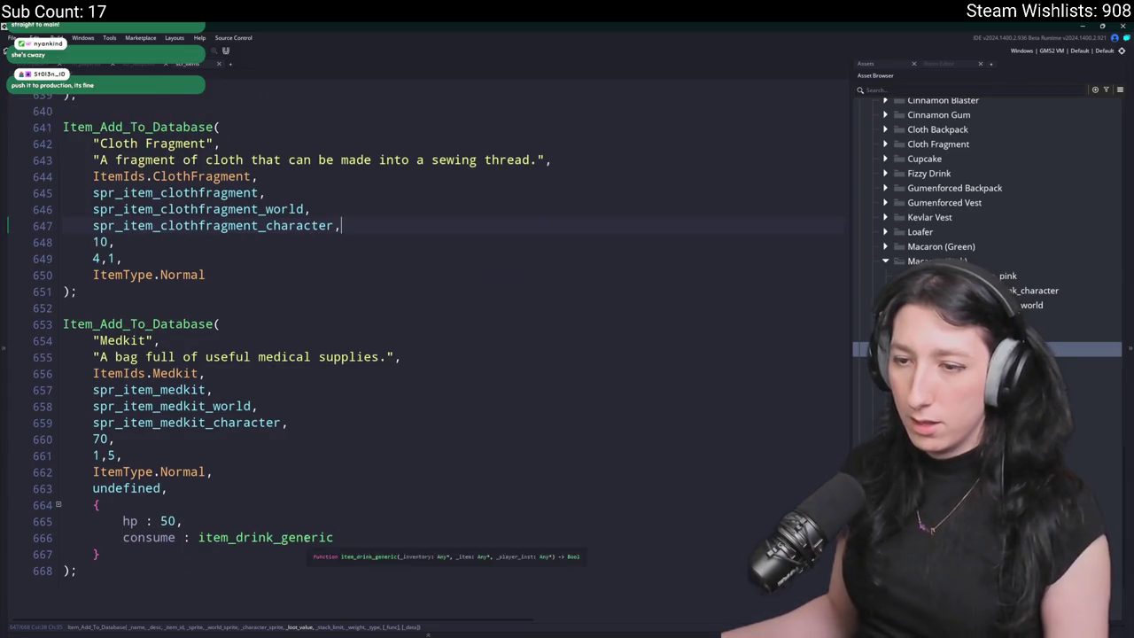
click(270, 543)
key(BackSpace)
key(BackSpace)
key(BackSpace)
text(heal)
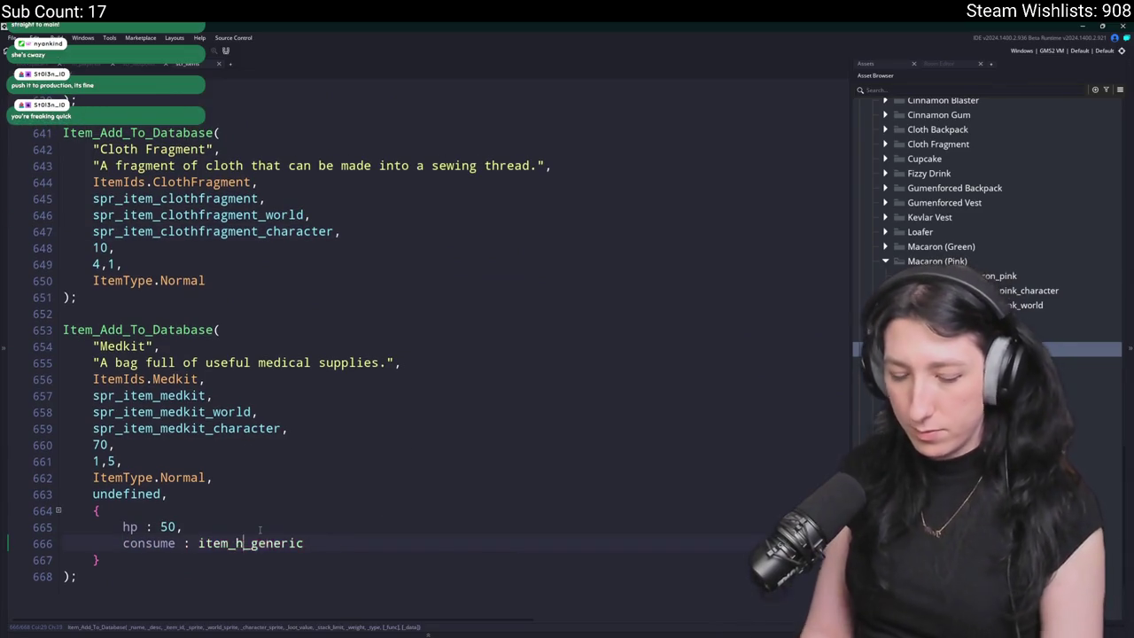
scroll(262, 538, up, 20)
scroll(374, 568, up, 20)
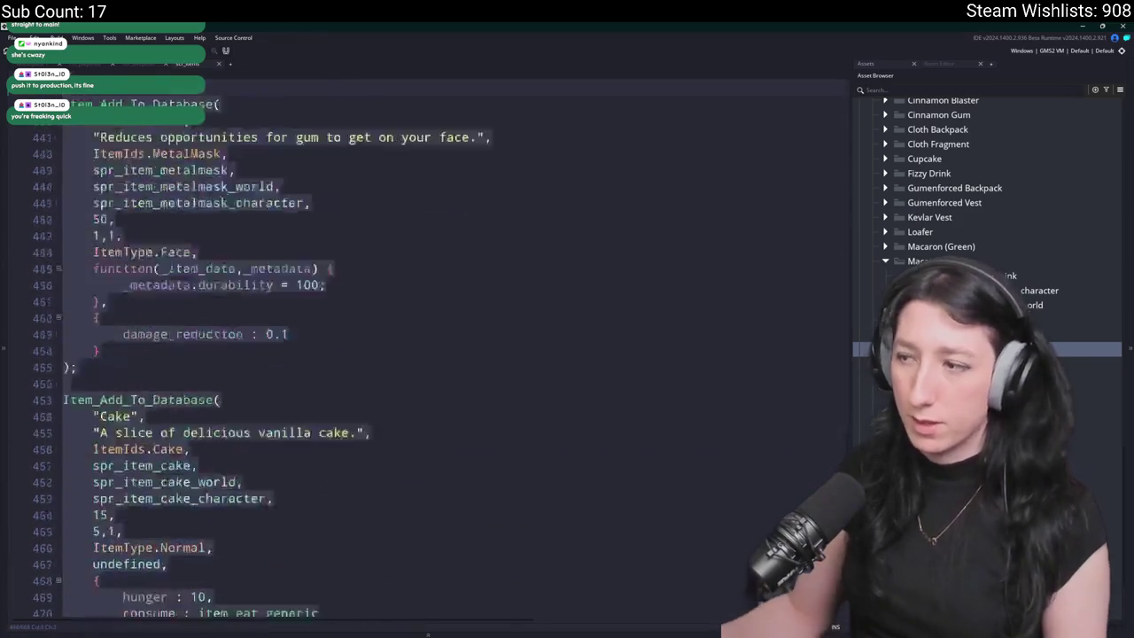
scroll(375, 568, up, 6)
scroll(375, 568, up, 20)
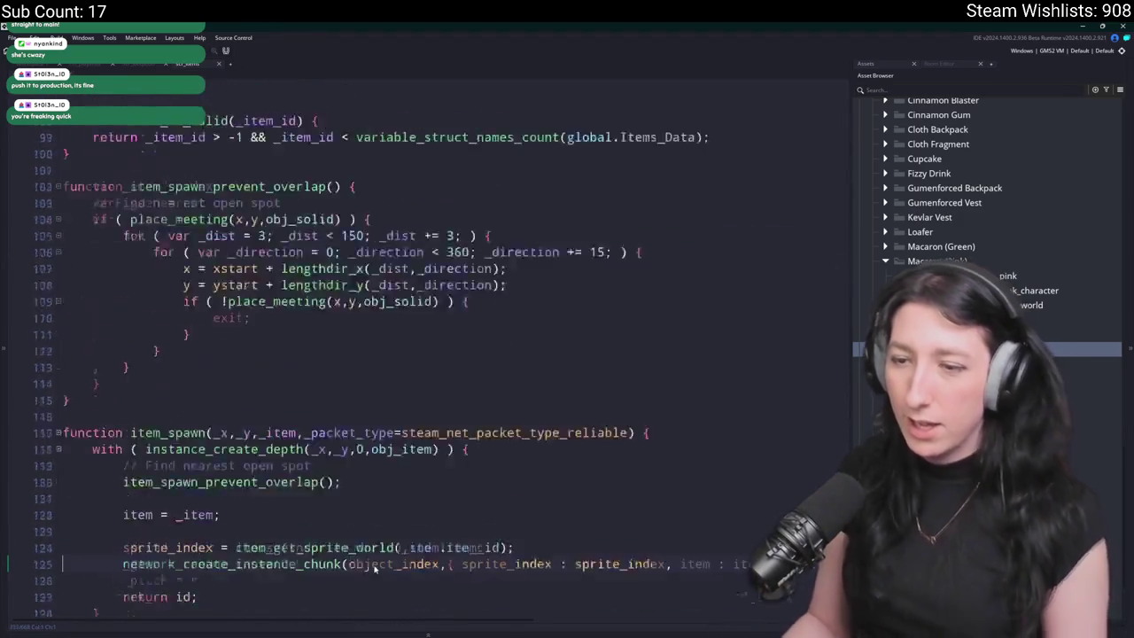
scroll(295, 188, down, 3)
scroll(295, 188, down, 6)
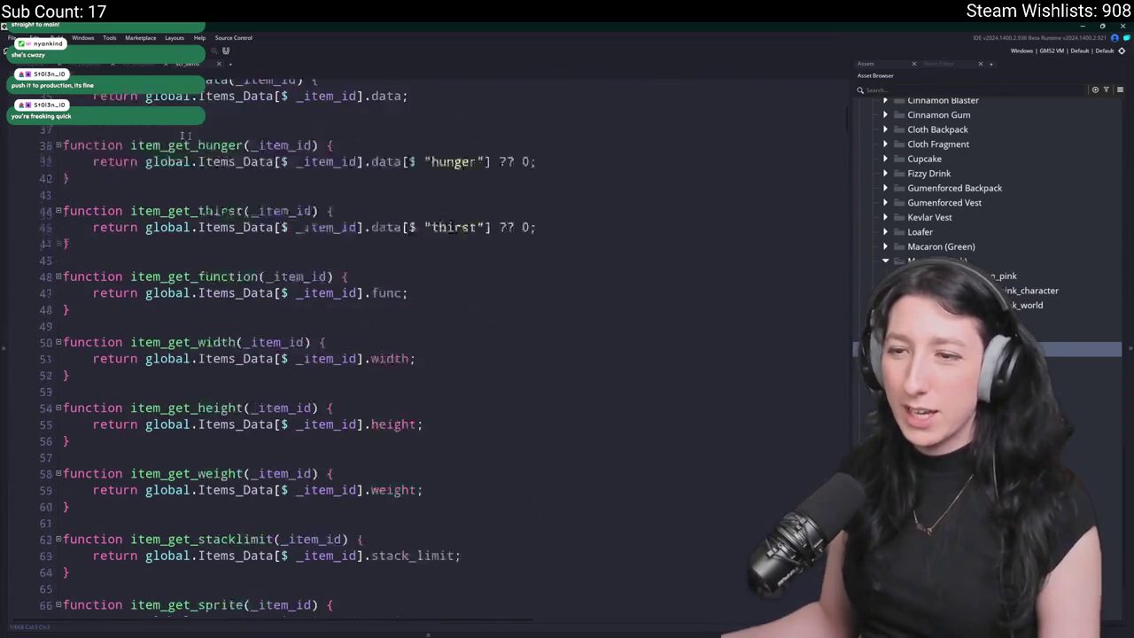
- Find the item_drink_generic function, duplicate it, and select 'drink' in the copy's name
key(ctrl+f)
text(generic)
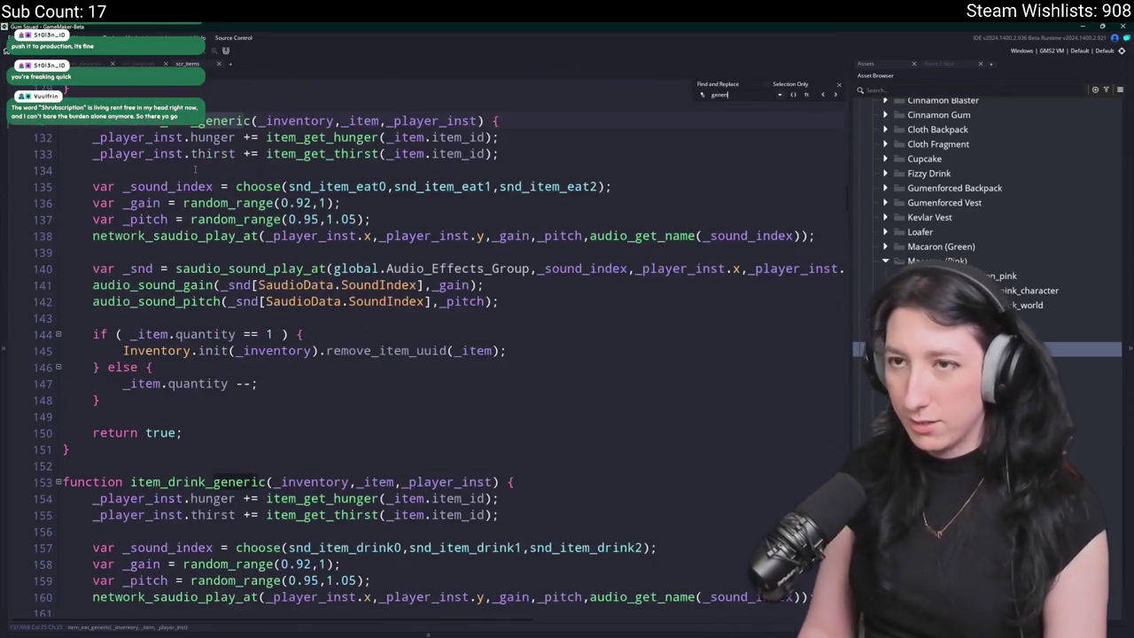
scroll(447, 177, down, 5)
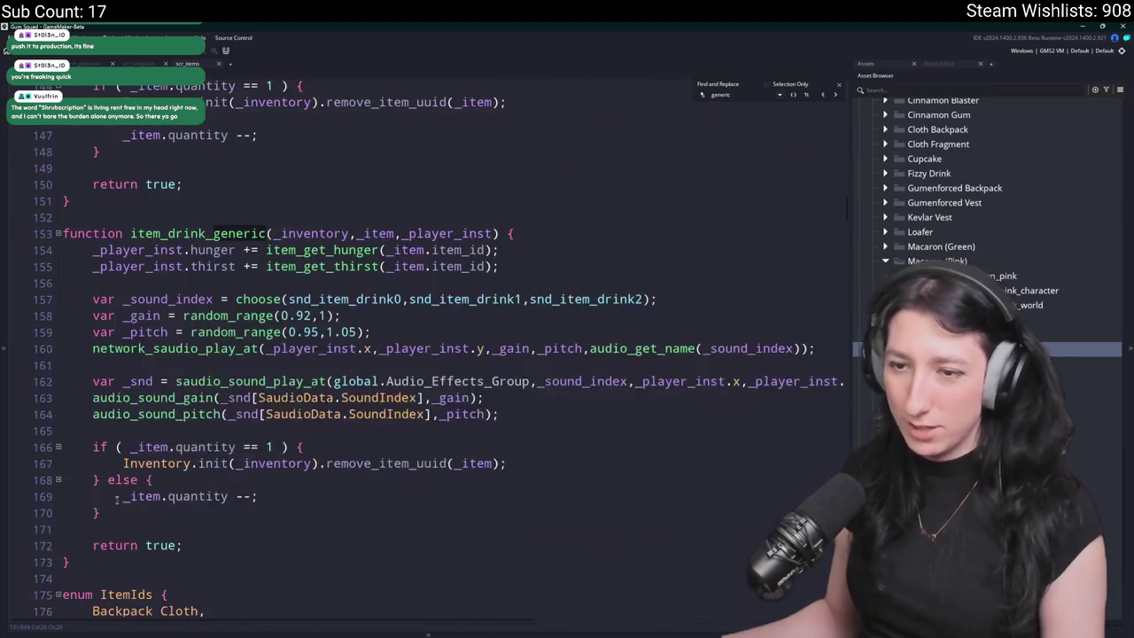
mouse_move(71, 562)
mouse_down()
mouse_move(93, 447)
mouse_move(92, 250)
mouse_move(62, 211)
mouse_up()
key(ctrl+d)
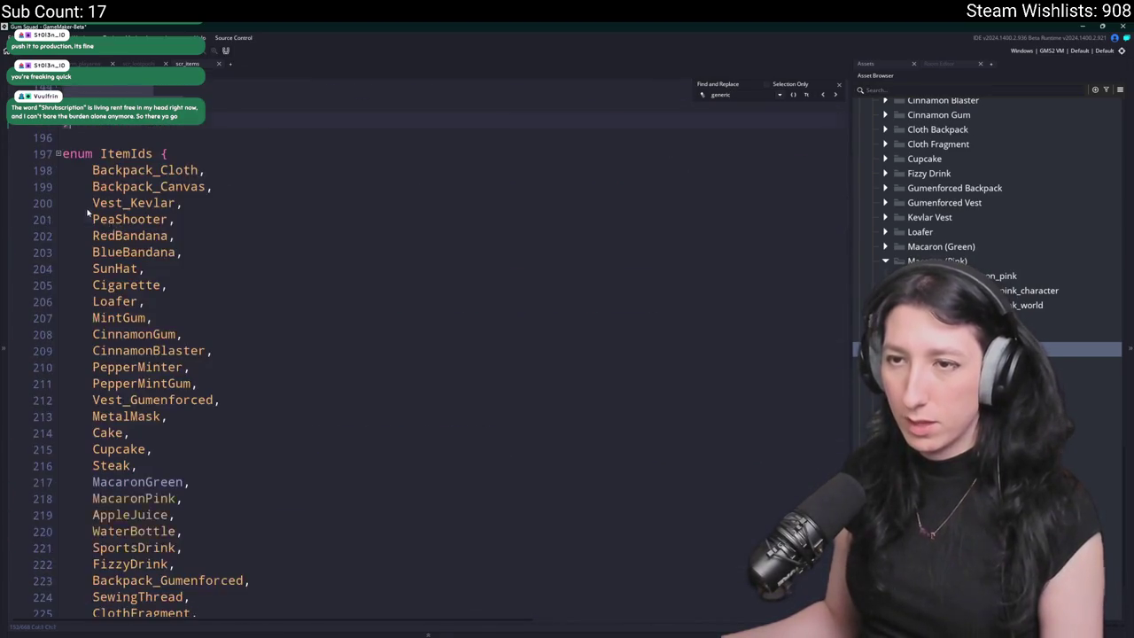
scroll(184, 262, up, 5)
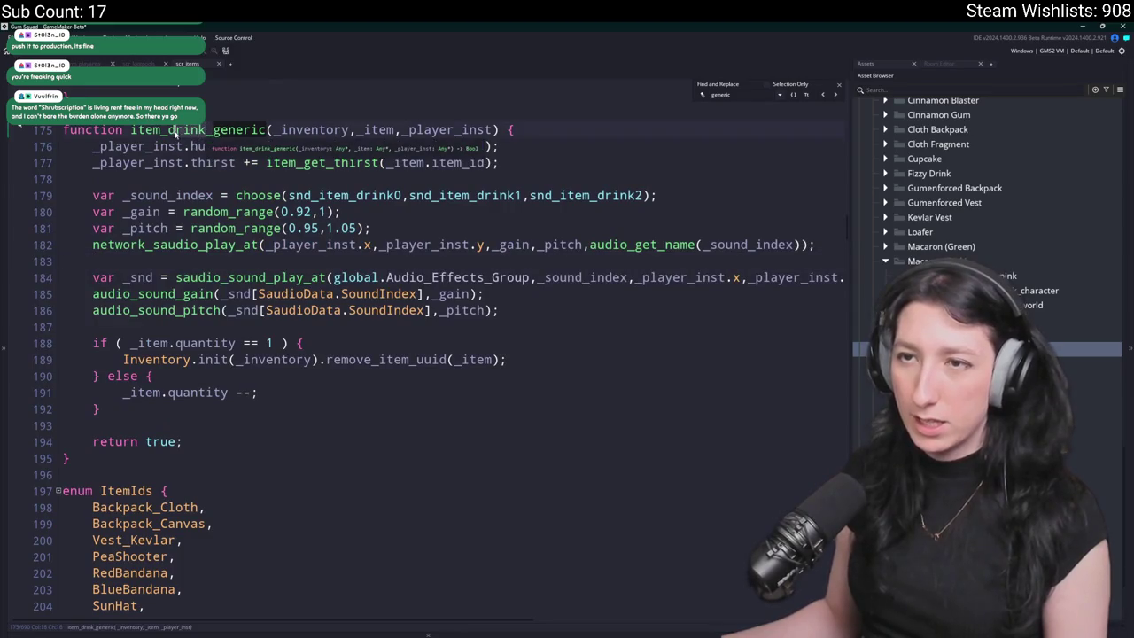
double_click(175, 131)
- Rename the duplicated function to item_heal_generic and list its uses across the project
text(heal)
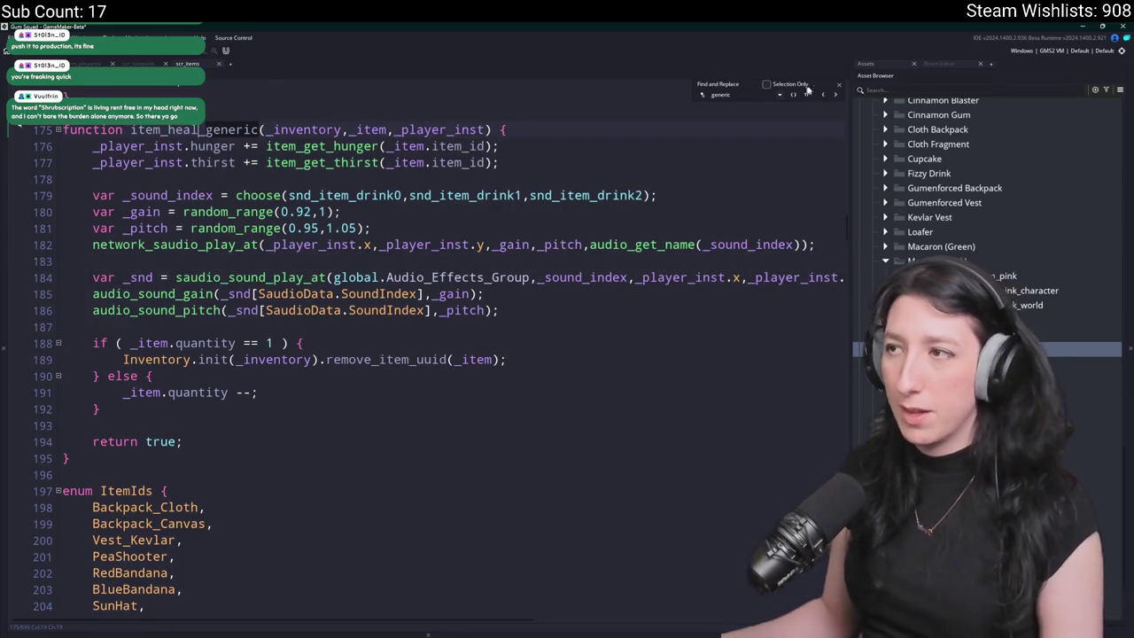
key(Escape)
key(ctrl+shift+f)
key(Return)
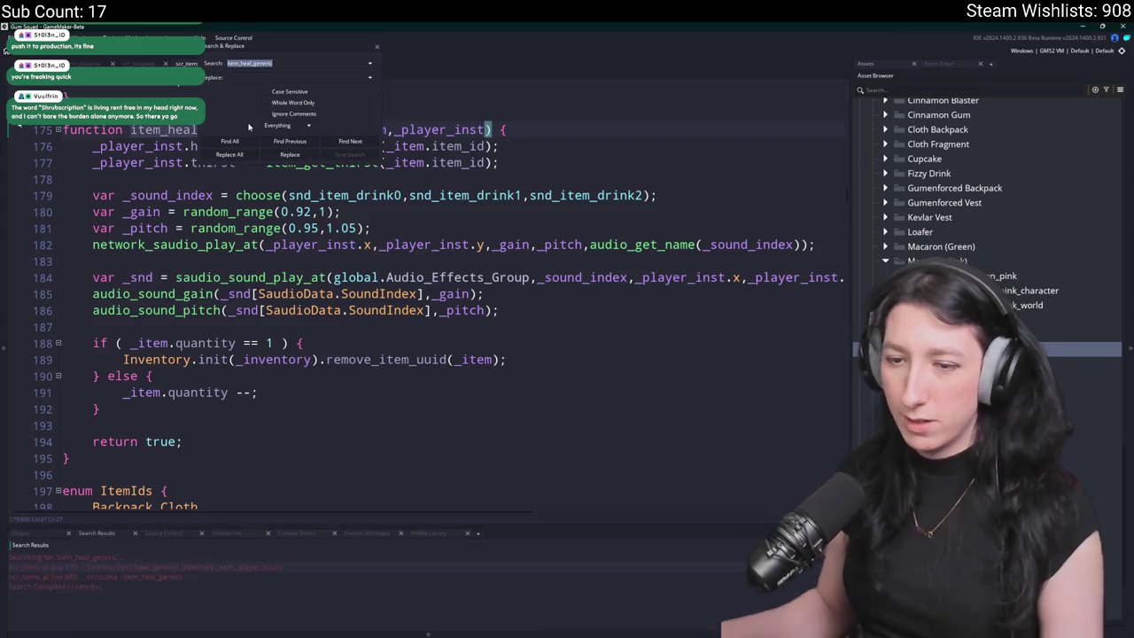
key(Escape)
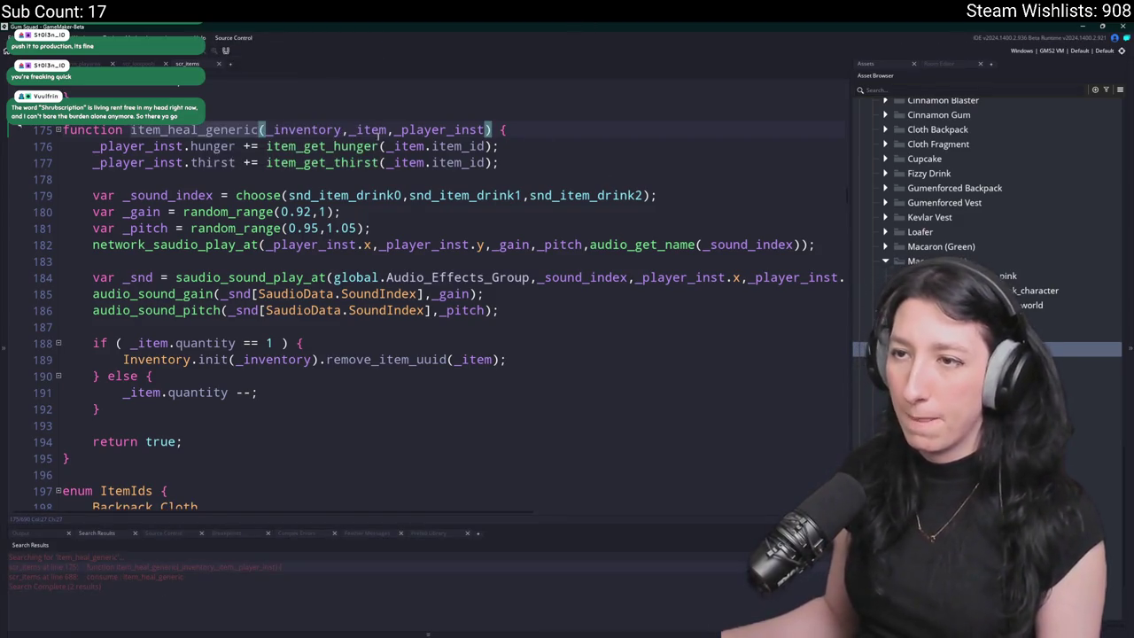
- Change choose() to snd_item_heal0 and snd_item_heal1, removing snd_item_drink2
click(404, 196)
key(Delete)
key(Delete)
key(Delete)
text(heal)
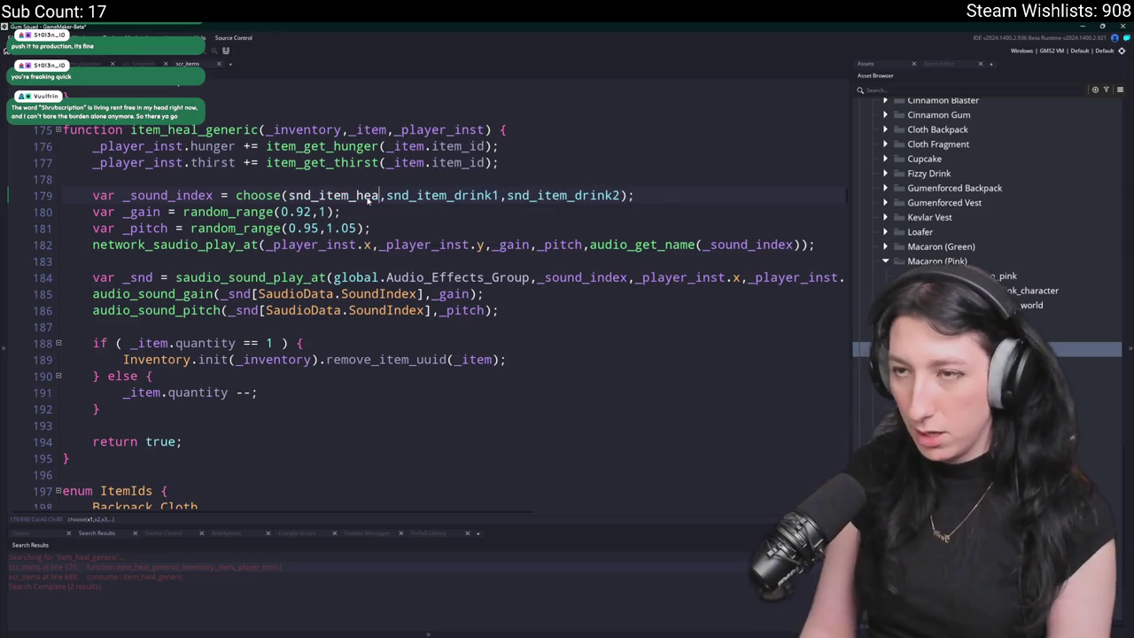
click(465, 196)
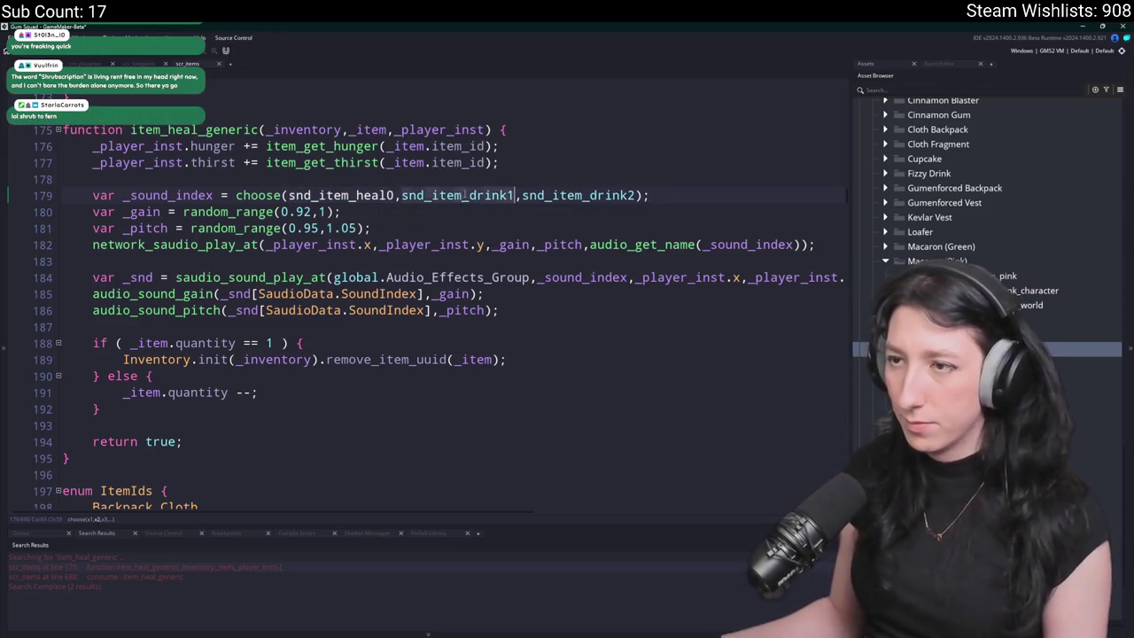
key(Delete)
key(Delete)
key(Delete)
text(heal1)
drag(510, 195, 629, 195)
key(BackSpace)
- Locate the heal sounds by expanding the Audio folder in the Asset Browser
double_click(347, 195)
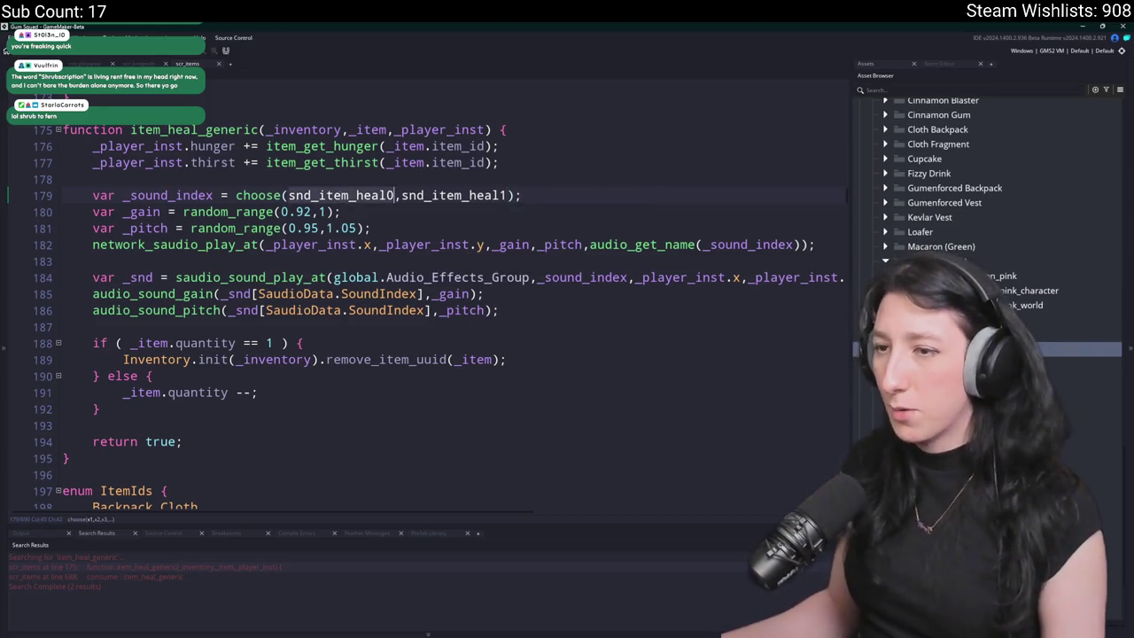
scroll(975, 222, up, 2)
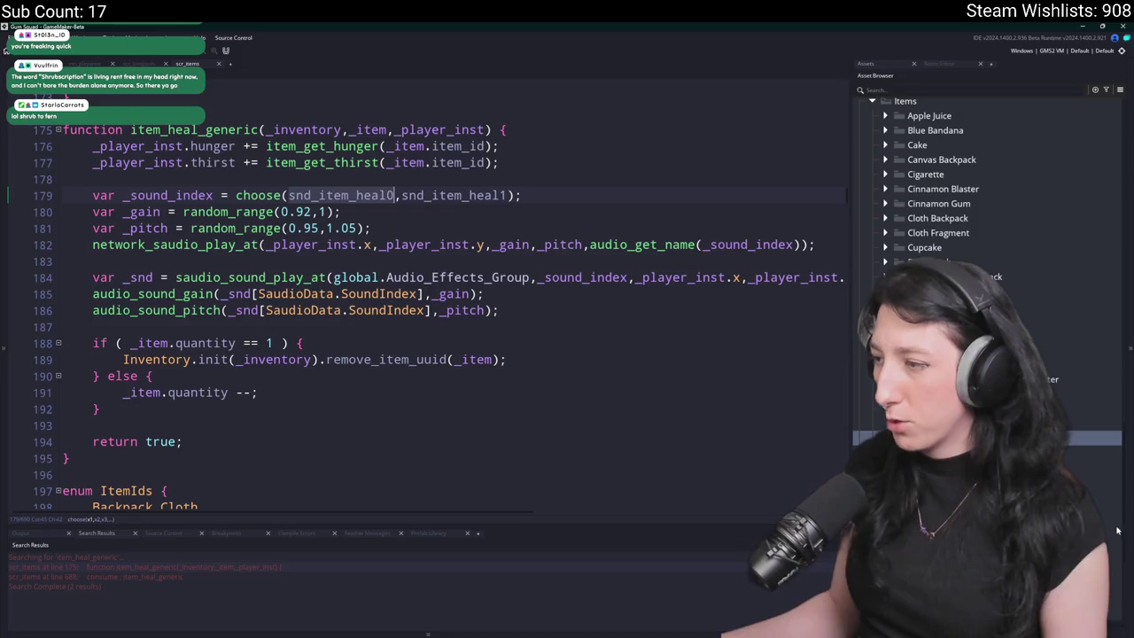
drag(1122, 532, 1092, 125)
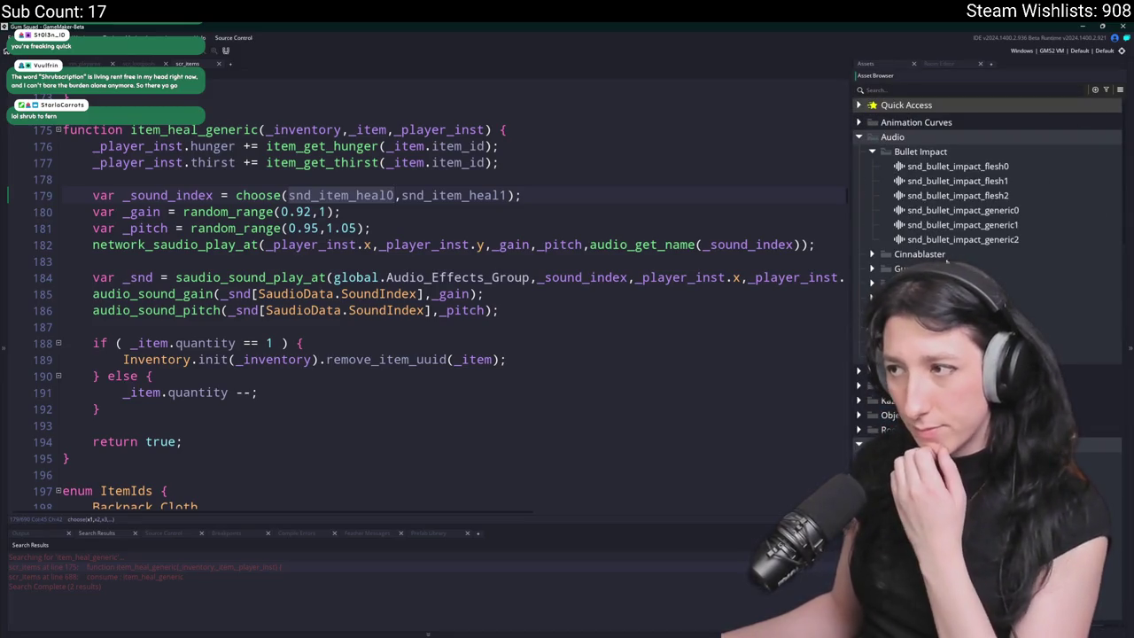
click(873, 283)
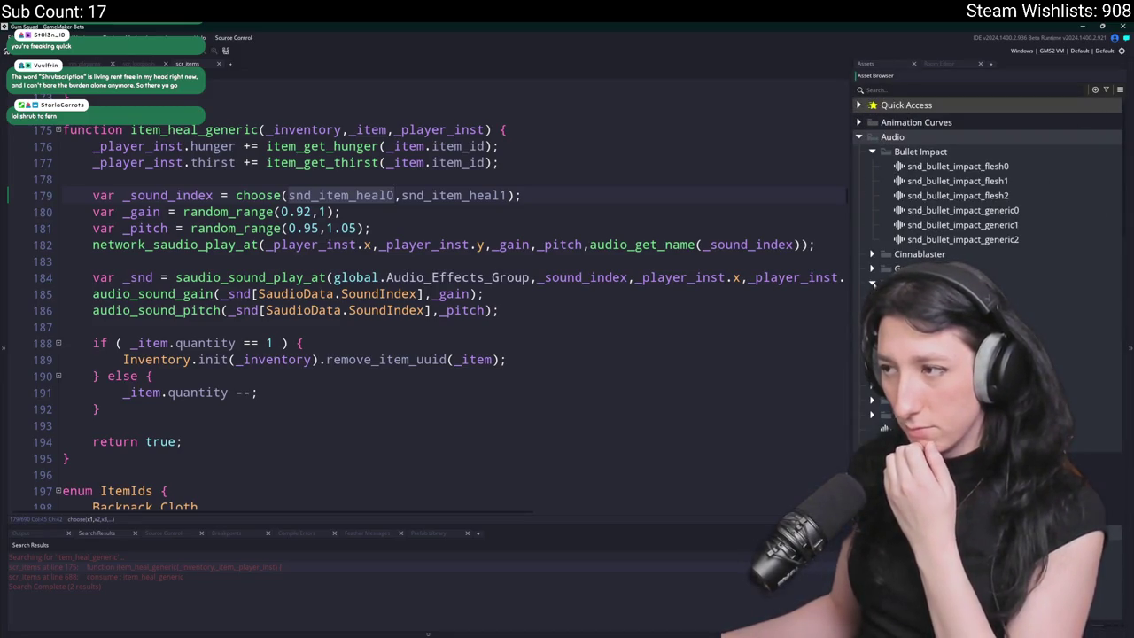
click(939, 298)
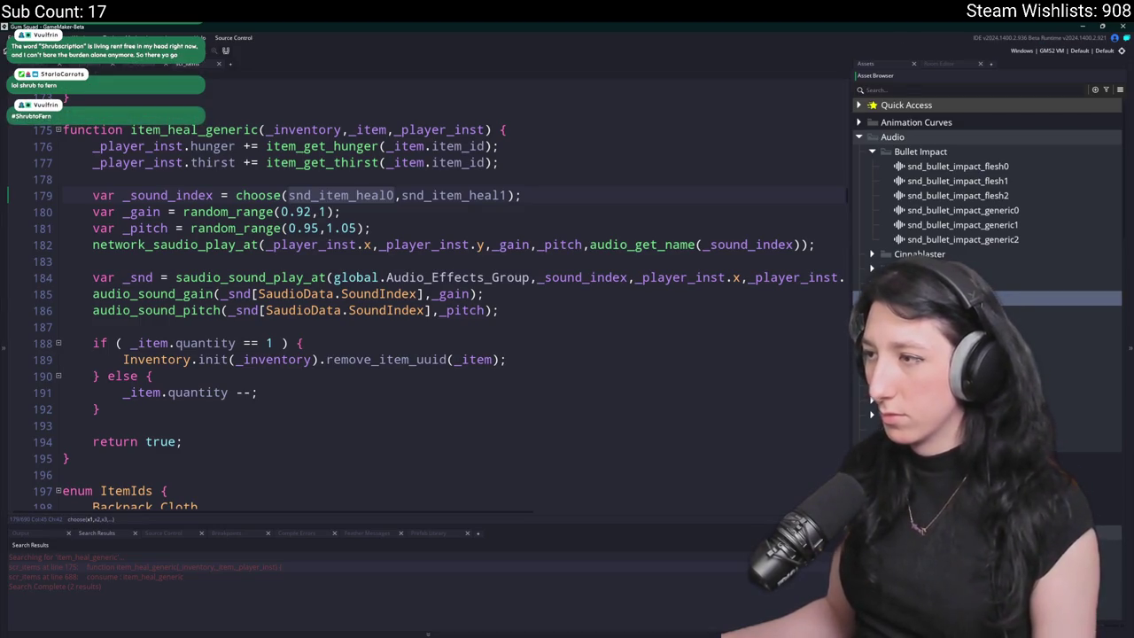
click(1069, 314)
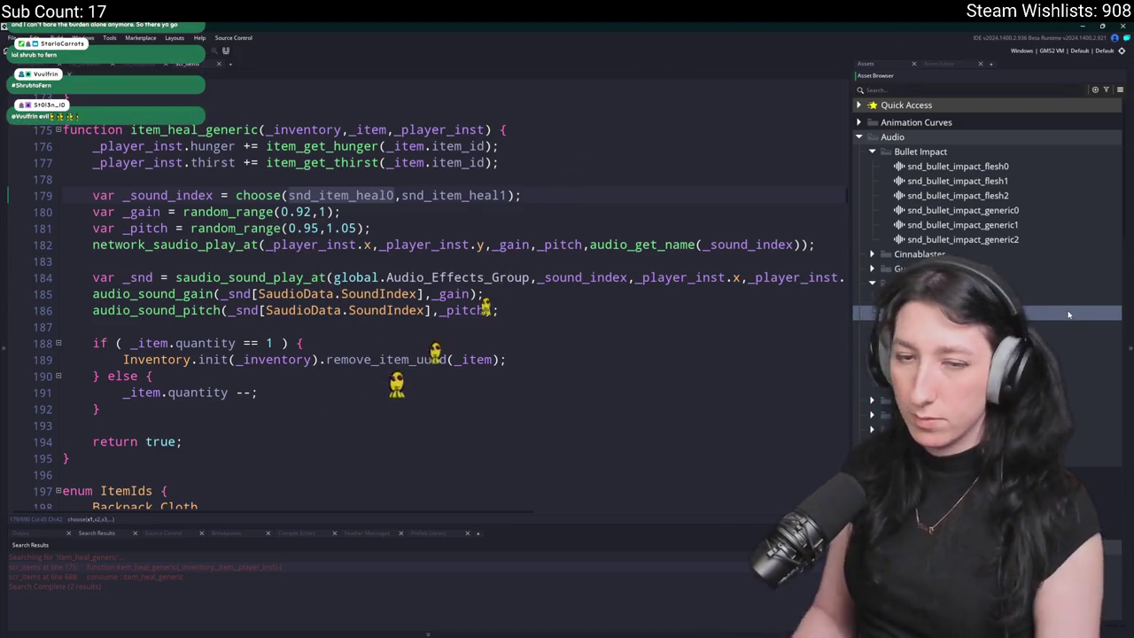
- Load a new Desktop sound file into snd_item_heal0, comparing it with snd_item_drink0
click(957, 386)
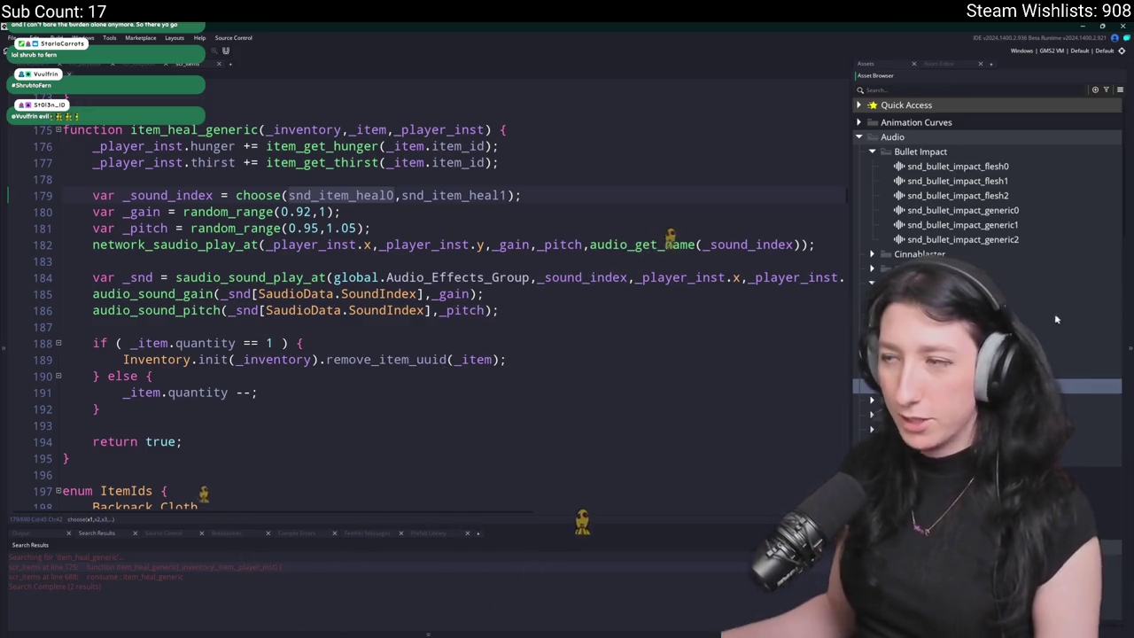
double_click(957, 387)
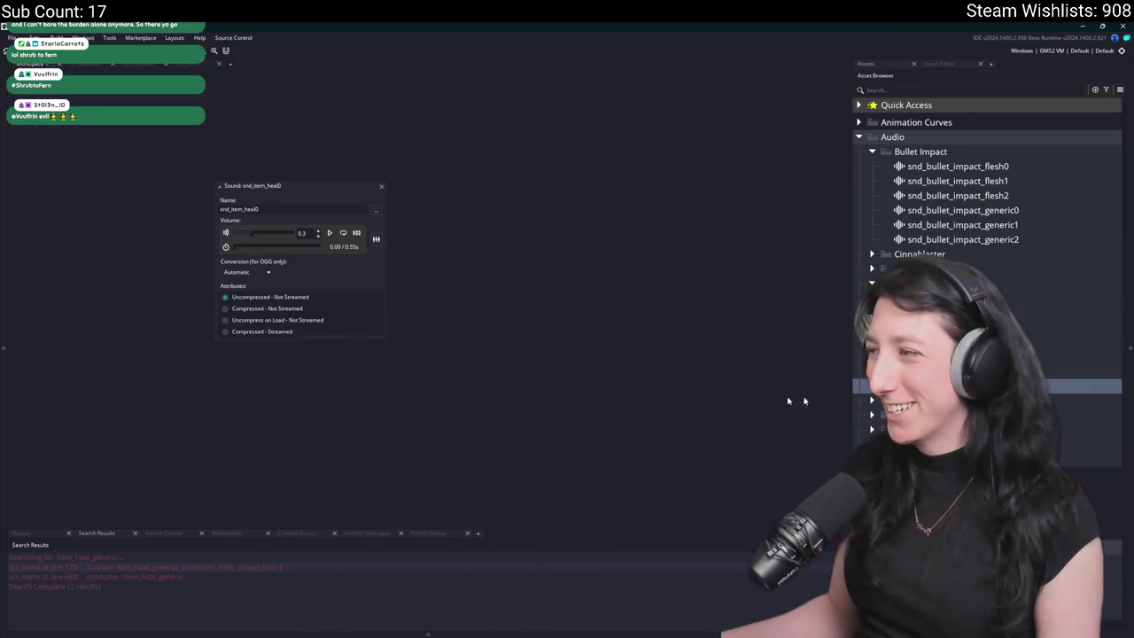
click(375, 214)
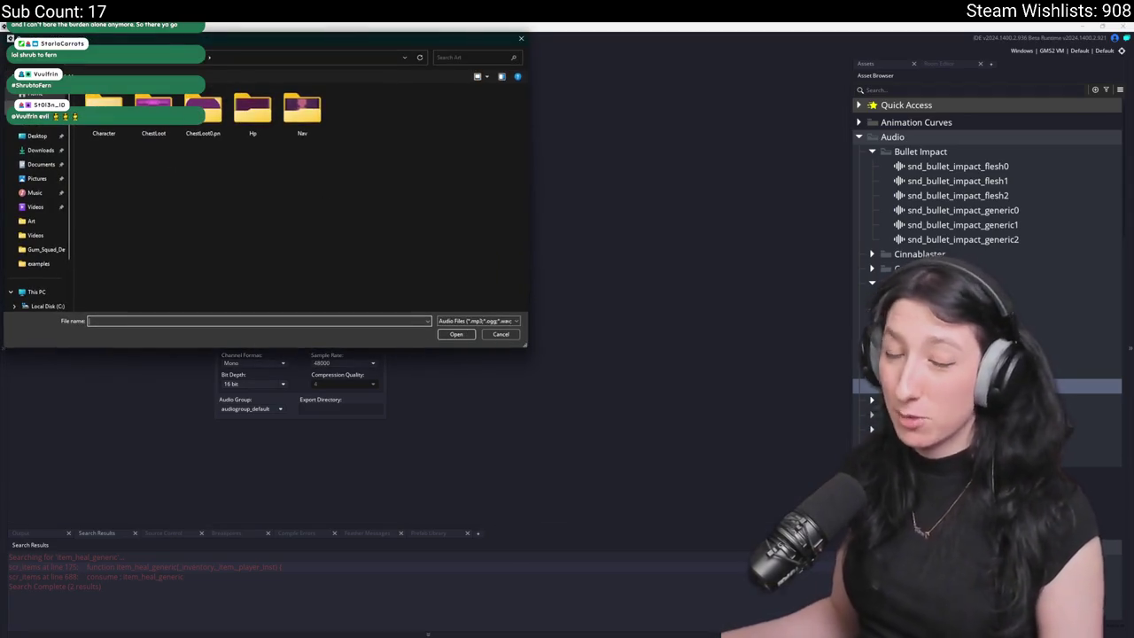
click(35, 135)
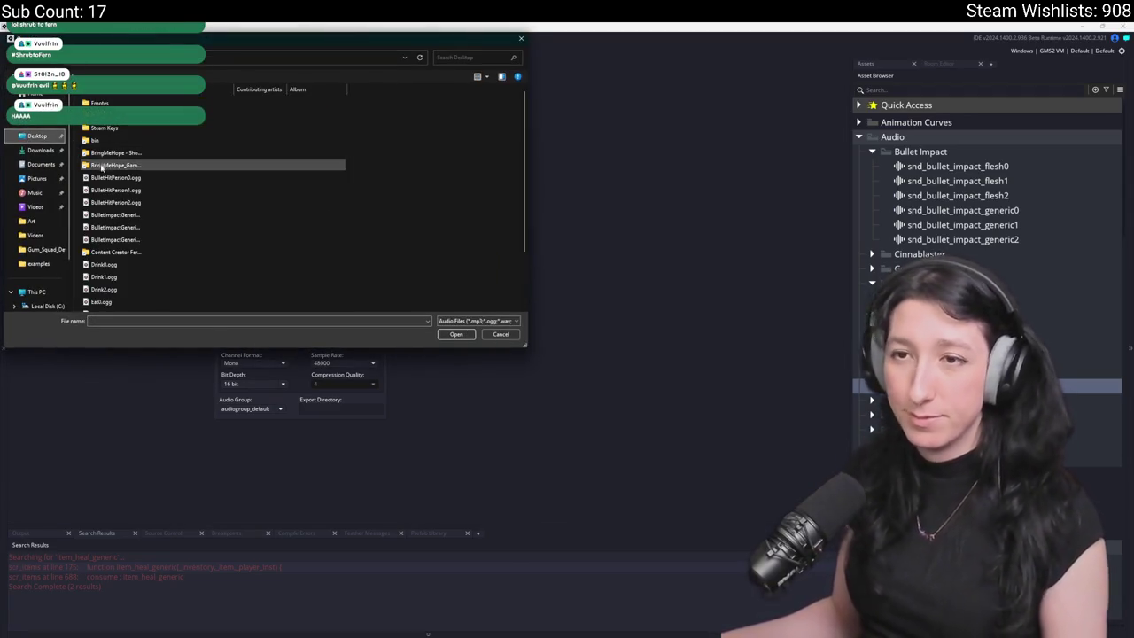
scroll(104, 248, down, 3)
double_click(115, 270)
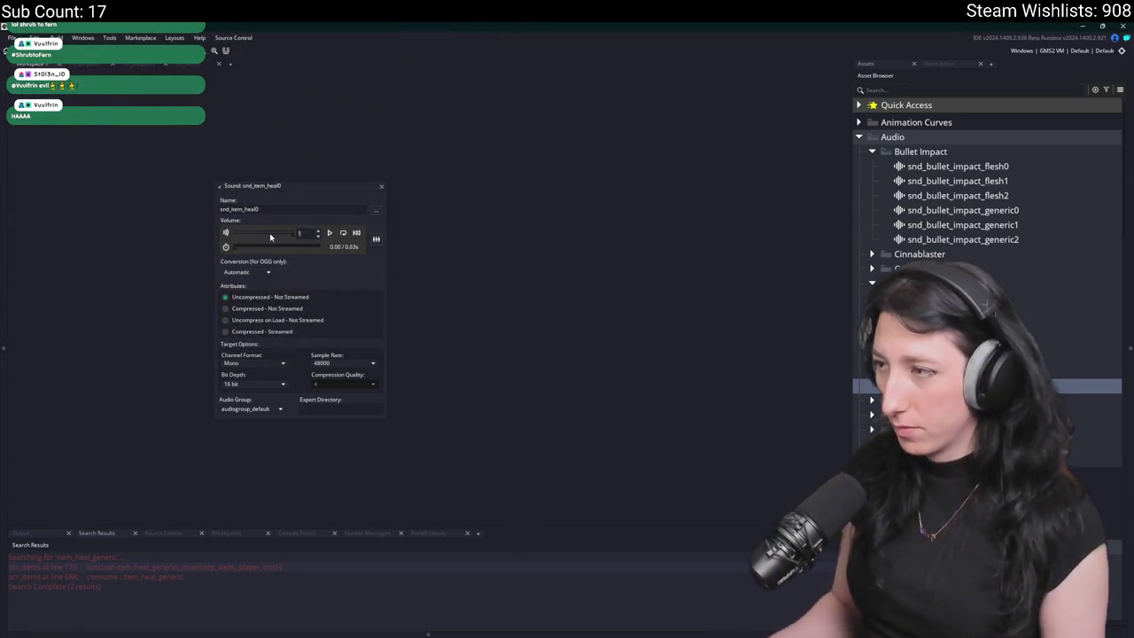
double_click(1063, 298)
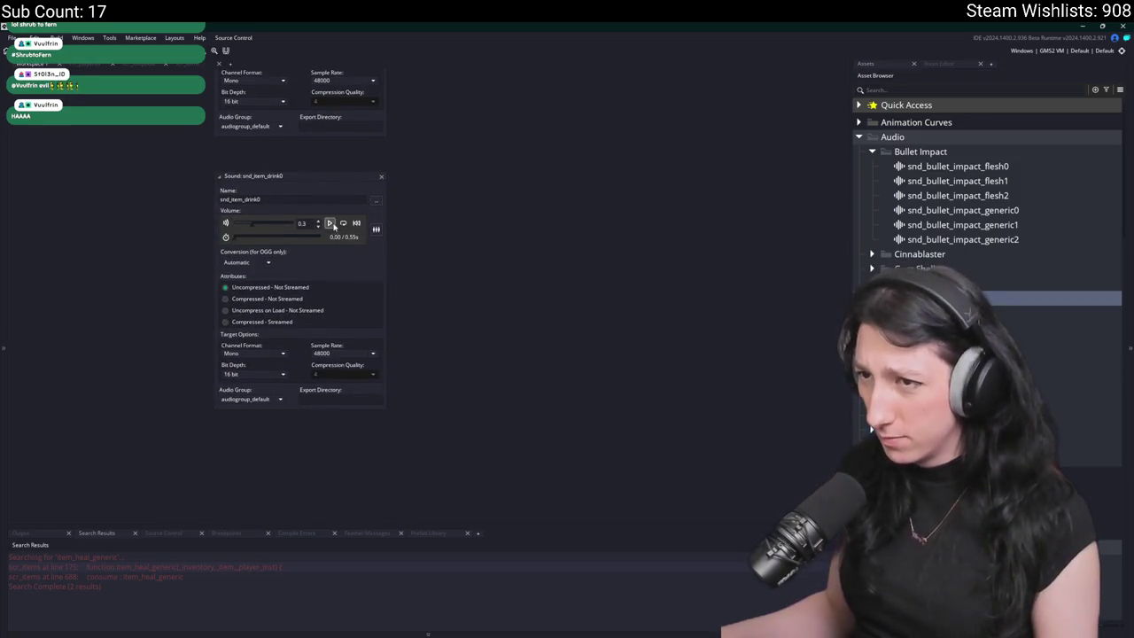
click(380, 180)
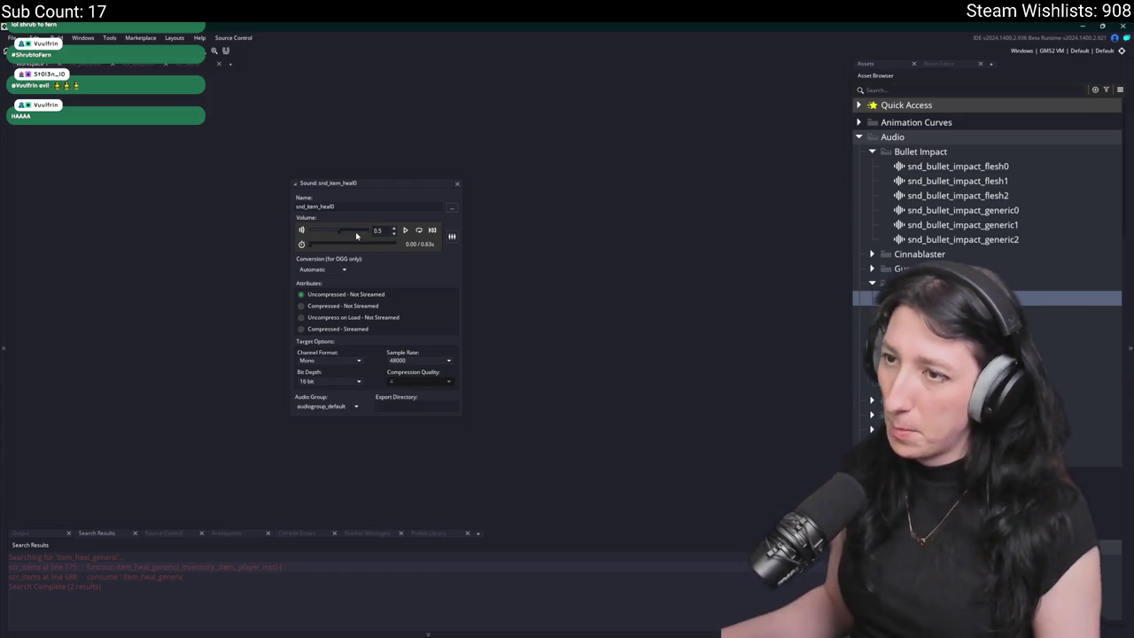
click(457, 186)
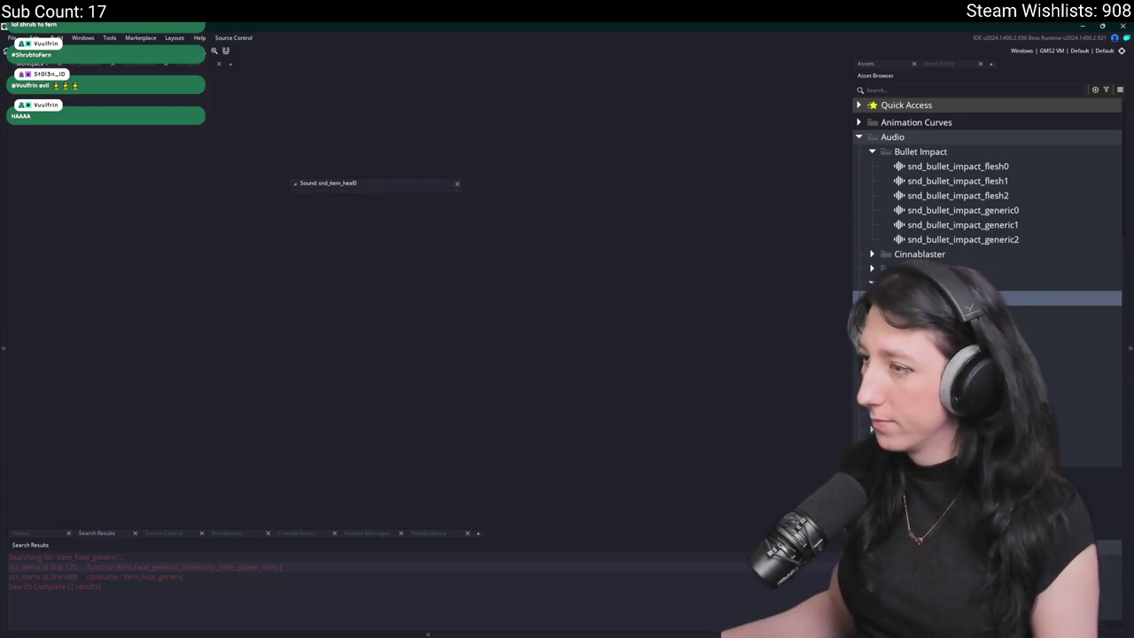
- Load Medkit1.ogg into snd_item_heal1 and start a test run with F5
key(Down)
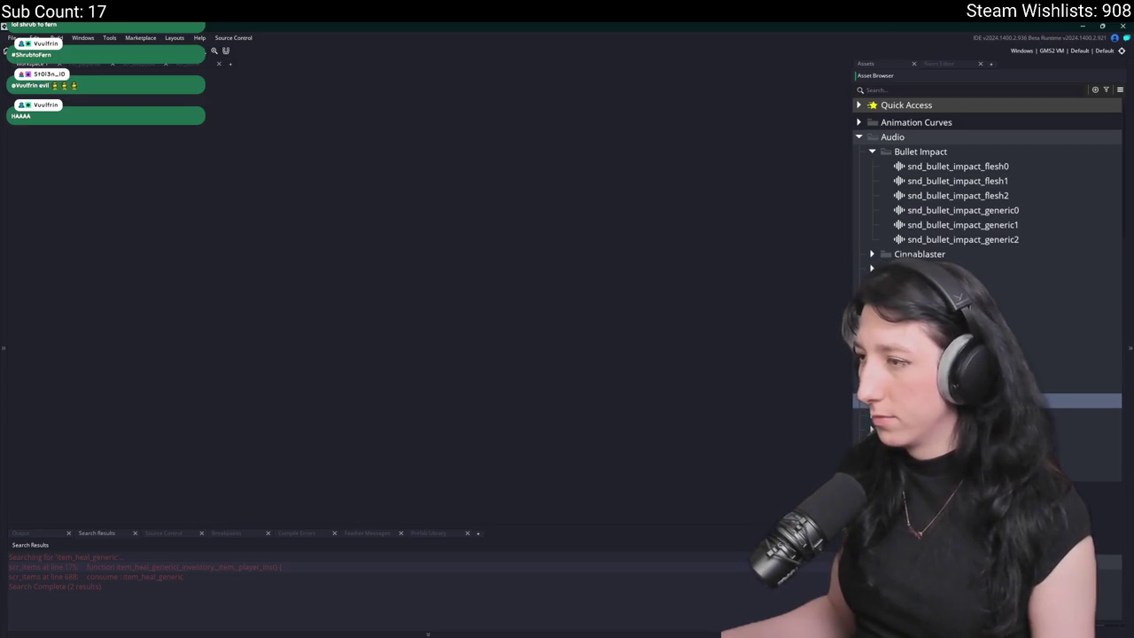
key(Return)
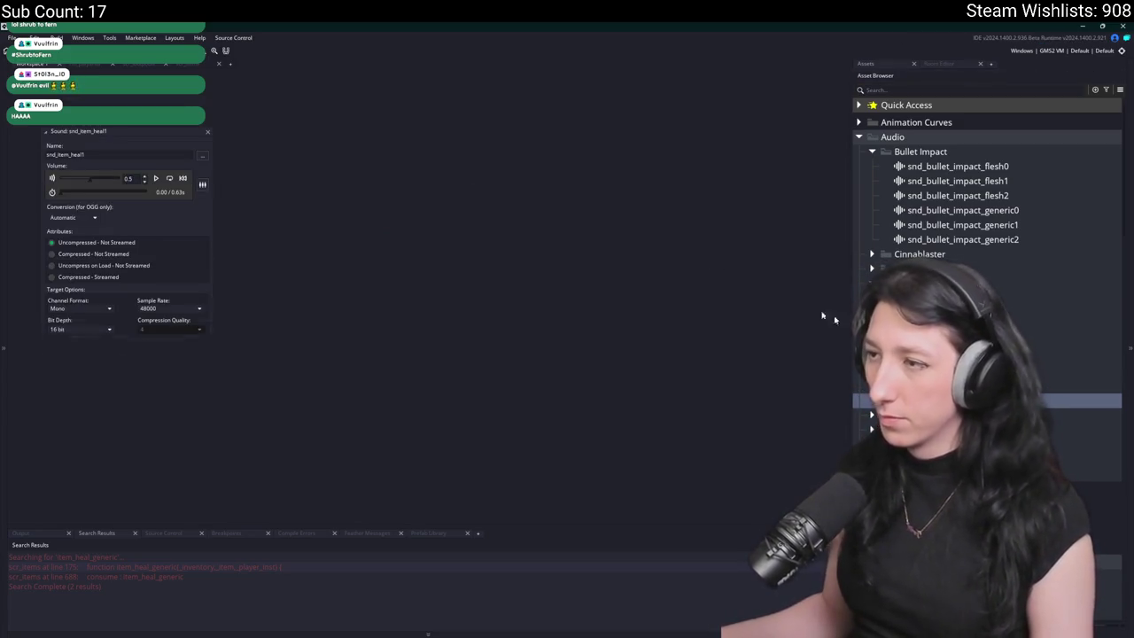
click(203, 154)
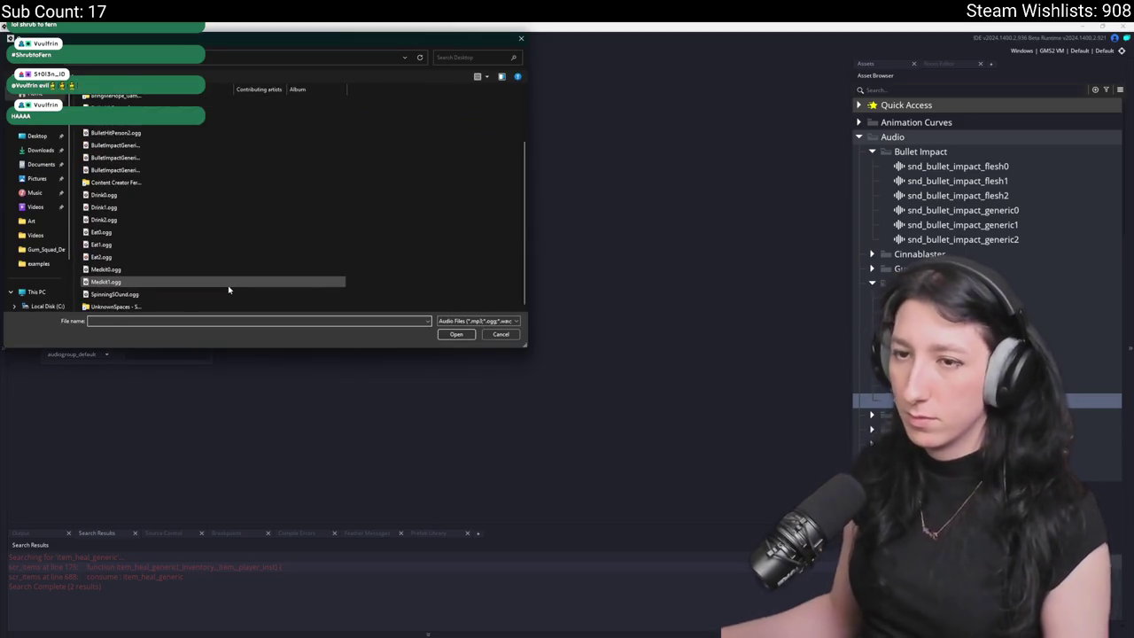
double_click(229, 286)
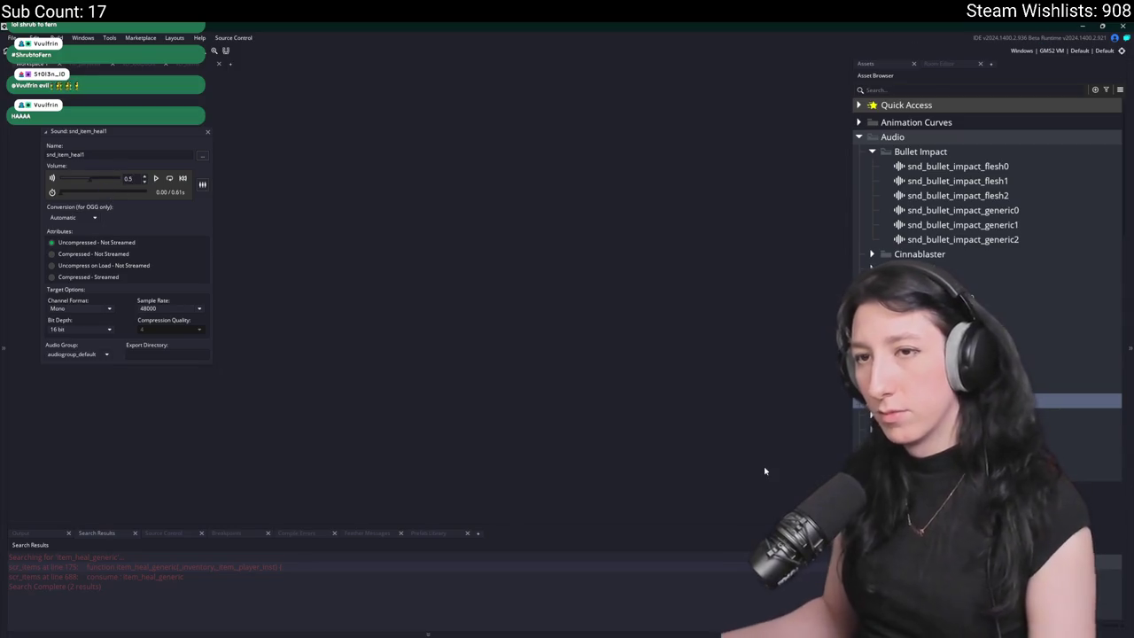
key(F5)
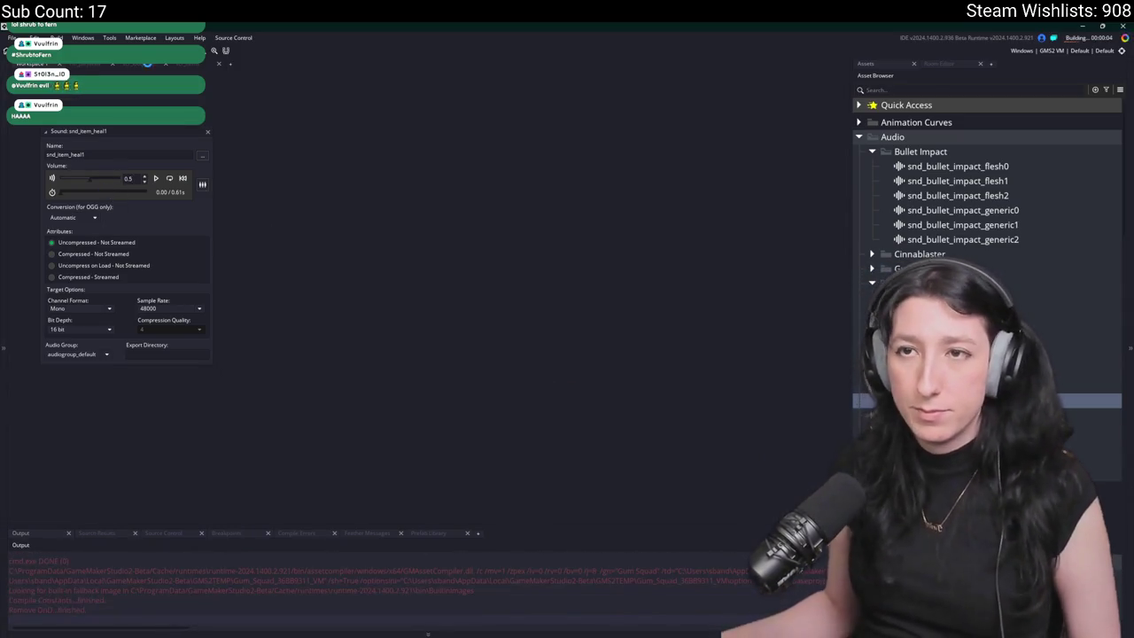
- Open obj_player's Create code and find the MintGum starting-inventory line
key(ctrl+t)
text(obj_p)
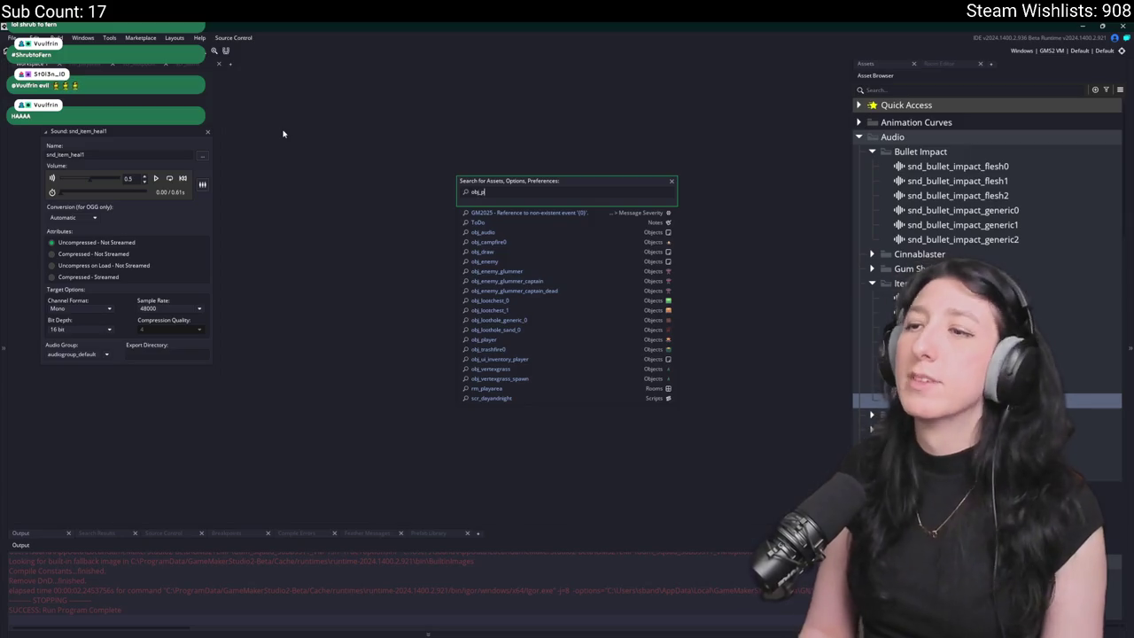
text(la)
key(Return)
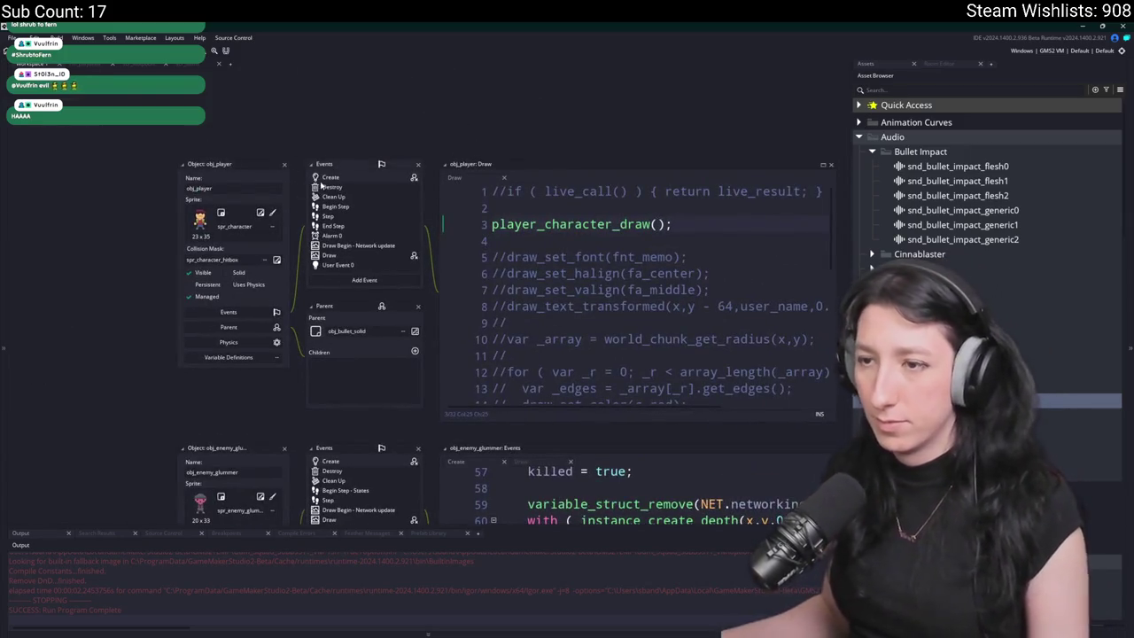
click(328, 178)
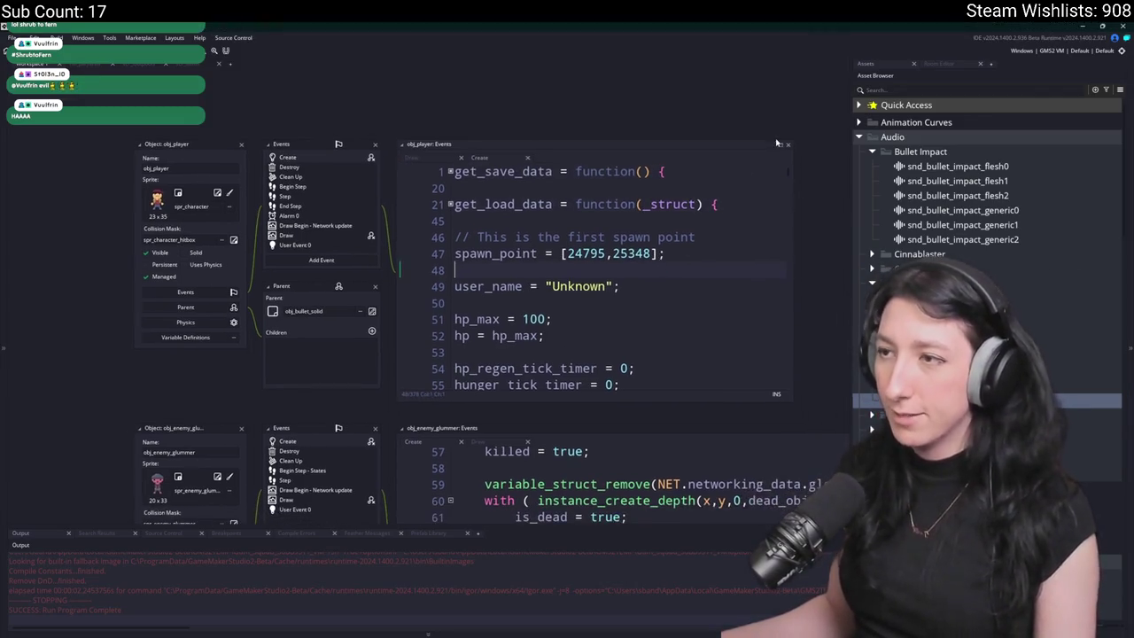
click(779, 146)
key(ctrl+f)
text(peashooter)
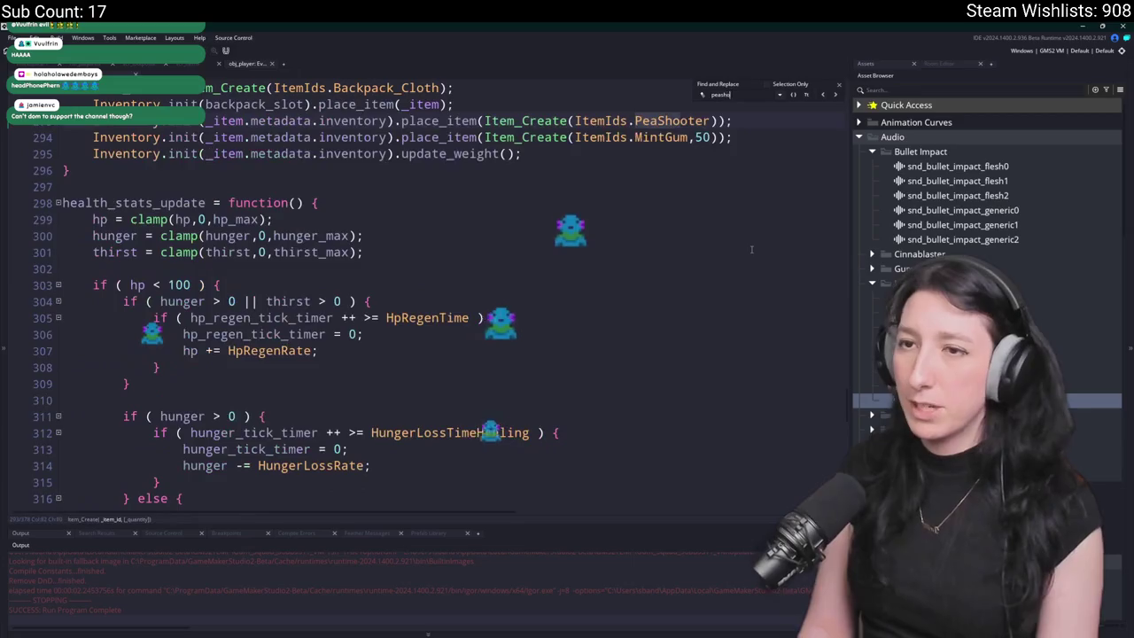
click(688, 138)
- Add Medkit,1 place_item lines so the player starts with four Medkits
key(ctrl+d)
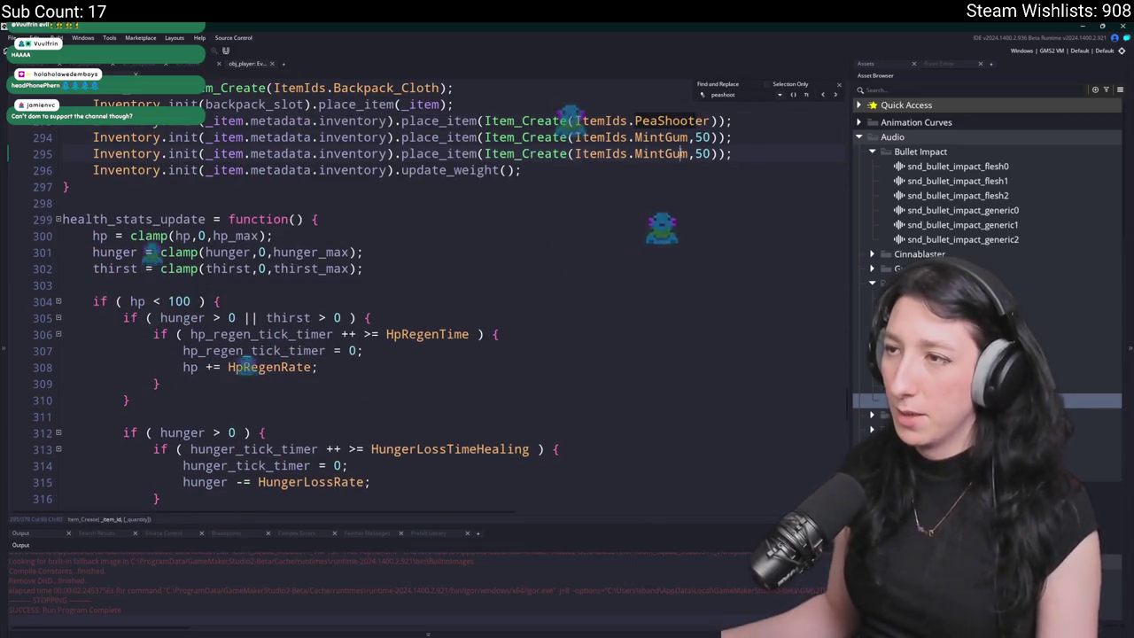
key(ctrl+BackSpace)
text(Med)
key(Return)
double_click(702, 154)
text(1)
key(End)
key(ctrl+d)
key(ctrl+d)
key(ctrl+d)
click(838, 85)
- Test-run the game, then open obj_audio's Create code
key(F5)
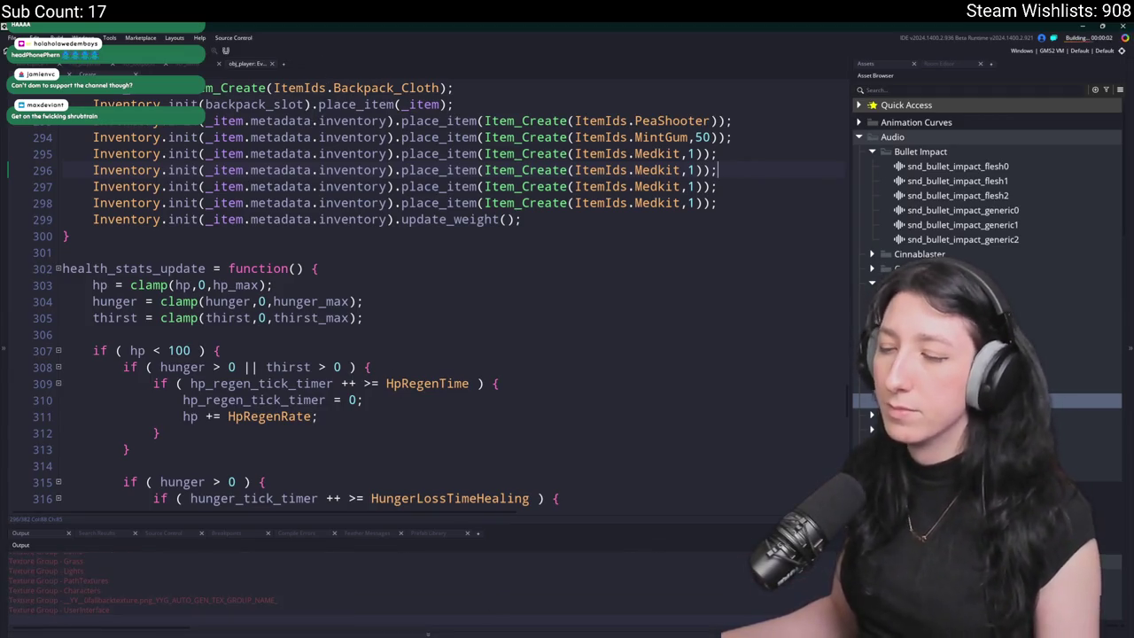
mouse_move(469, 635)
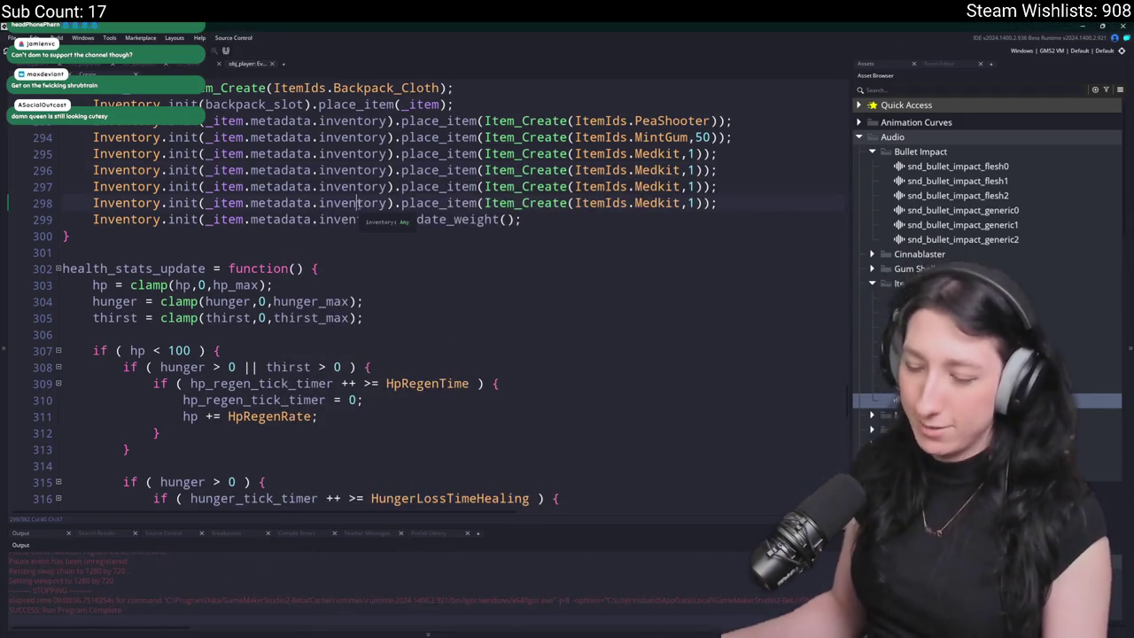
key(ctrl+t)
text(obj_play)
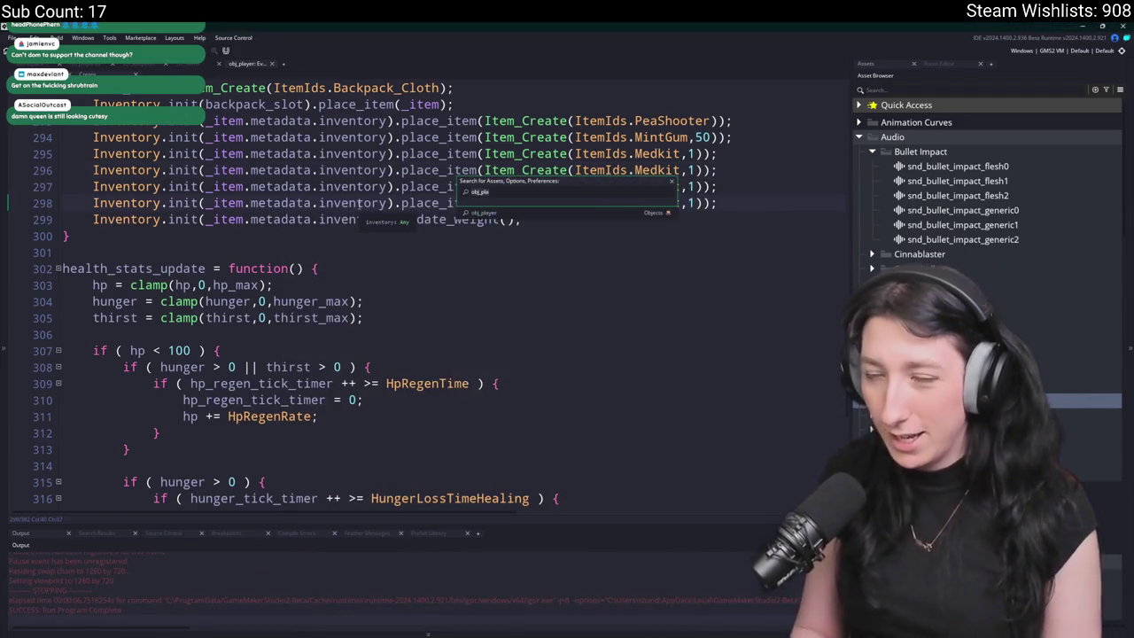
key(Return)
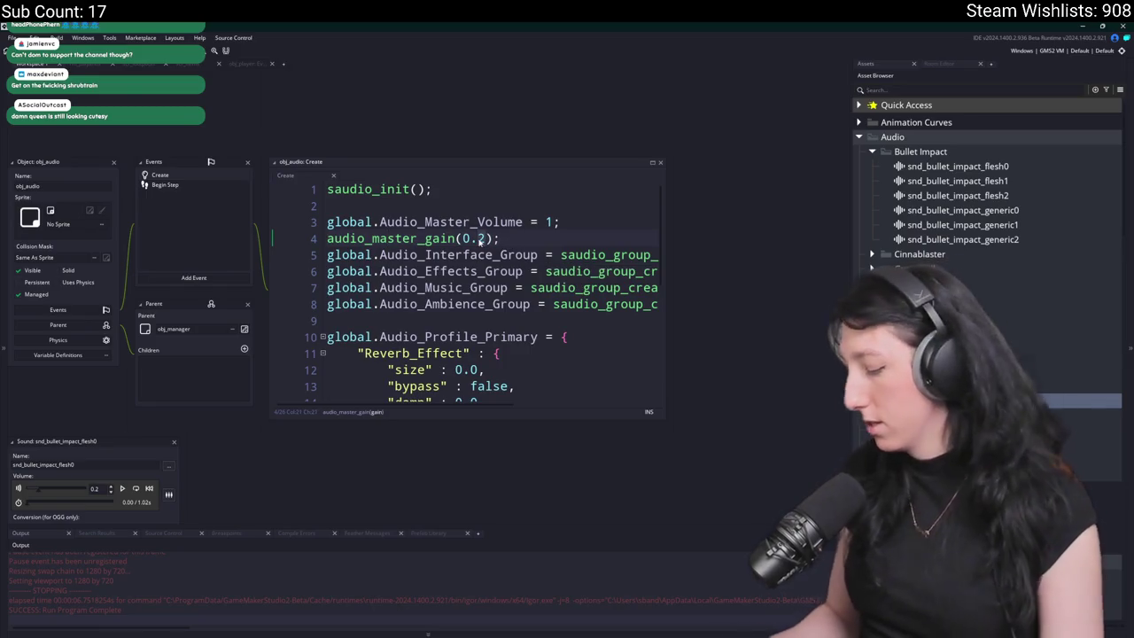
- Change audio_master_gain from 0.2 to 0.8 and check it in a test run
double_click(482, 239)
text(8)
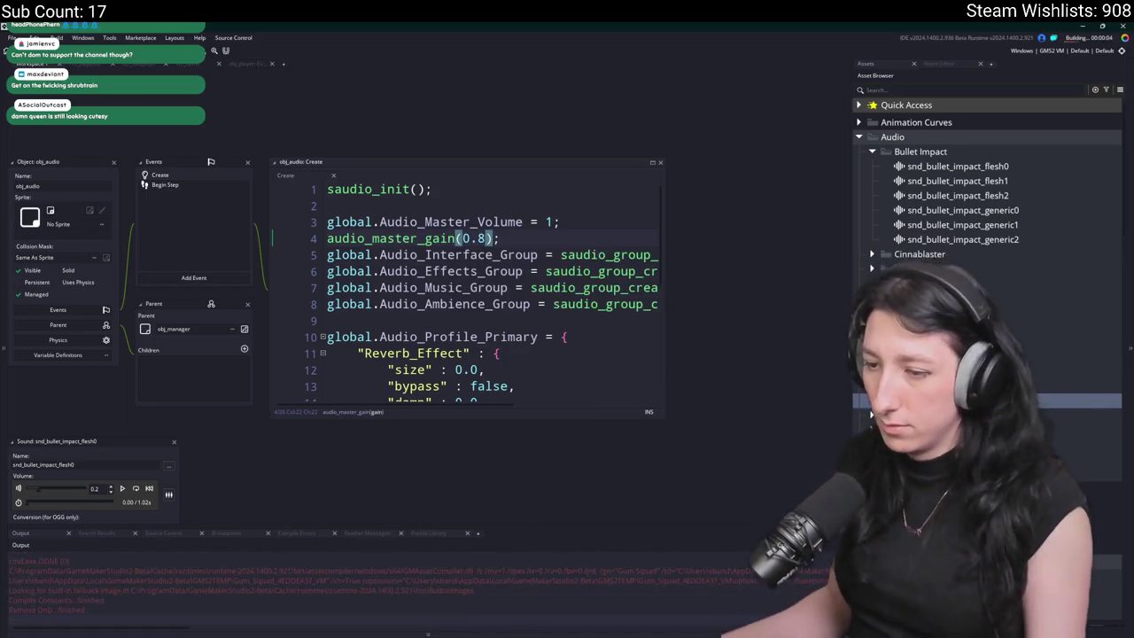
key(Up)
key(Up)
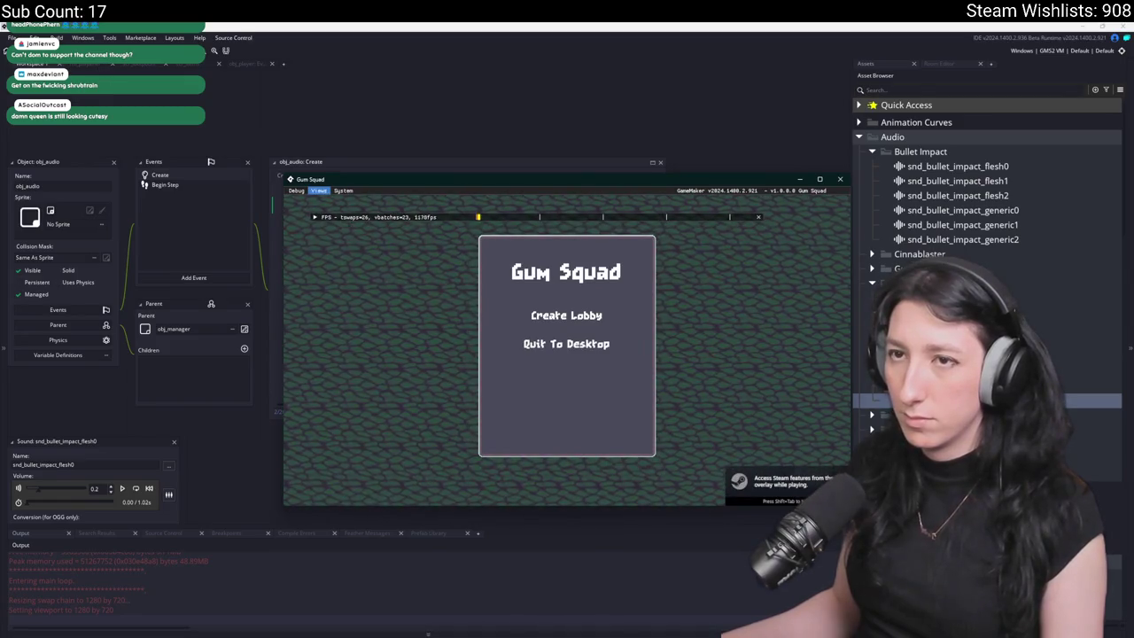
key(Escape)
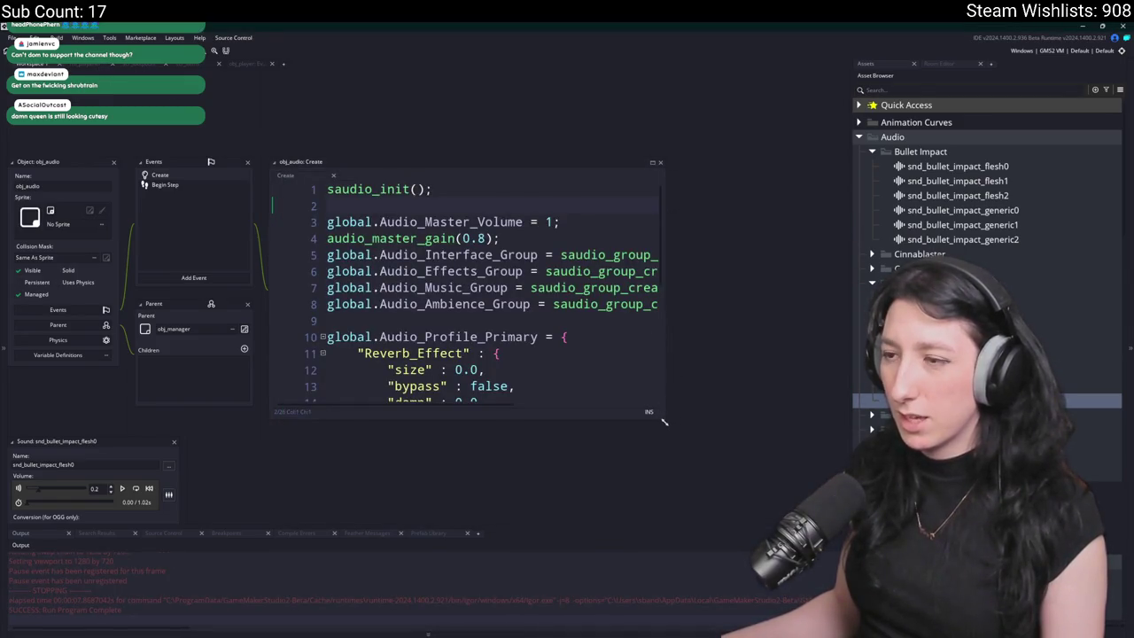
- Find the mus_friends sound asset and lower its volume to 0.01
drag(665, 423, 837, 441)
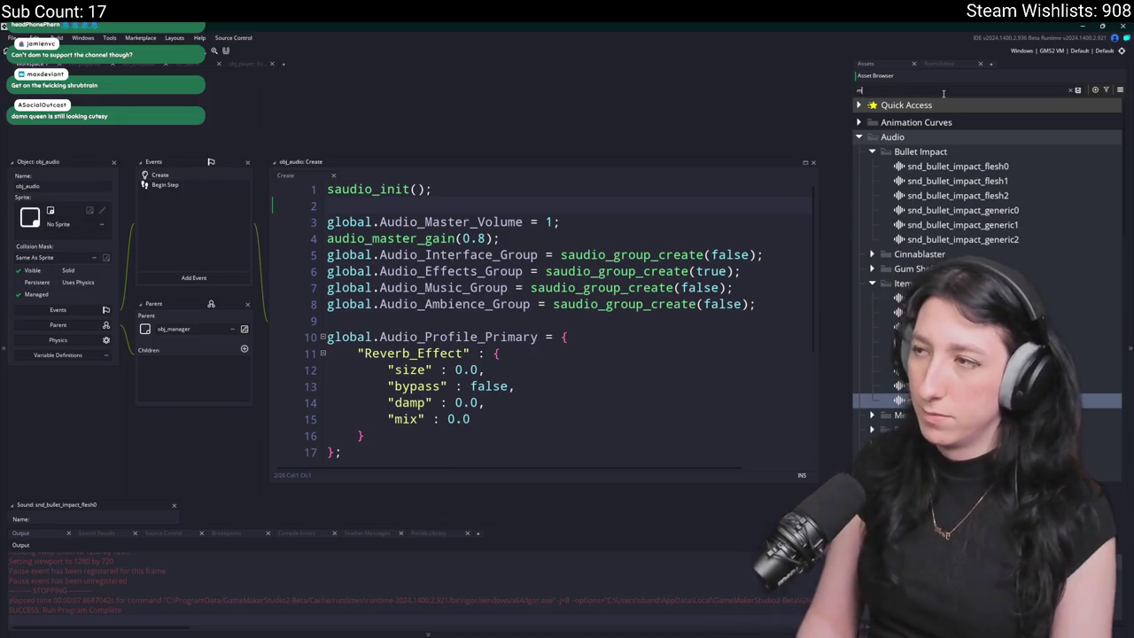
text(us)
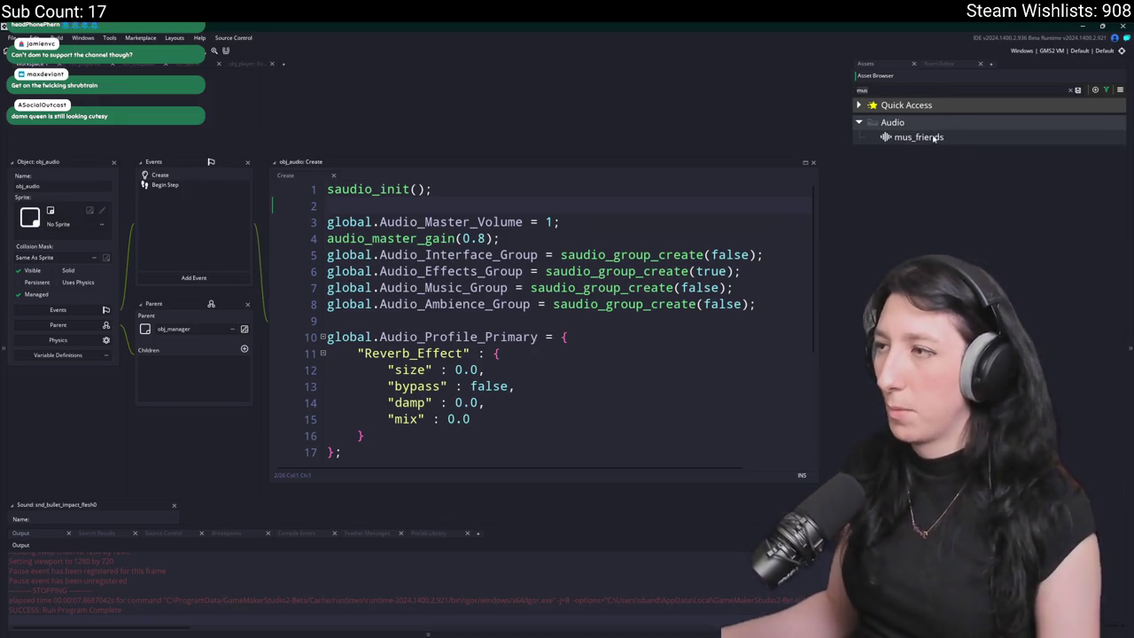
double_click(935, 138)
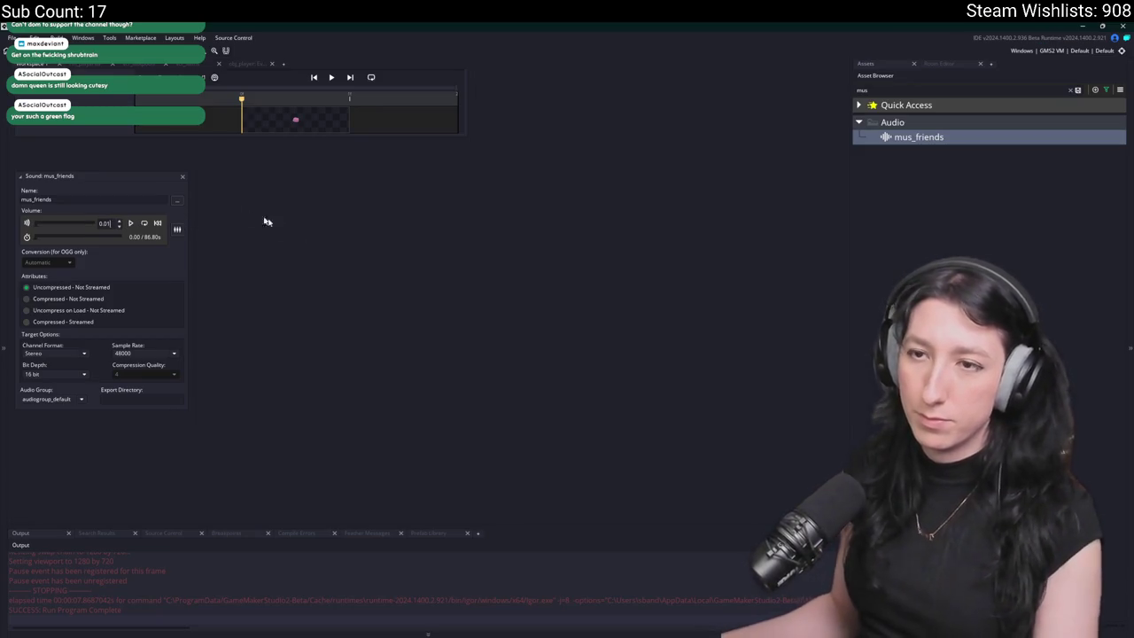
click(182, 176)
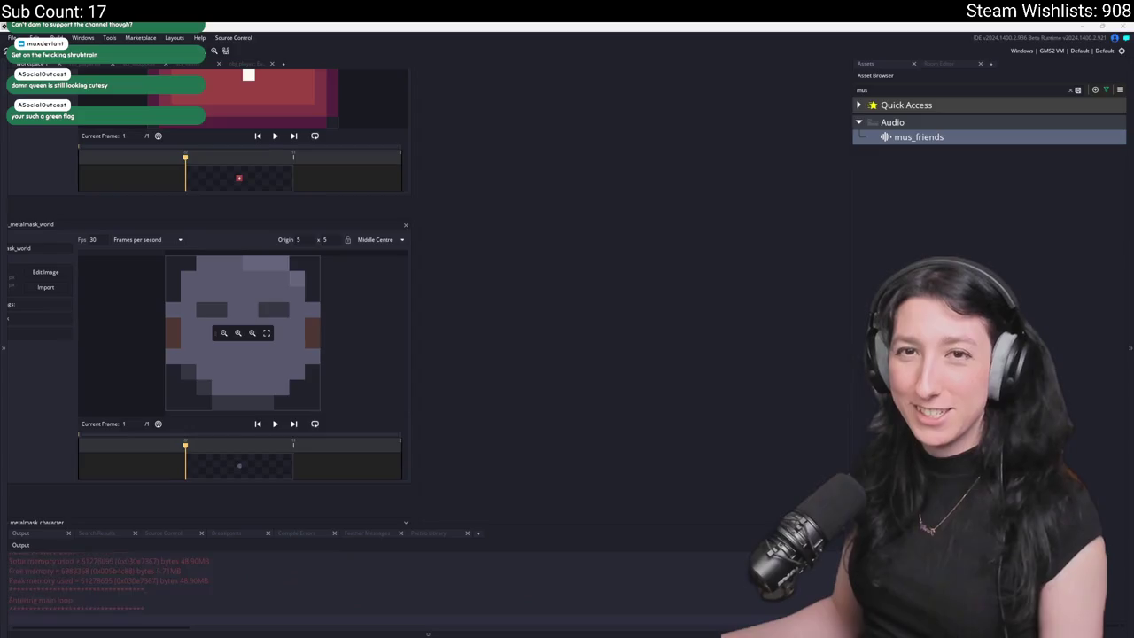
- Create a lobby, use four medkits from the inventory, and close the game
click(585, 316)
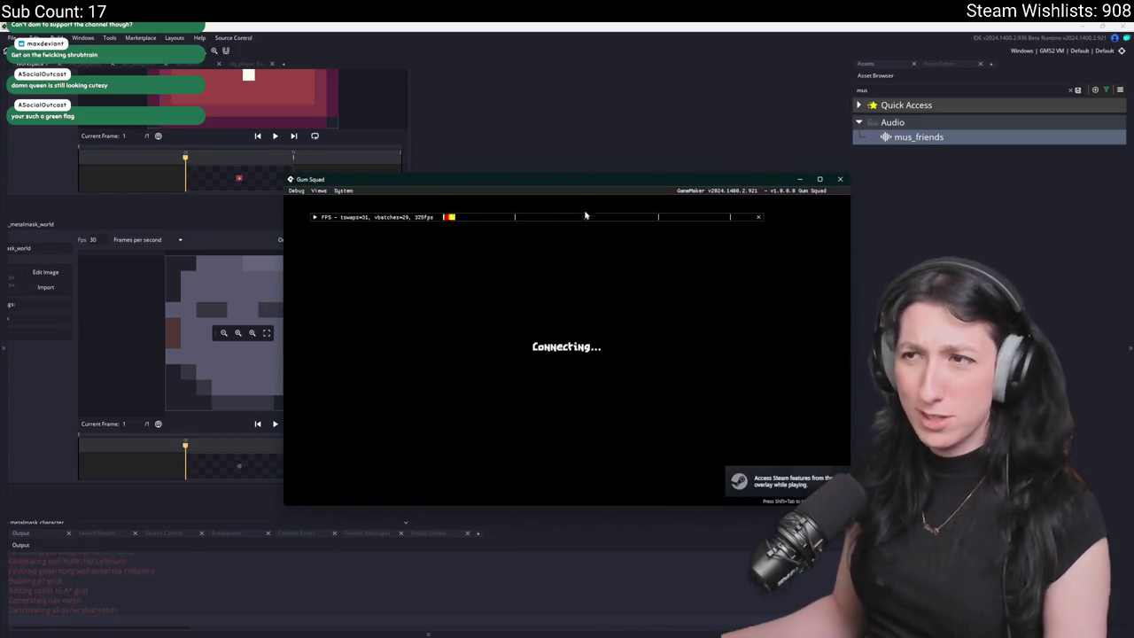
key(Tab)
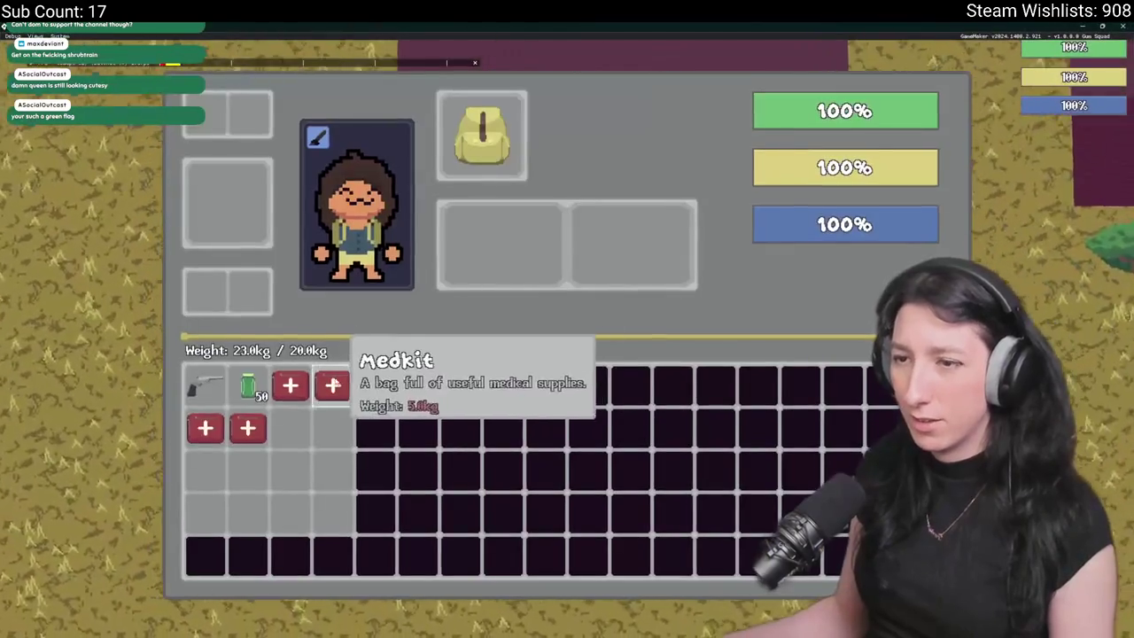
click(332, 385)
click(289, 385)
click(257, 428)
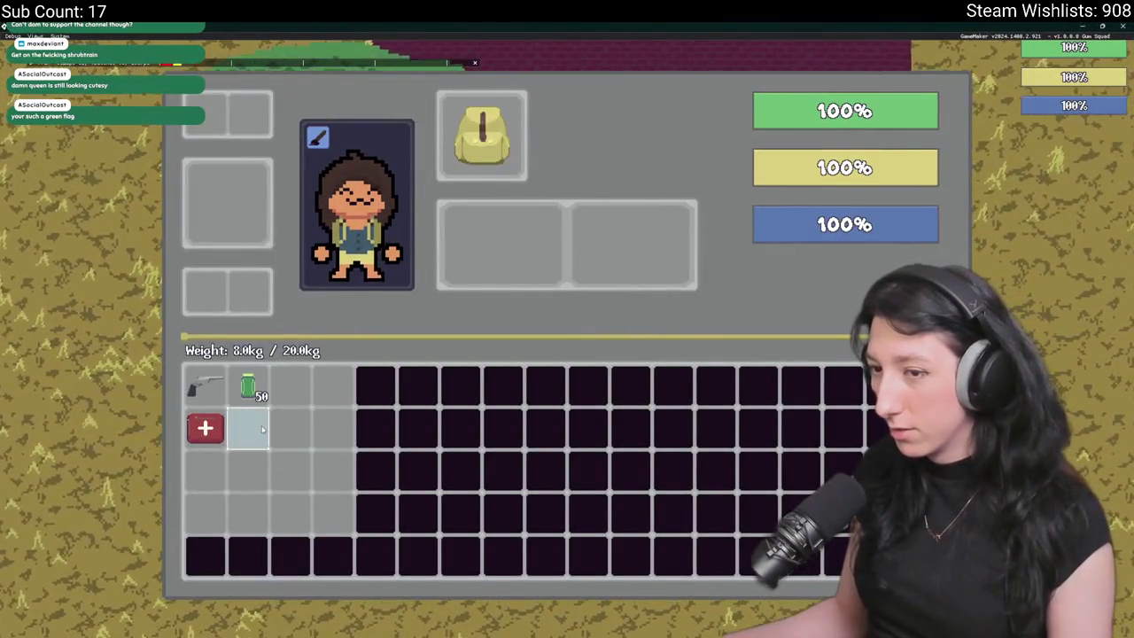
click(205, 428)
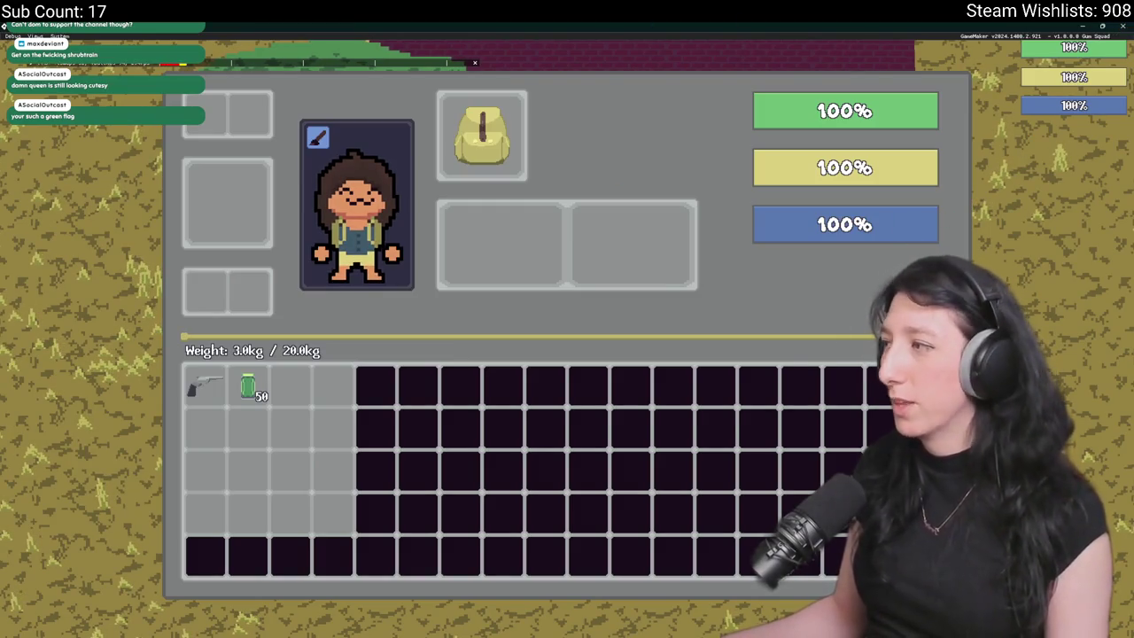
click(1123, 25)
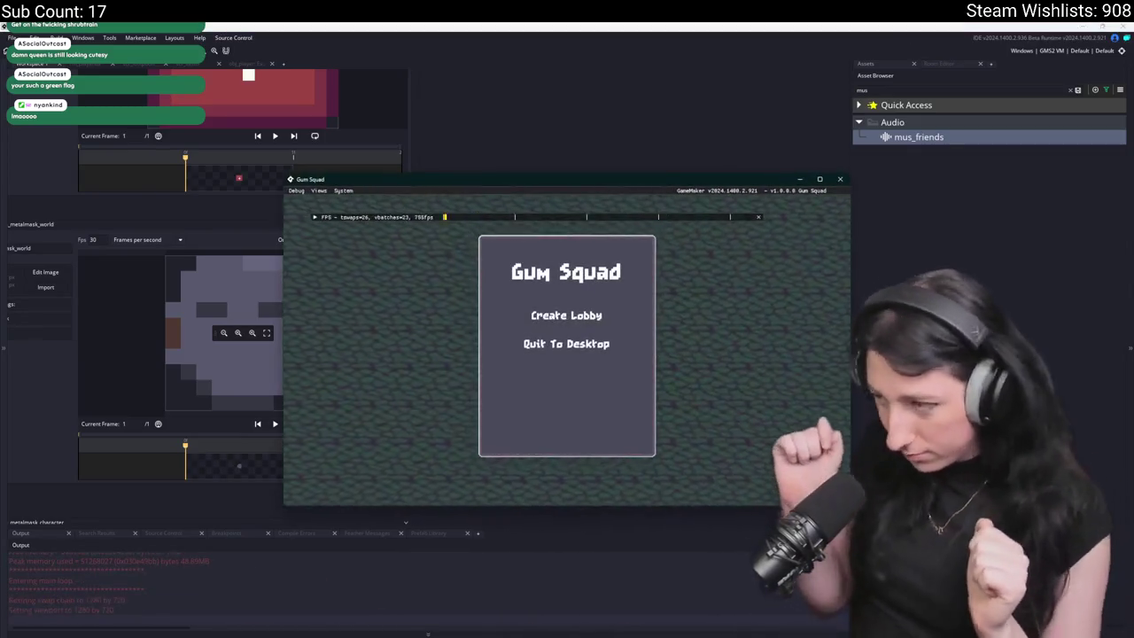
- Restart in a maximized lobby, walk into the building, and use three medkits
click(587, 323)
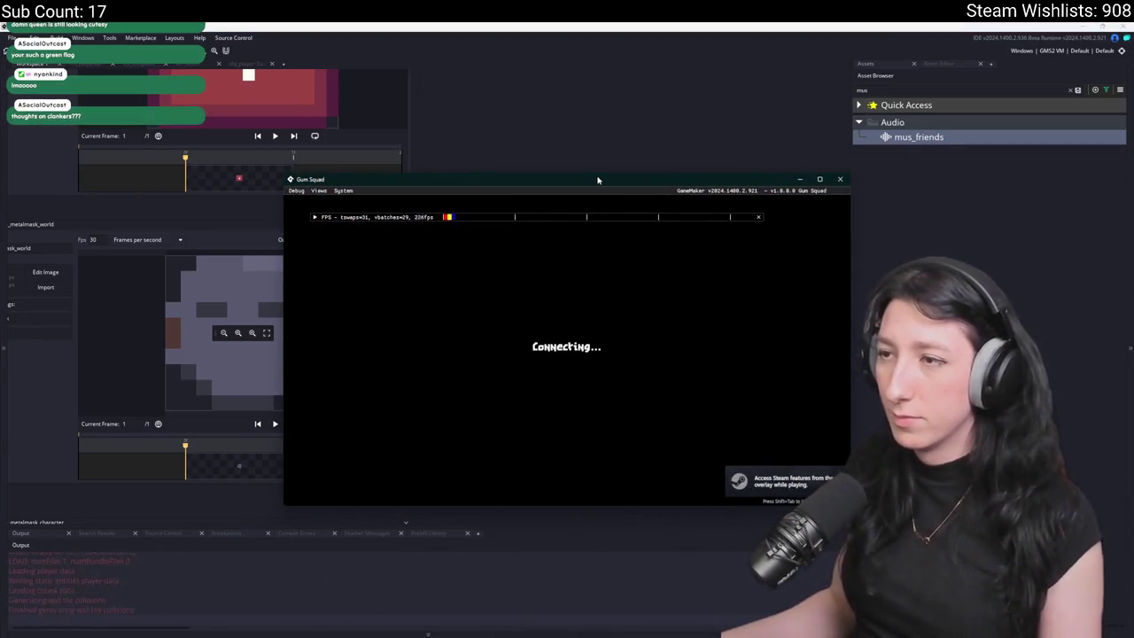
double_click(598, 180)
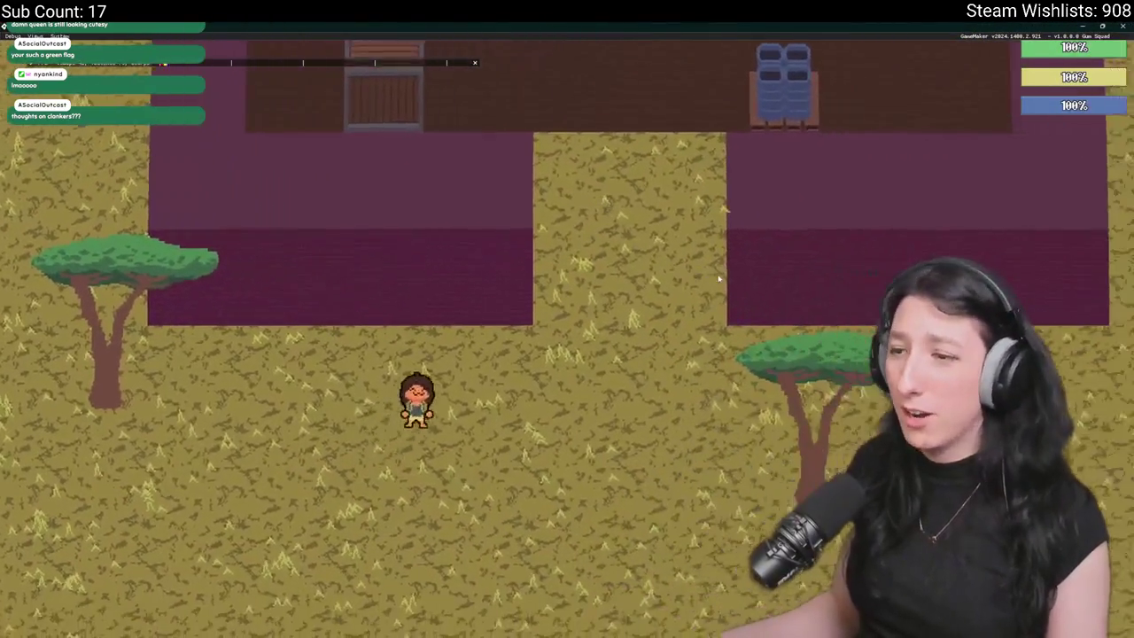
key(i)
key(i)
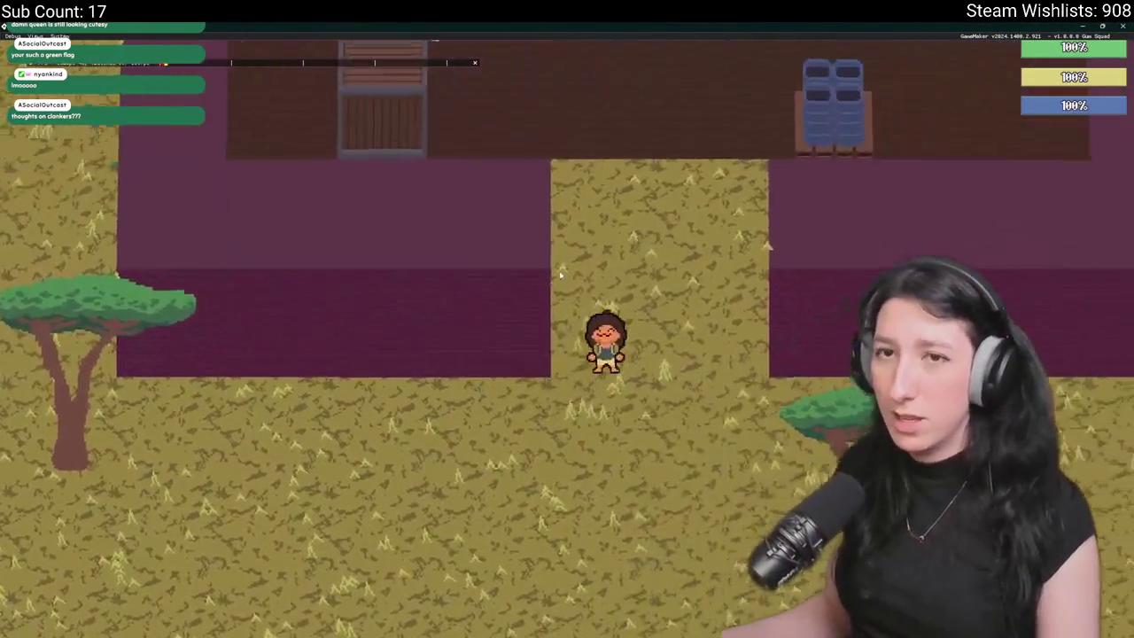
key(w)
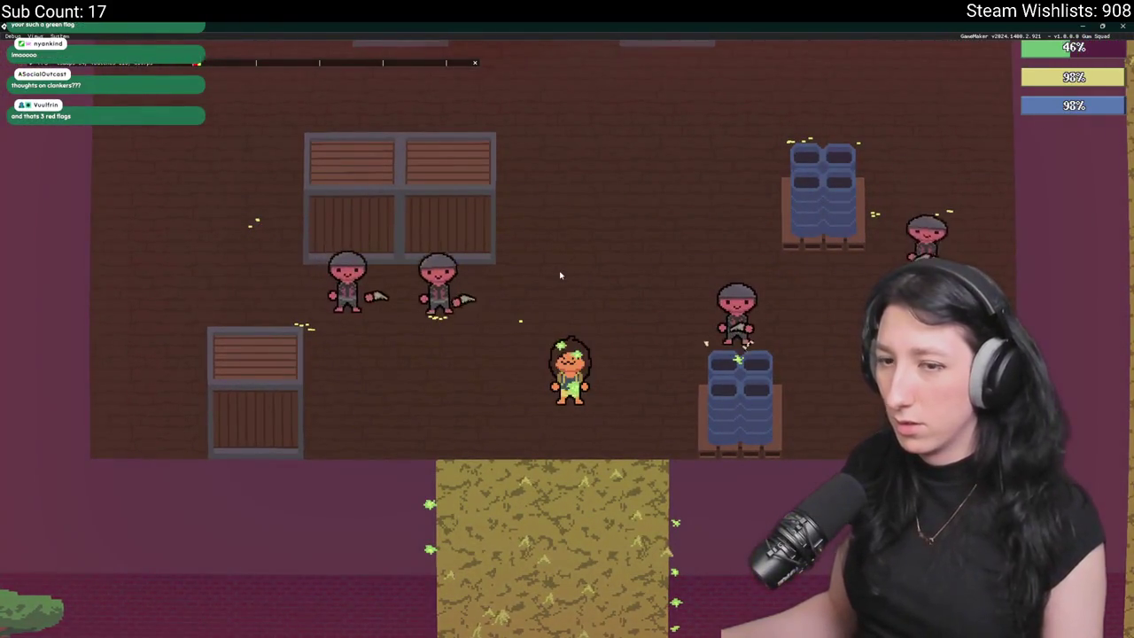
key(i)
right_click(290, 386)
right_click(247, 428)
right_click(204, 428)
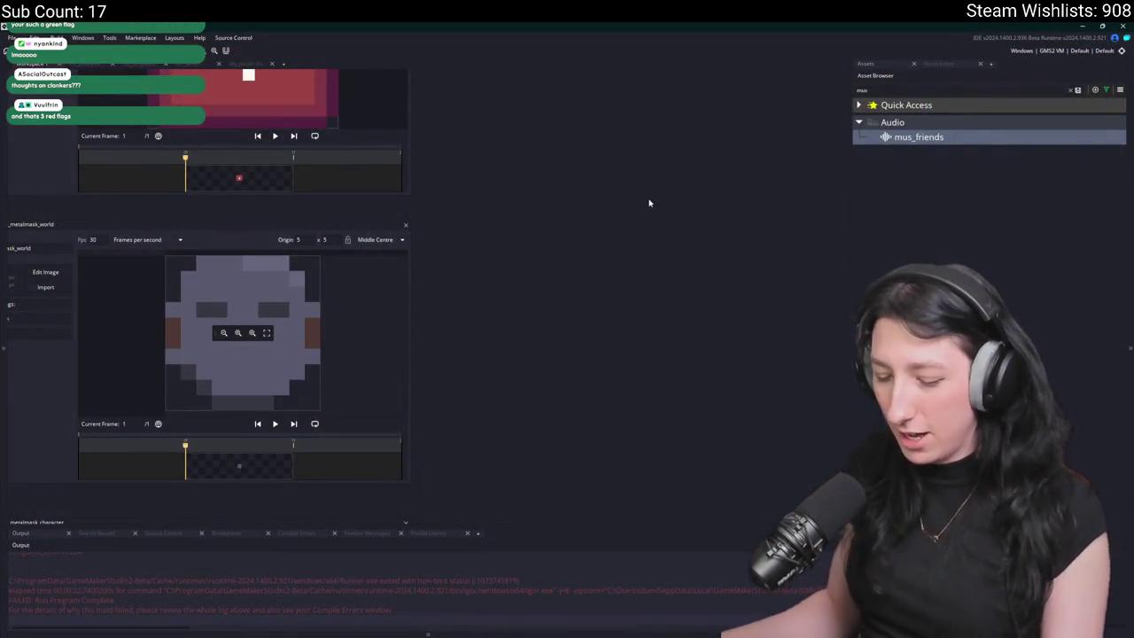
- Open scr_items and change item_heal_generic's hunger getter call to hp
key(ctrl+f)
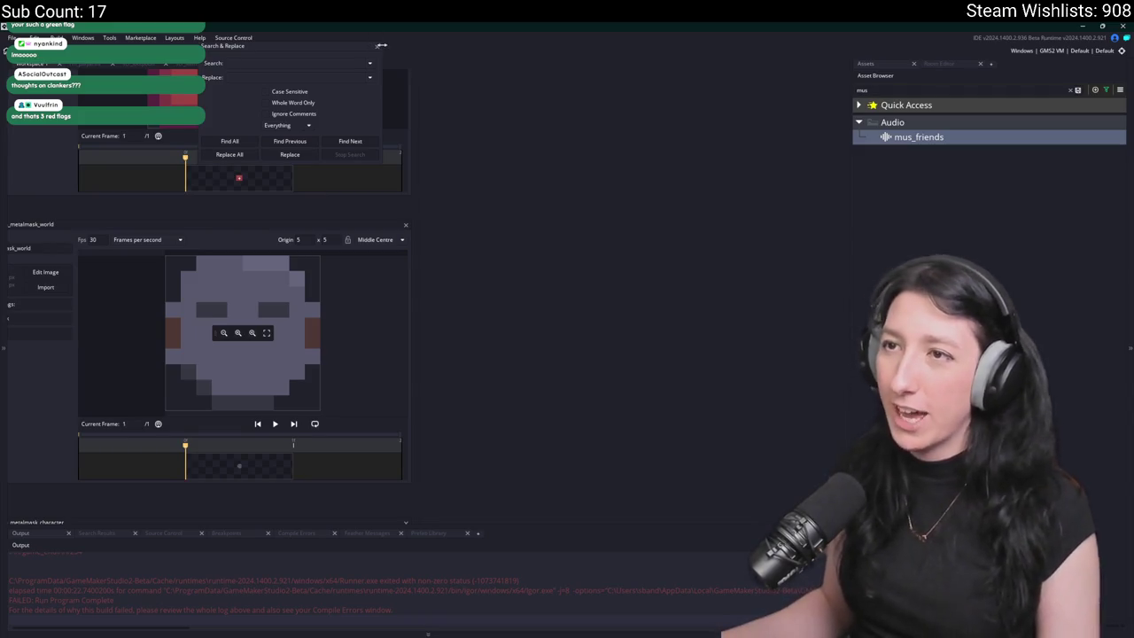
key(ctrl+t)
text(ge)
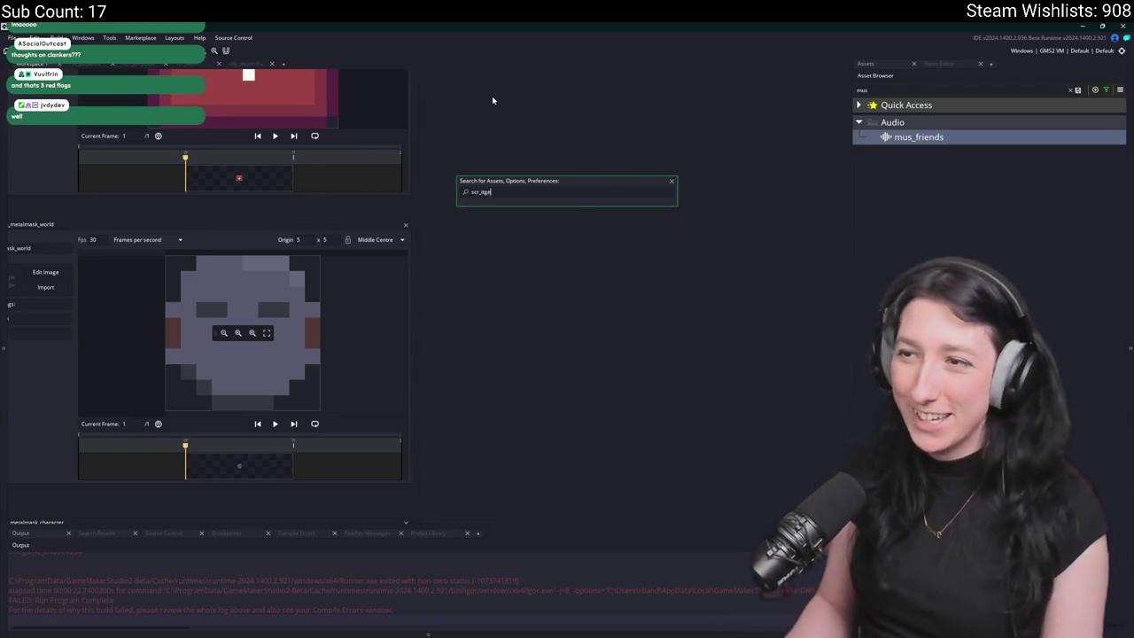
key(Return)
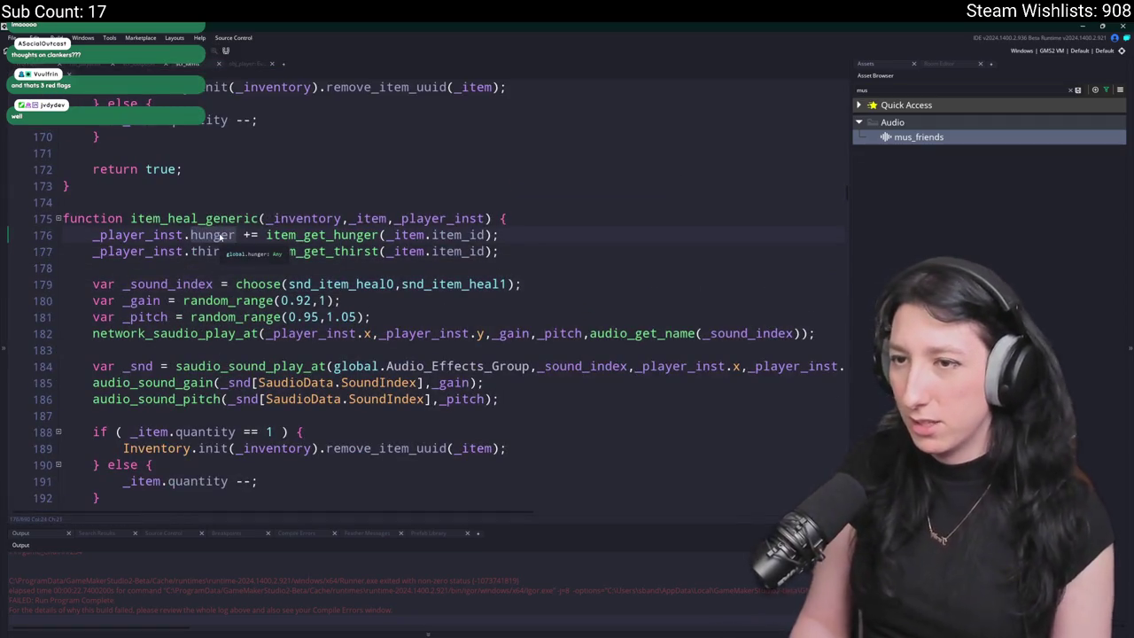
text(hp)
scroll(219, 237, up, 1)
key(Escape)
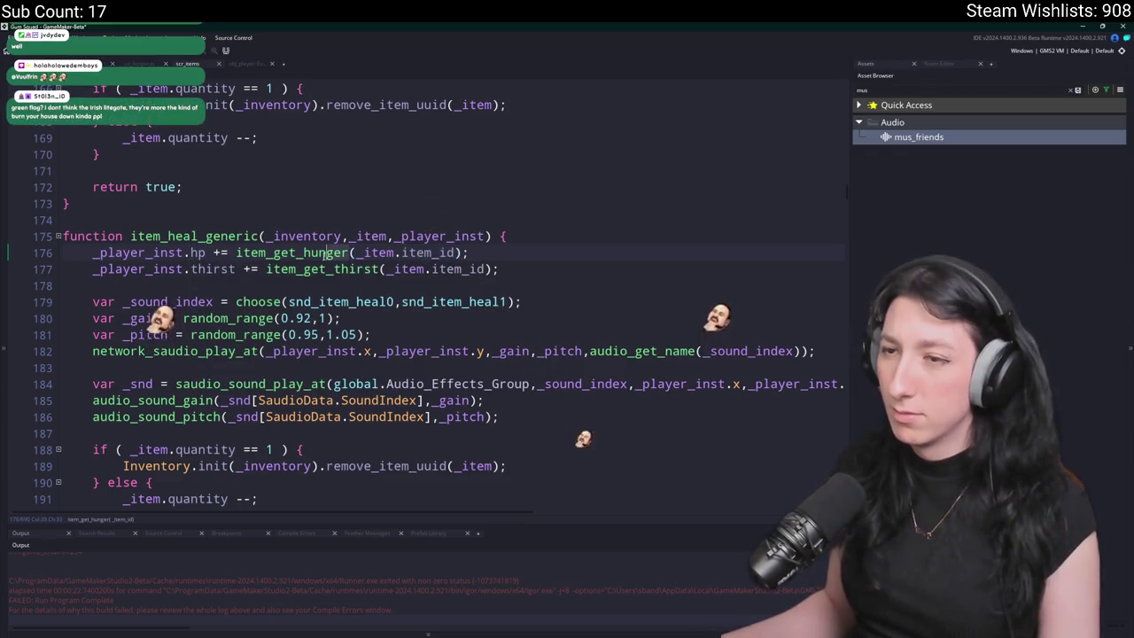
double_click(328, 252)
key(BackSpace)
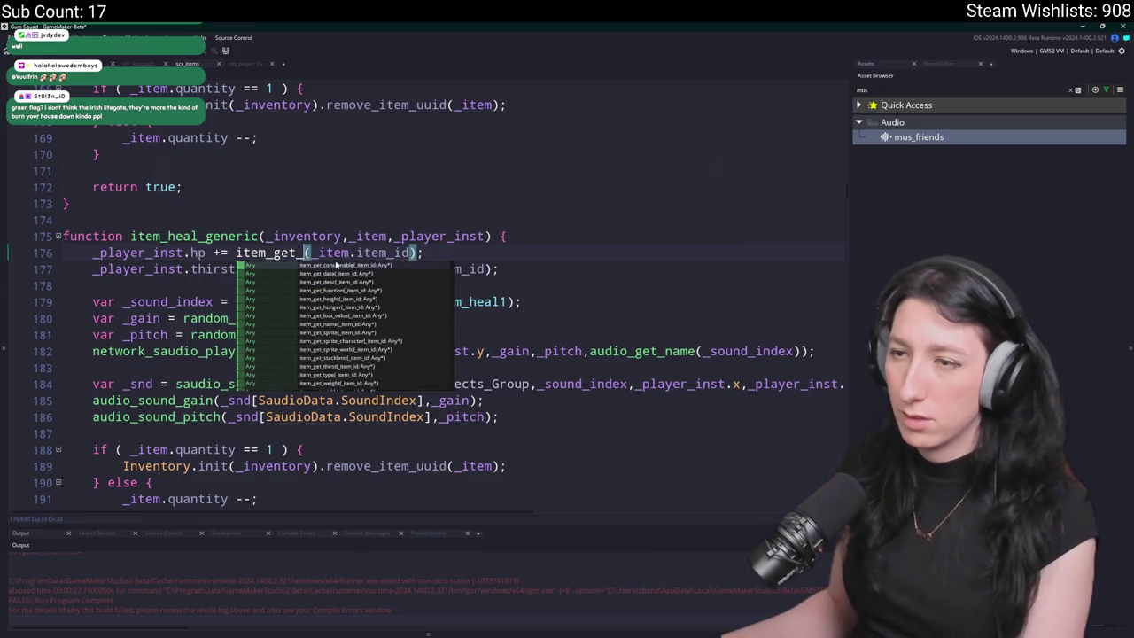
text(hp)
- Duplicate item_get_thirst into item_get_hp returning the item's "hp" data
middle_click(353, 271)
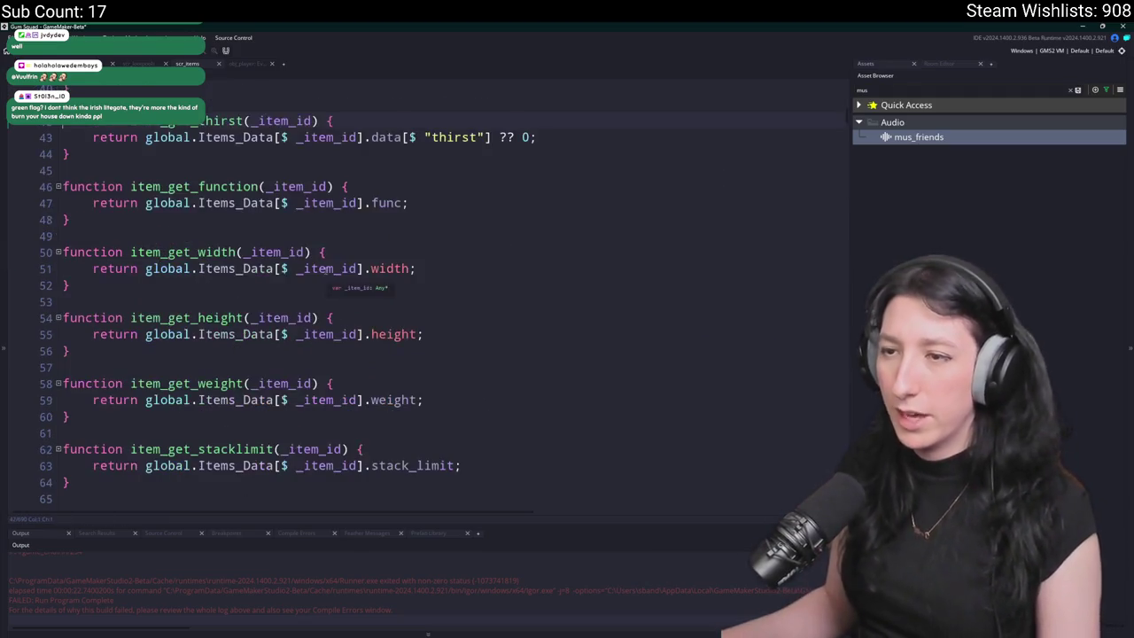
drag(113, 142, 69, 190)
key(ctrl+d)
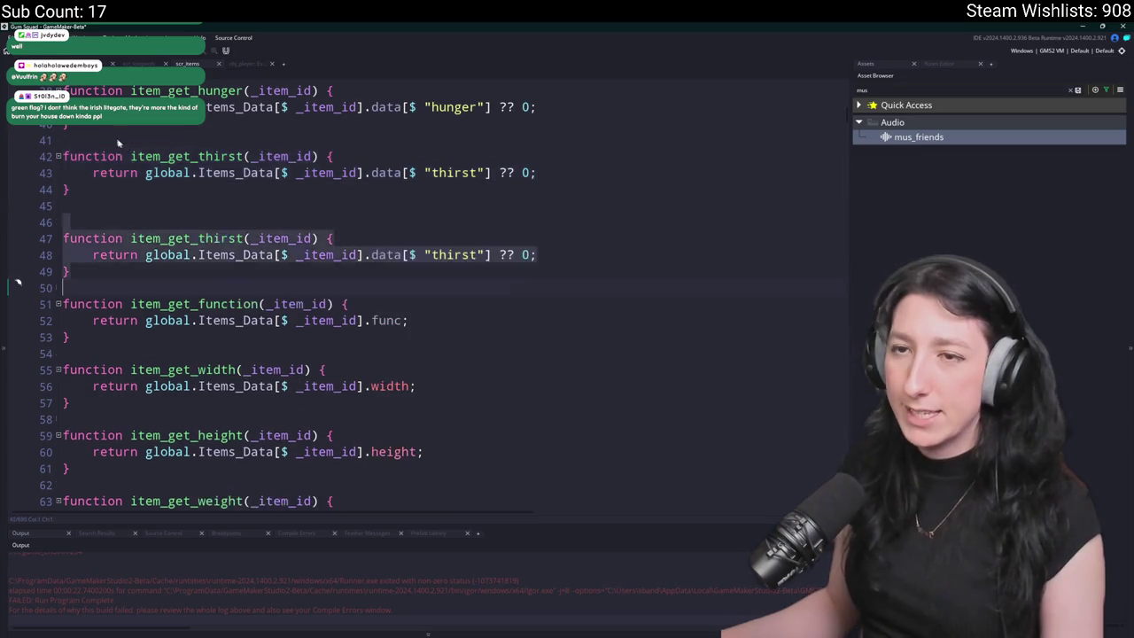
double_click(217, 222)
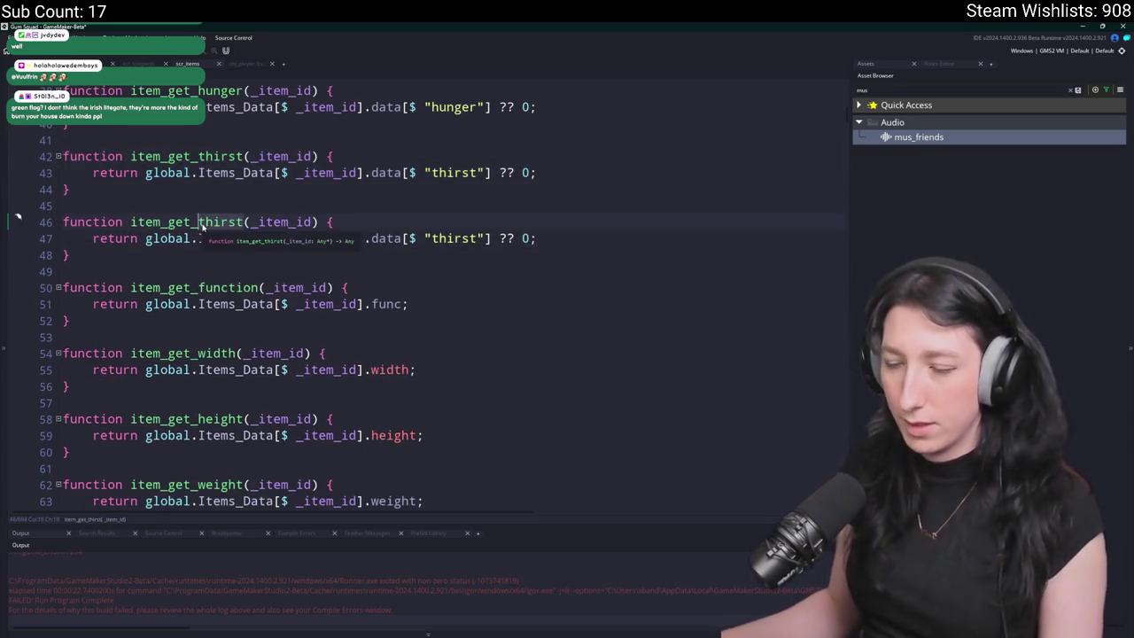
text(hp)
double_click(456, 238)
text(hp)
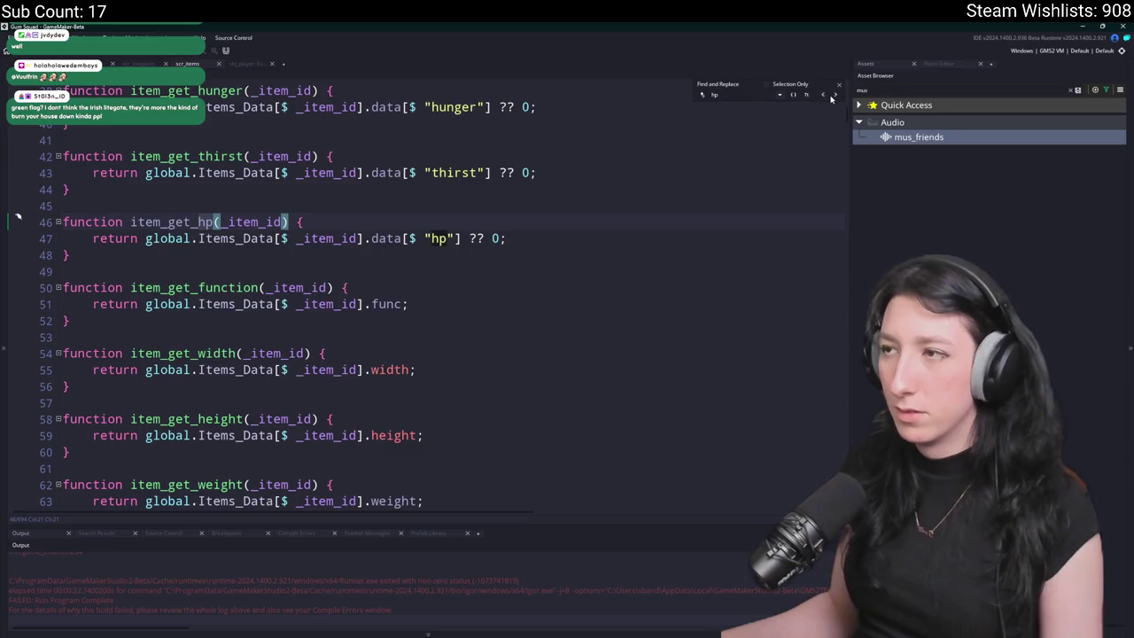
click(837, 98)
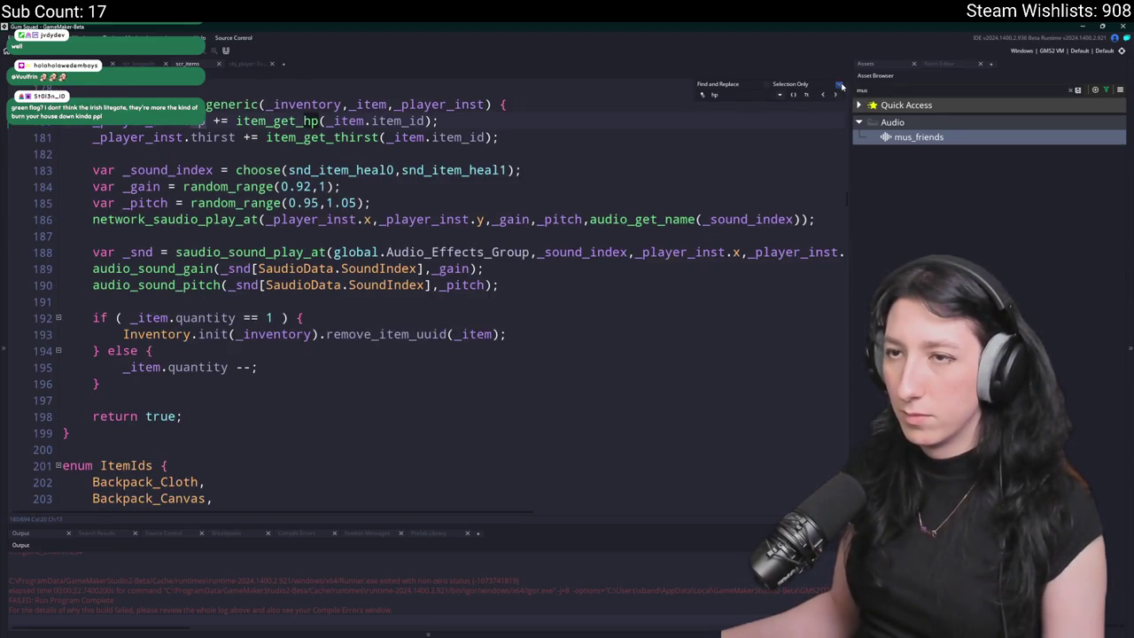
click(839, 85)
key(Up)
key(Up)
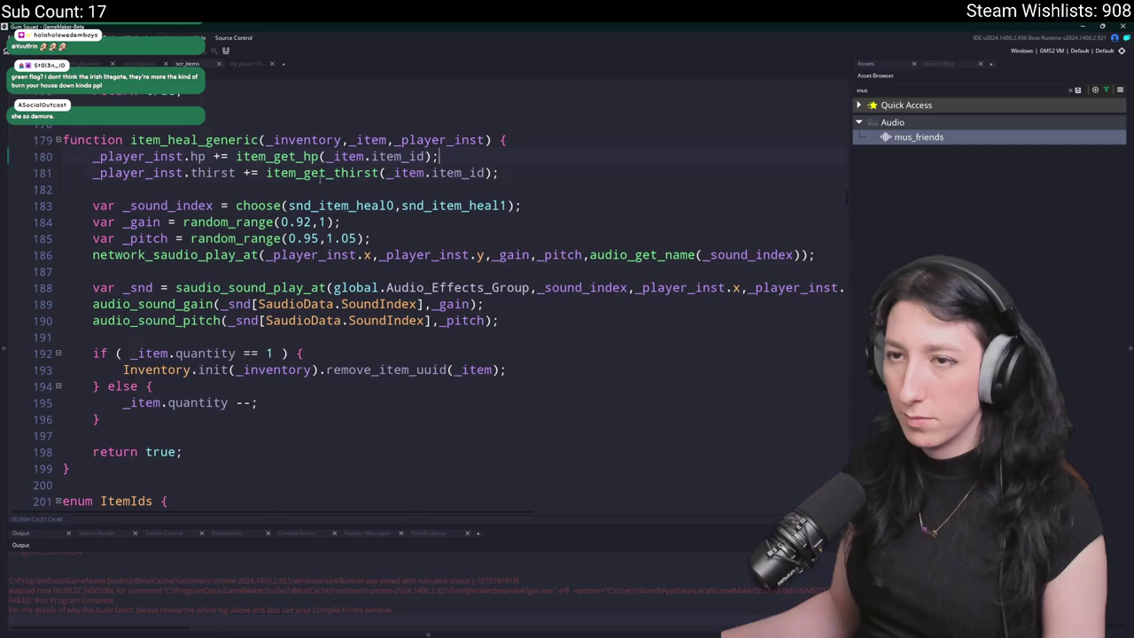
- Add a hunger line to item_heal_generic and copy its hp, hunger and thirst lines
key(ctrl+d)
text(hunger)
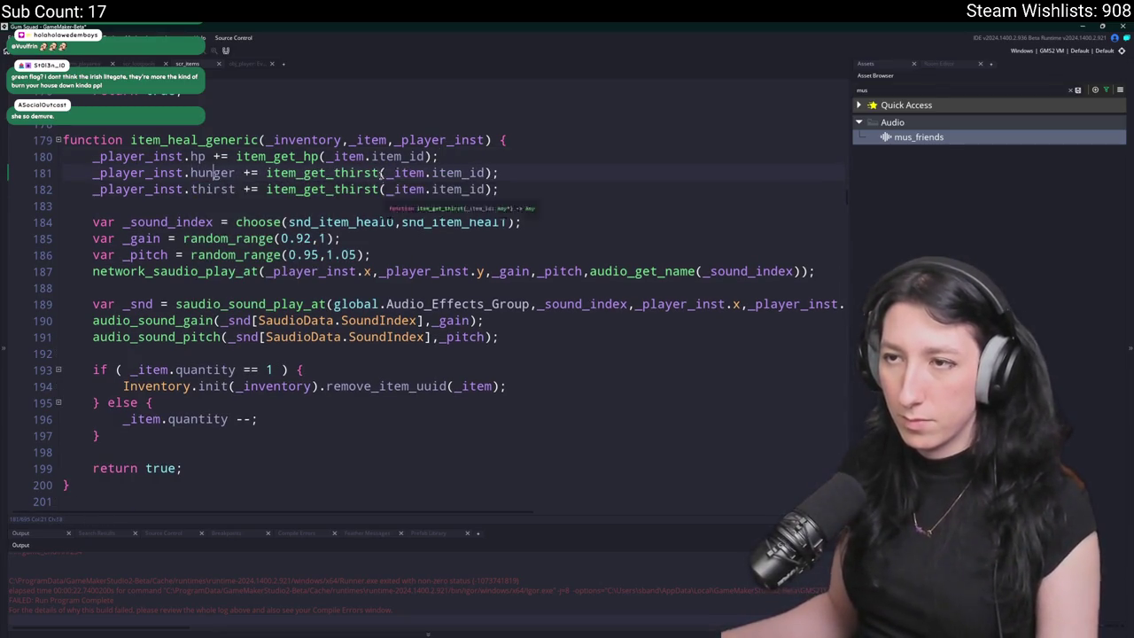
text(hunger)
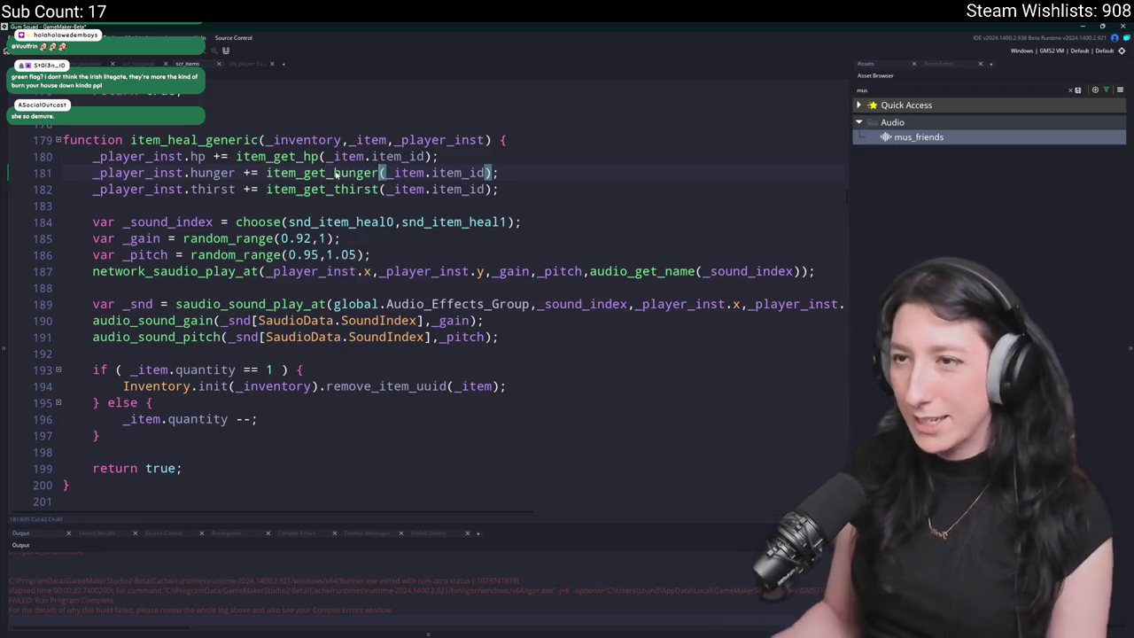
drag(523, 192, 92, 156)
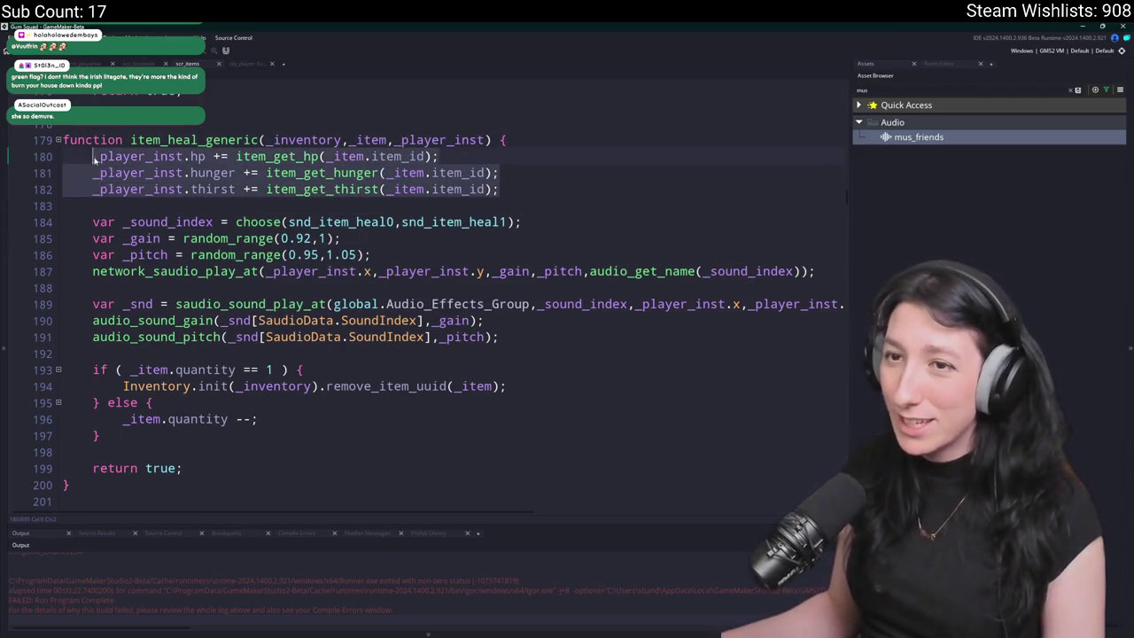
scroll(92, 156, up, 5)
key(ctrl+c)
- Paste the three stat lines into item_drink_generic and item_eat_generic, then run a test build
scroll(425, 299, up, 2)
drag(502, 177, 92, 160)
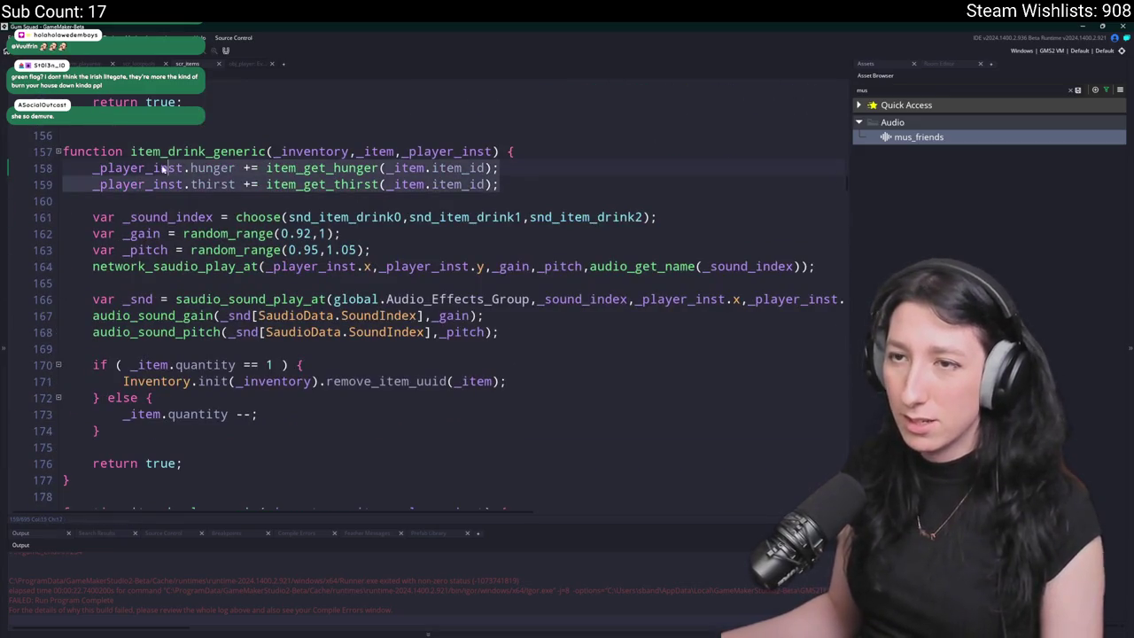
key(ctrl+v)
scroll(276, 258, up, 2)
scroll(277, 261, up, 7)
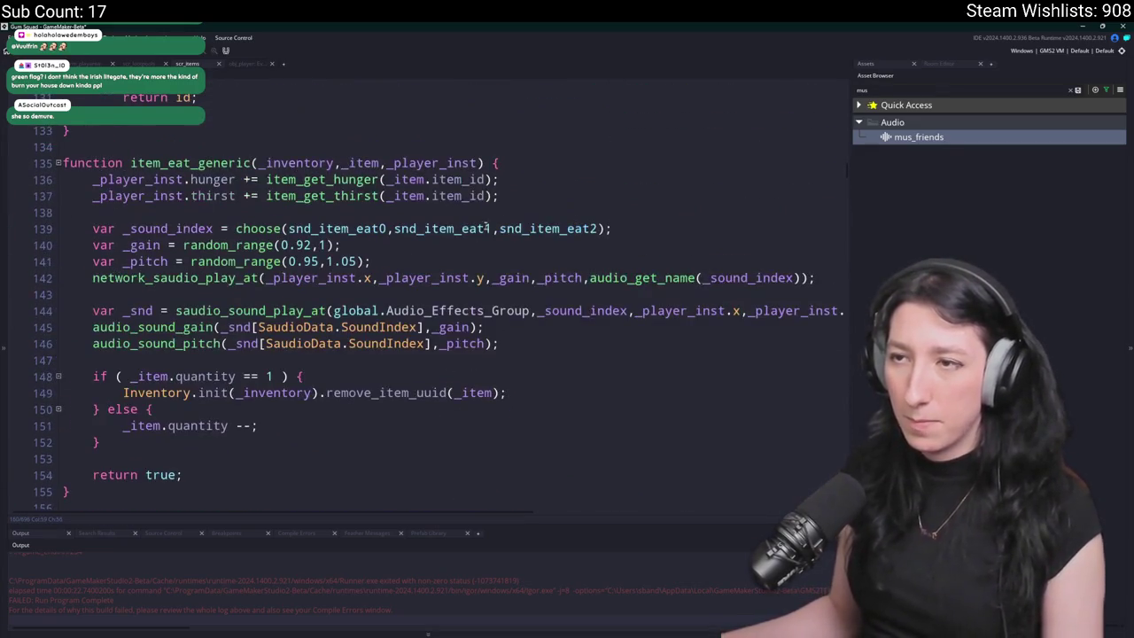
drag(500, 196, 93, 178)
key(ctrl+v)
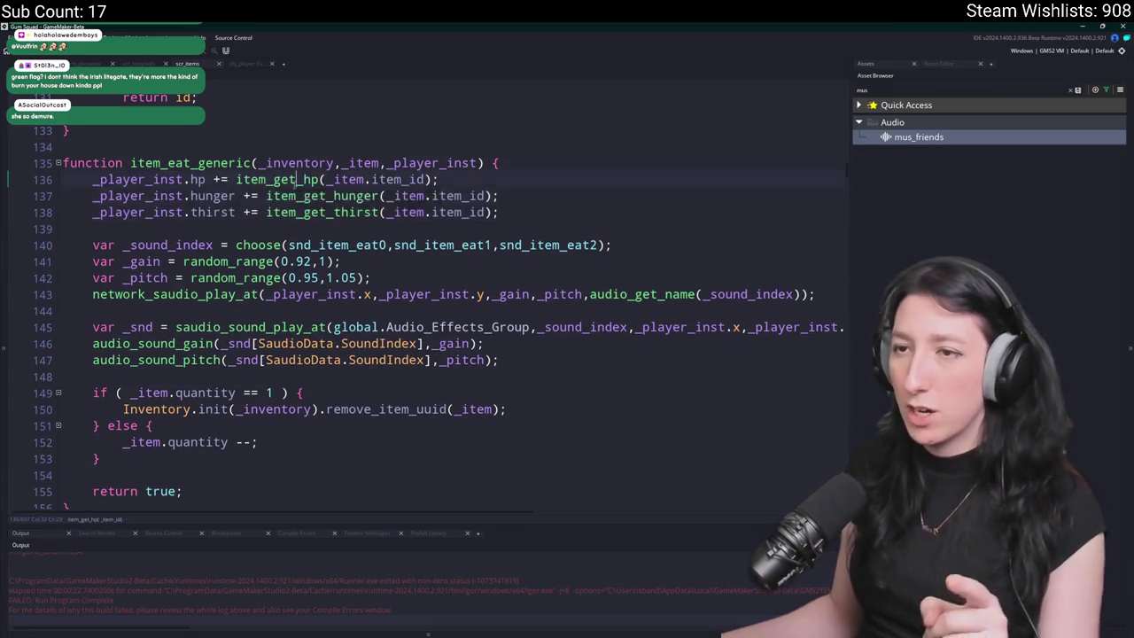
middle_click(296, 179)
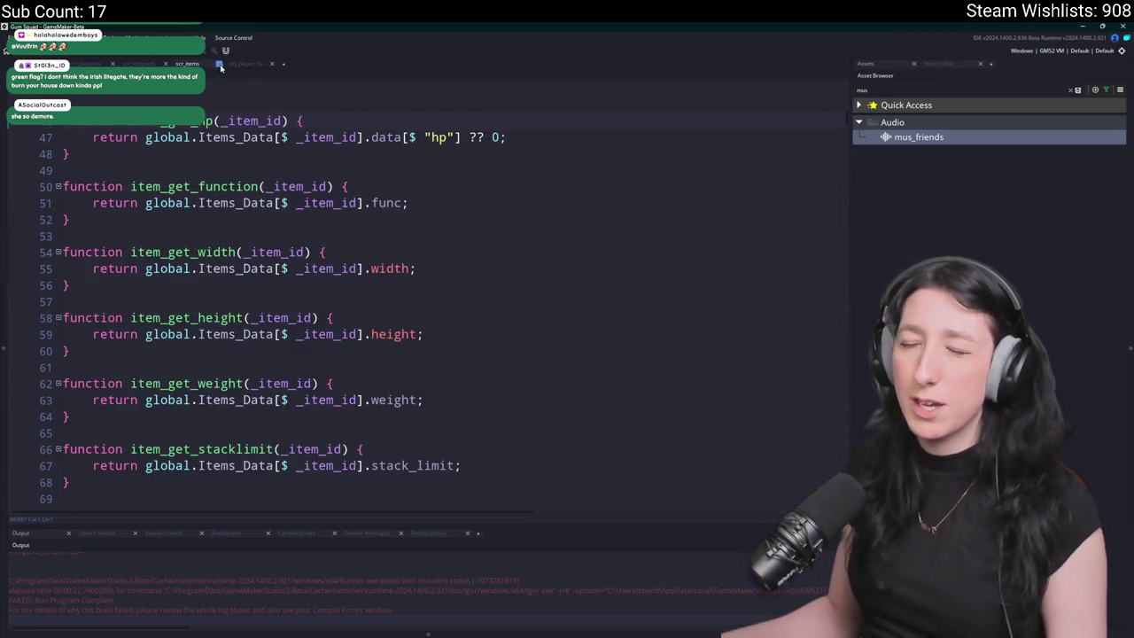
key(F5)
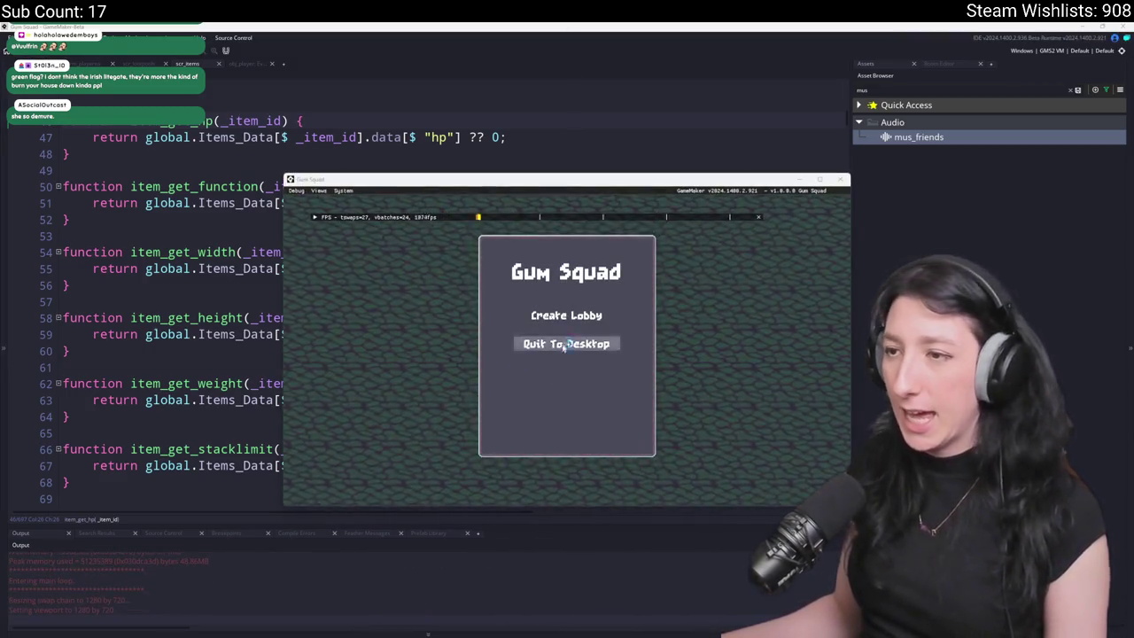
- Create a lobby, walk into the building, and use two medkits to heal back to 100%
click(563, 314)
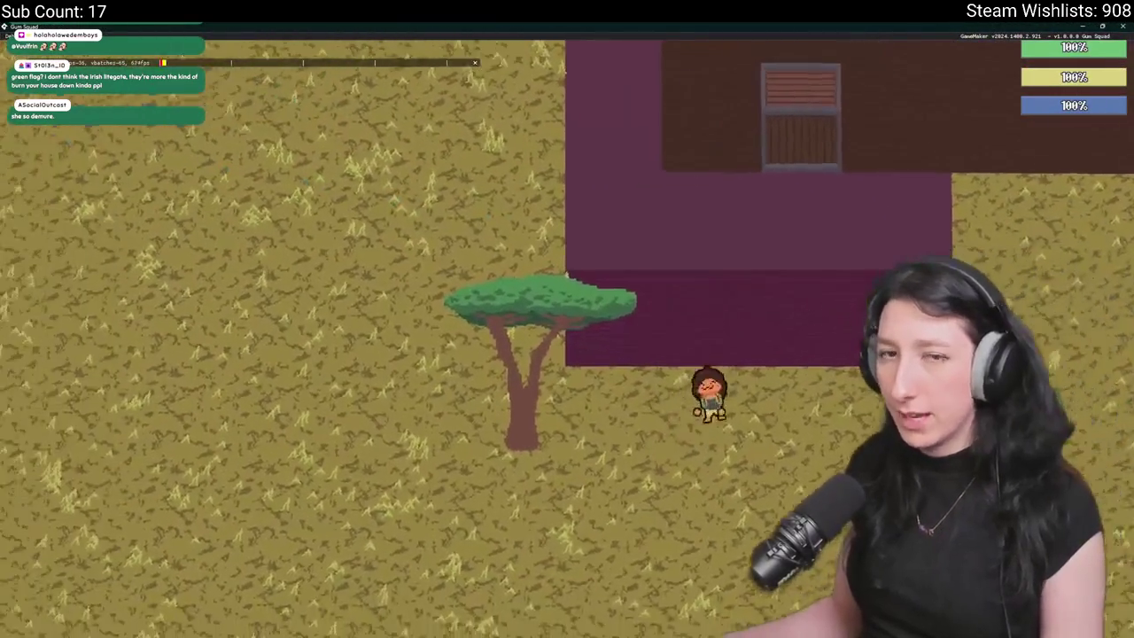
key(d)
key(w)
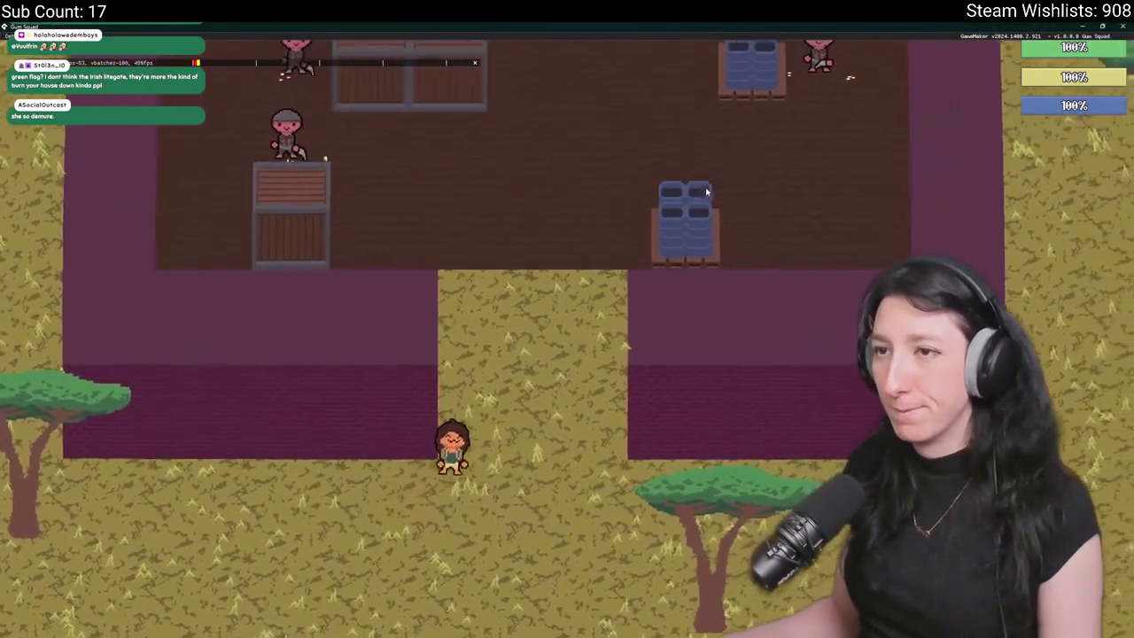
key(w)
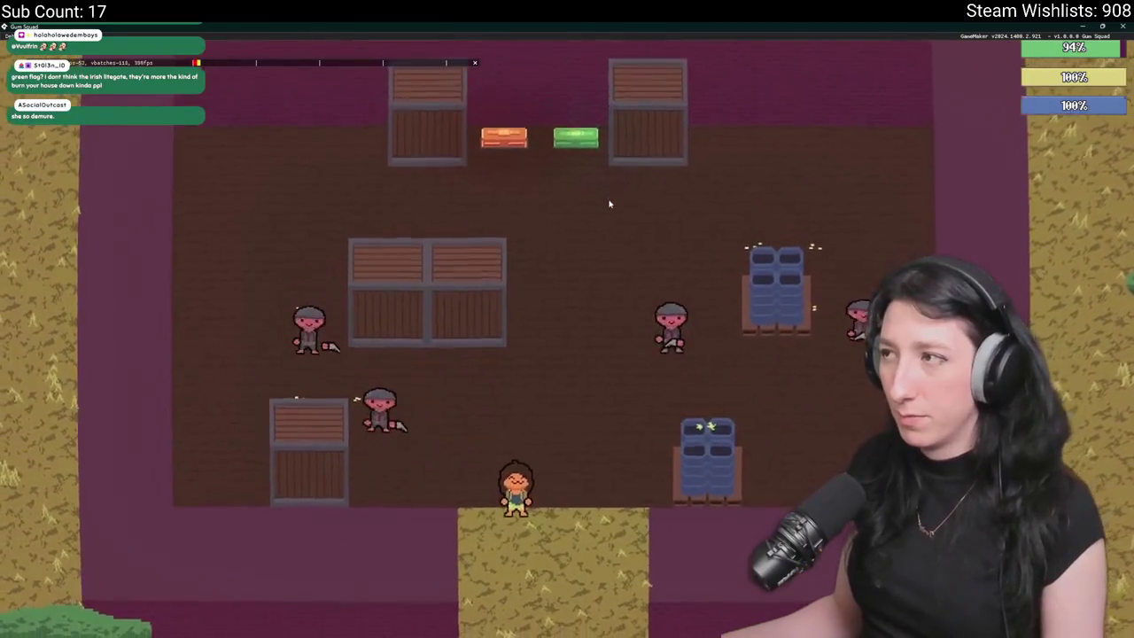
key(Tab)
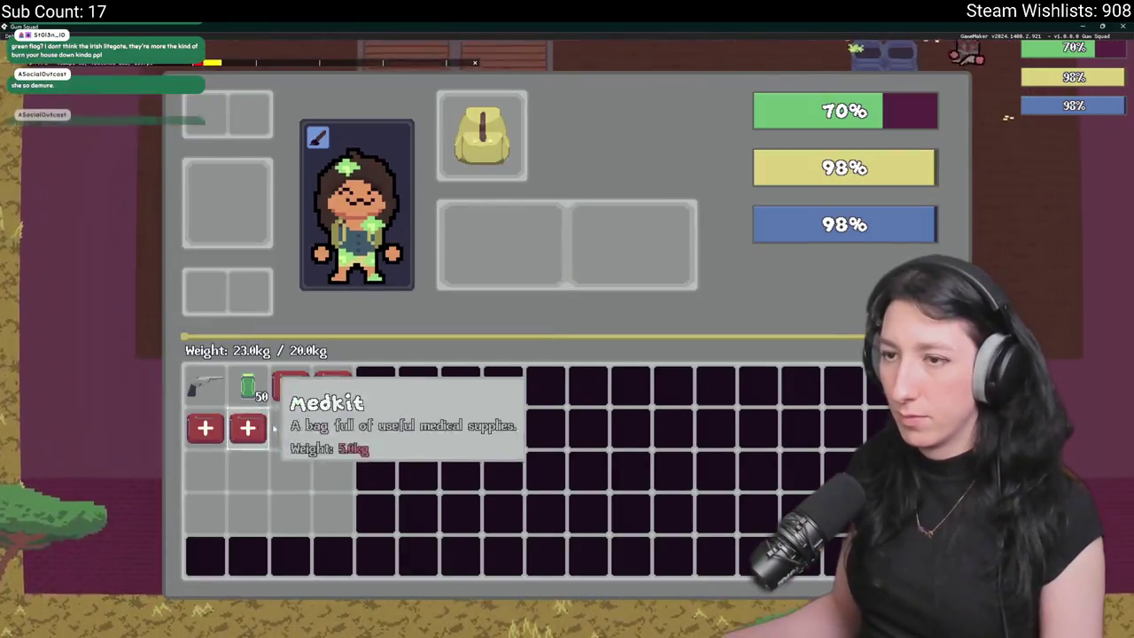
right_click(292, 395)
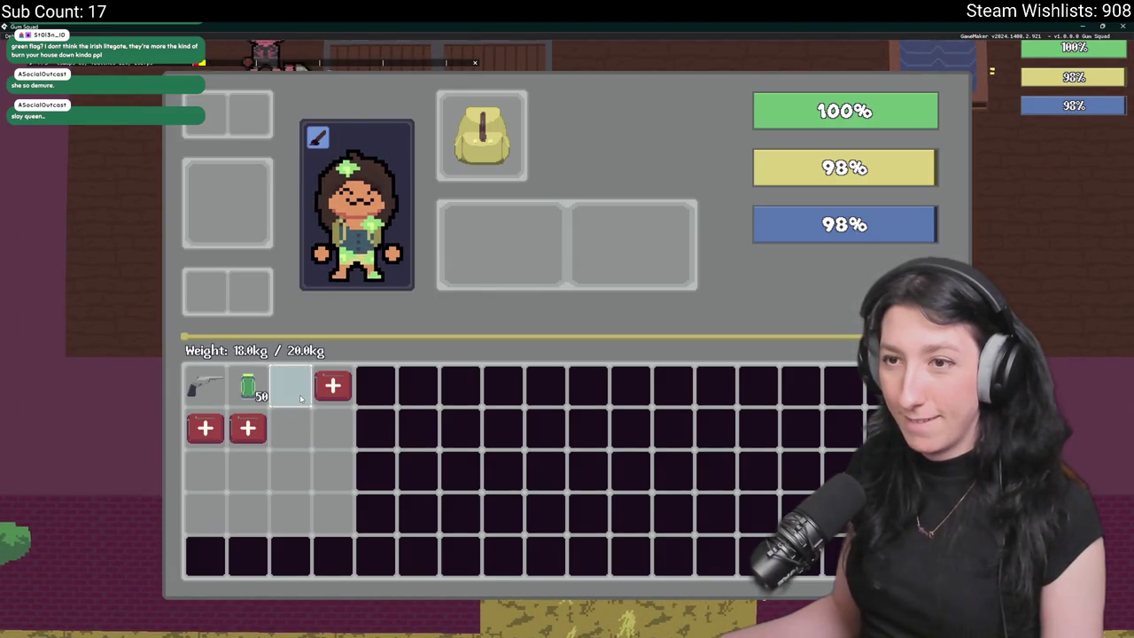
key(Tab)
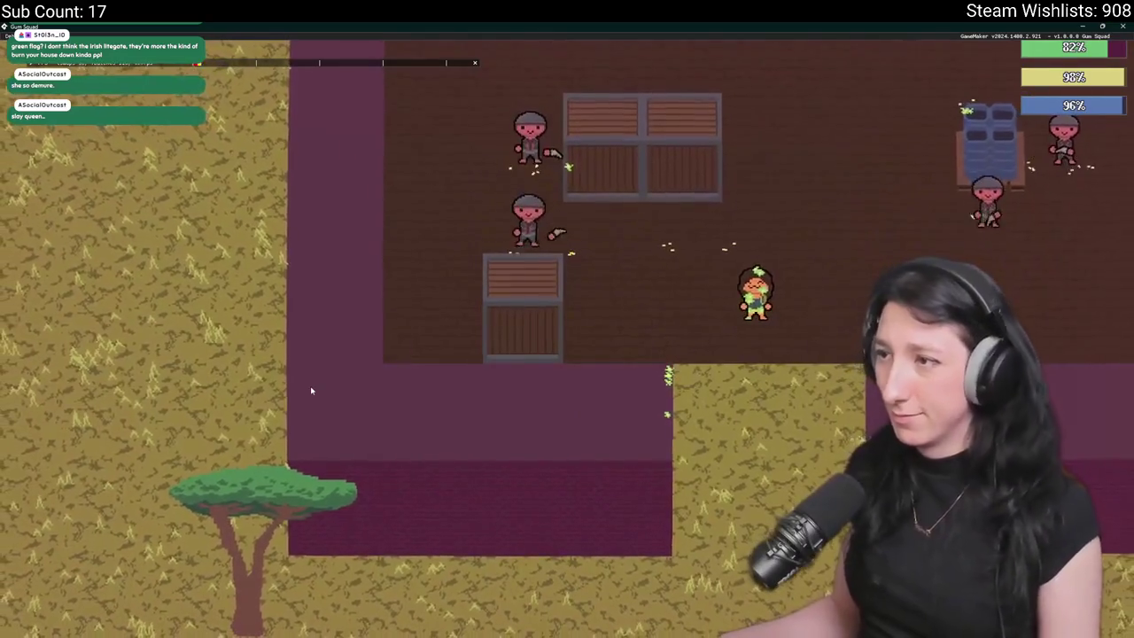
key(Tab)
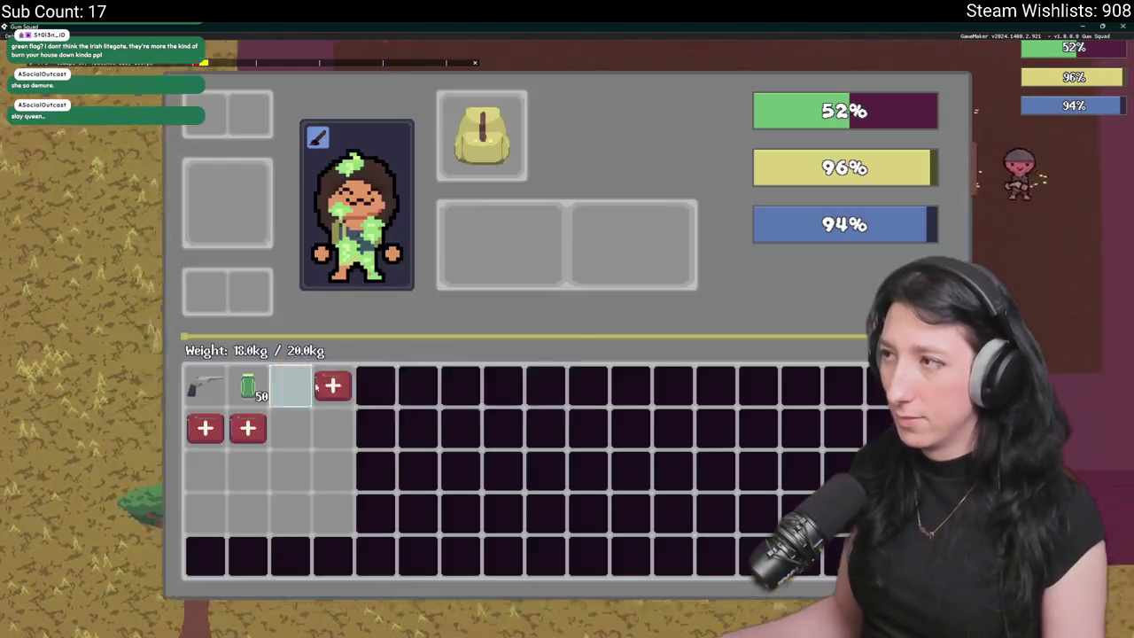
right_click(329, 385)
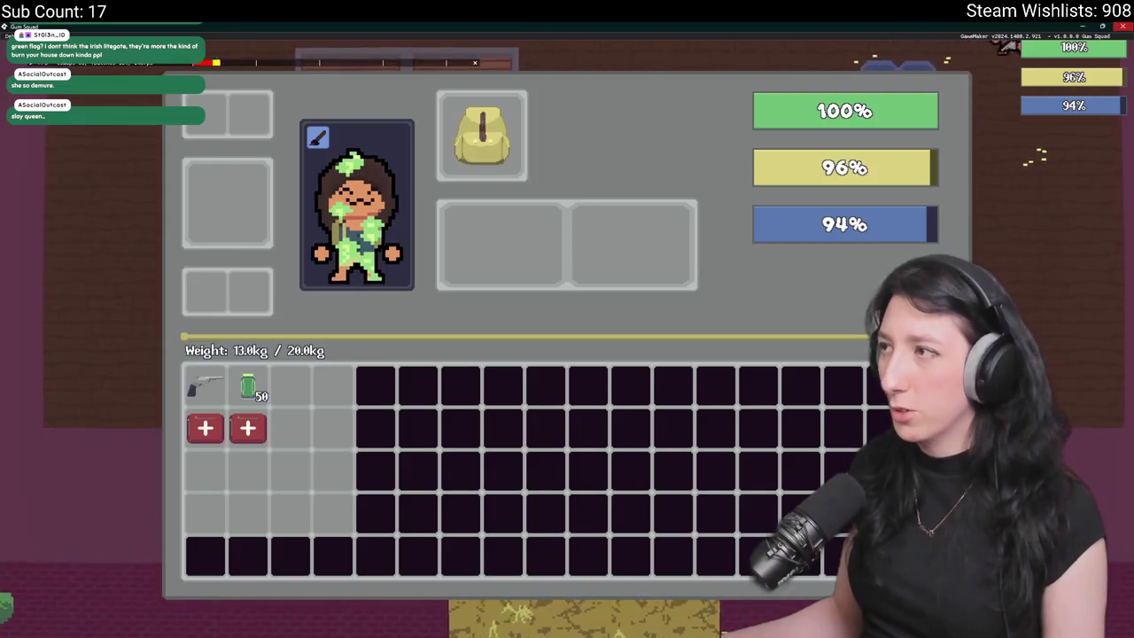
click(1108, 35)
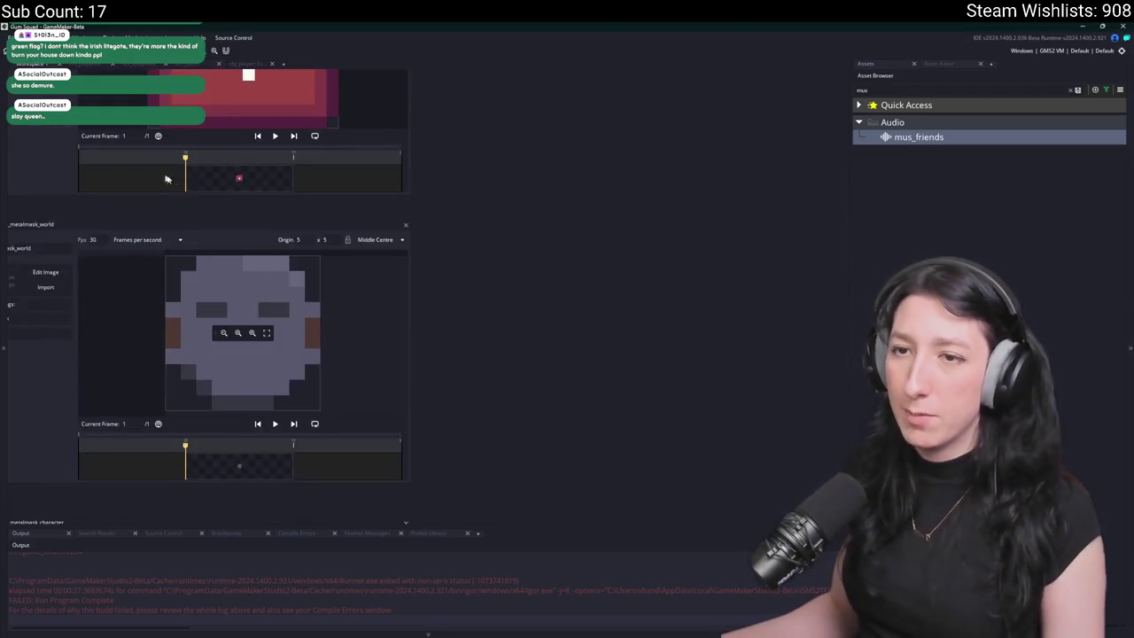
- Delete the four test Medkit lines from obj_player's Create event
key(ctrl+t)
text(obj_pl)
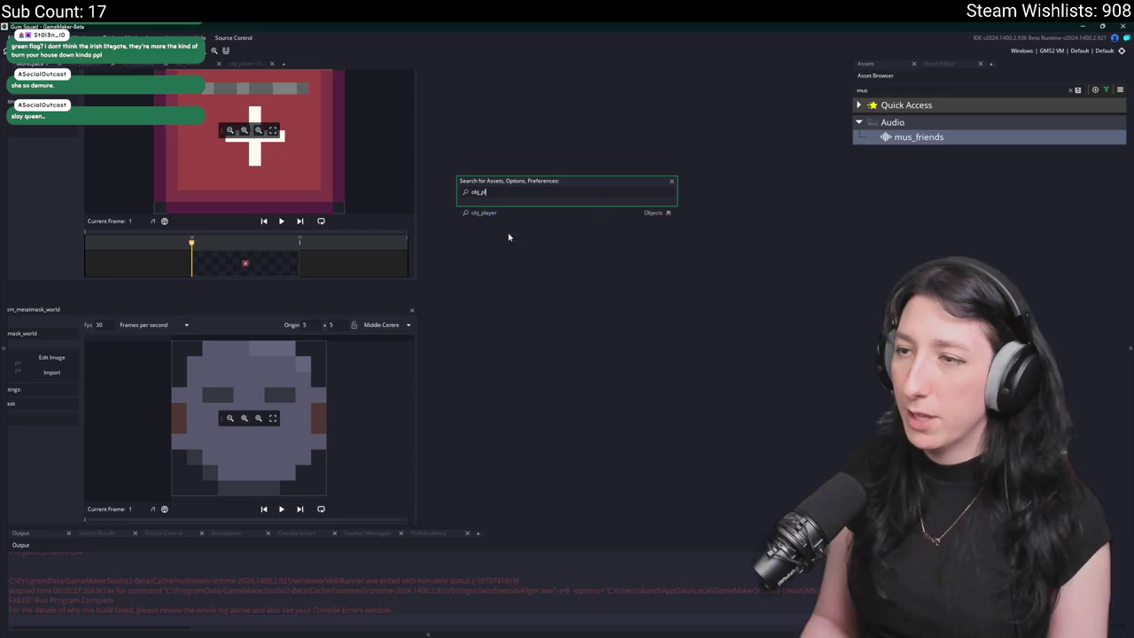
key(Return)
click(218, 186)
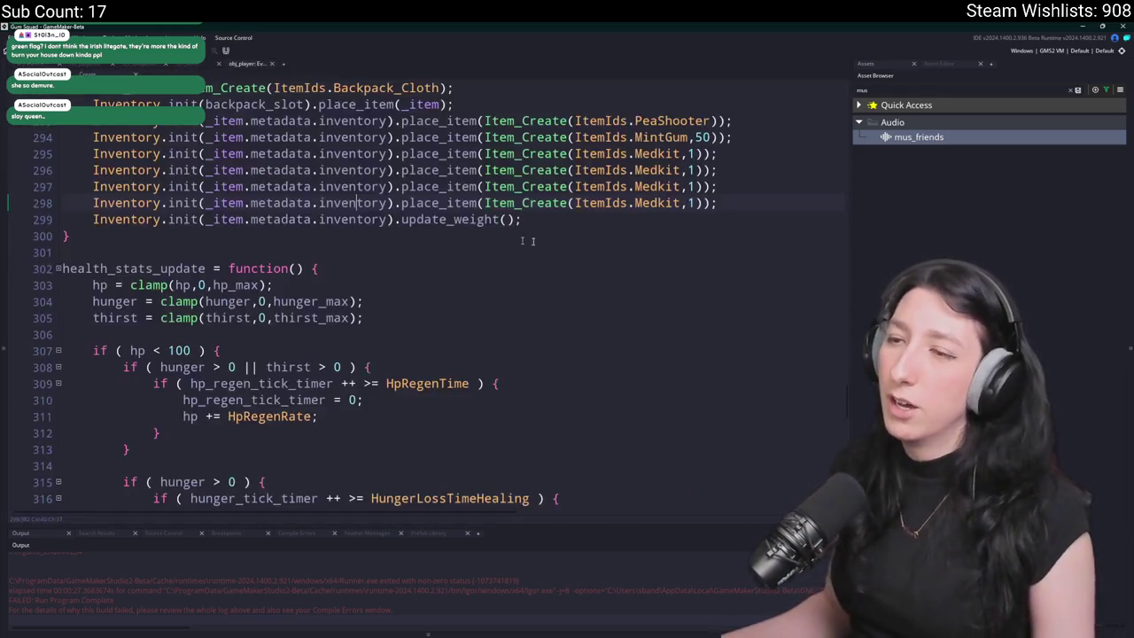
scroll(615, 283, down, 15)
scroll(615, 279, up, 10)
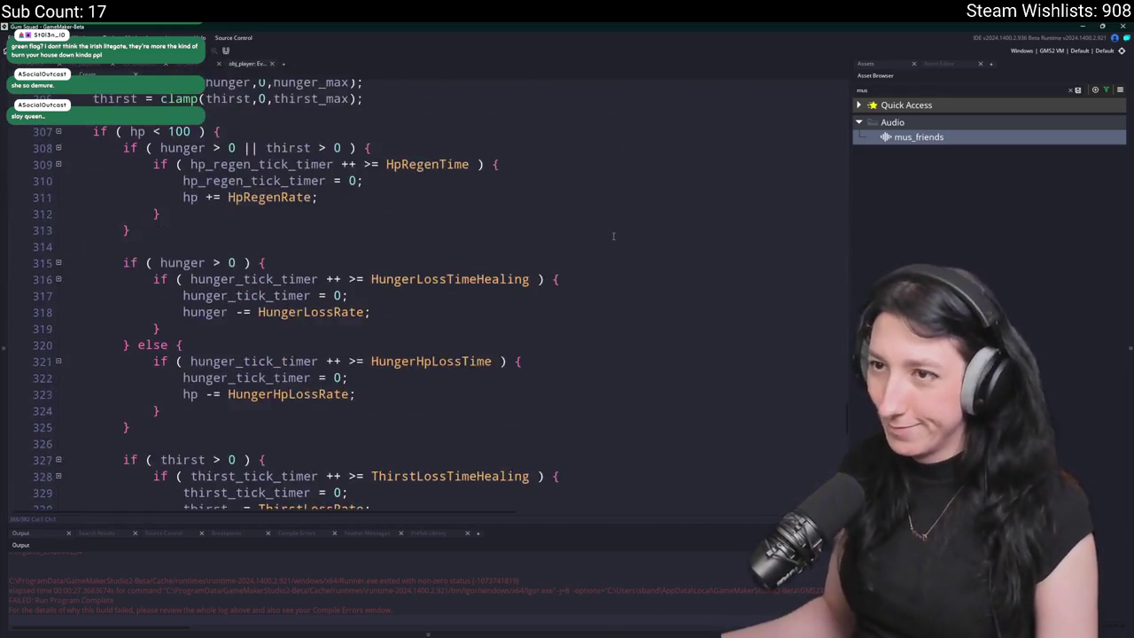
drag(749, 219, 767, 149)
key(Delete)
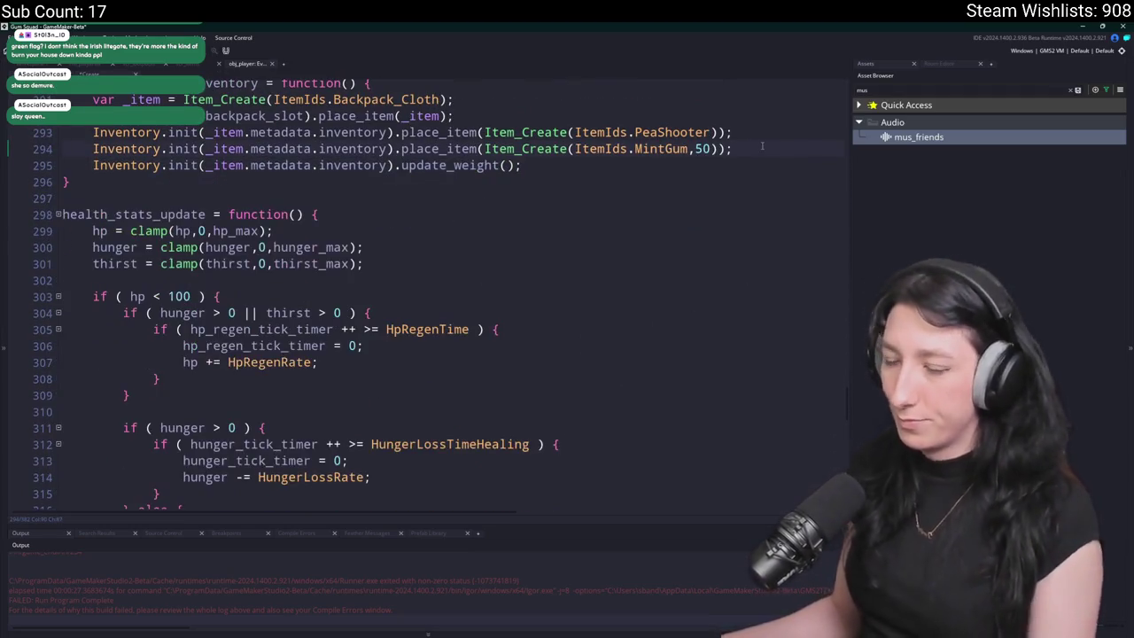
- Search the assets for 'loot' and open scr_lootpools
key(ctrl+t)
text(loot)
key(Down)
key(Down)
key(Down)
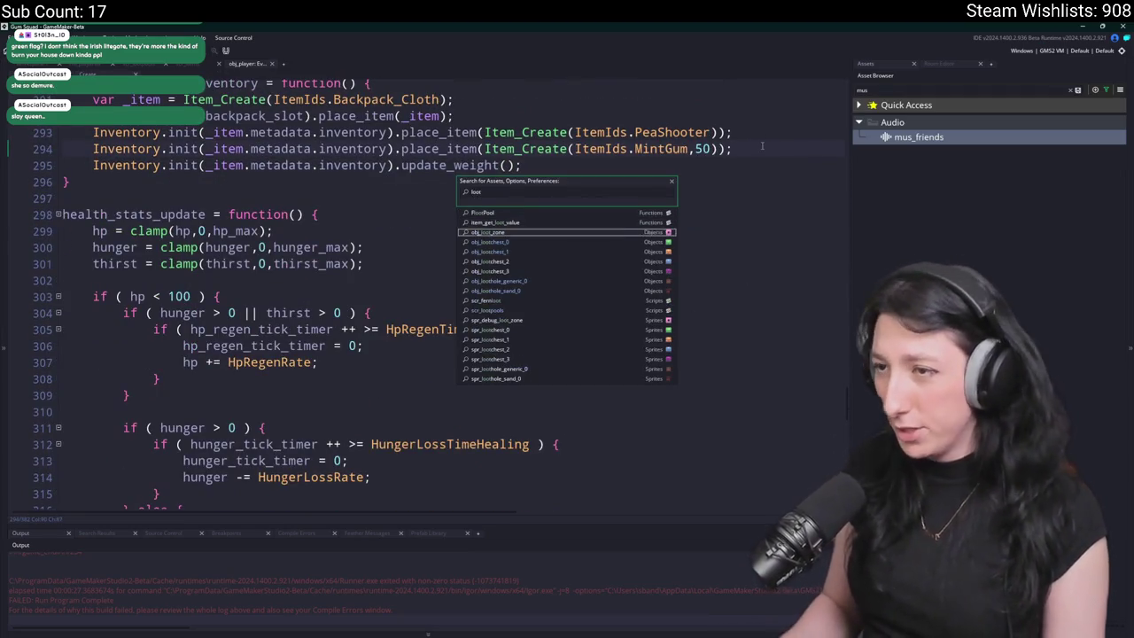
key(Down)
key(Down)
key(Down)
key(Return)
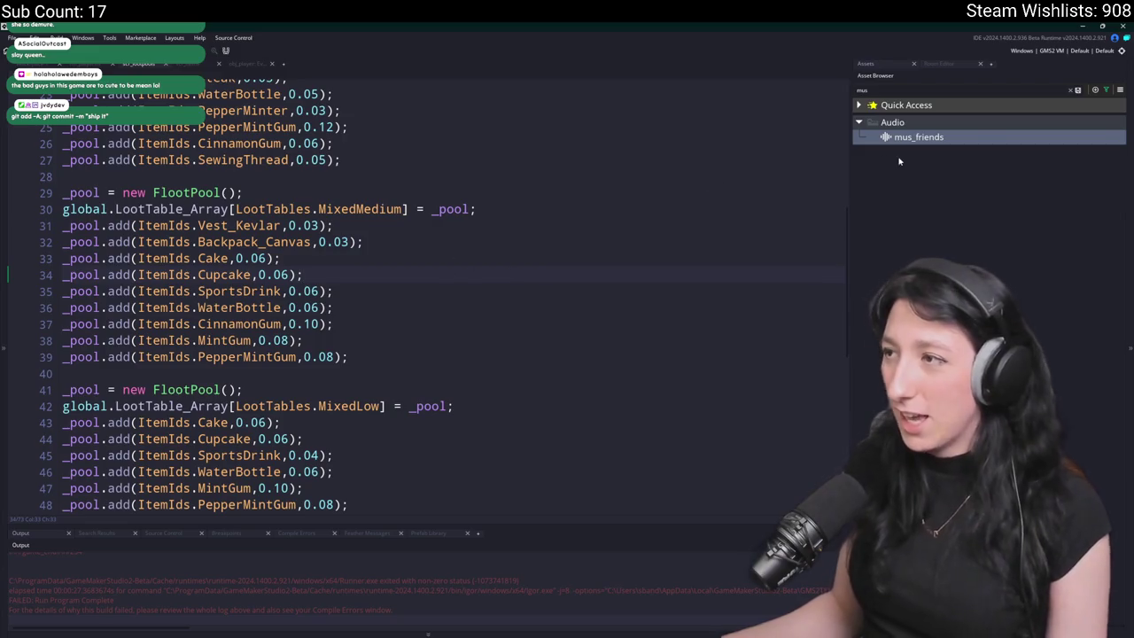
- Add a Medkit entry with weight 0.04 to the MixedMedium pool
click(1070, 90)
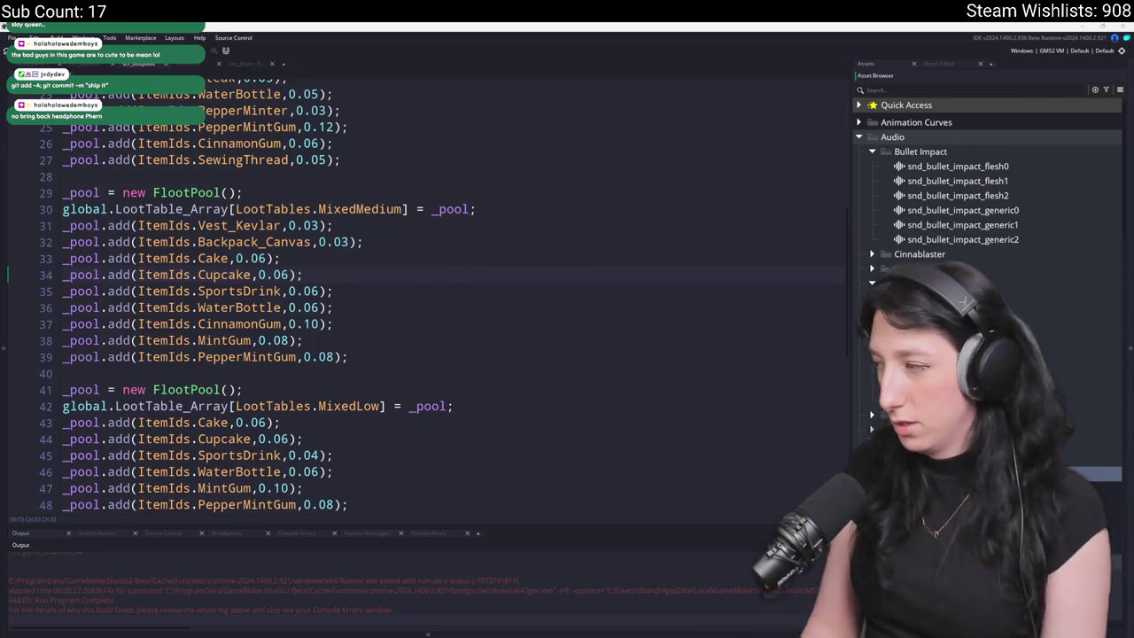
key(ctrl+d)
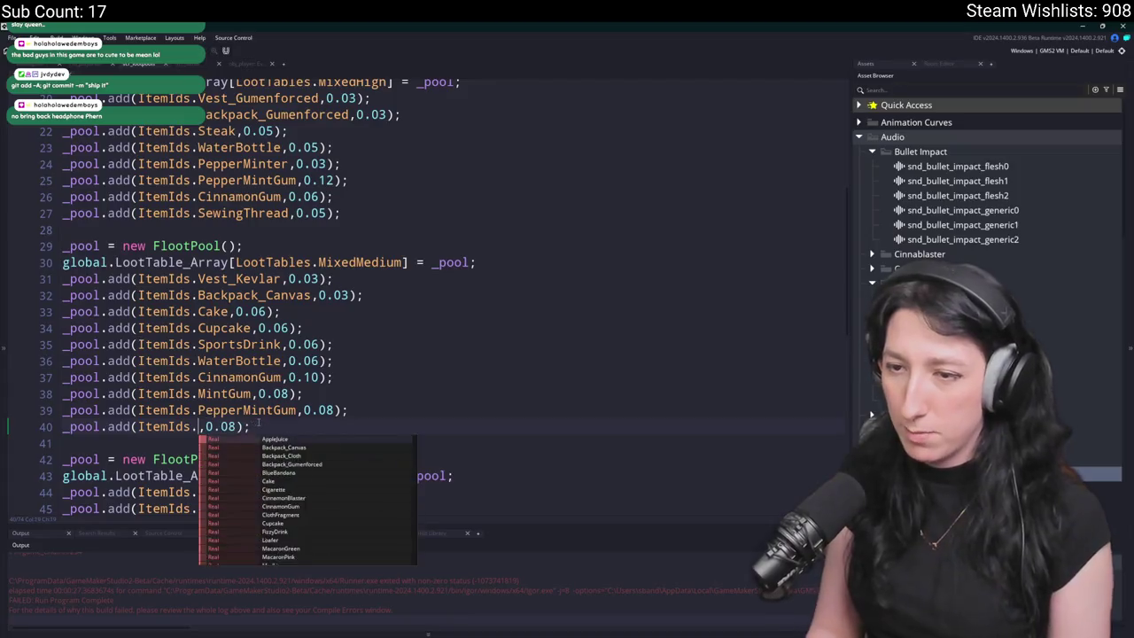
text(M)
text(d)
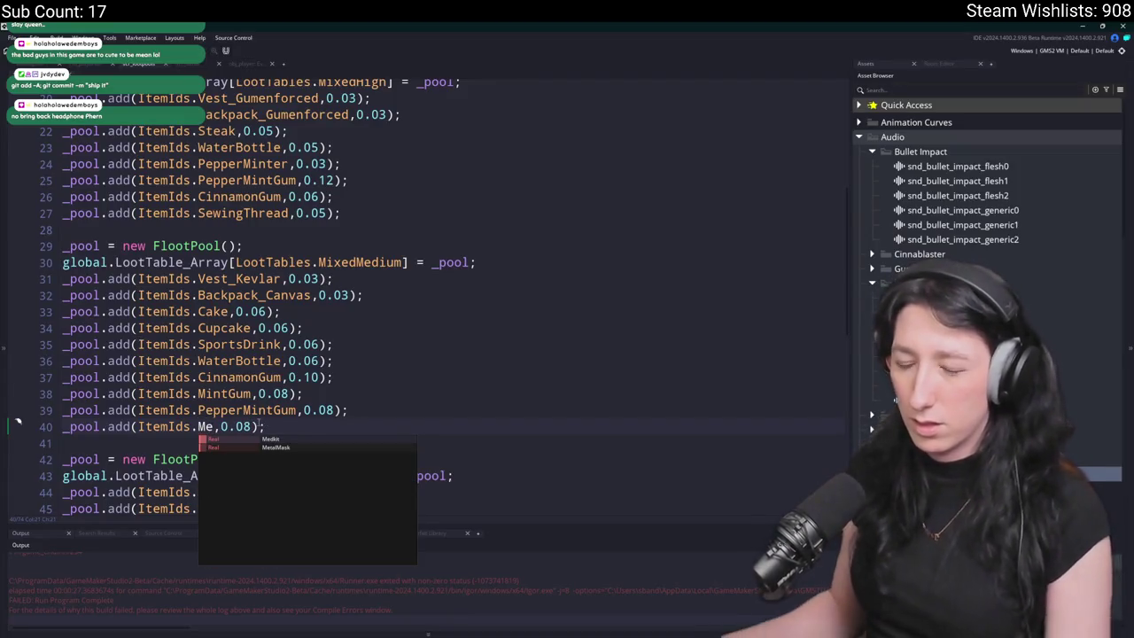
key(Return)
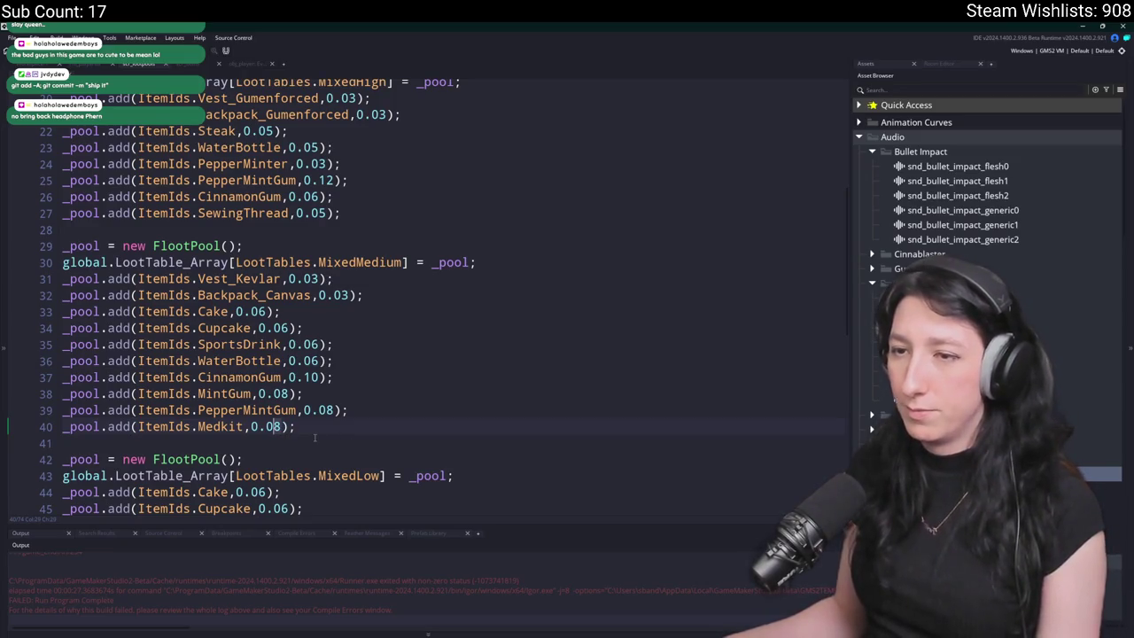
key(BackSpace)
text(4)
- Copy the Medkit 0.04 line into the MixedHigh pool after SewingThread
drag(314, 429, 40, 429)
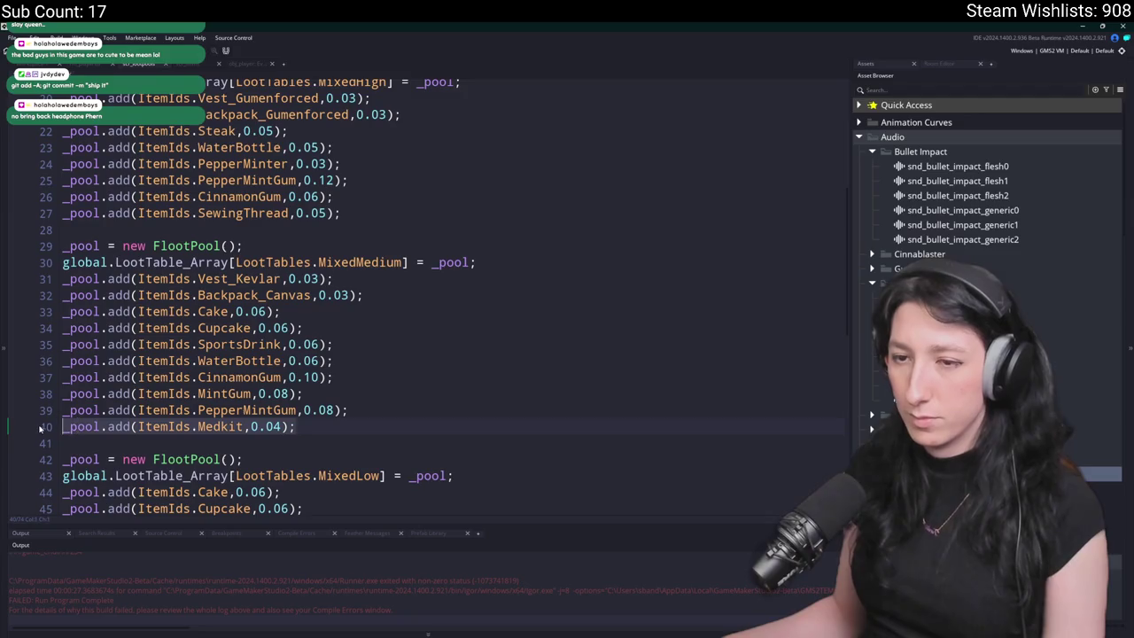
key(ctrl+c)
click(342, 213)
key(Return)
key(ctrl+v)
scroll(355, 266, up, 2)
scroll(343, 321, down, 4)
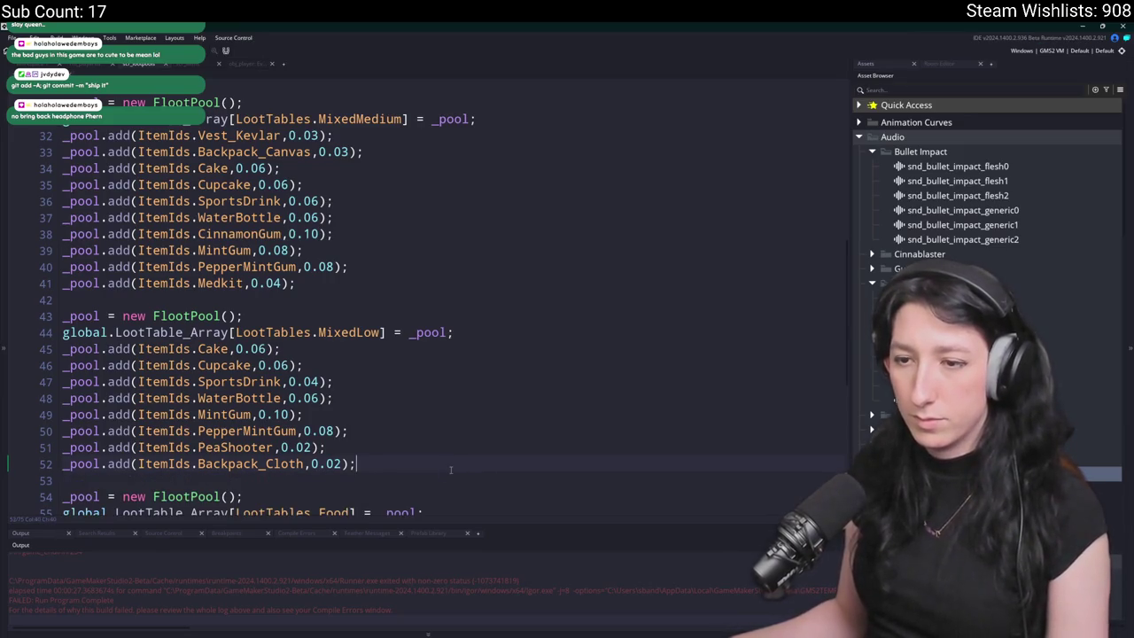
scroll(452, 470, down, 2)
scroll(447, 470, down, 4)
- Search the project for every use of LootTables.Food
click(325, 249)
drag(234, 247, 353, 248)
key(ctrl+shift+f)
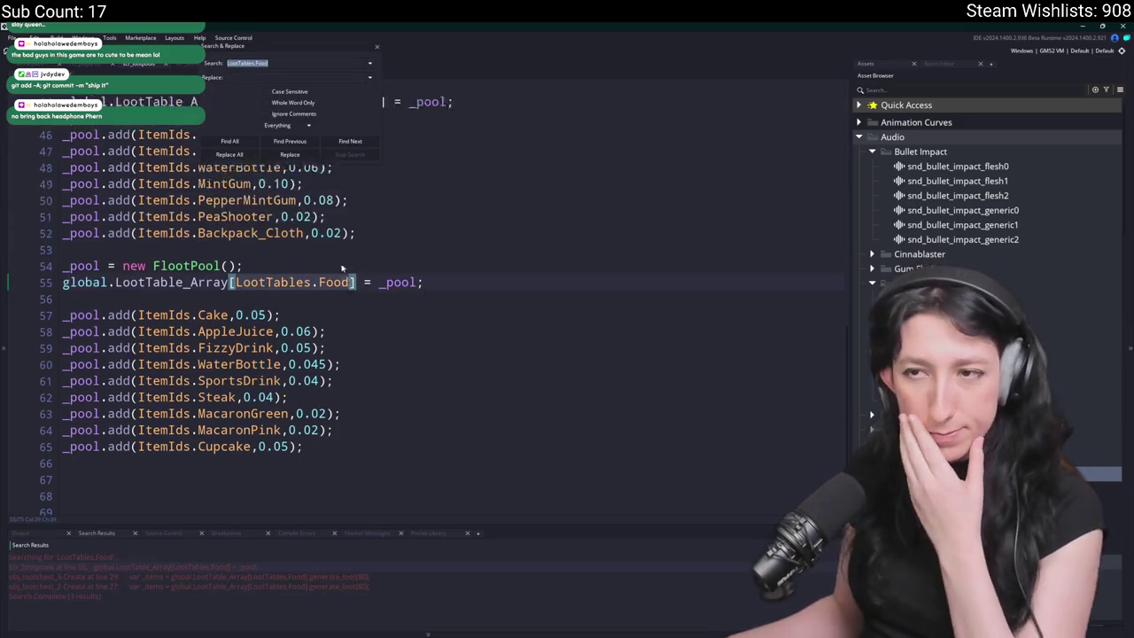
scroll(342, 268, up, 3)
scroll(342, 267, down, 1)
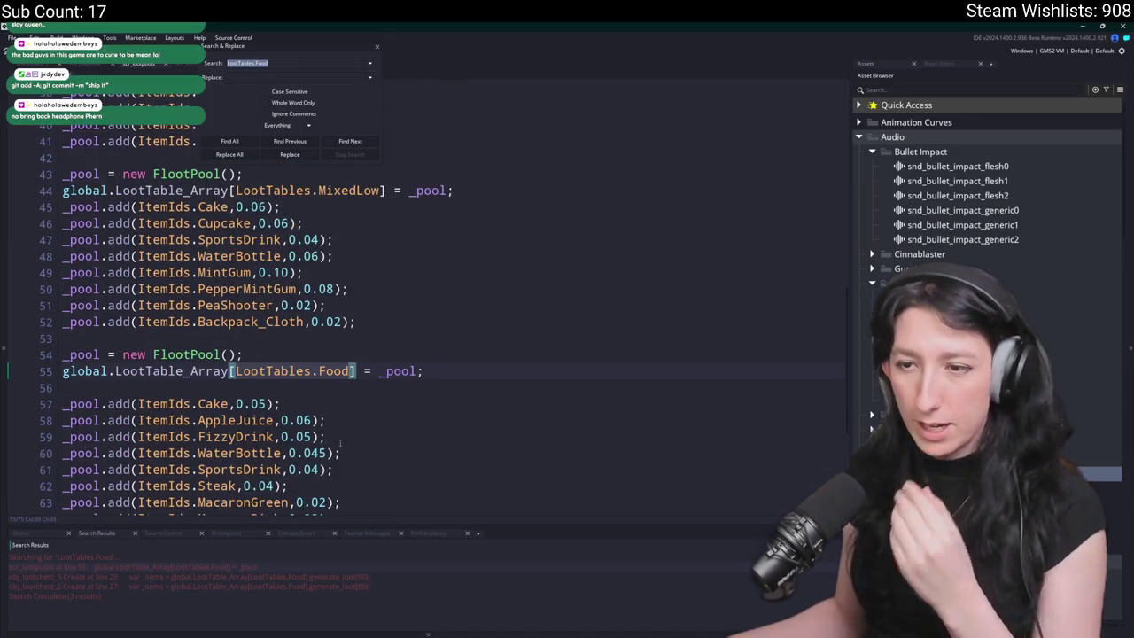
click(377, 49)
scroll(341, 376, up, 1)
scroll(341, 376, down, 1)
scroll(341, 376, up, 3)
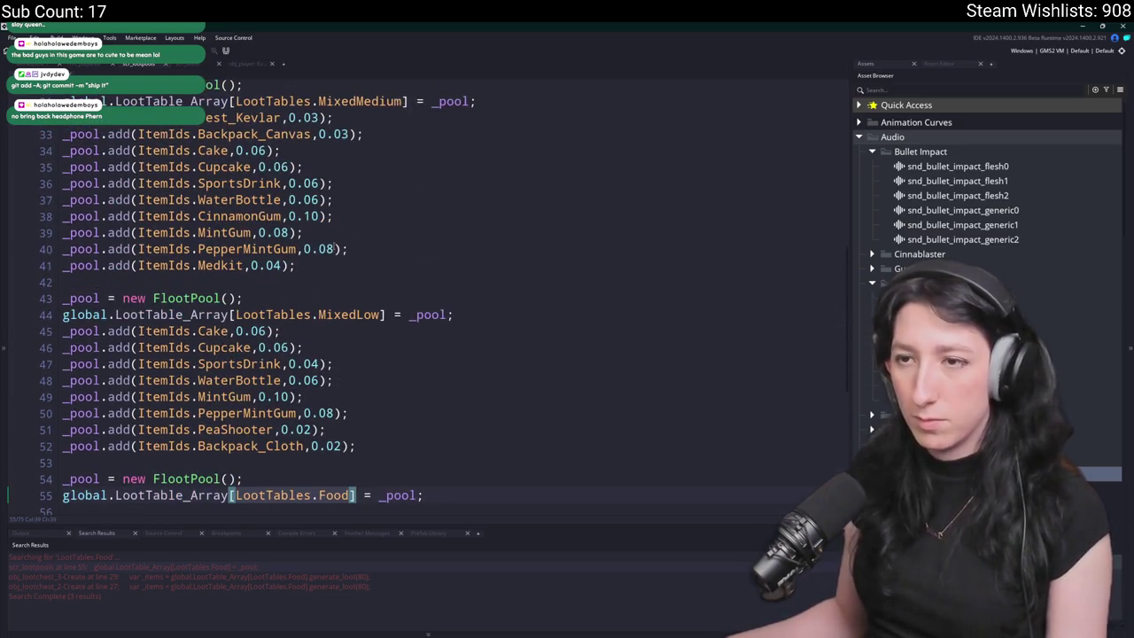
scroll(348, 238, down, 5)
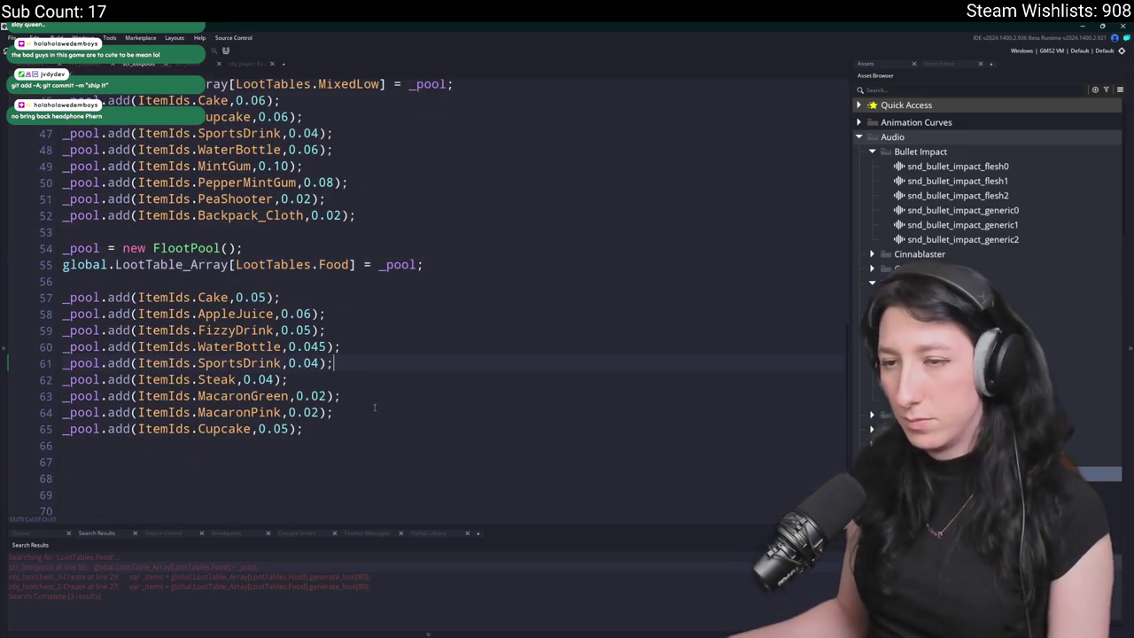
- Copy the MacaronGreen and MacaronPink lines from Food into MixedLow after Backpack_Cloth
click(144, 396)
drag(143, 396, 64, 400)
scroll(415, 319, up, 10)
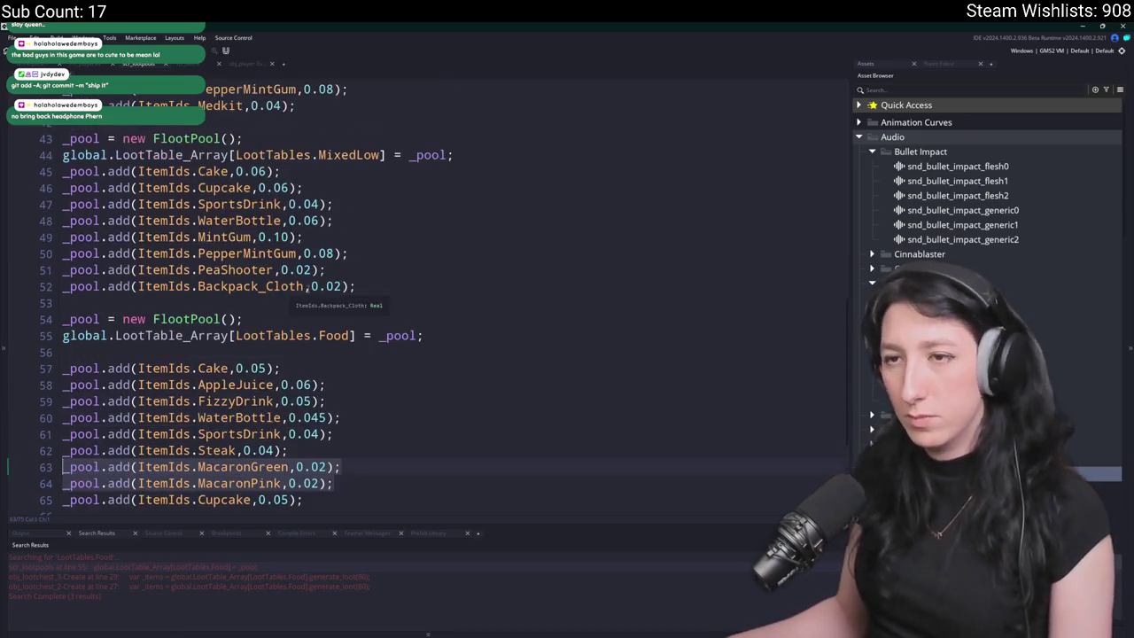
scroll(414, 319, down, 3)
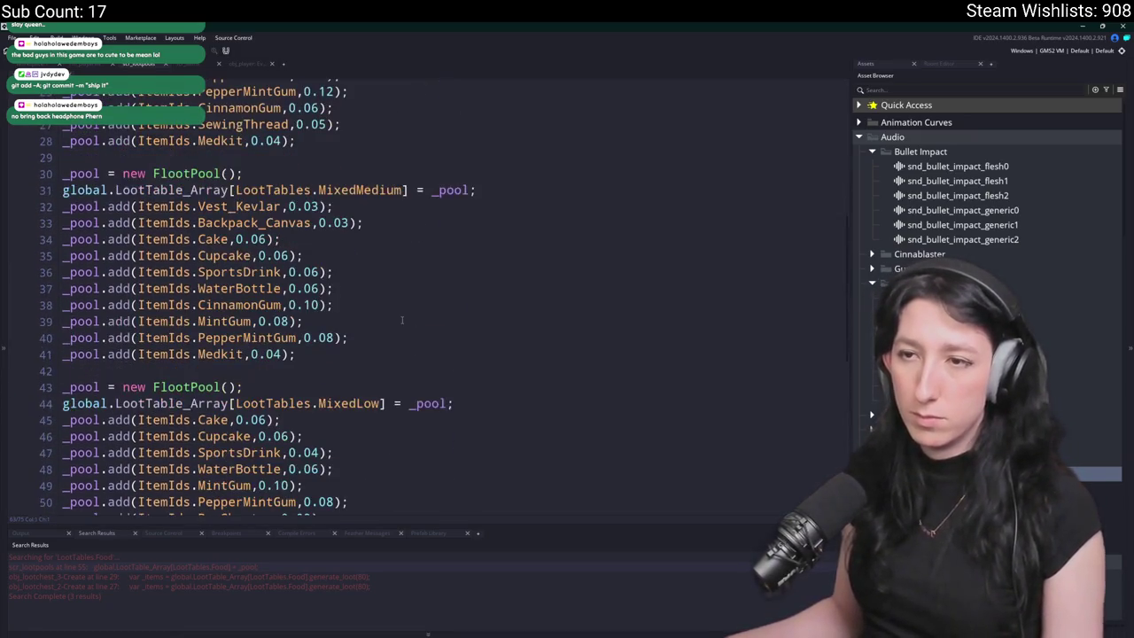
scroll(369, 291, down, 3)
key(Return)
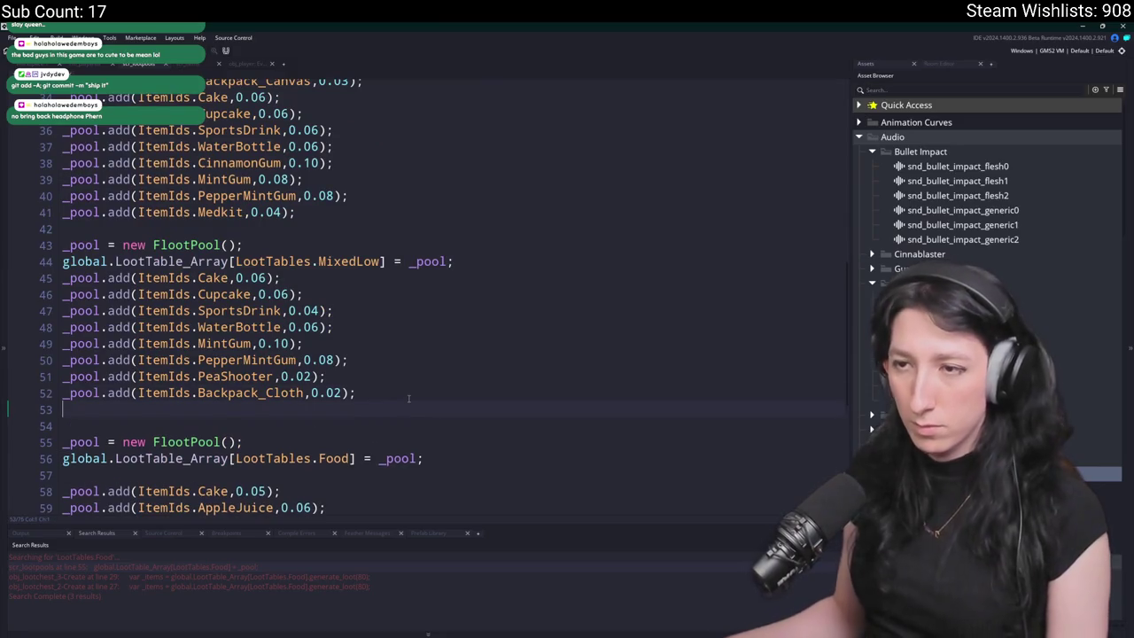
key(ctrl+v)
- Search the project for every use of MixedLow and review the results
double_click(357, 261)
key(ctrl+shift+f)
key(Return)
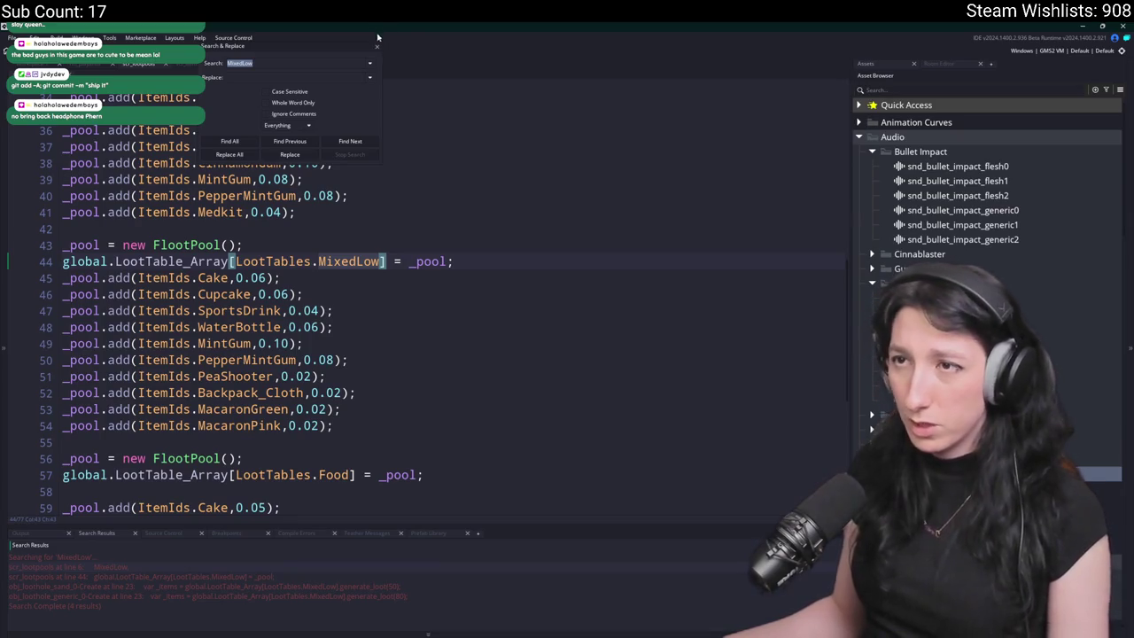
click(377, 49)
scroll(339, 396, down, 7)
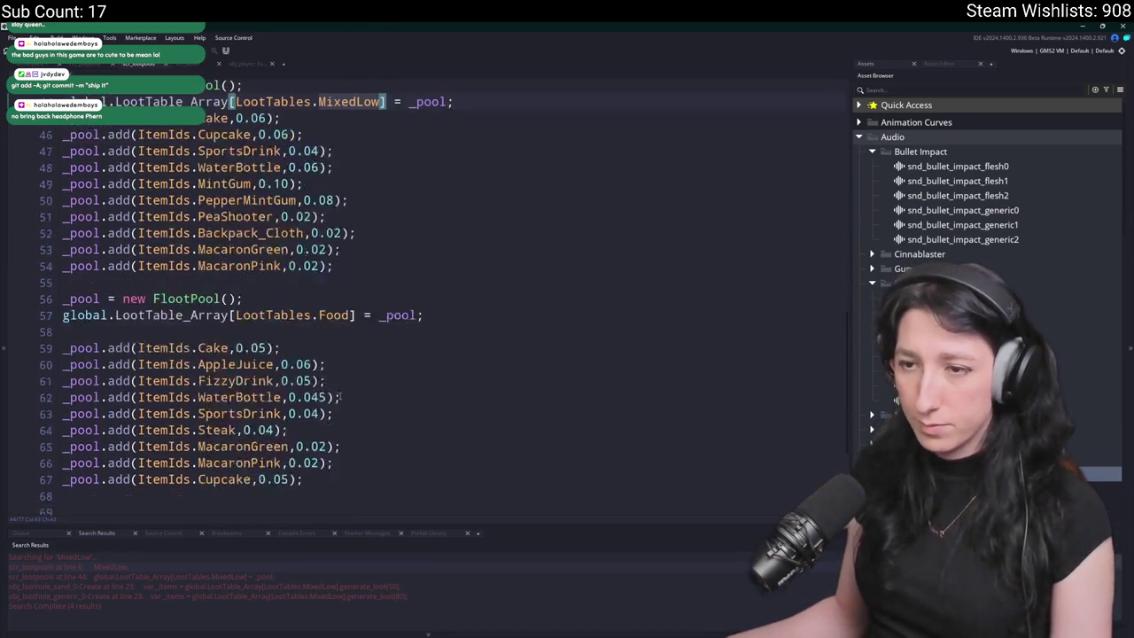
scroll(297, 273, up, 2)
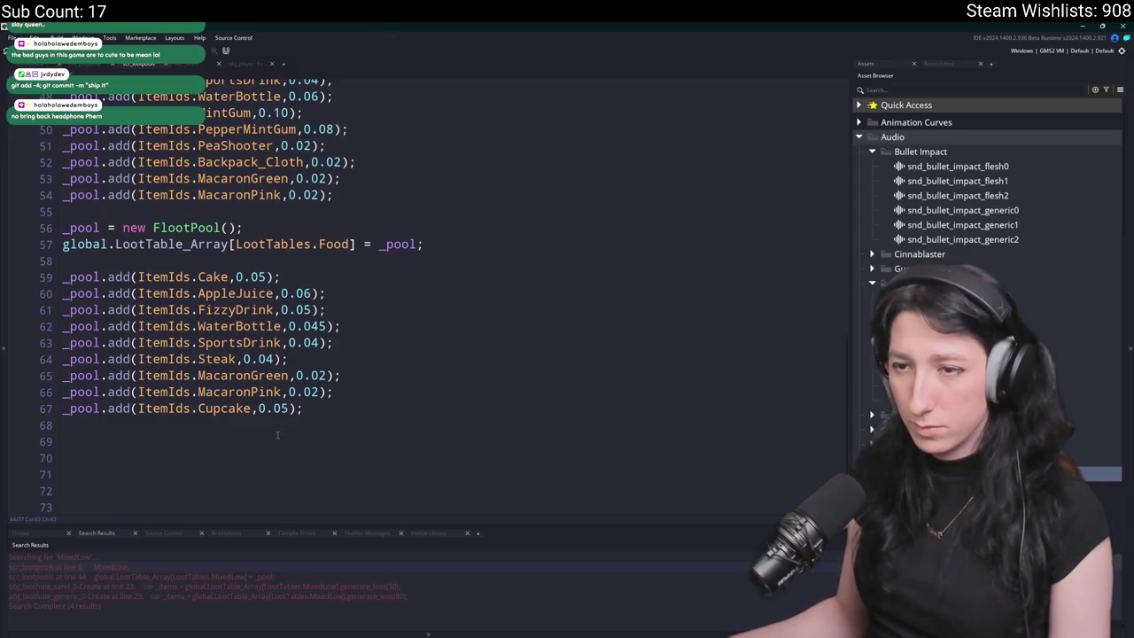
scroll(382, 384, up, 1)
scroll(354, 405, up, 2)
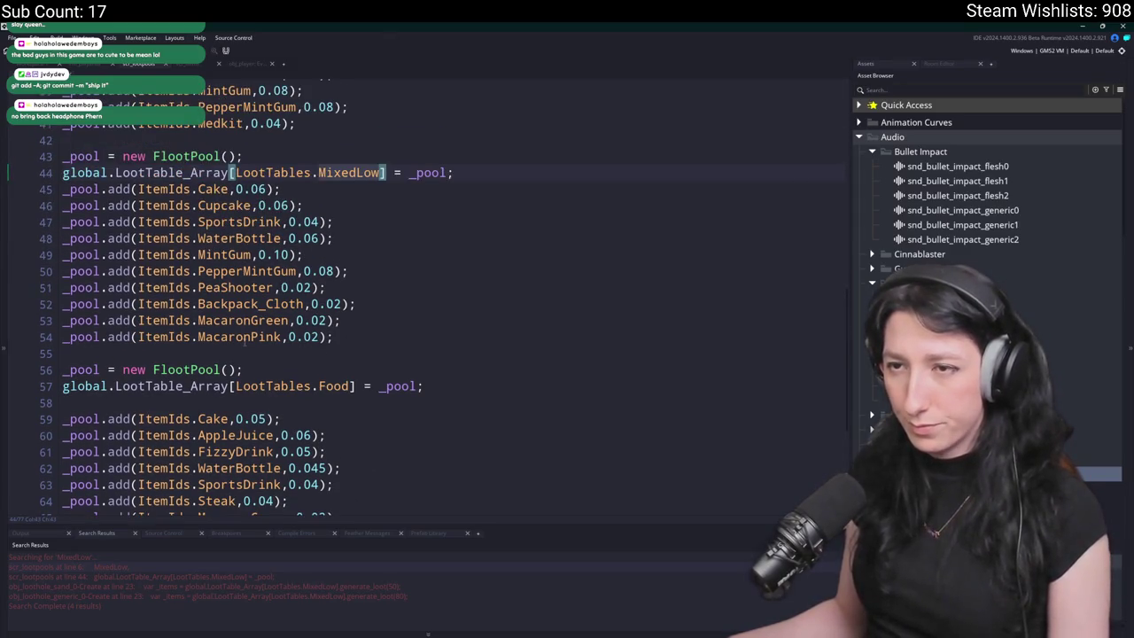
scroll(244, 352, down, 2)
scroll(309, 478, up, 5)
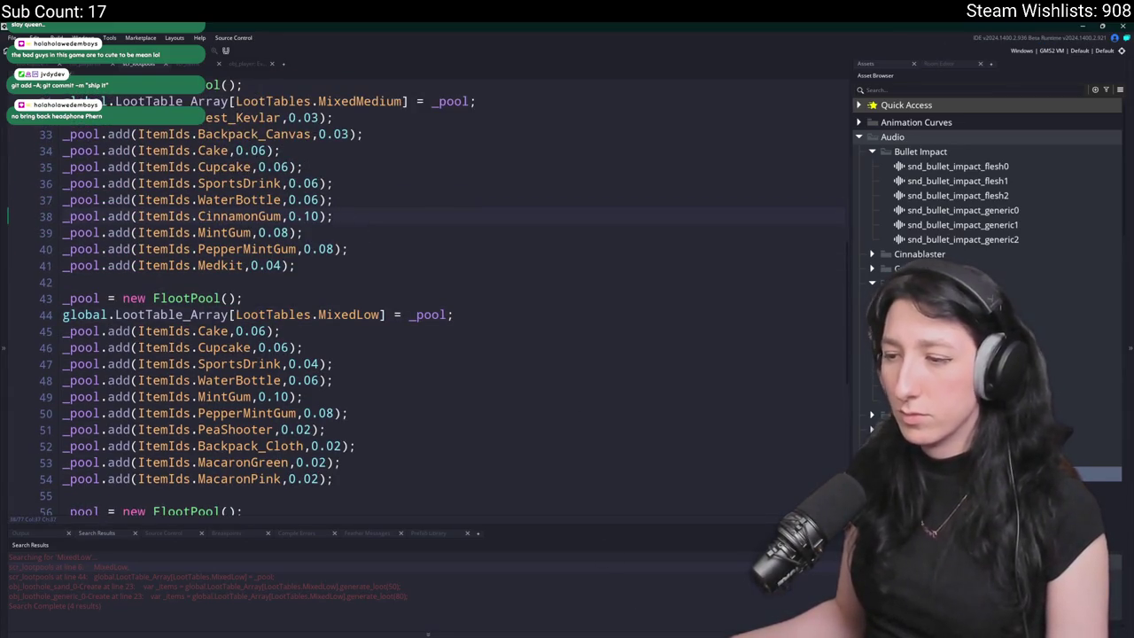
key(alt+Tab)
- Commit the 22 files to main as 'Last minute features' and push to origin
click(163, 398)
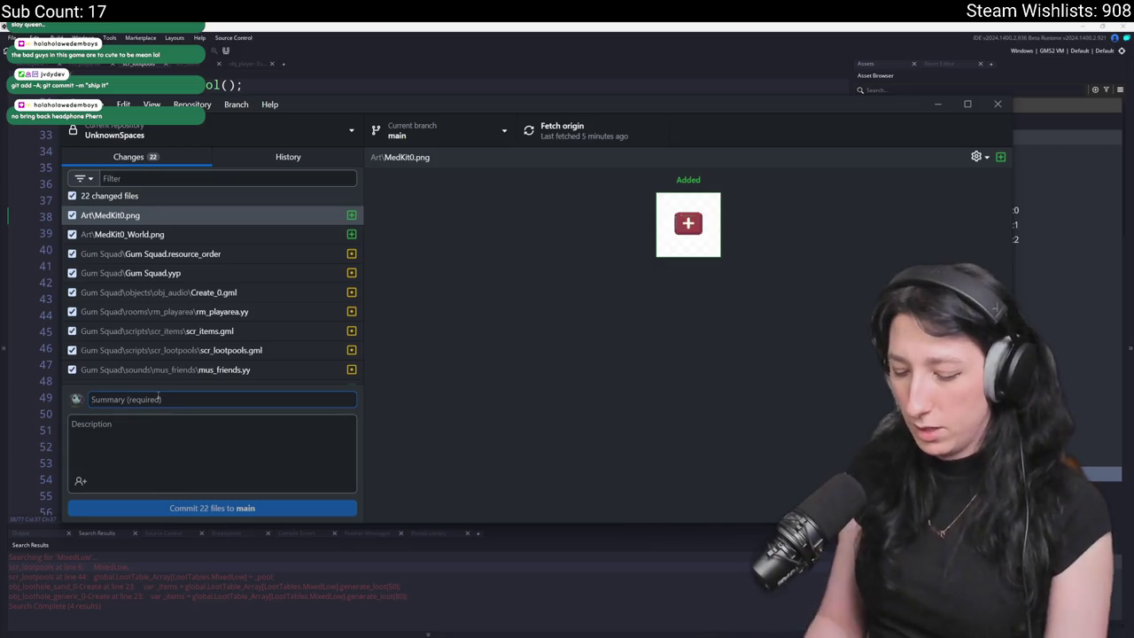
text(Latsw)
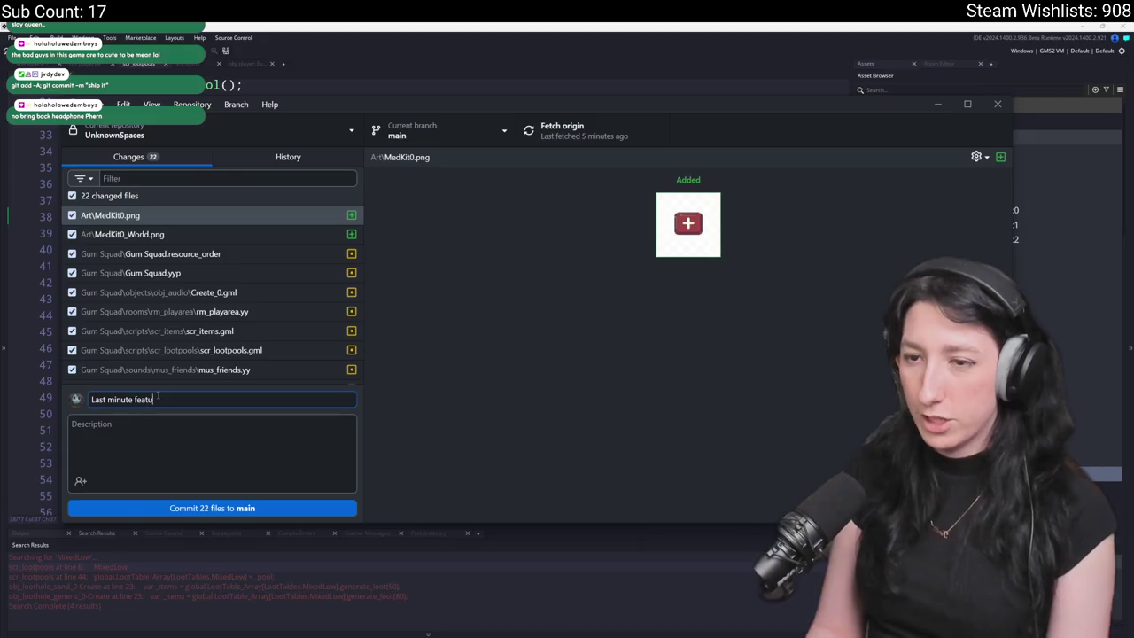
click(252, 508)
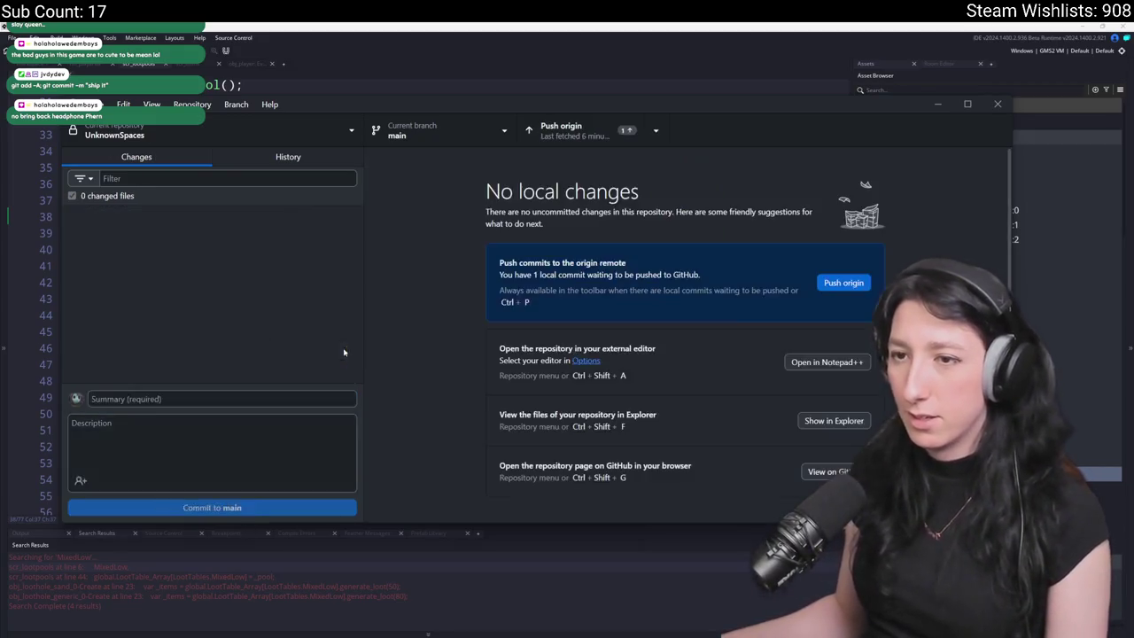
click(575, 138)
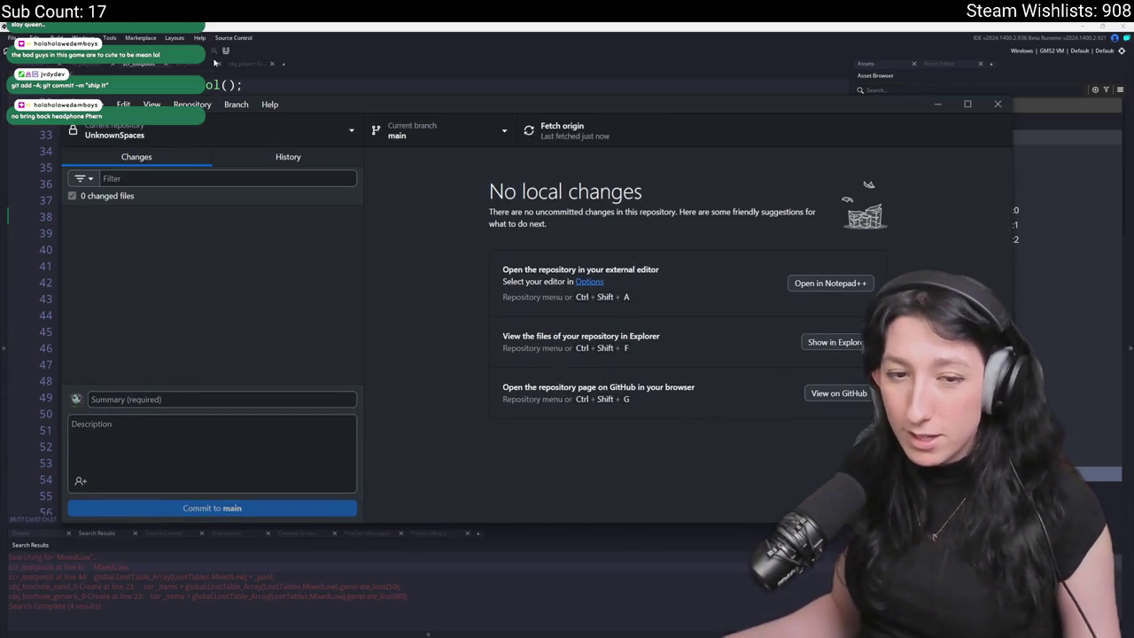
click(403, 26)
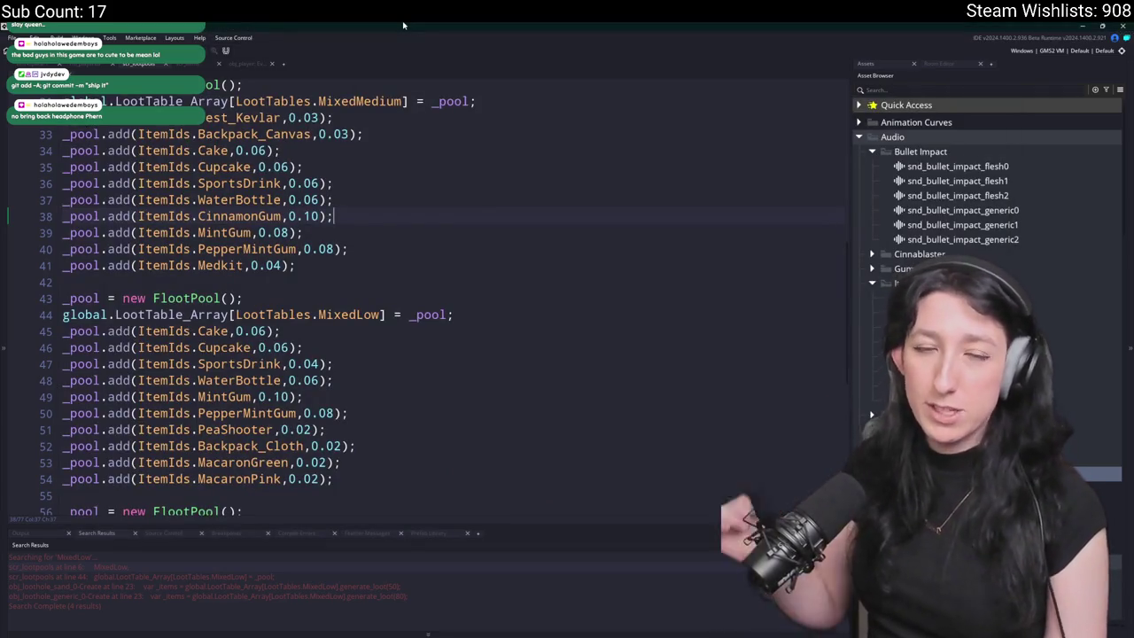
- Locate scr_inventory in the asset list through the asset search
scroll(498, 215, up, 10)
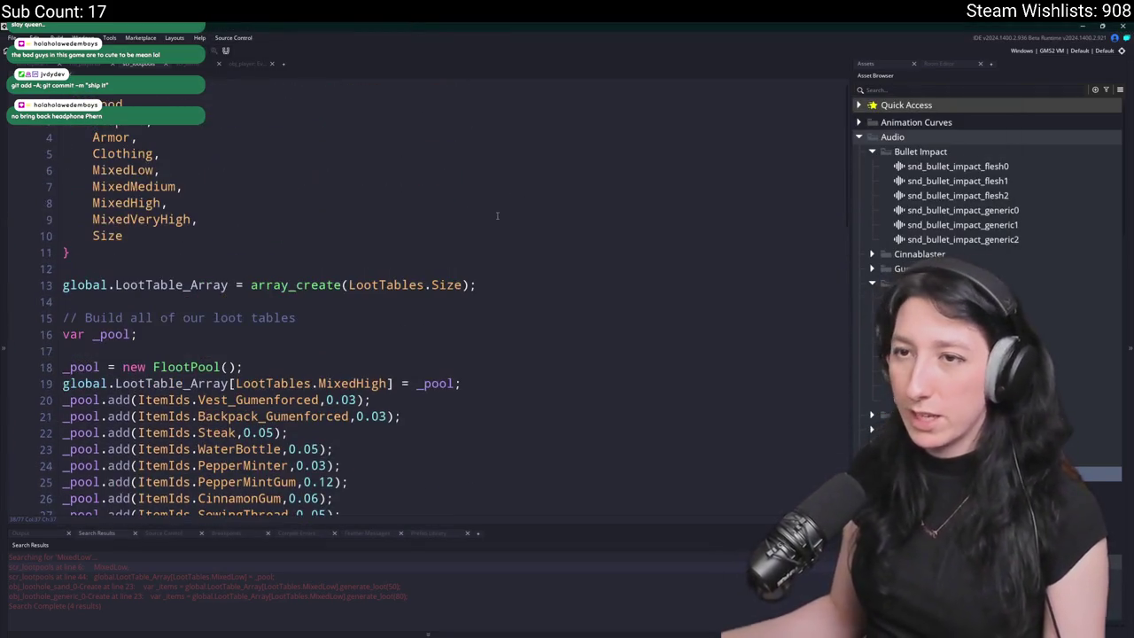
key(ctrl+Tab)
key(ctrl+Tab)
key(ctrl+Tab)
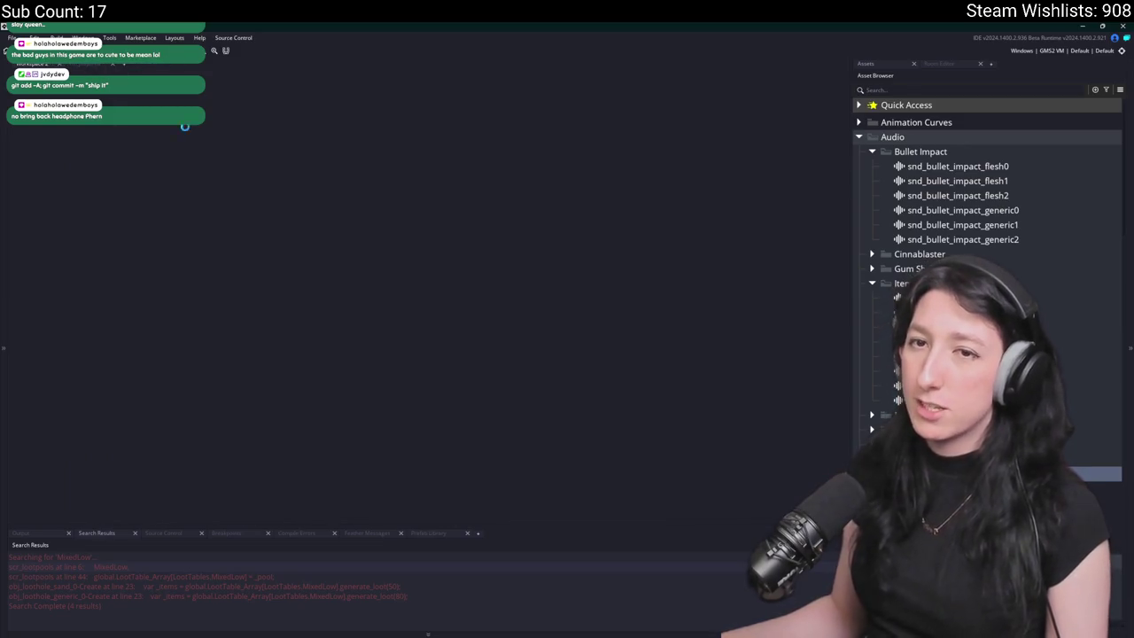
key(ctrl+t)
text(scr)
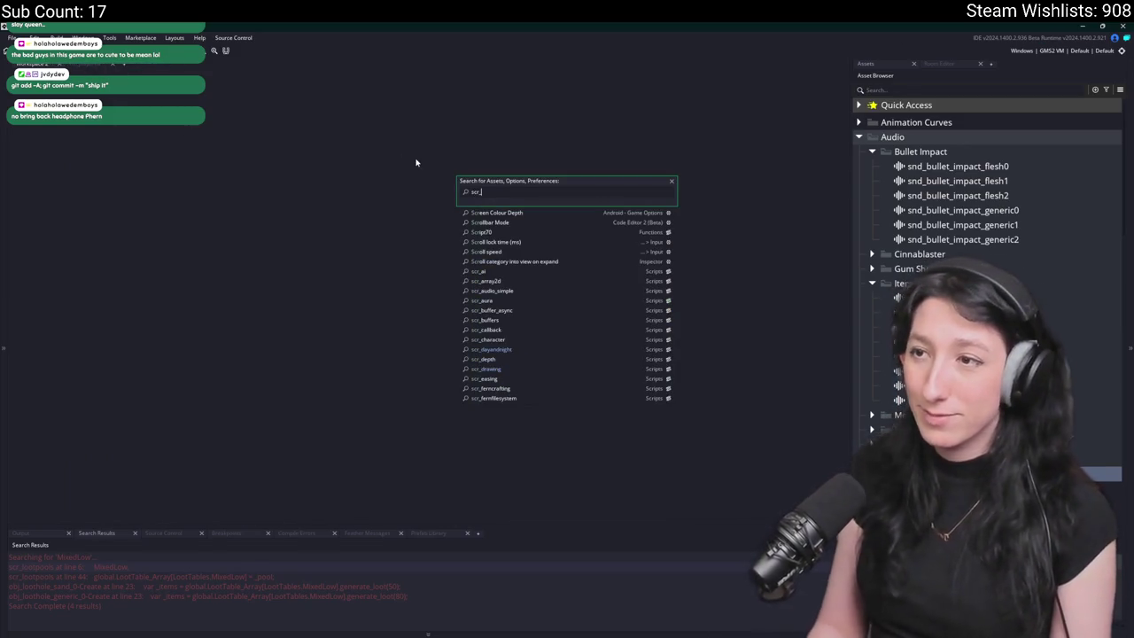
text(_i)
key(Down)
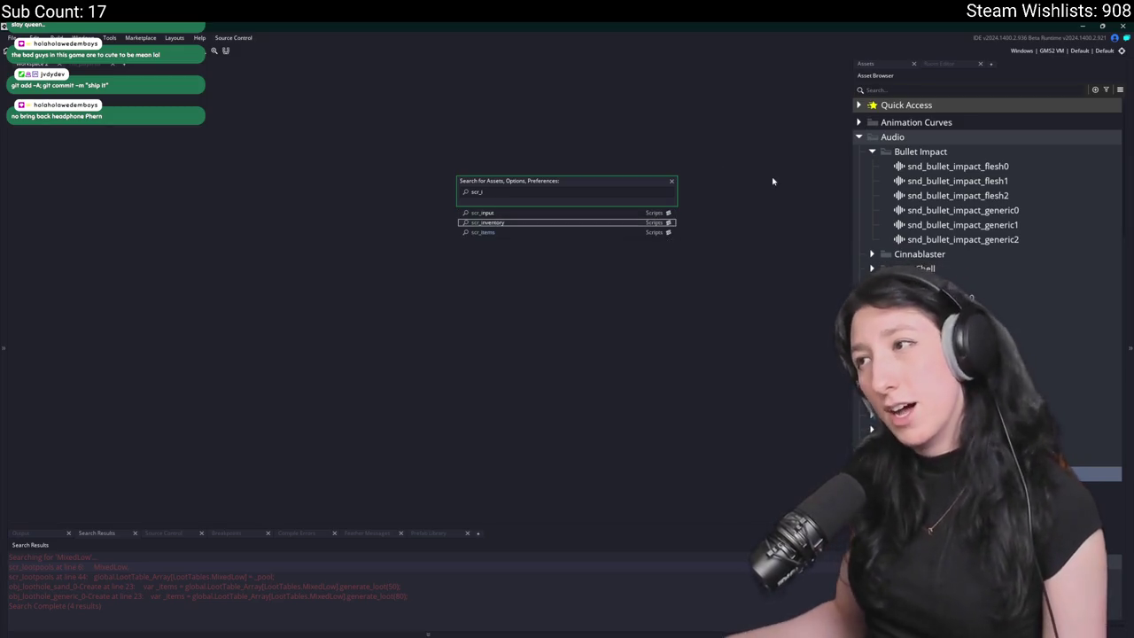
key(Return)
- Check the Steamworks extension settings in the Extensions folder, then close them
click(859, 226)
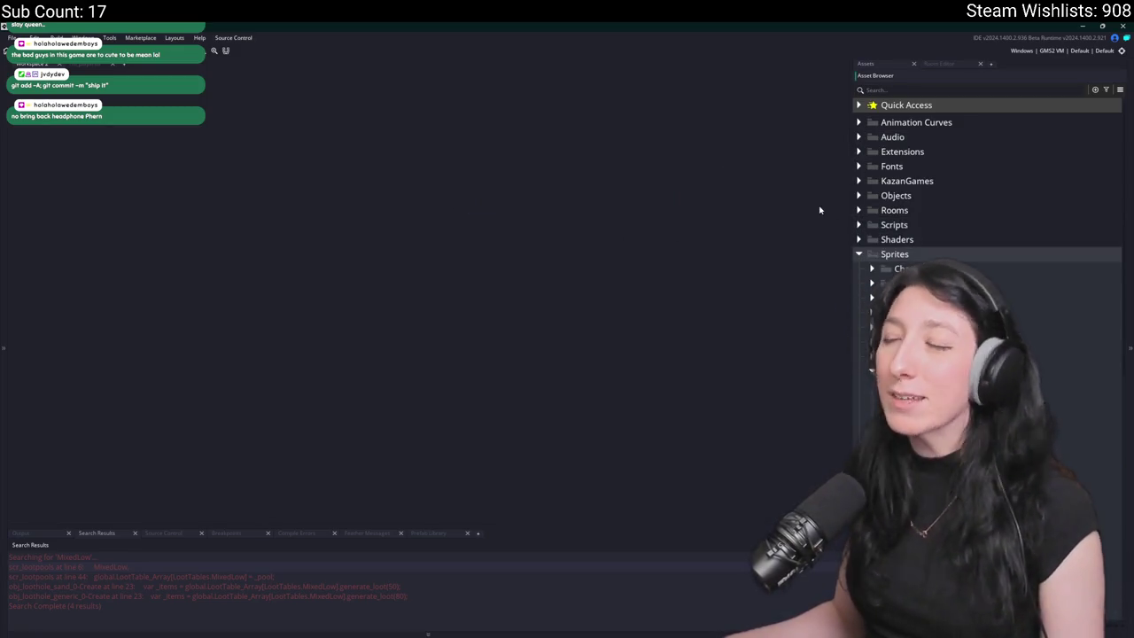
click(859, 152)
click(872, 181)
double_click(930, 195)
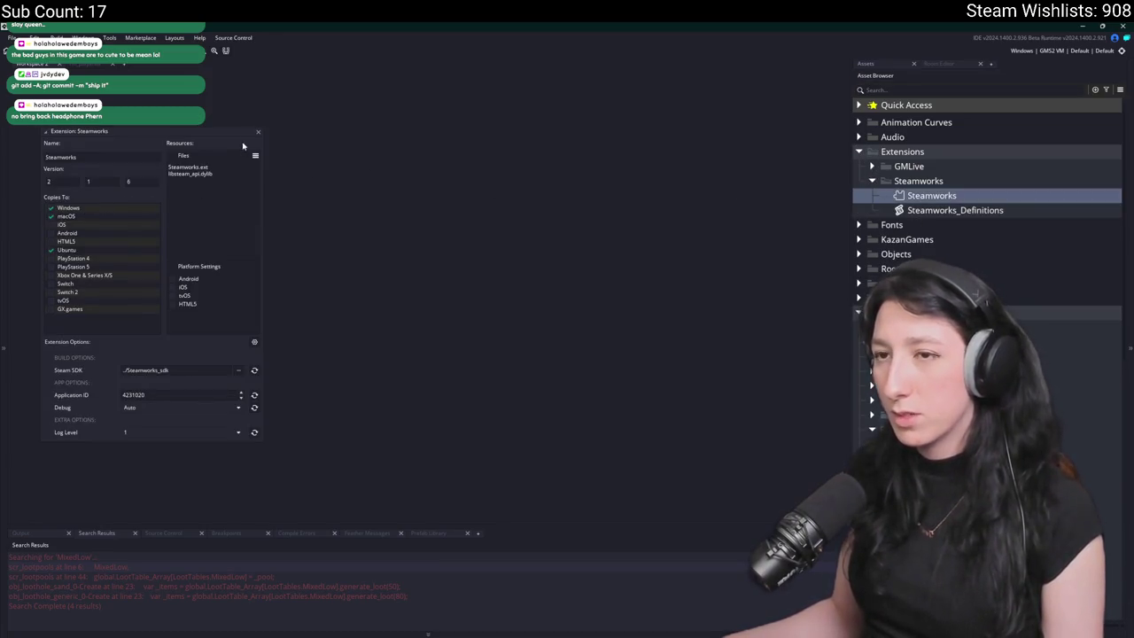
click(258, 132)
- Open the scr_networking script via scr_net search and launch a test run
key(ctrl+t)
text(scr_net)
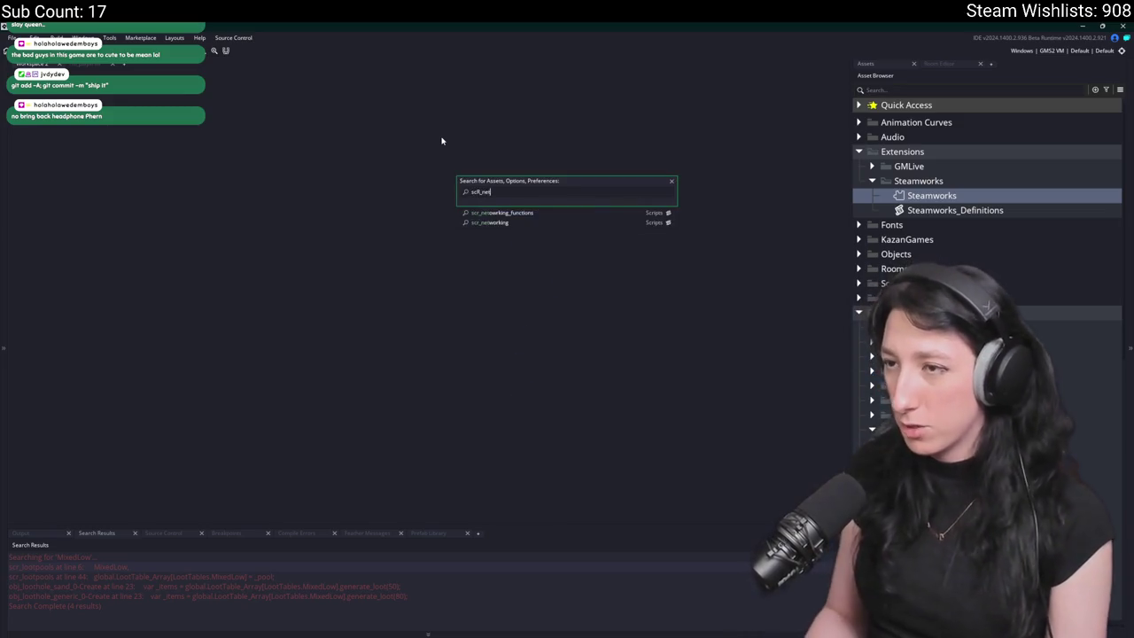
key(Return)
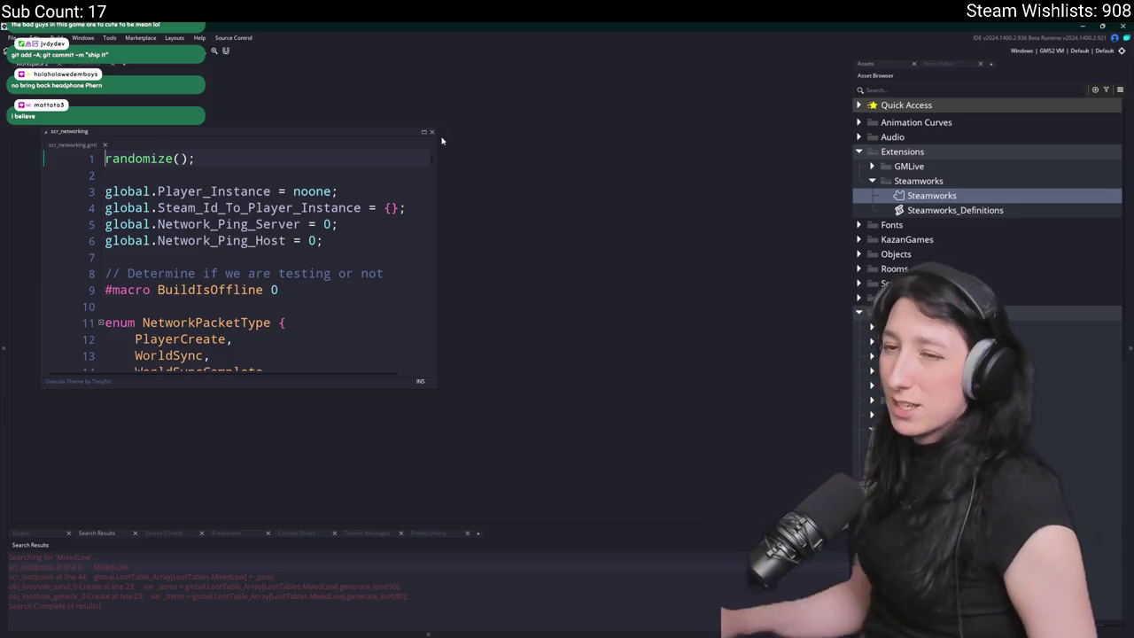
key(F5)
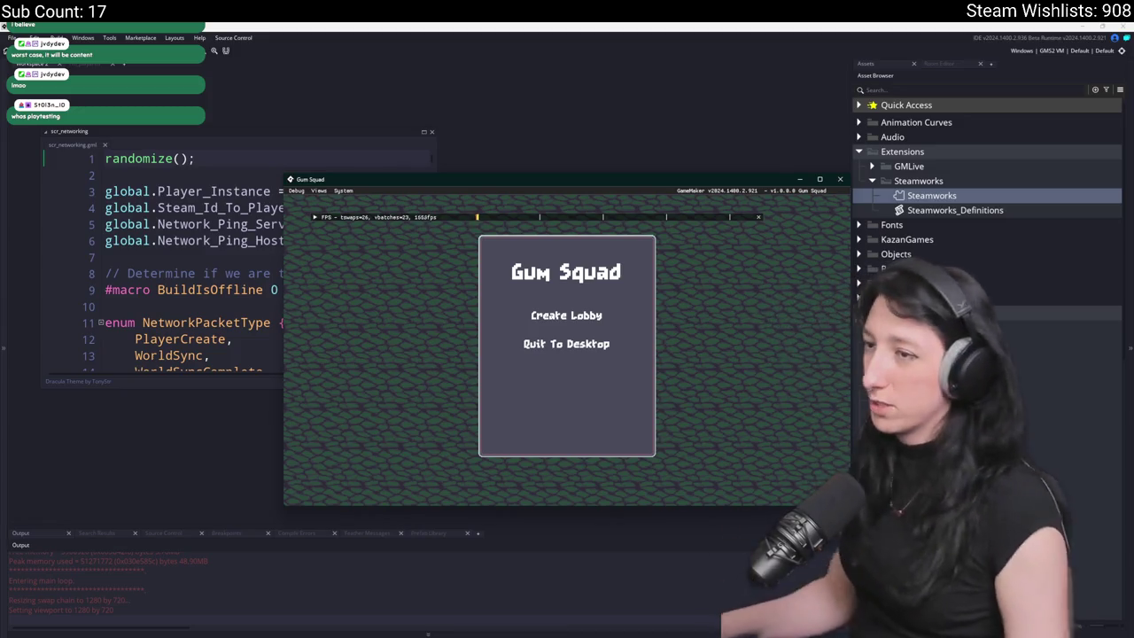
- Join a friend's game through the Steam overlay, then close the game window
double_click(310, 183)
key(shift+Tab)
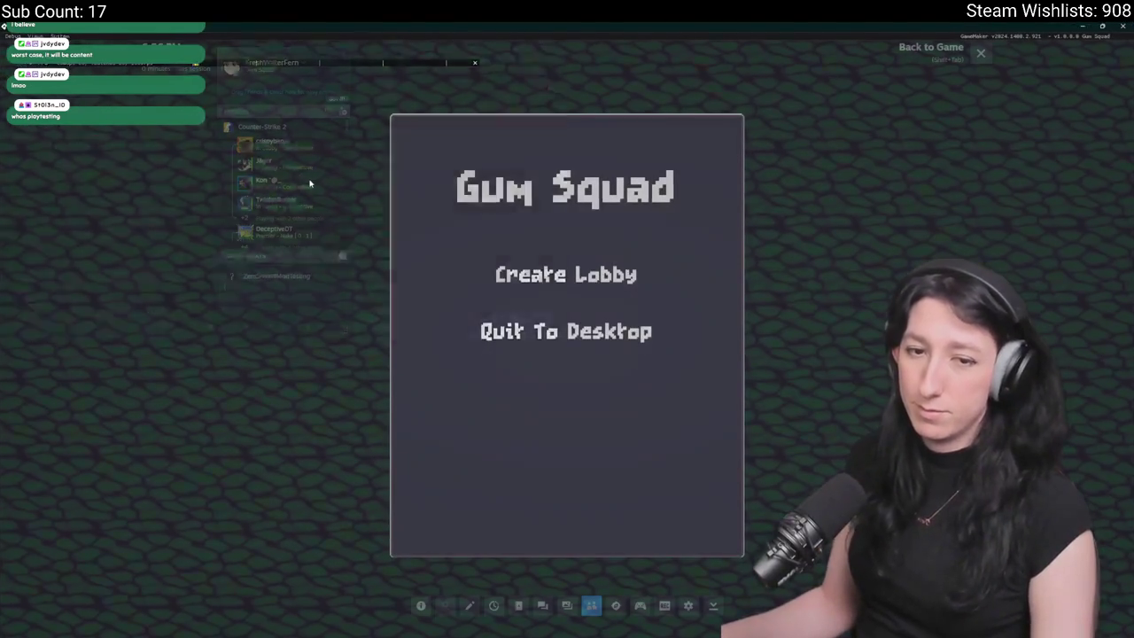
text(sa)
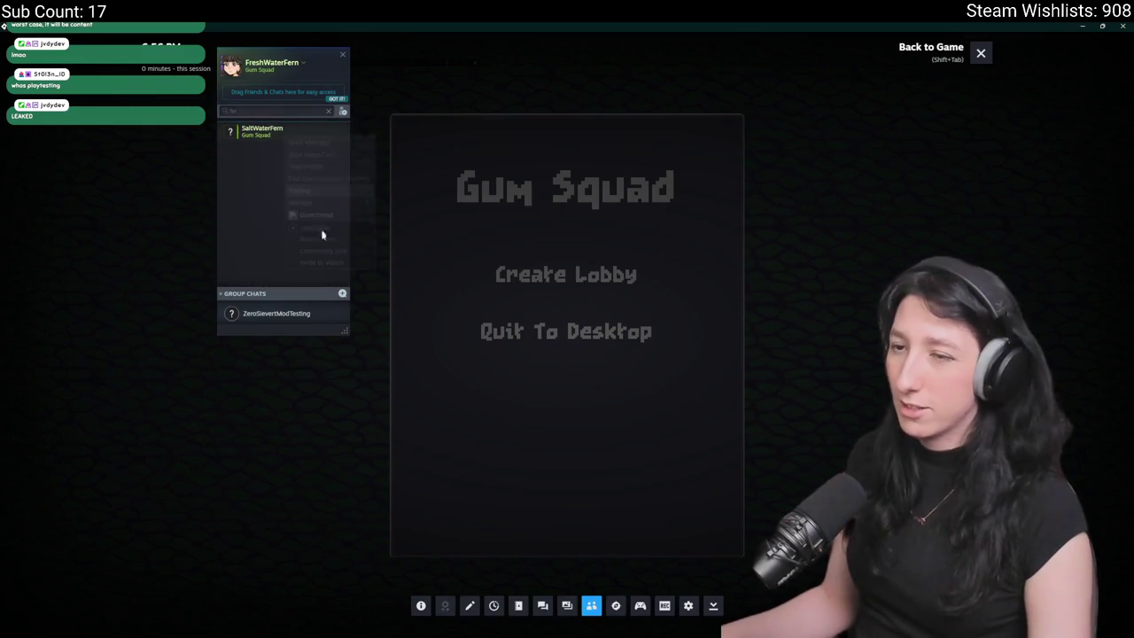
right_click(285, 133)
click(334, 228)
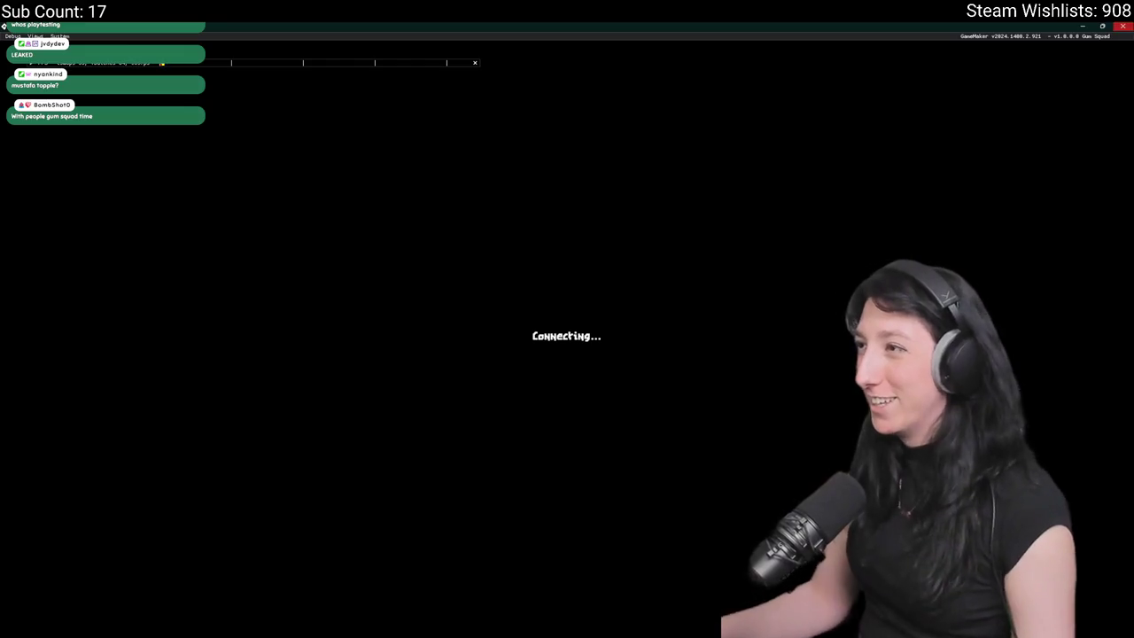
click(1122, 25)
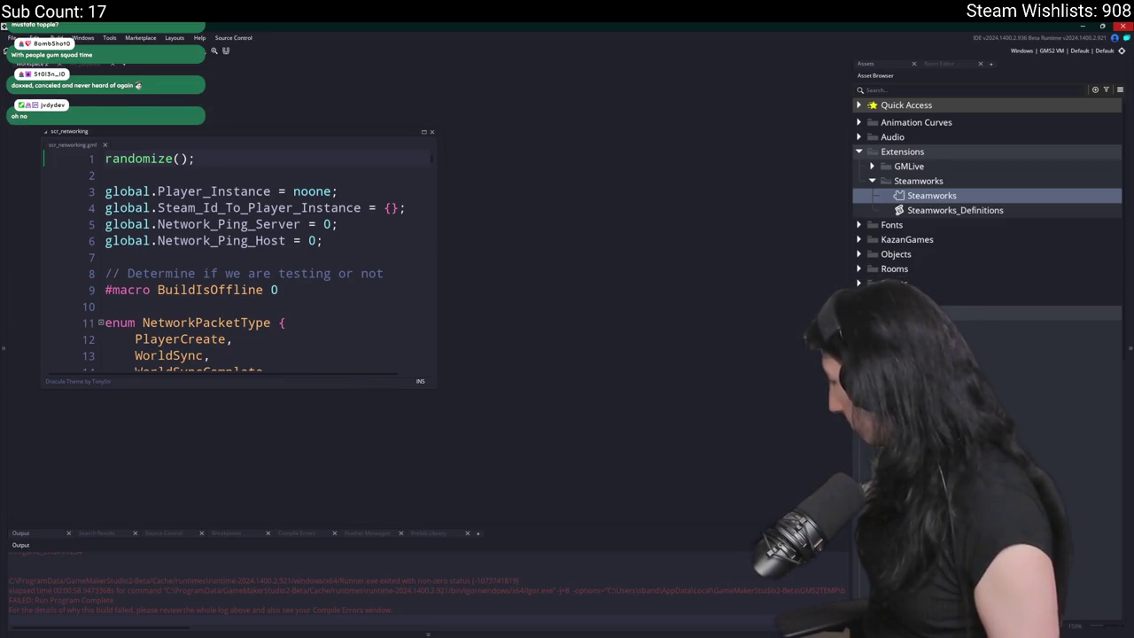
click(858, 312)
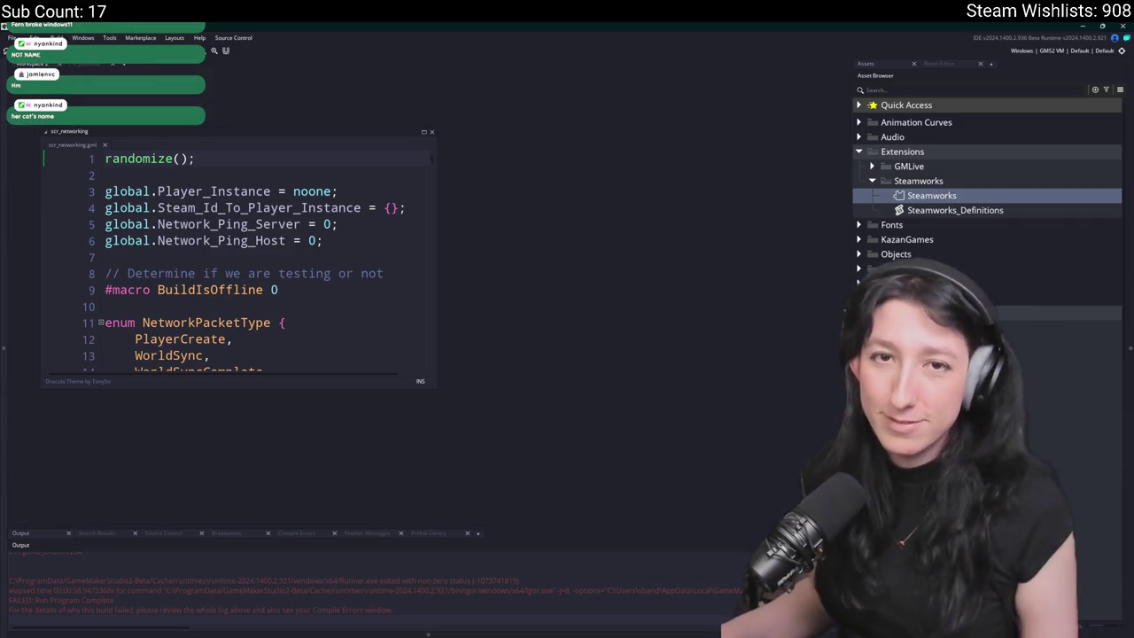
- Review the scr_networking code, move its editor aside, and close the script
click(181, 273)
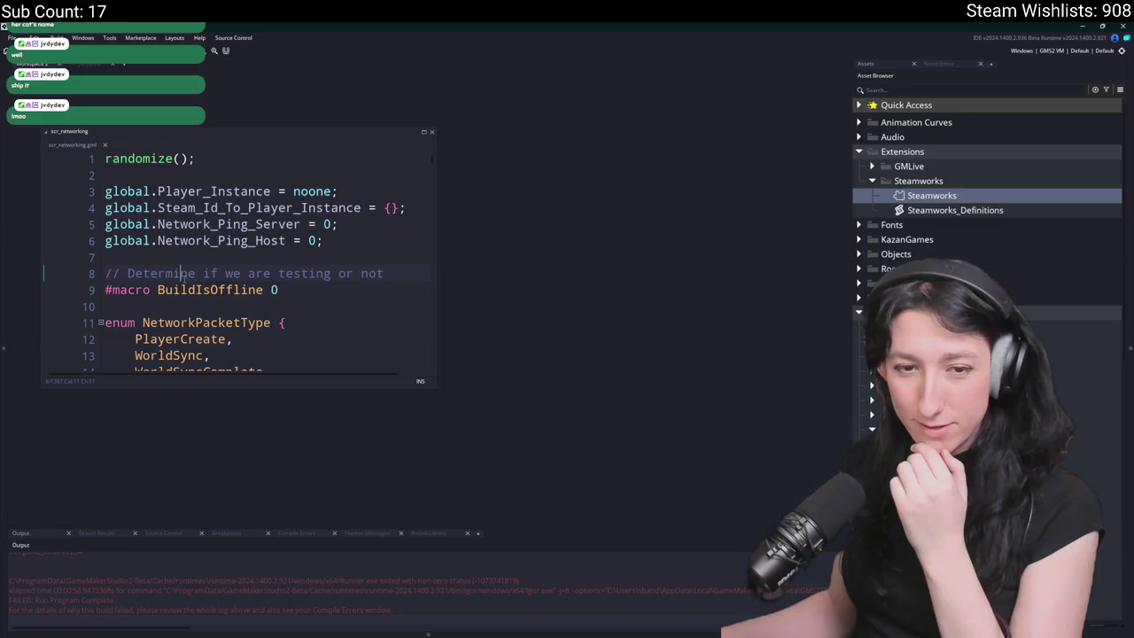
click(232, 209)
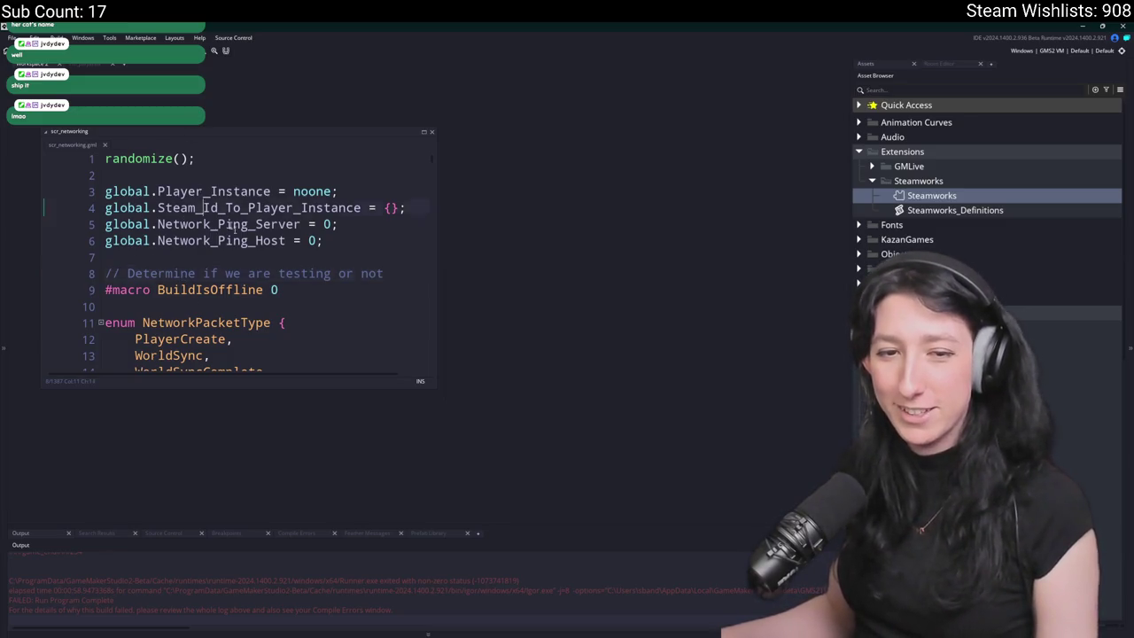
drag(266, 131, 350, 232)
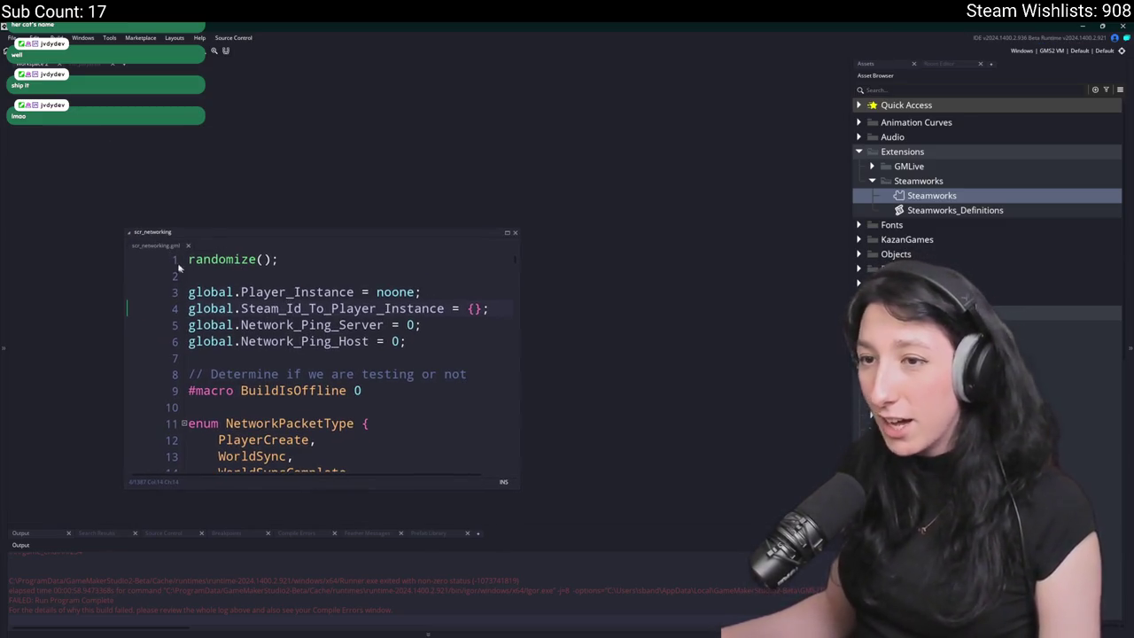
key(ctrl+w)
key(ctrl+t)
- Change obj_audio's Create event to audio_master_gain(1) instead of 0.8, then clean the build
text(audio)
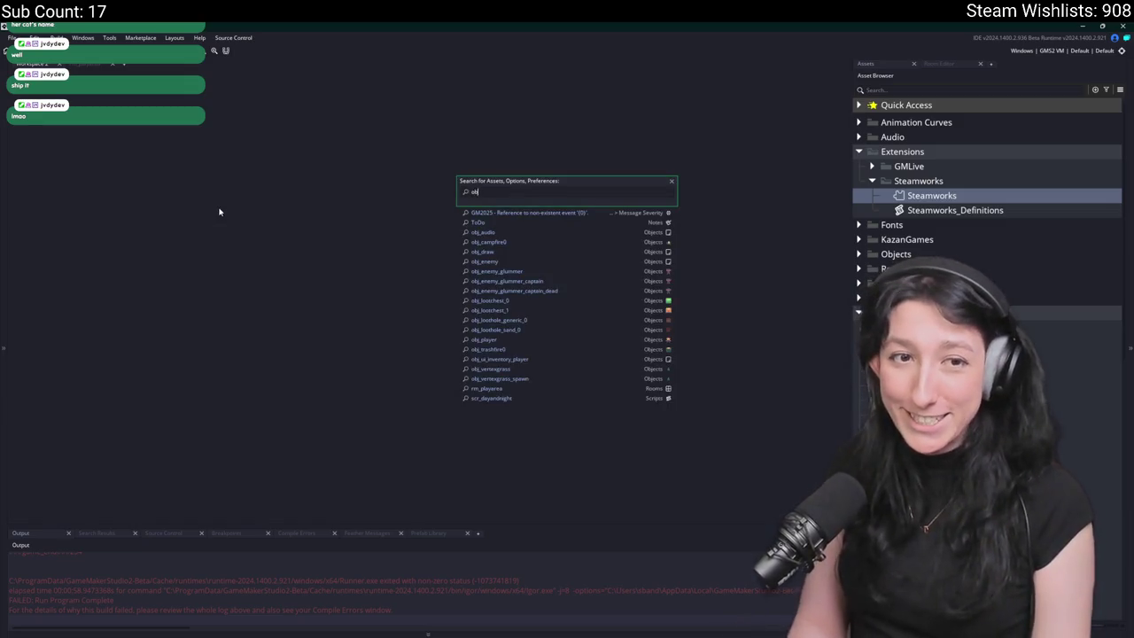
key(Return)
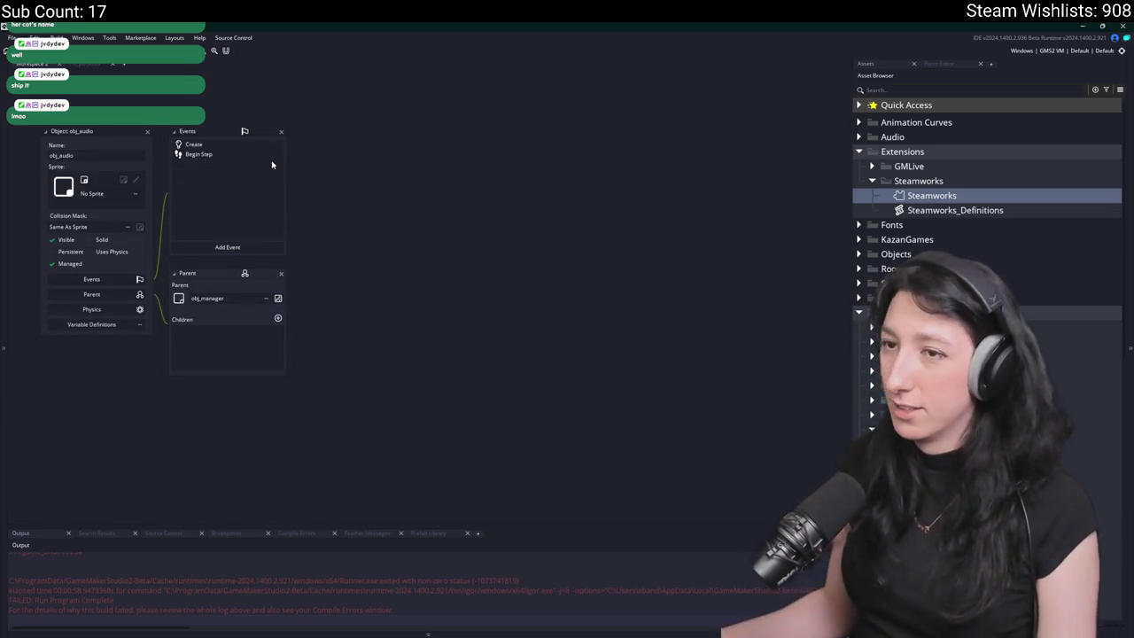
click(263, 147)
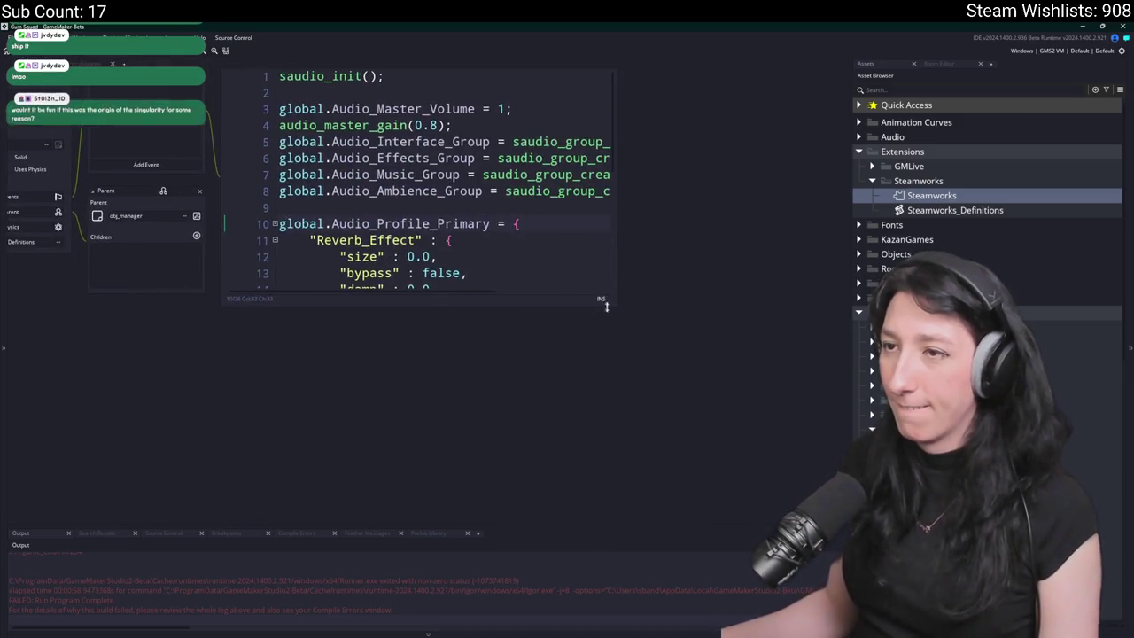
click(422, 126)
double_click(422, 126)
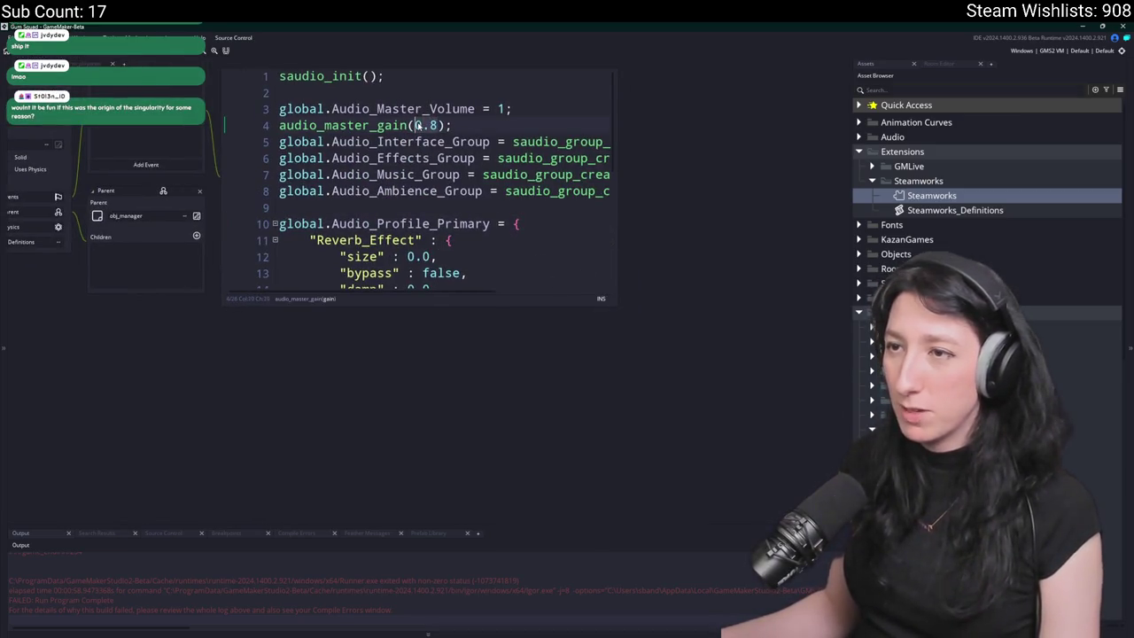
text(1)
click(584, 211)
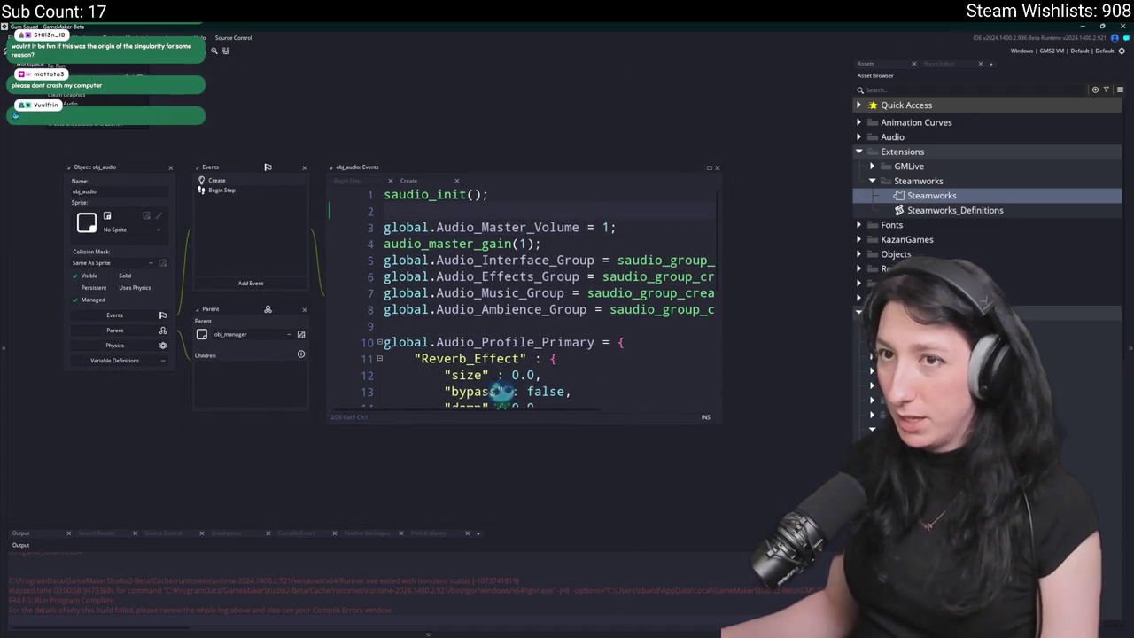
key(ctrl+F7)
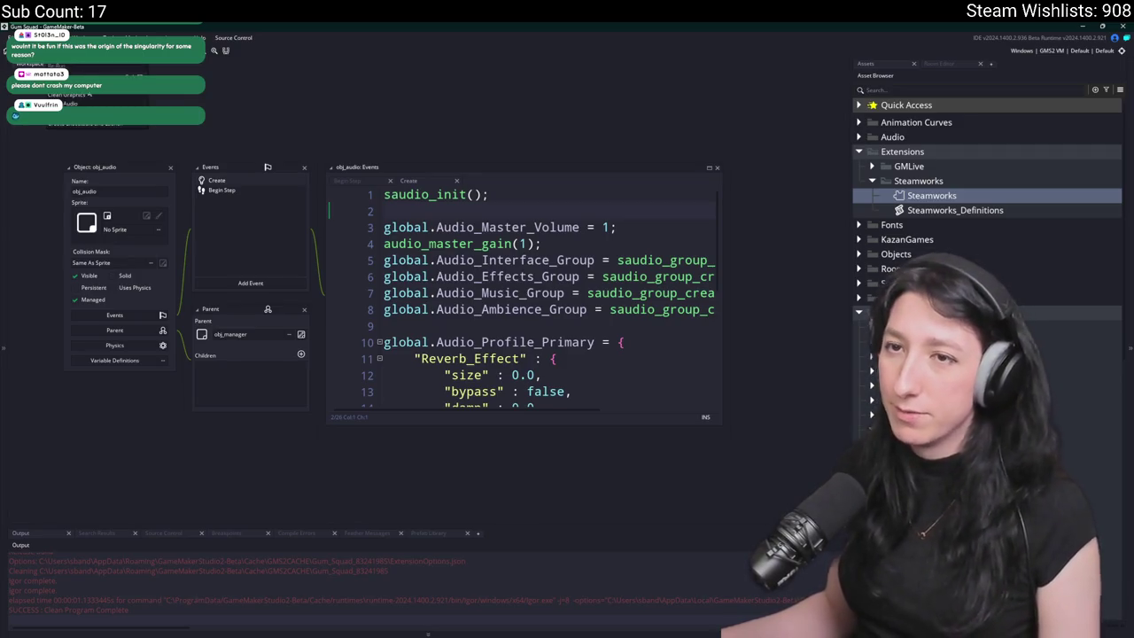
click(135, 34)
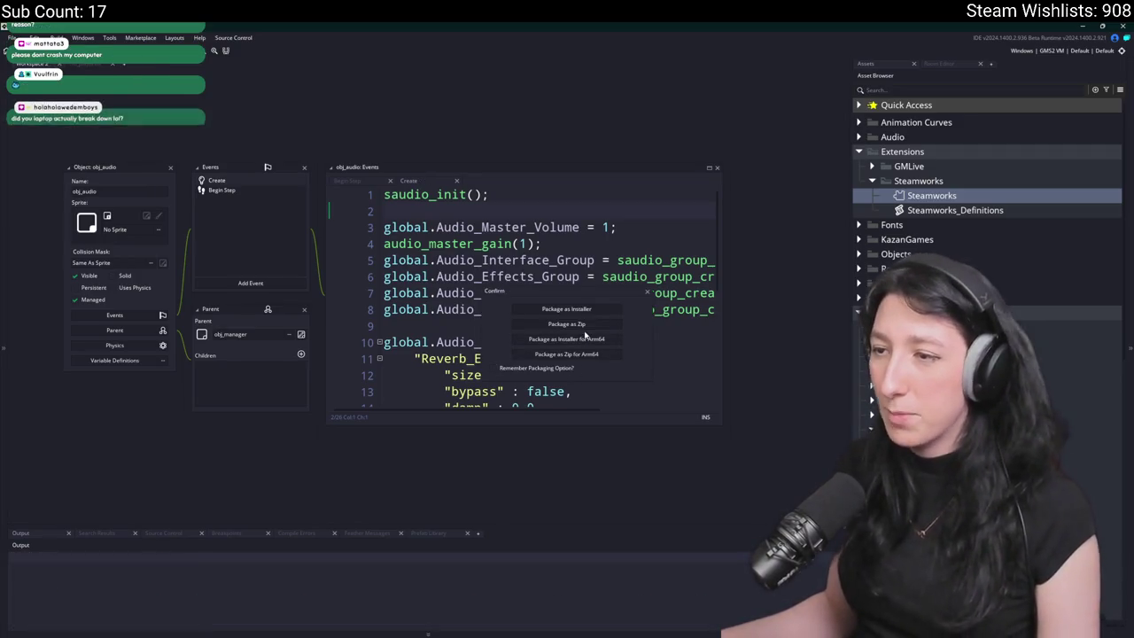
- Package the game as Gum Squad.zip, then switch to the browser and File Explorer
click(585, 325)
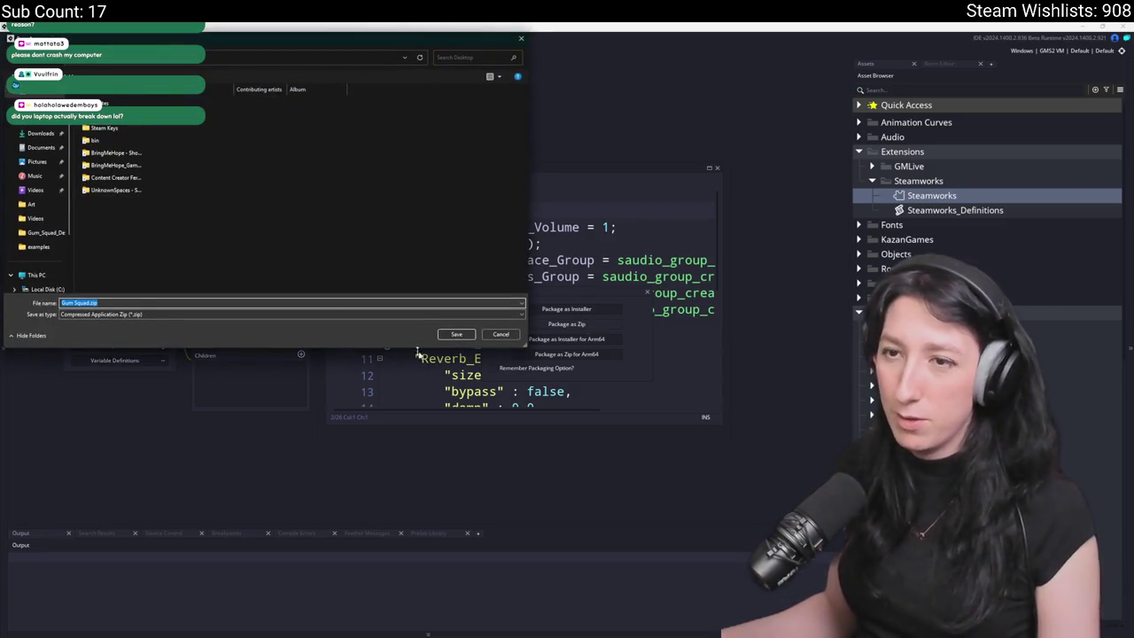
click(457, 335)
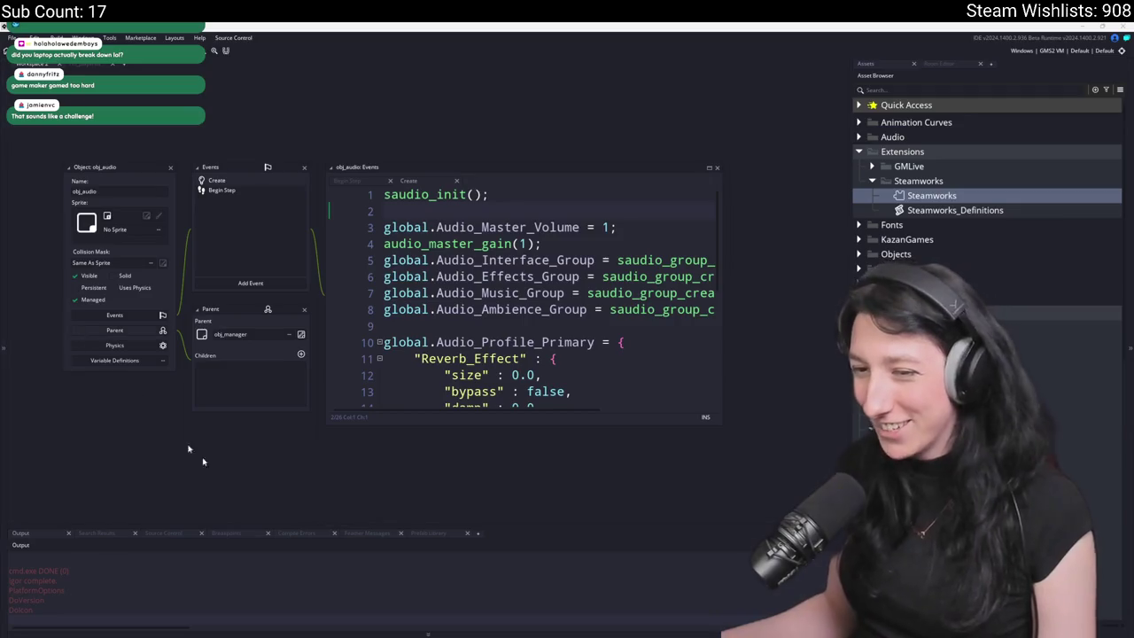
key(alt+Tab)
click(686, 51)
text(partner.)
key(alt+Tab)
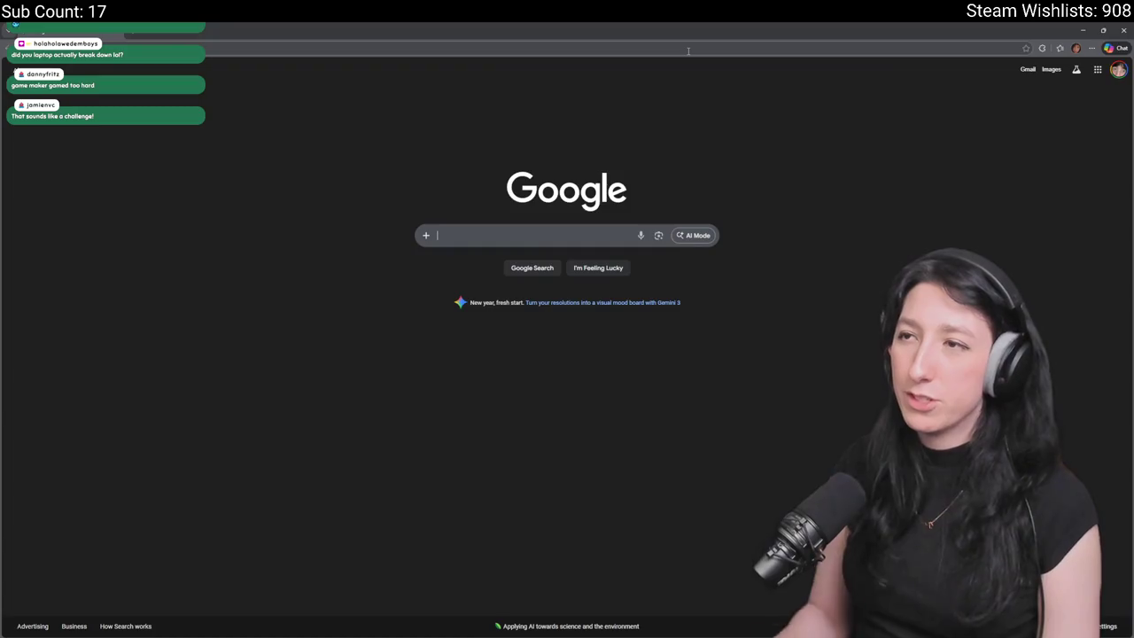
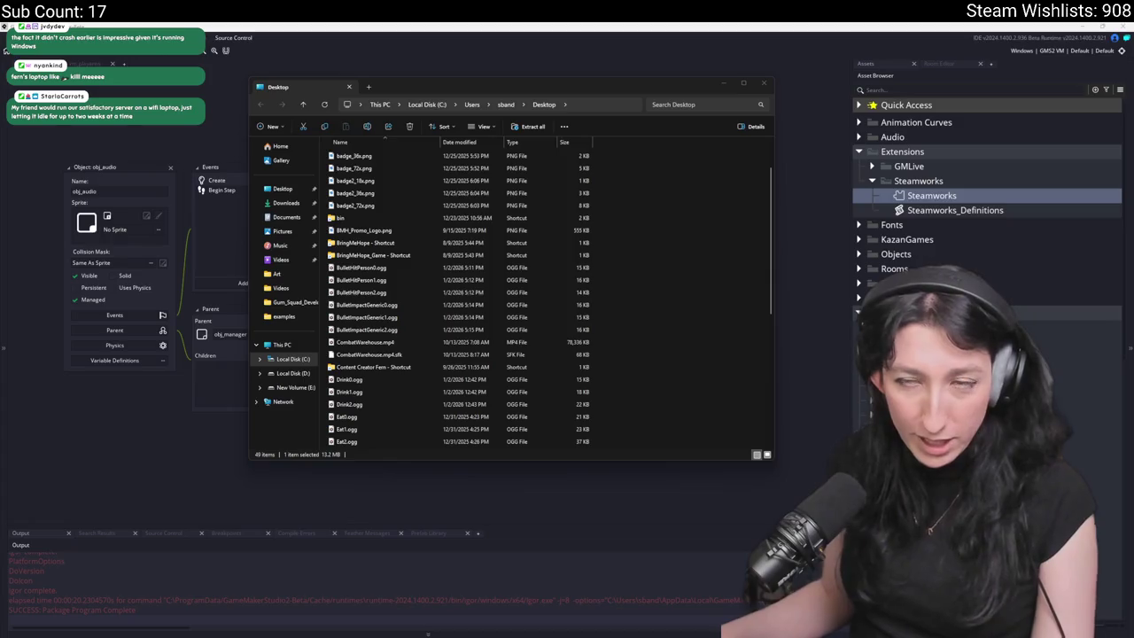
- Close the Desktop folder window to return to GameMaker's obj_audio Create event code
key(alt+Tab)
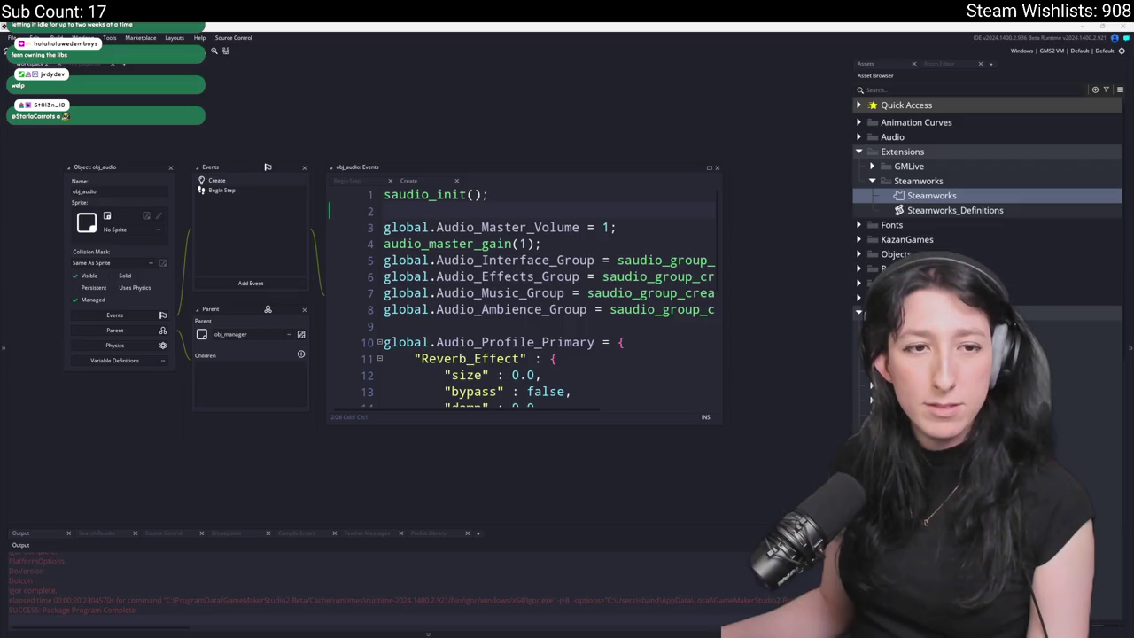
mouse_move(509, 631)
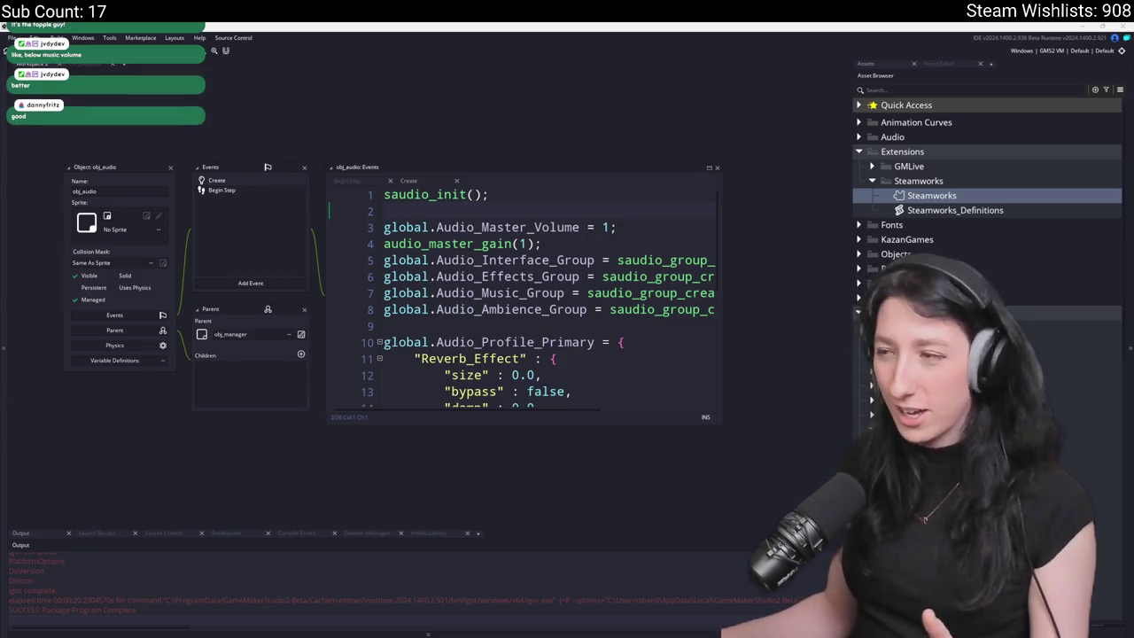
scroll(693, 301, up, 1)
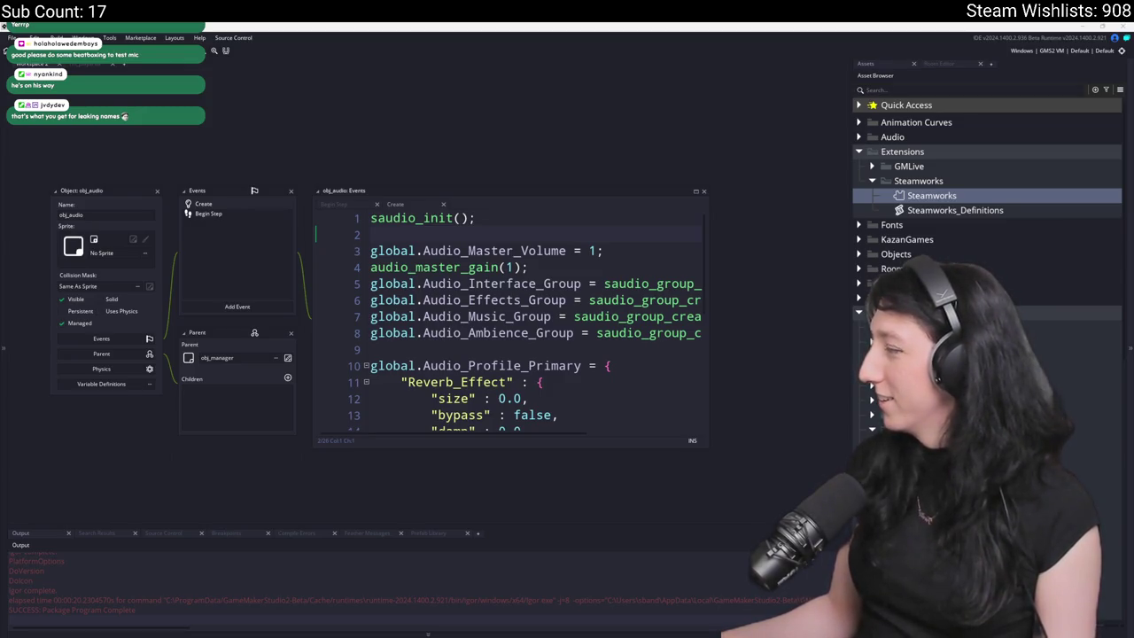
click(655, 284)
- Launch Steam from Windows search and open the Gum Squad library page
key(super)
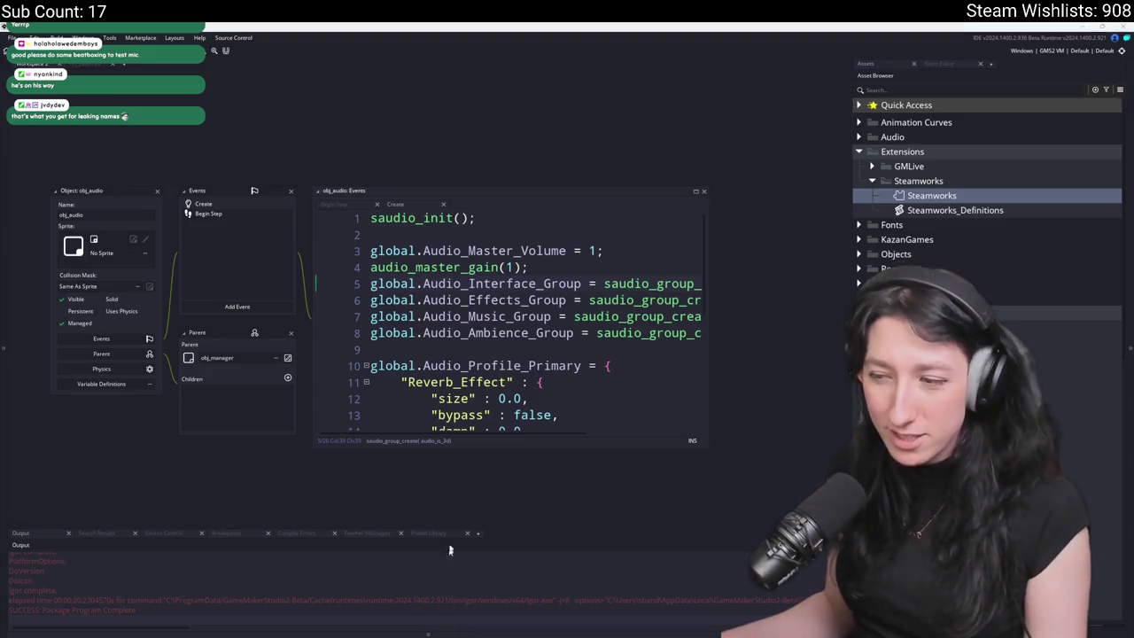
text(steam)
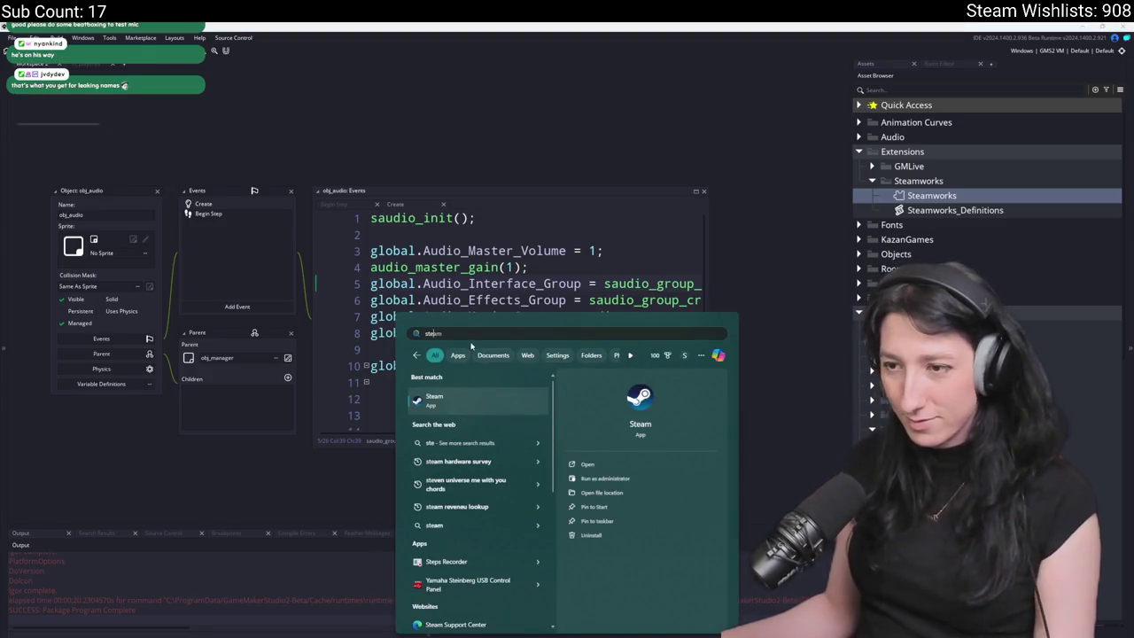
key(Return)
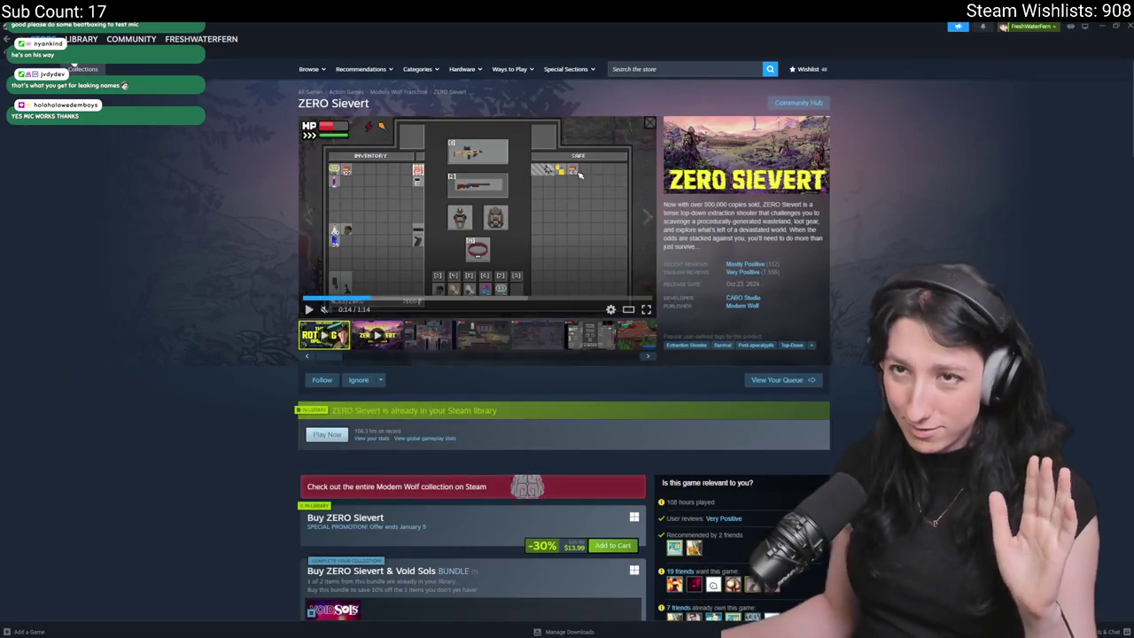
click(82, 38)
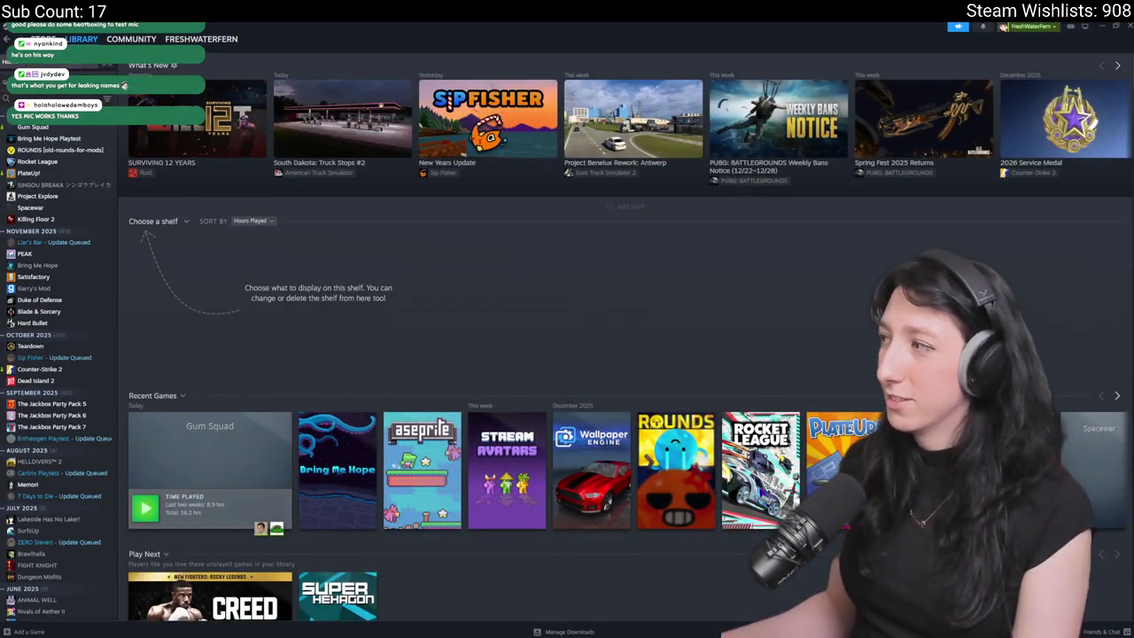
click(55, 129)
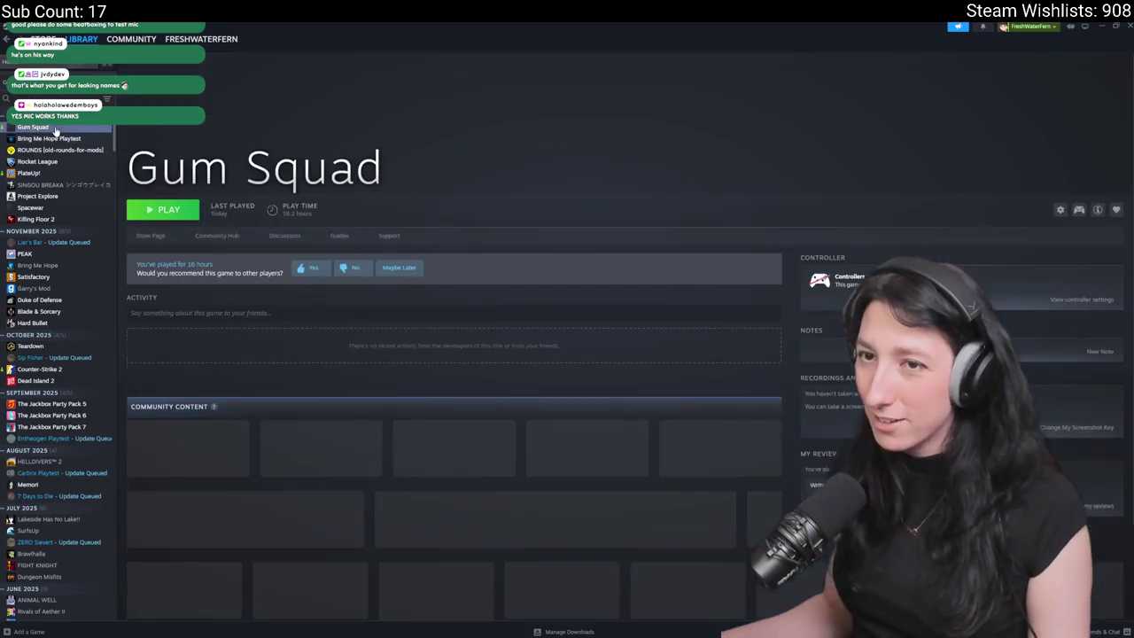
- Verify the integrity of Gum Squad's installed files, then start the game with Play
right_click(55, 130)
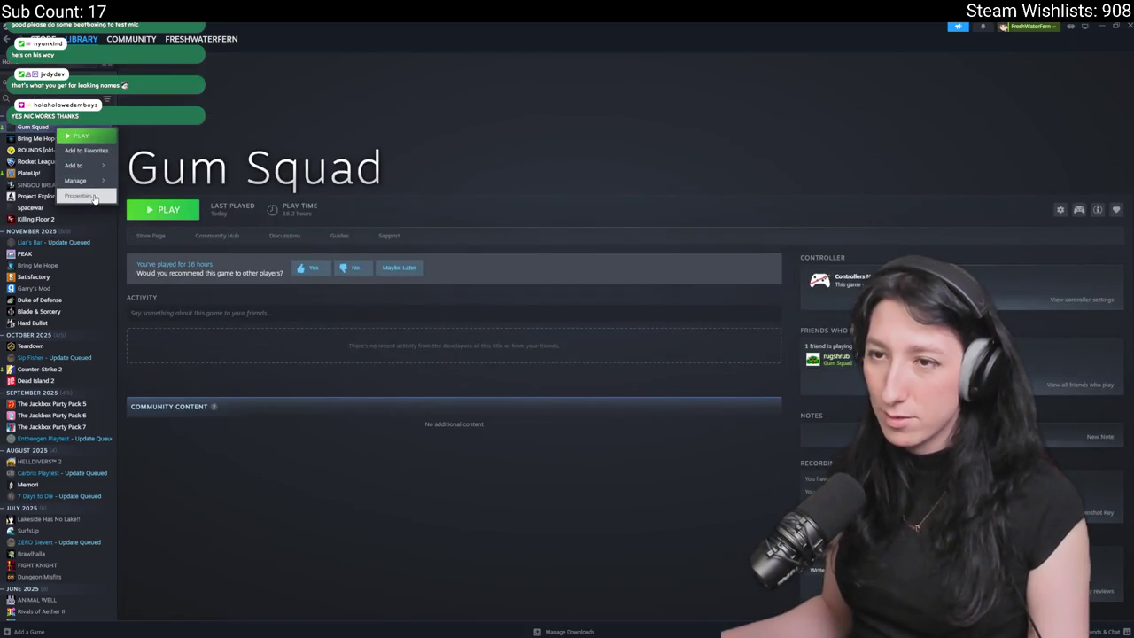
click(94, 196)
click(423, 273)
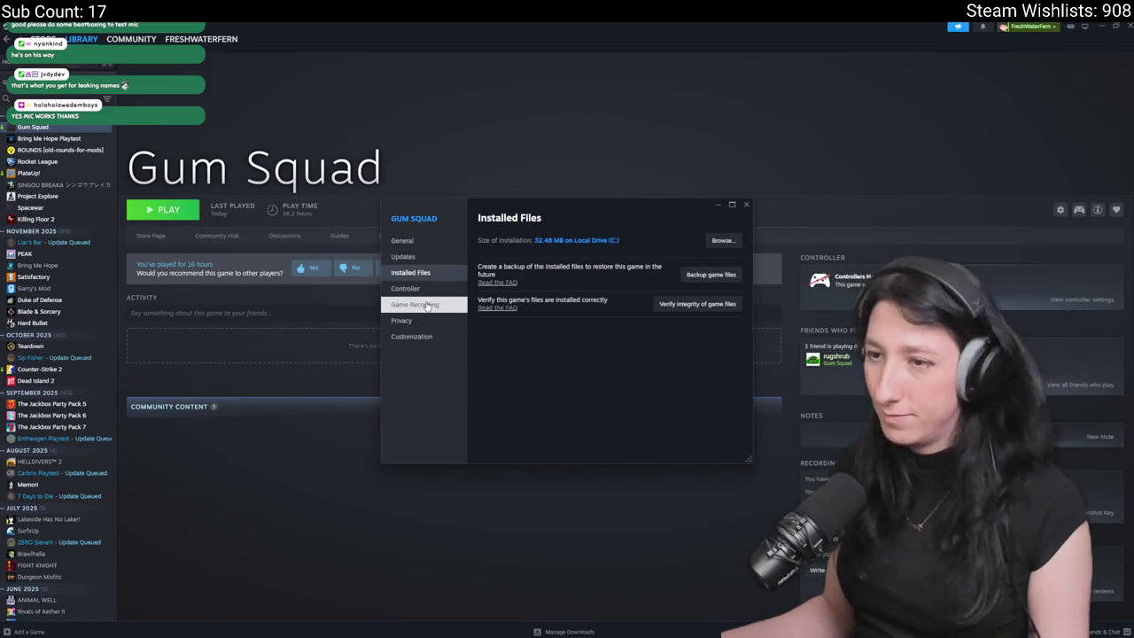
click(682, 305)
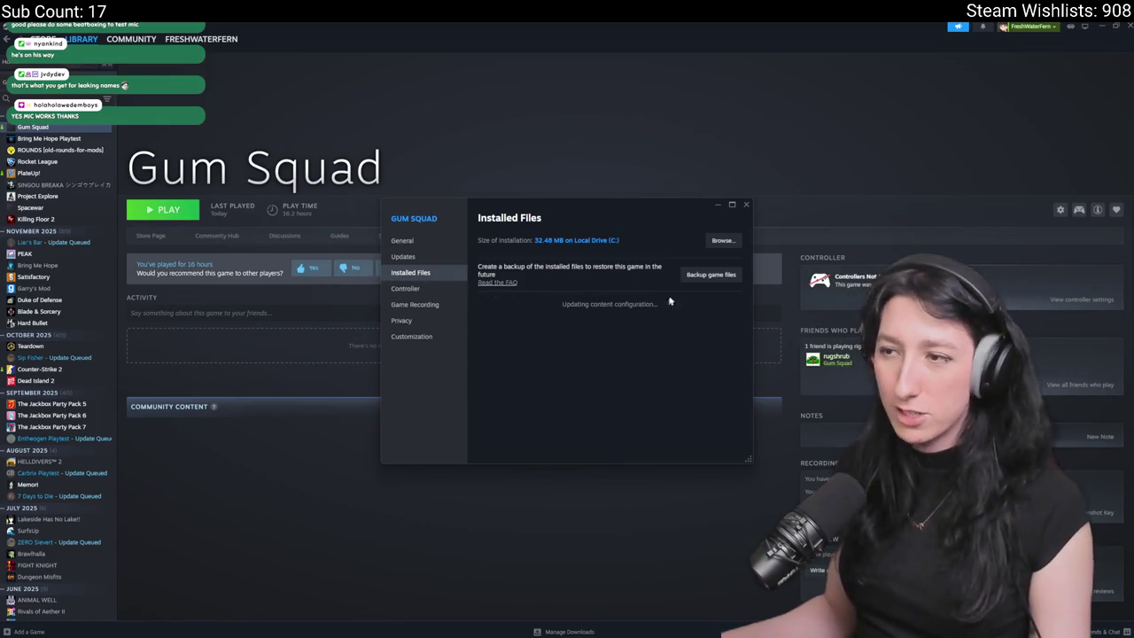
click(747, 206)
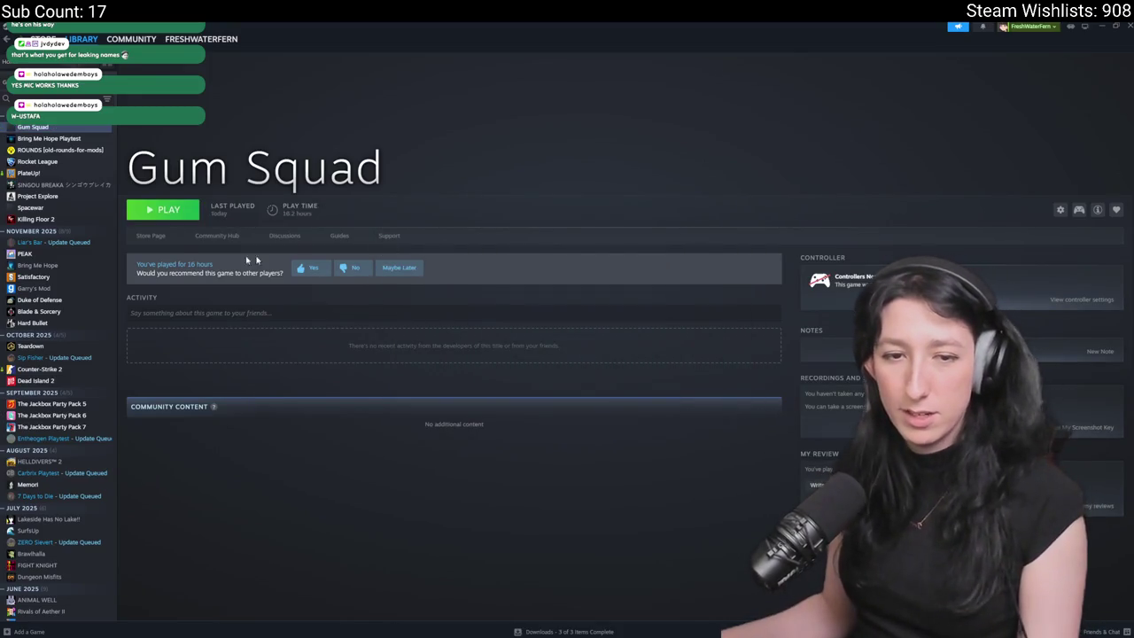
click(163, 210)
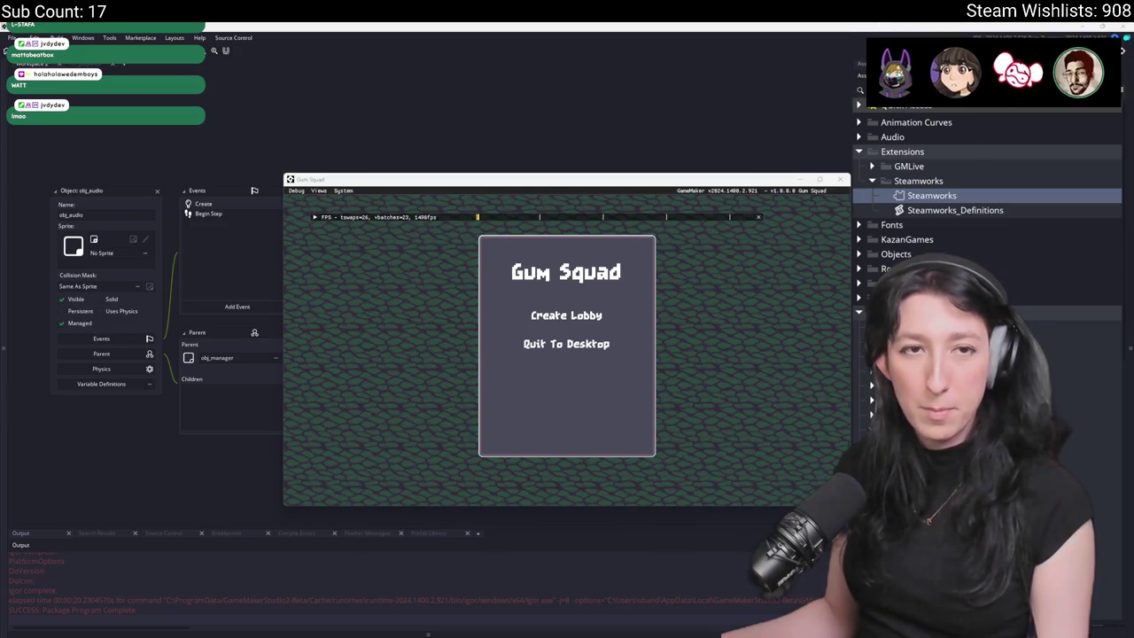
- Make the game fullscreen, then check the Gum_Squad folder under %localappdata% and close it
click(742, 272)
key(F11)
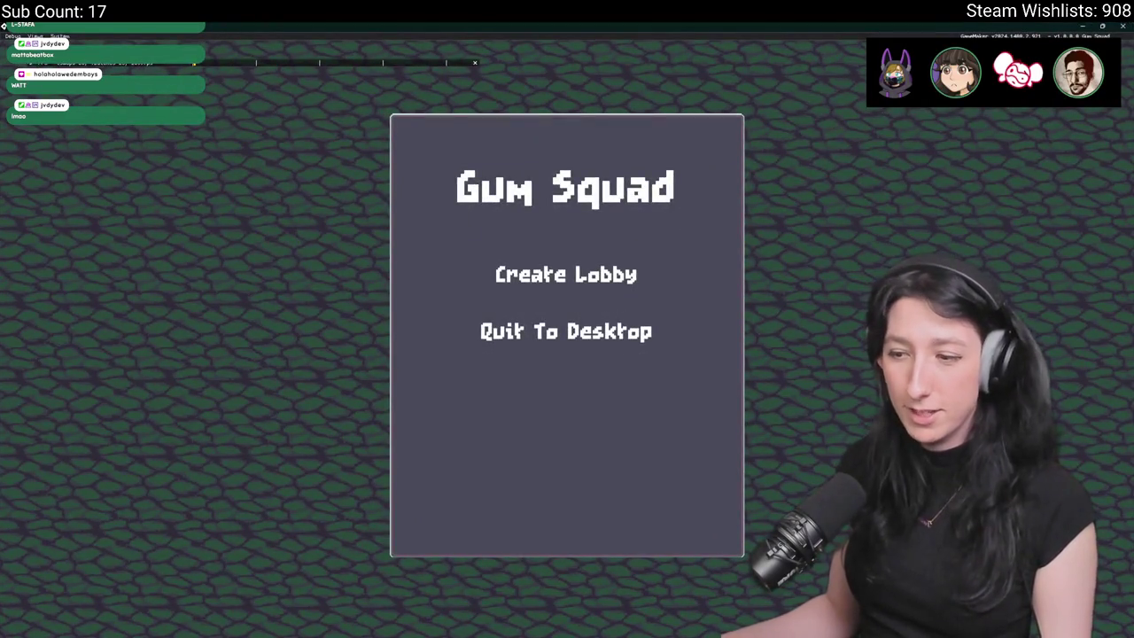
click(497, 635)
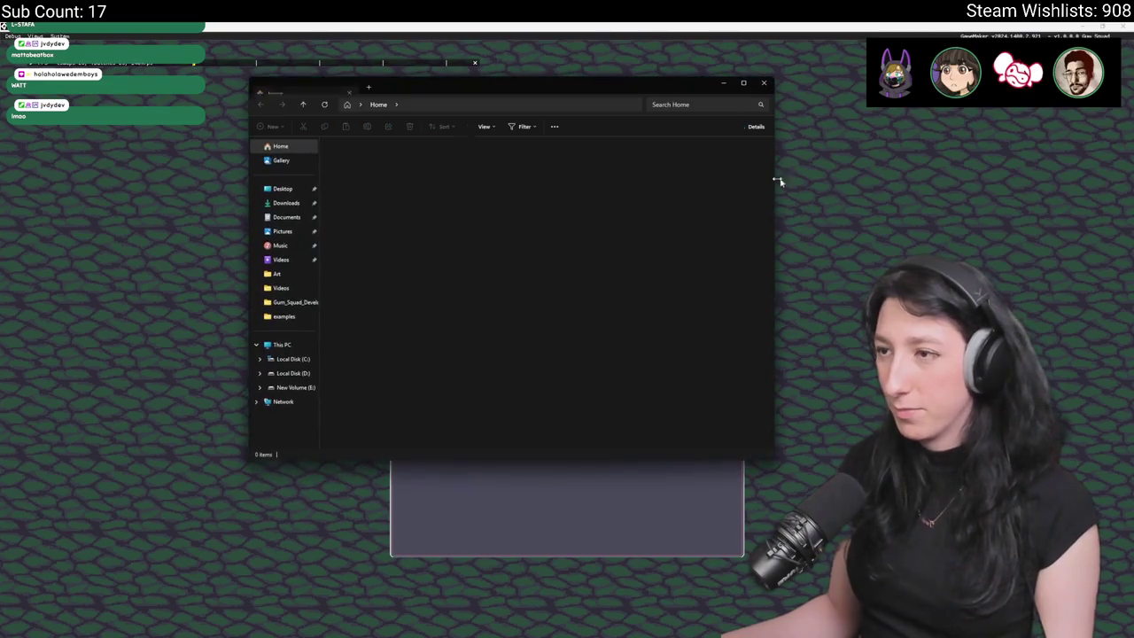
click(571, 107)
text(%local)
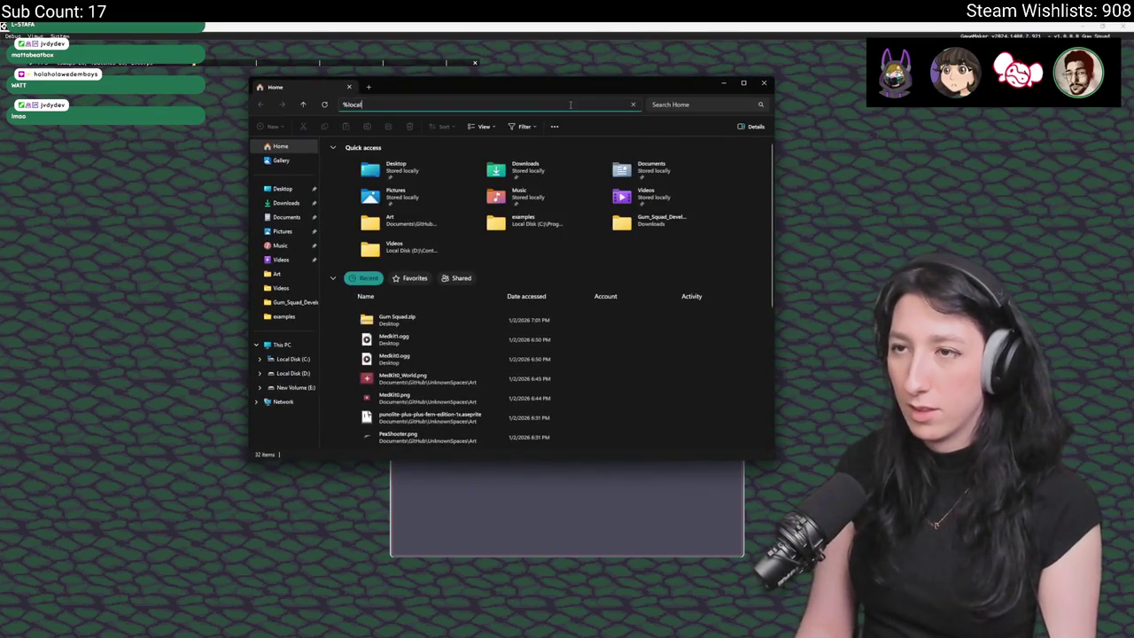
text(appdata%)
key(Return)
key(a)
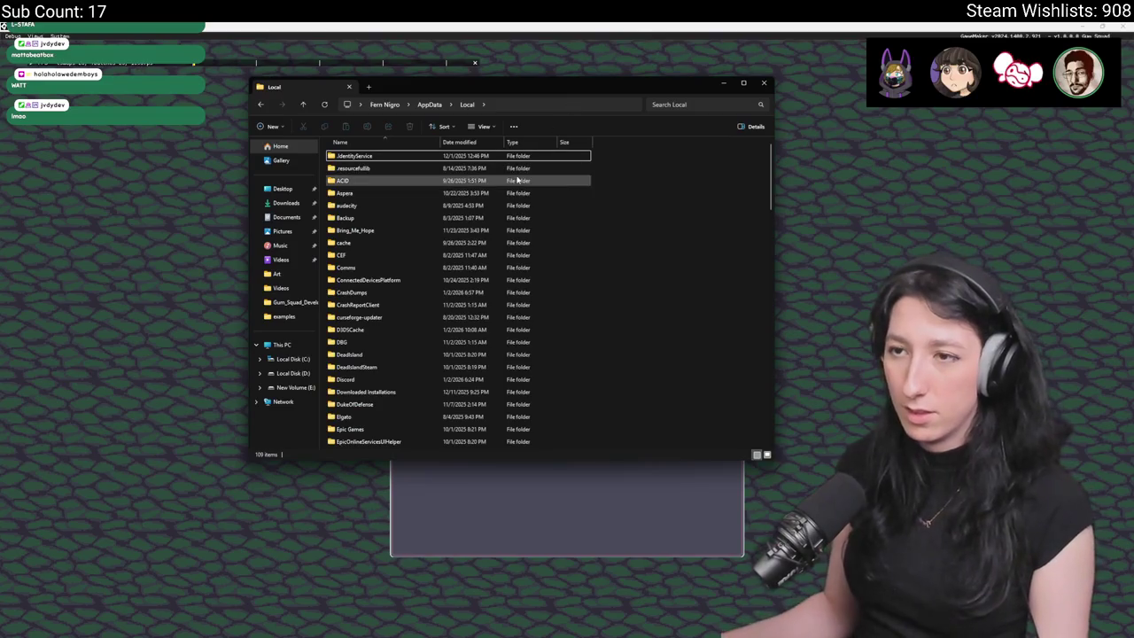
key(g)
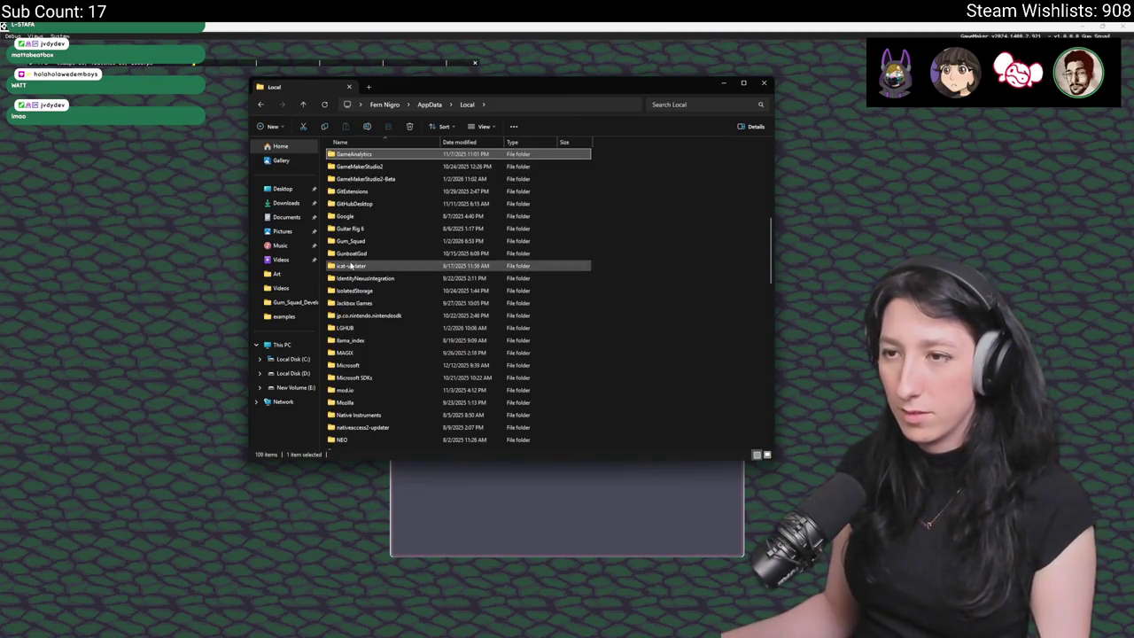
click(357, 256)
double_click(362, 241)
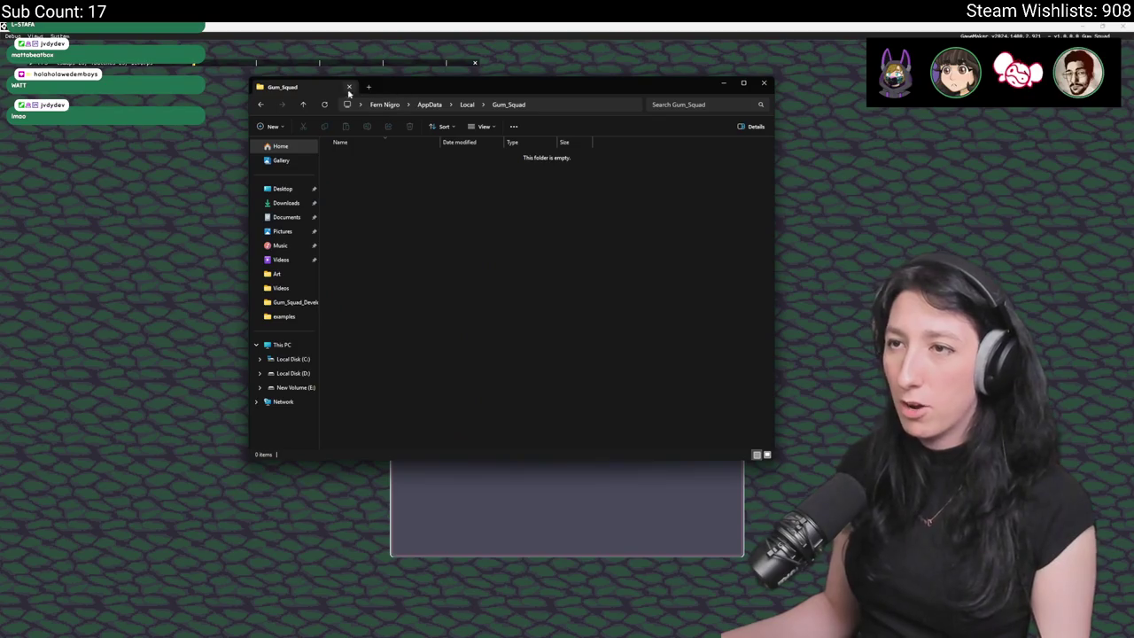
click(348, 87)
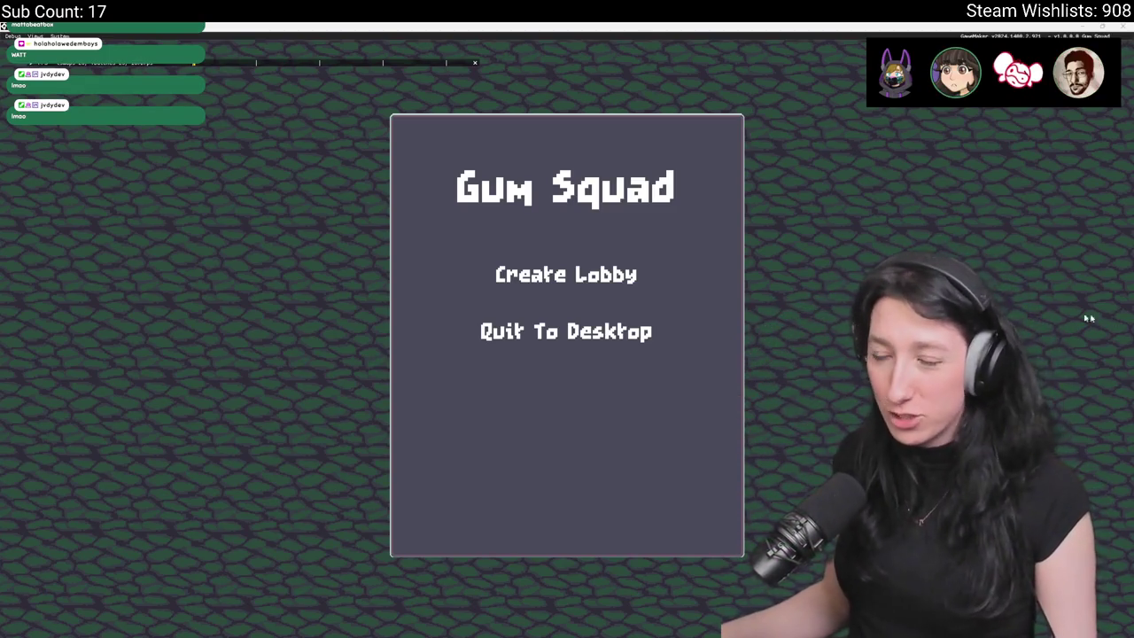
- Go straight to %localappdata%\gum_squad in a new Explorer window, confirm it's empty, and close it
click(1054, 322)
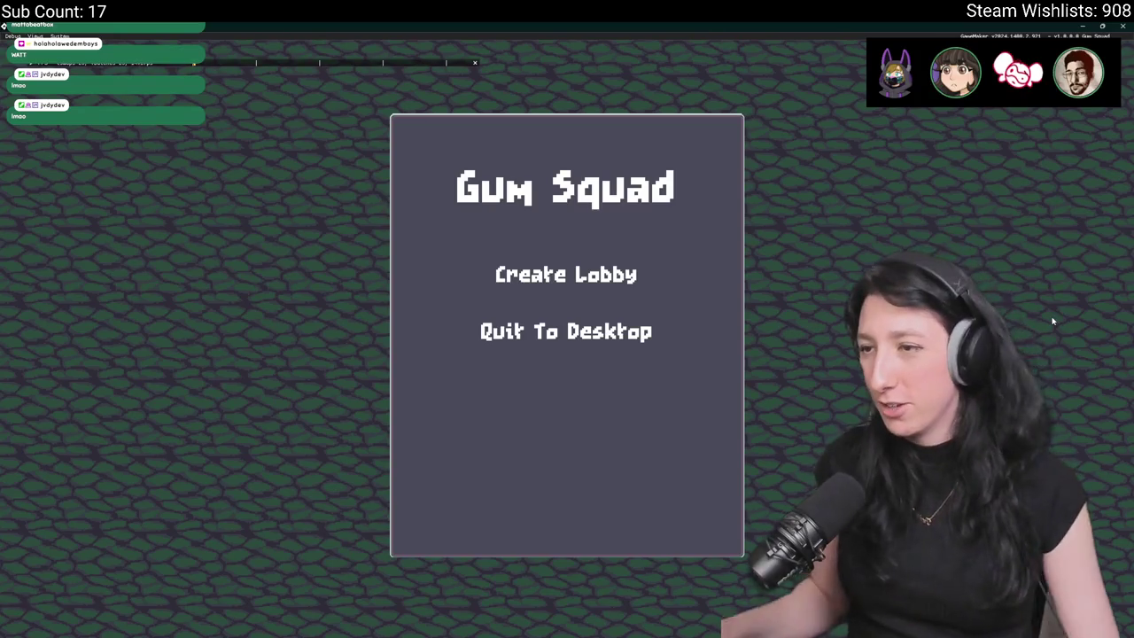
key(super+e)
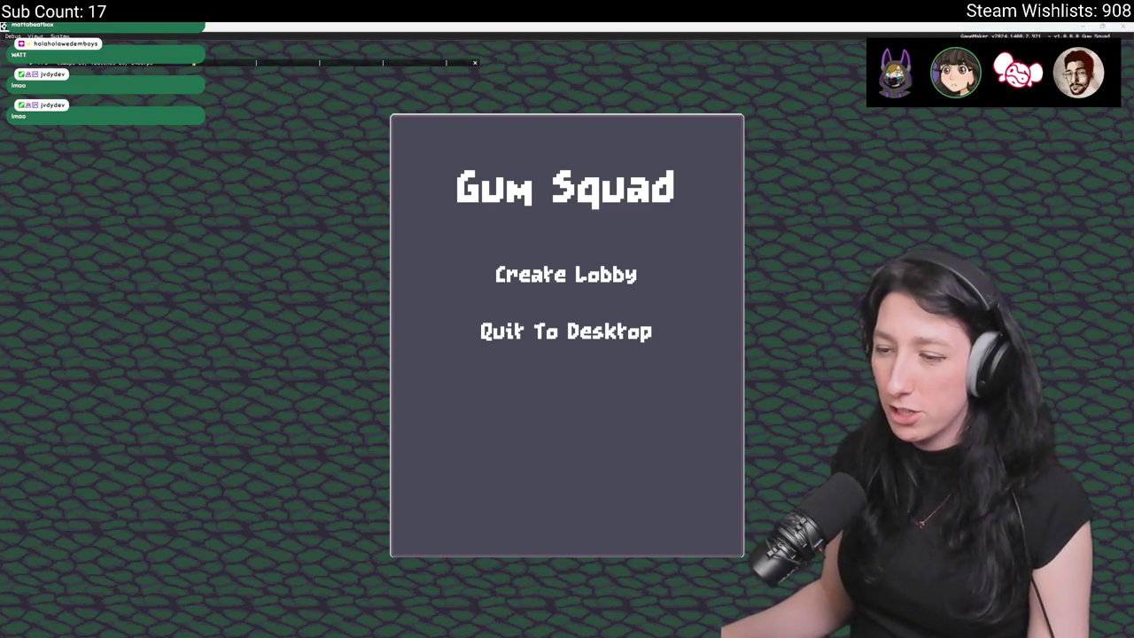
click(523, 108)
text(%localapdpata%)
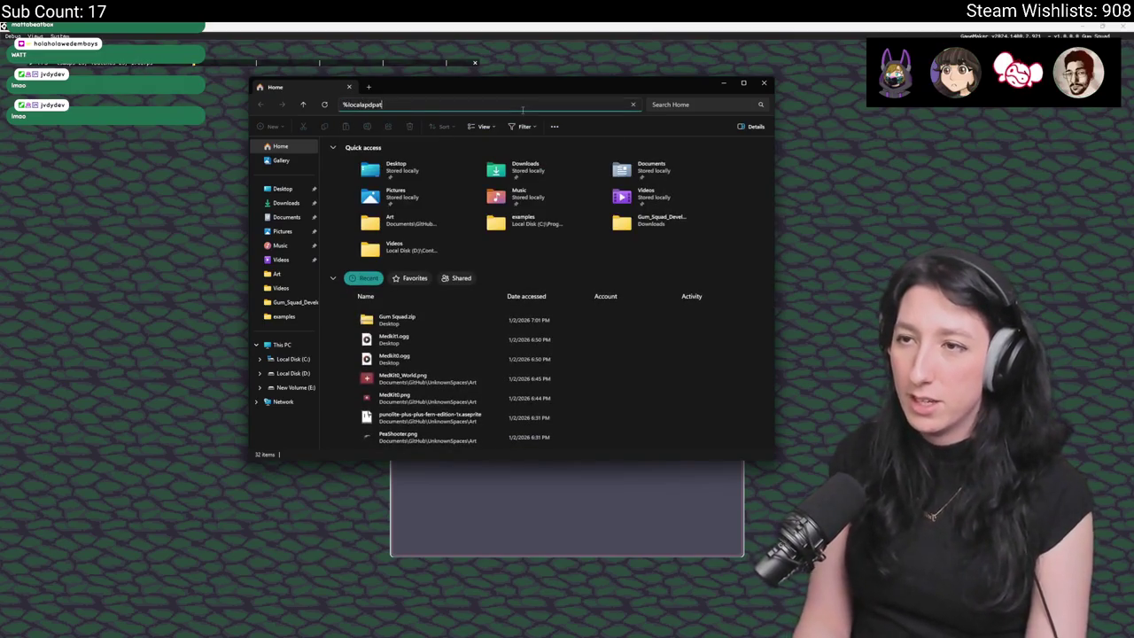
key(BackSpace)
key(BackSpace)
key(BackSpace)
text(gum_squad)
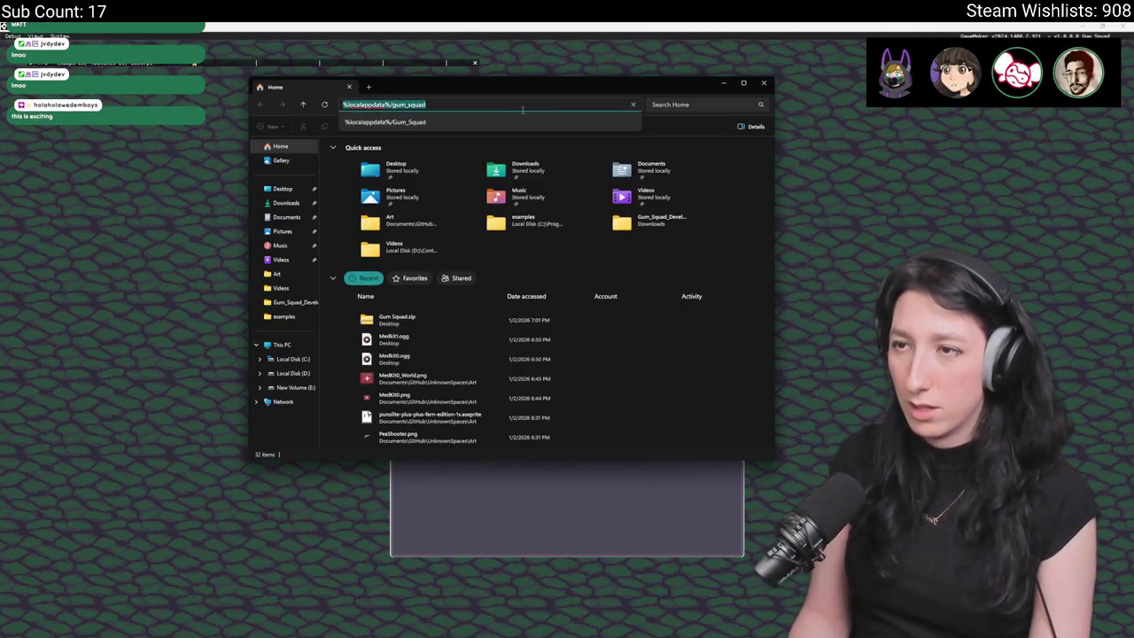
key(Return)
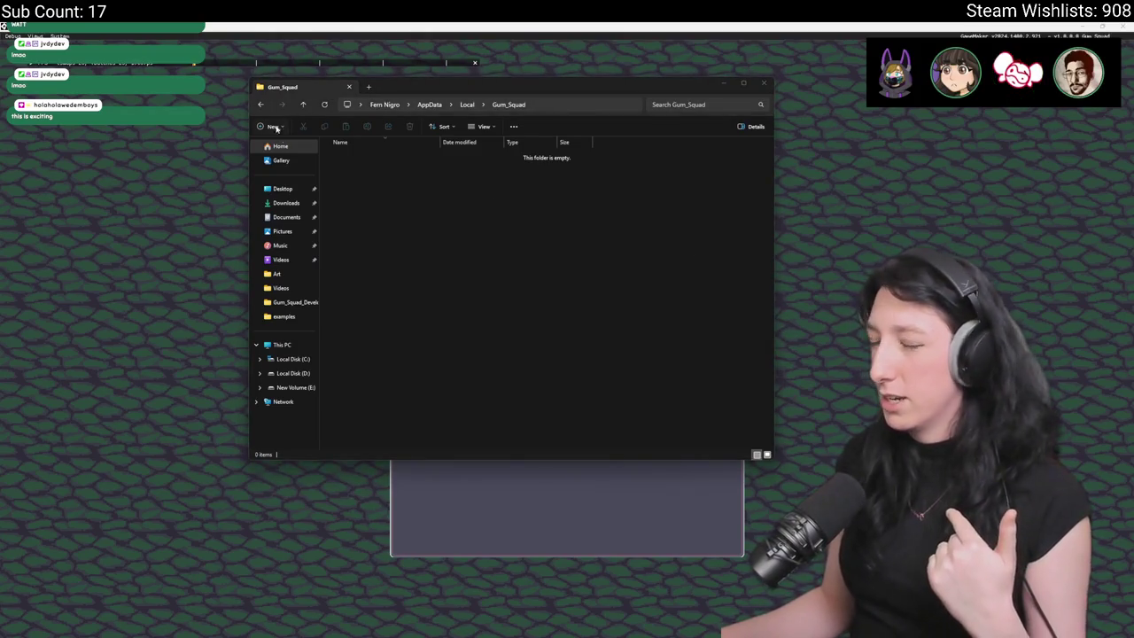
click(349, 86)
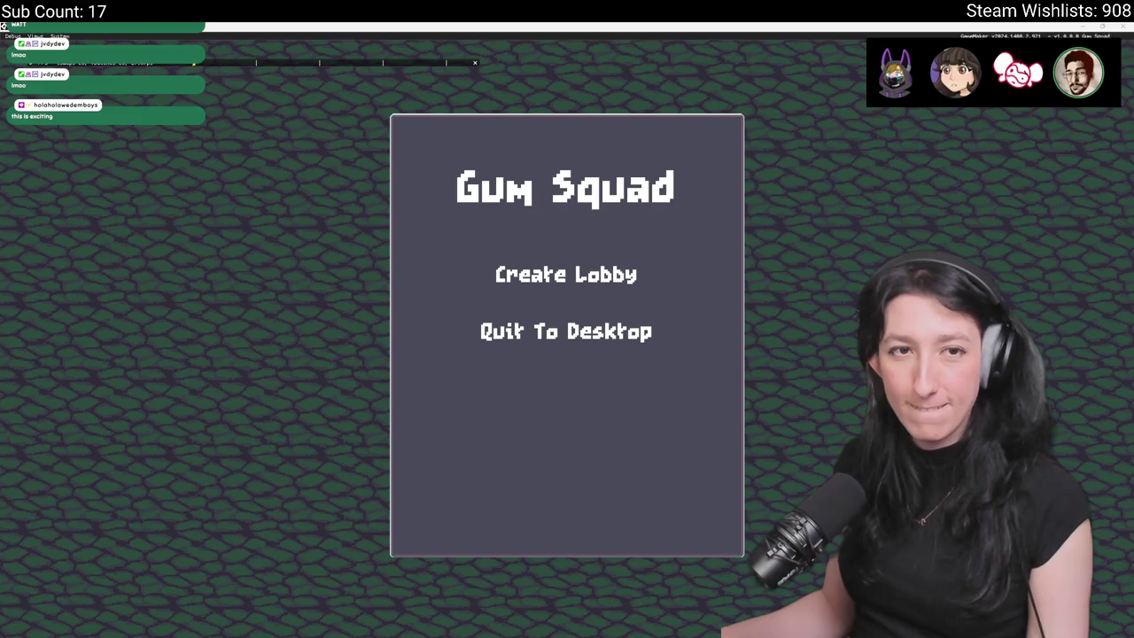
click(426, 253)
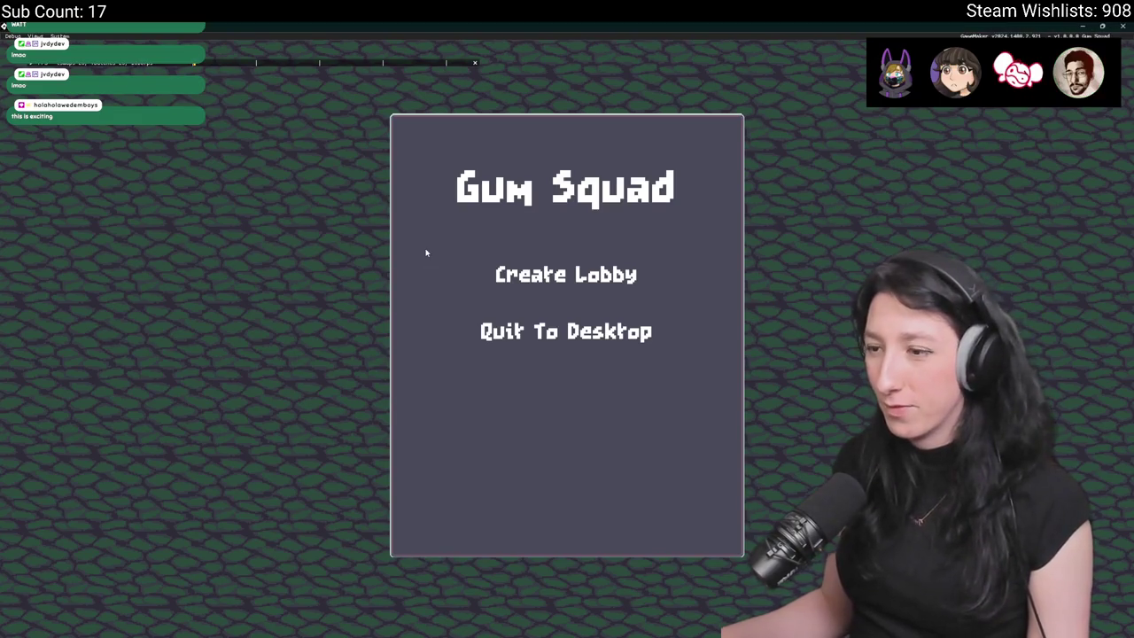
- Search the Steam overlay friends list for 'mus' and look at the friend's options
key(shift+Tab)
click(297, 111)
text(must)
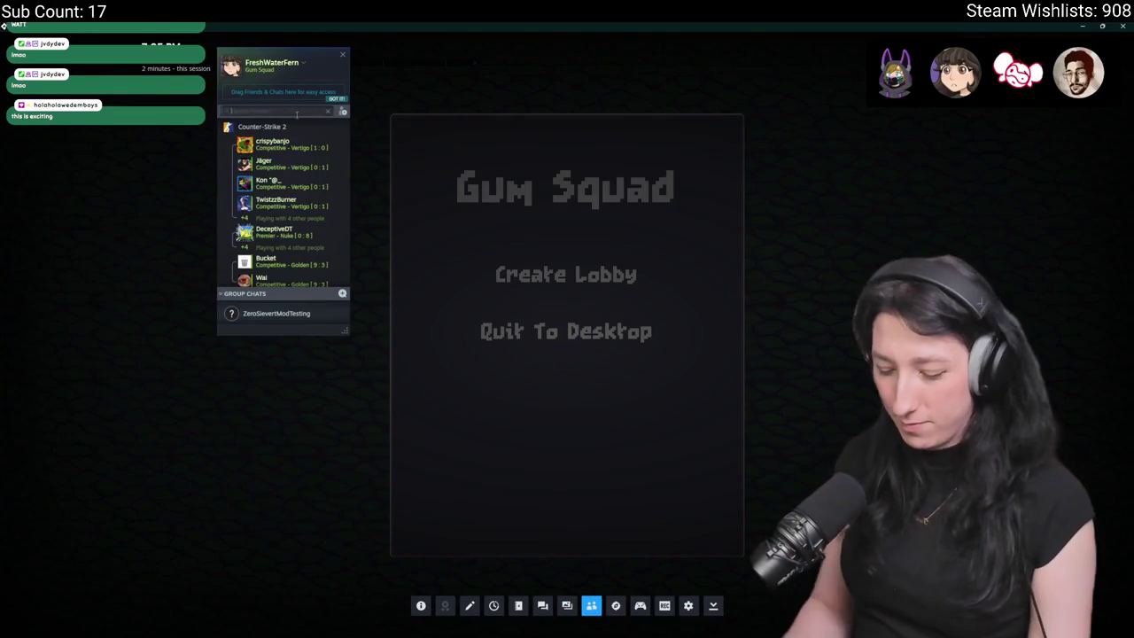
key(BackSpace)
right_click(277, 129)
click(246, 173)
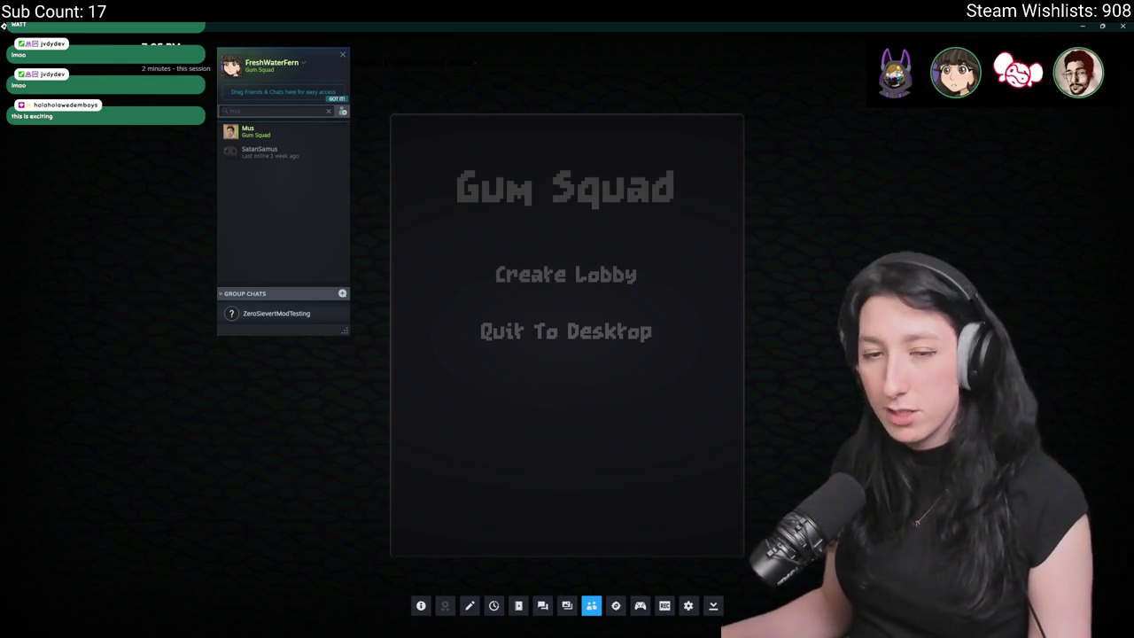
- Accept the friend's Gum Squad invite from the overlay to join their session
key(shift+Tab)
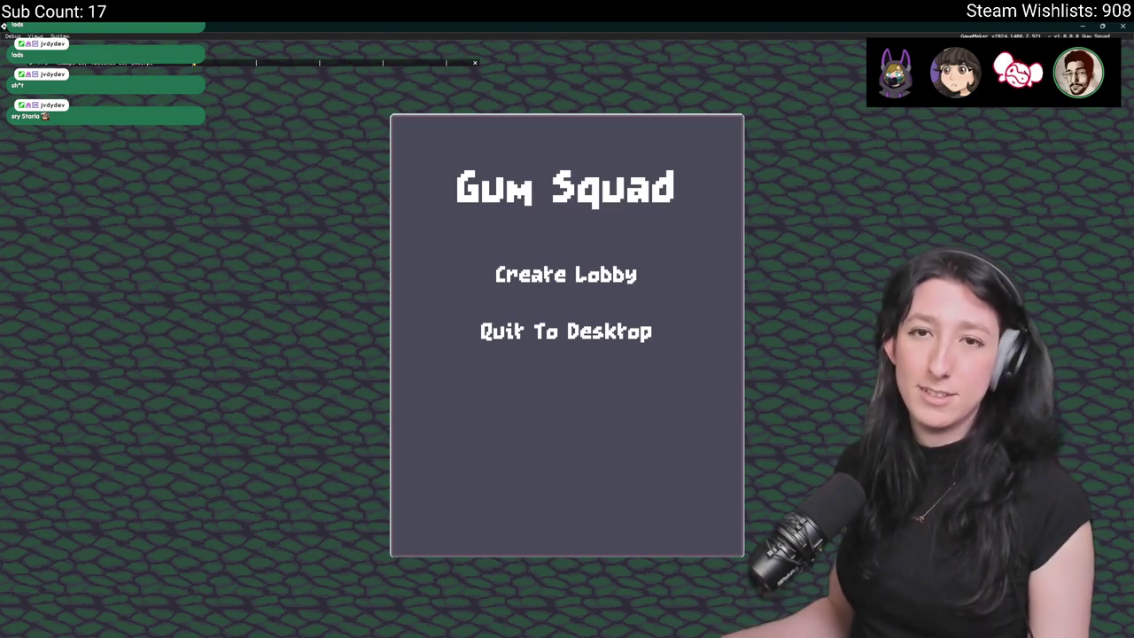
key(shift+Tab)
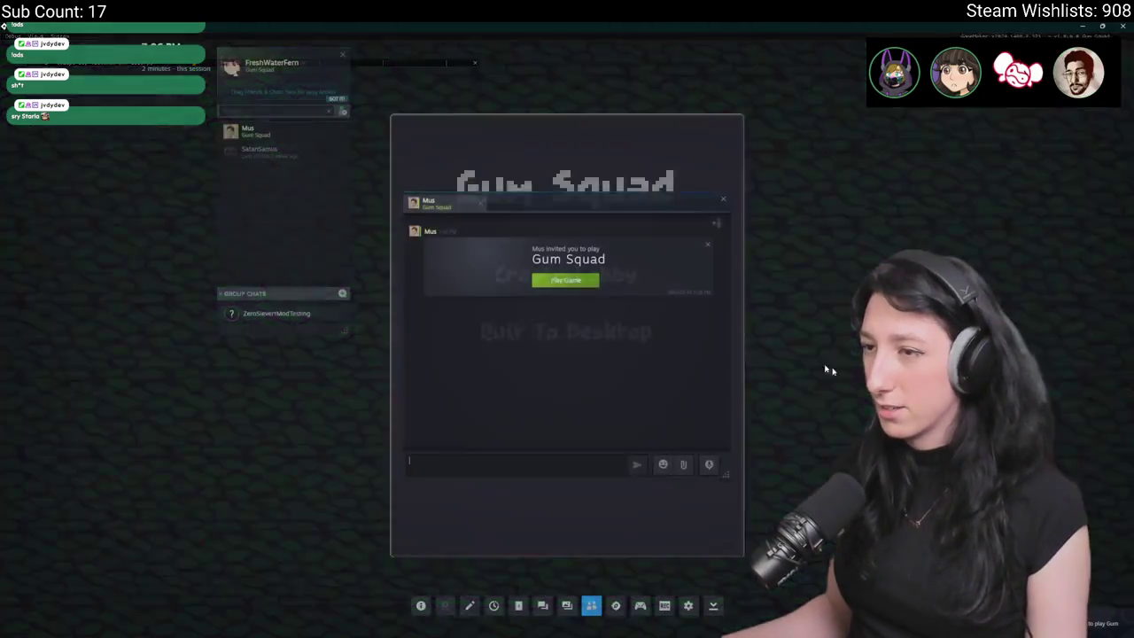
click(564, 280)
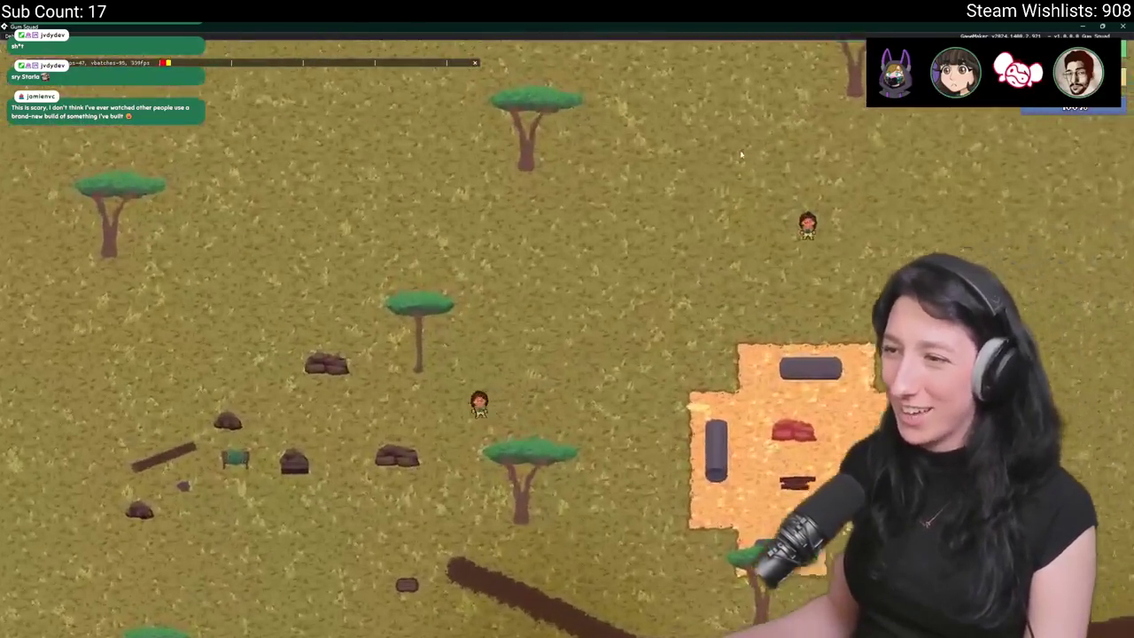
- Walk the character past the green camp bench to set the spawn point, then view the inventory
key(a)
key(s)
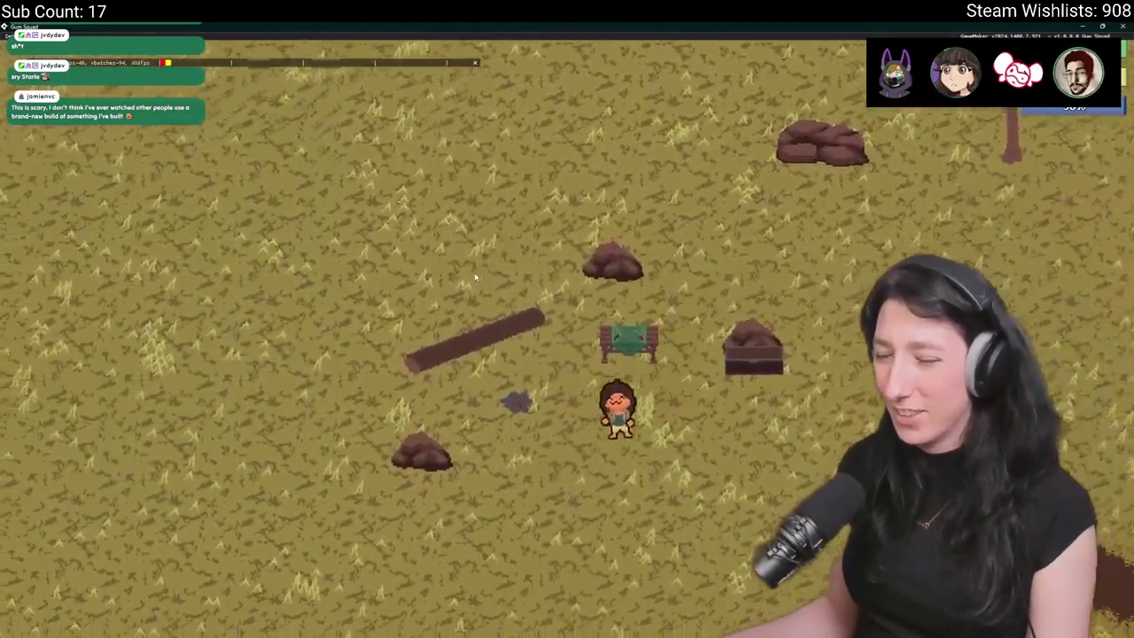
key(d)
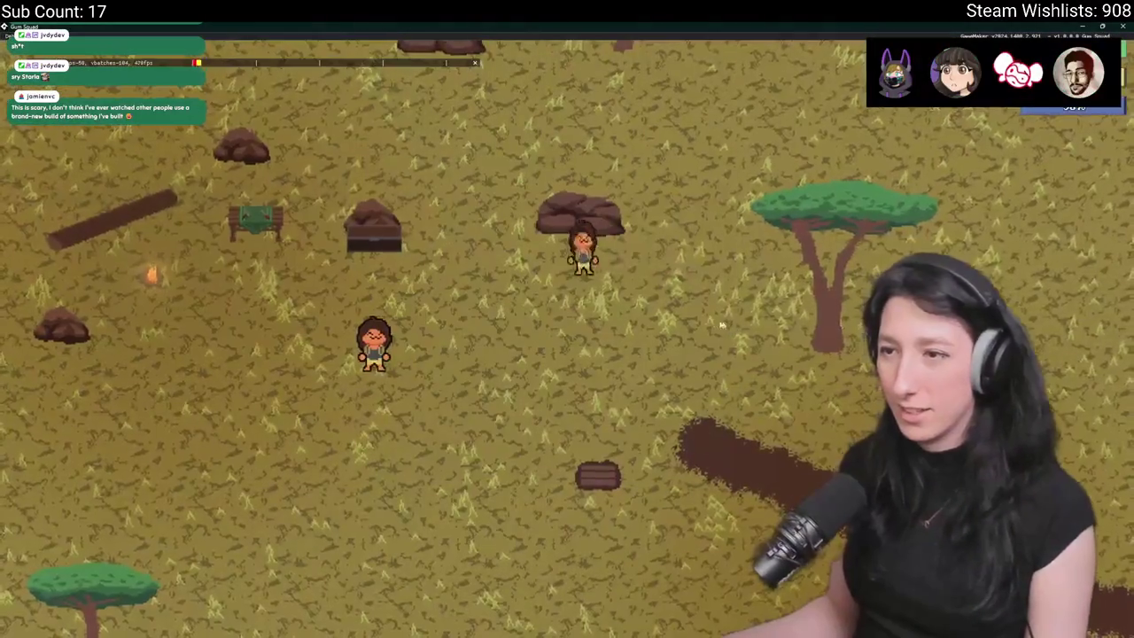
key(shift+Tab)
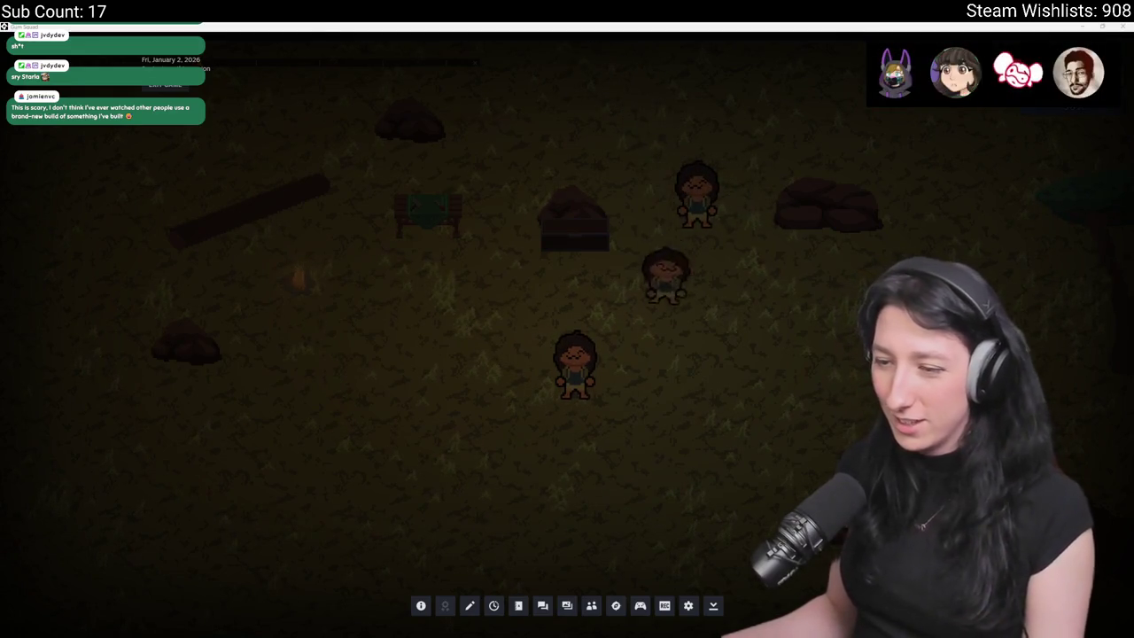
key(F1)
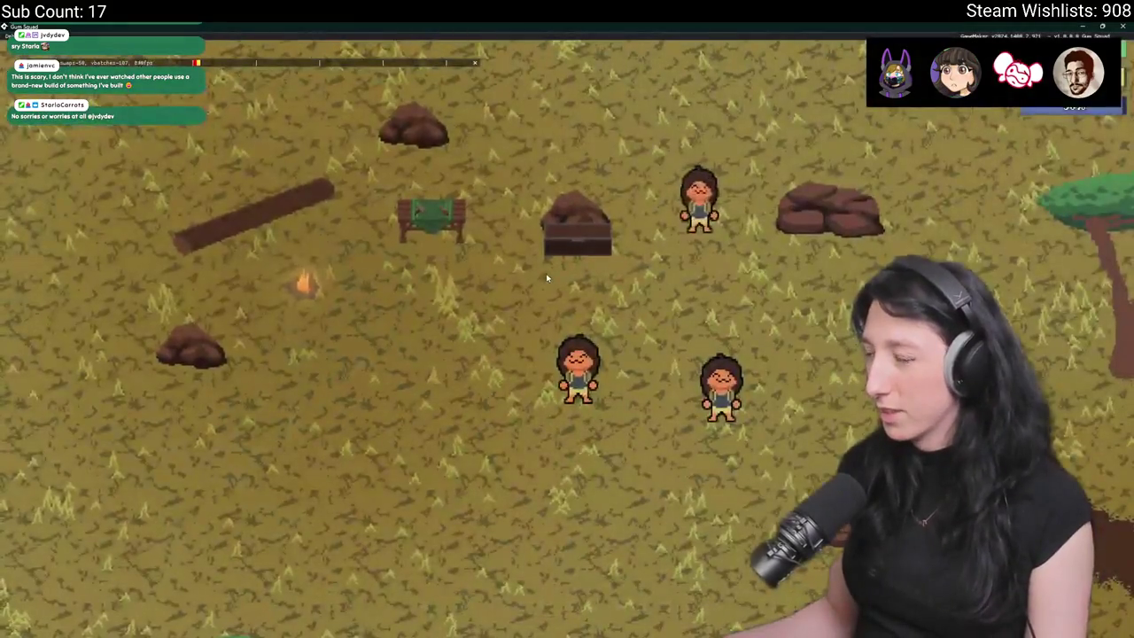
key(a)
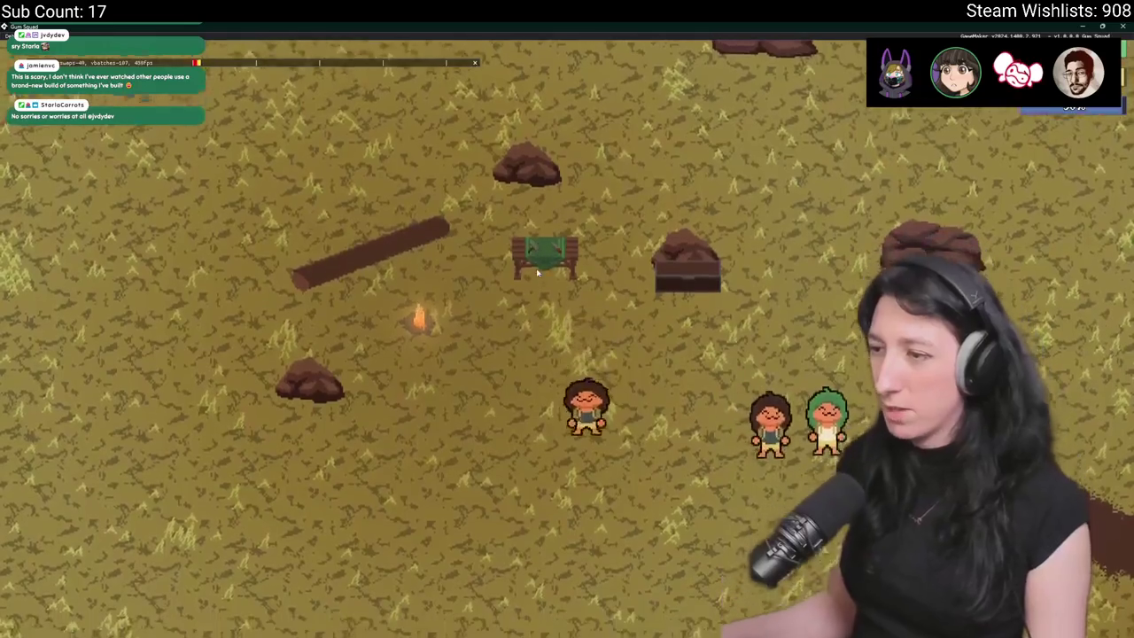
key(Tab)
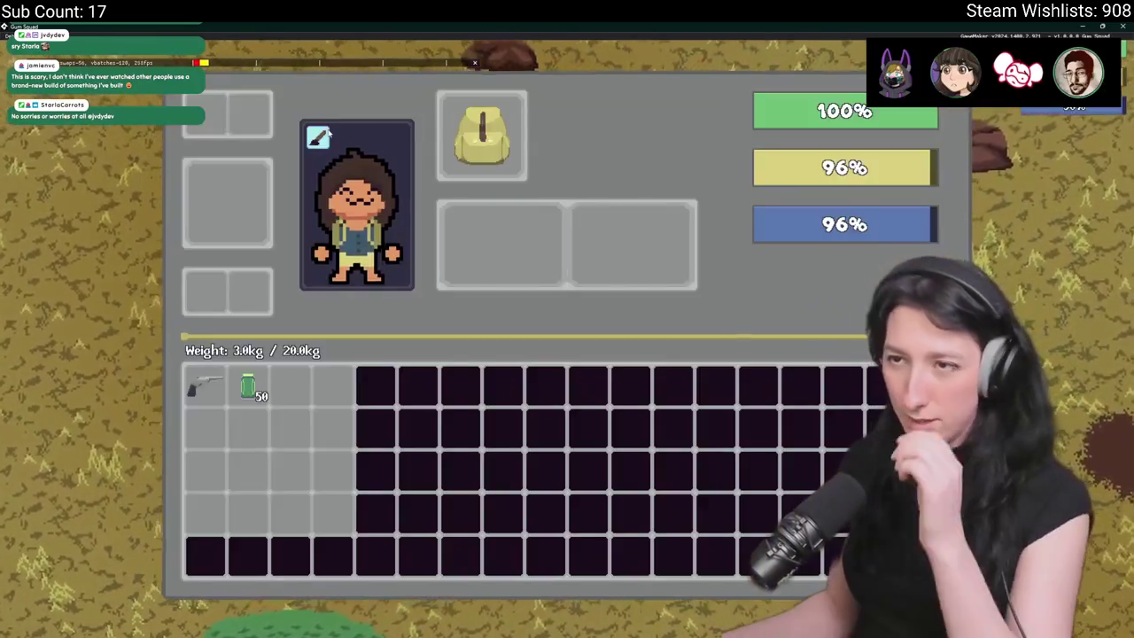
- In Customize, give the character a long hairstyle in a dark hair colour
key(c)
click(486, 274)
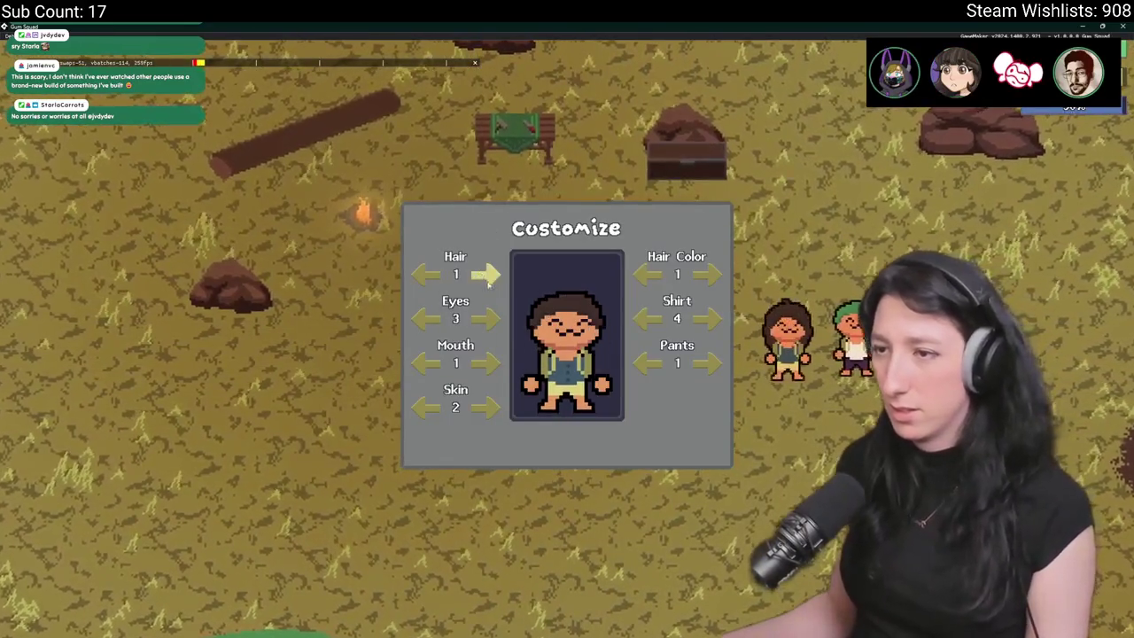
click(647, 273)
click(706, 275)
click(705, 276)
click(705, 275)
click(705, 276)
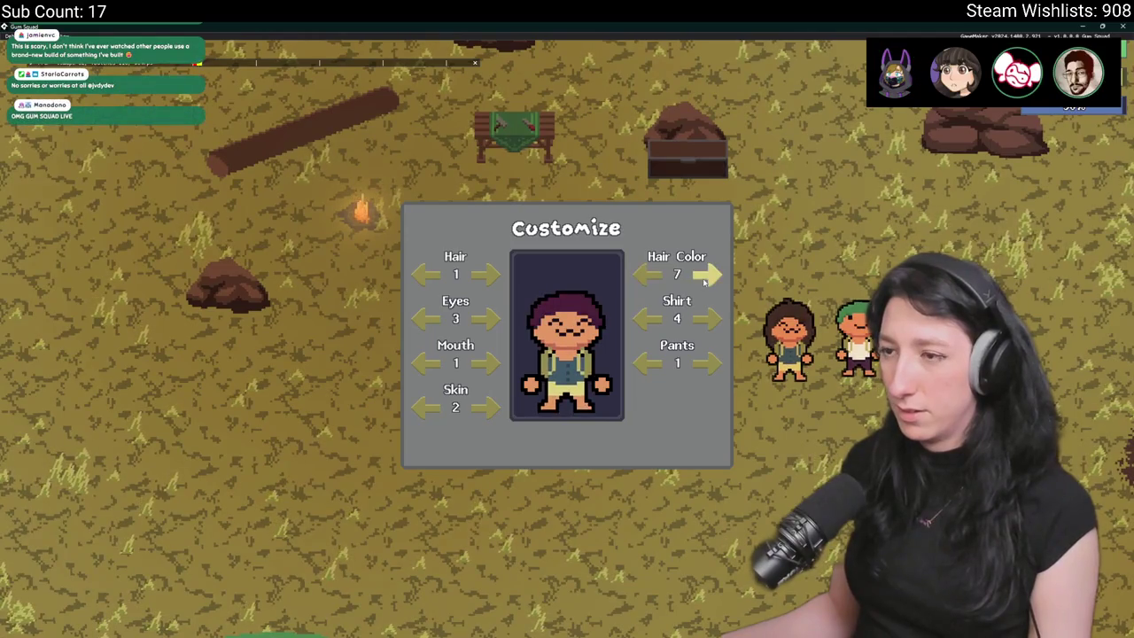
click(705, 320)
click(706, 274)
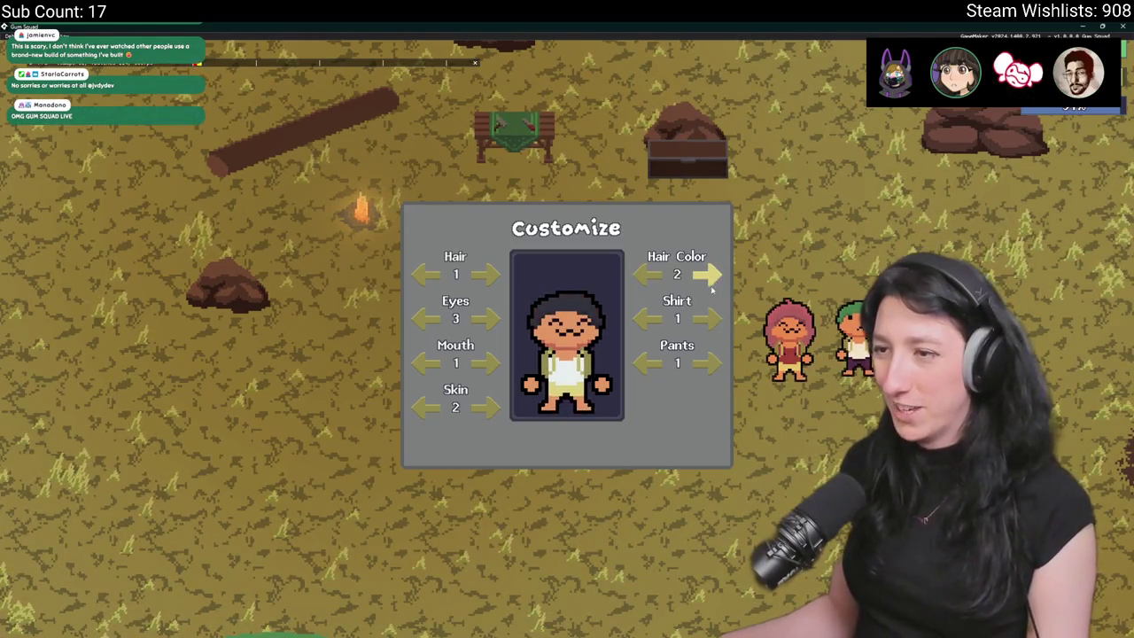
click(427, 275)
- Set eyes to style 4, mouth to style 2, skin tone 2, purple pants and a white shirt
click(430, 320)
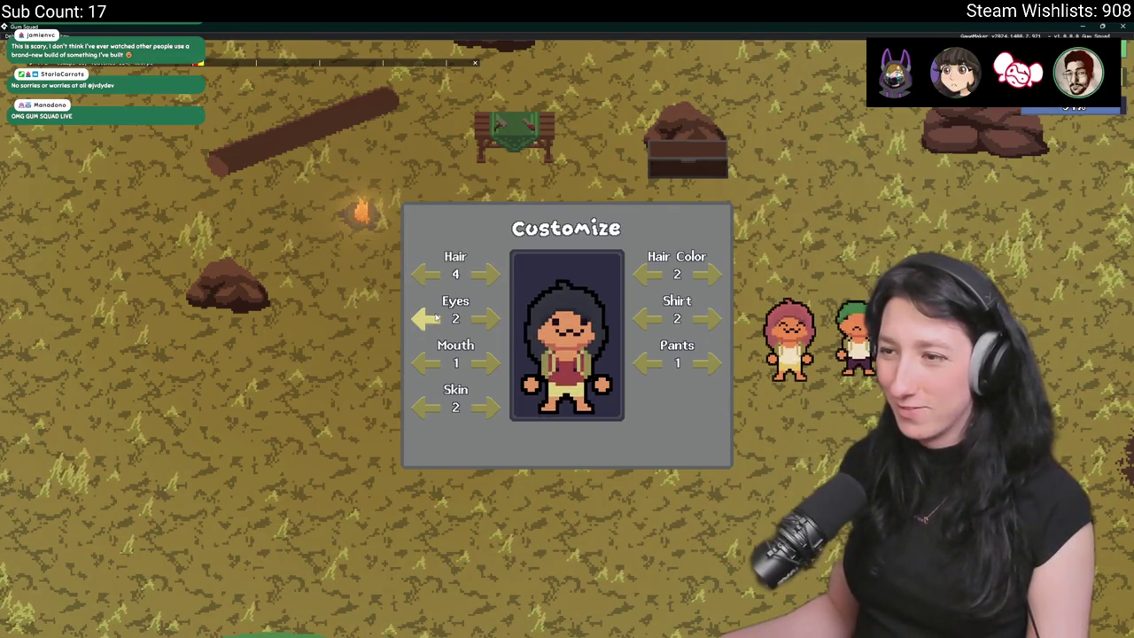
click(488, 322)
click(479, 362)
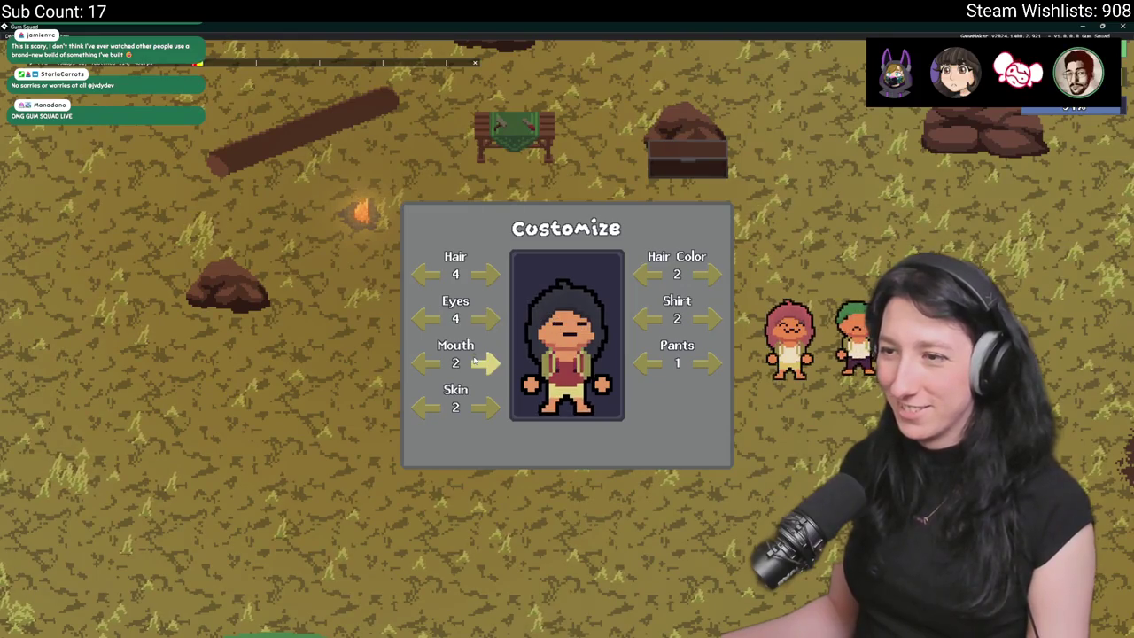
click(483, 405)
click(426, 406)
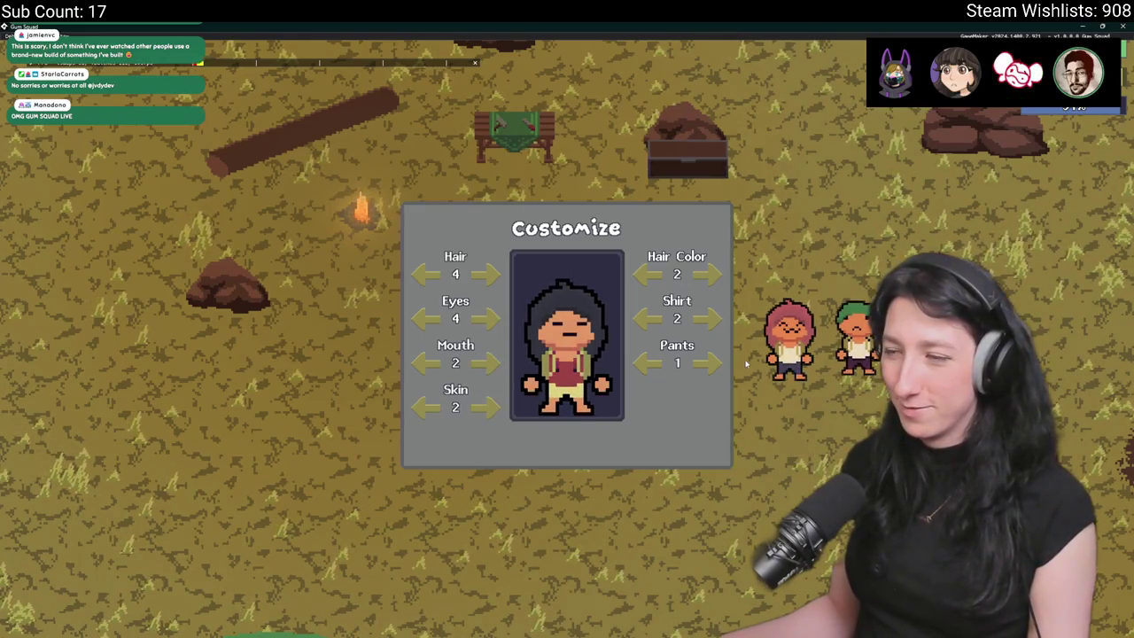
click(710, 364)
click(711, 364)
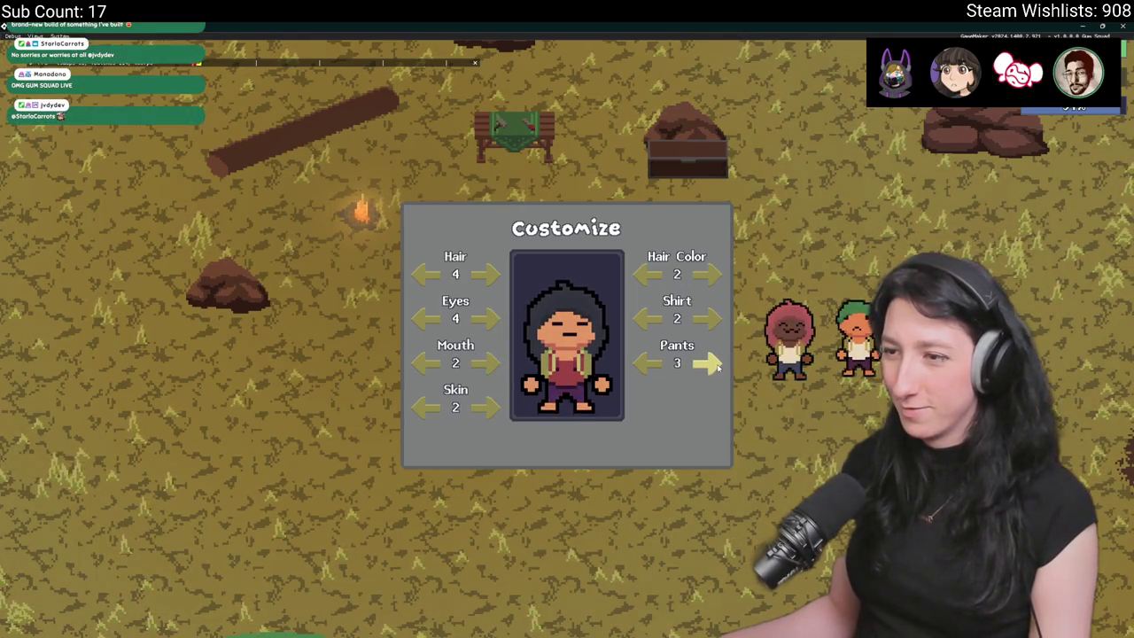
click(711, 320)
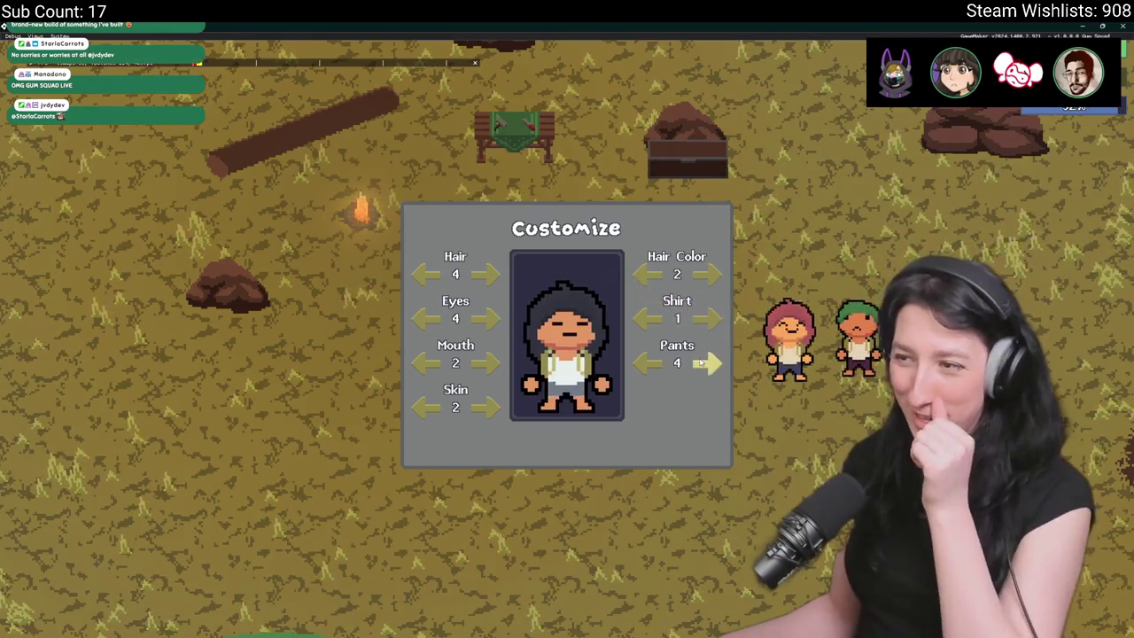
key(Escape)
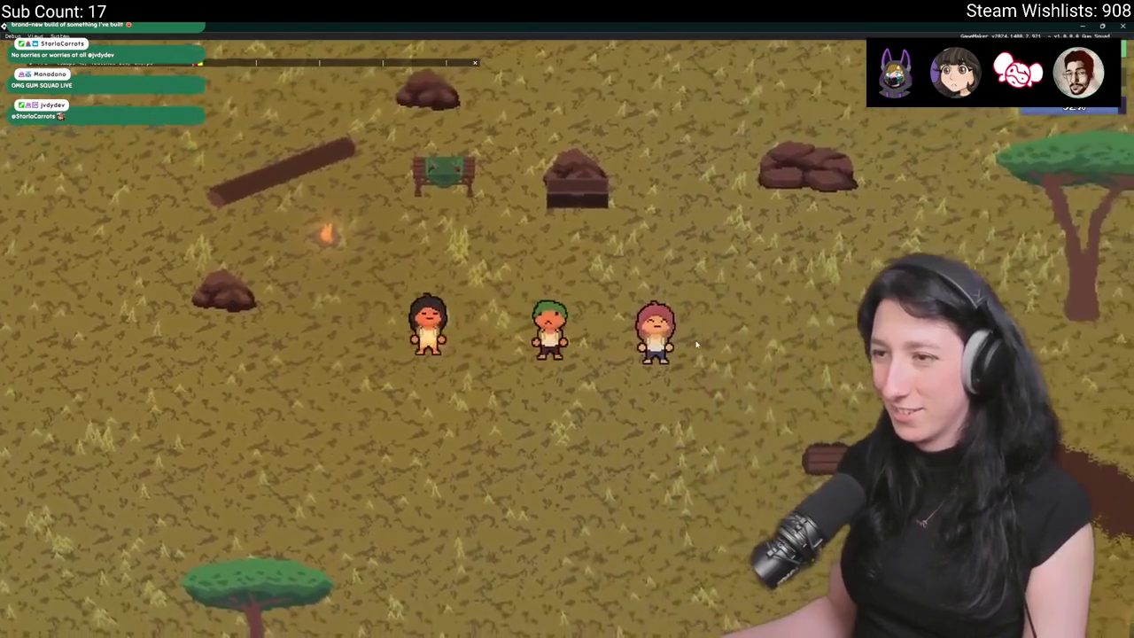
- Reopen customization and change the shirt to red
key(i)
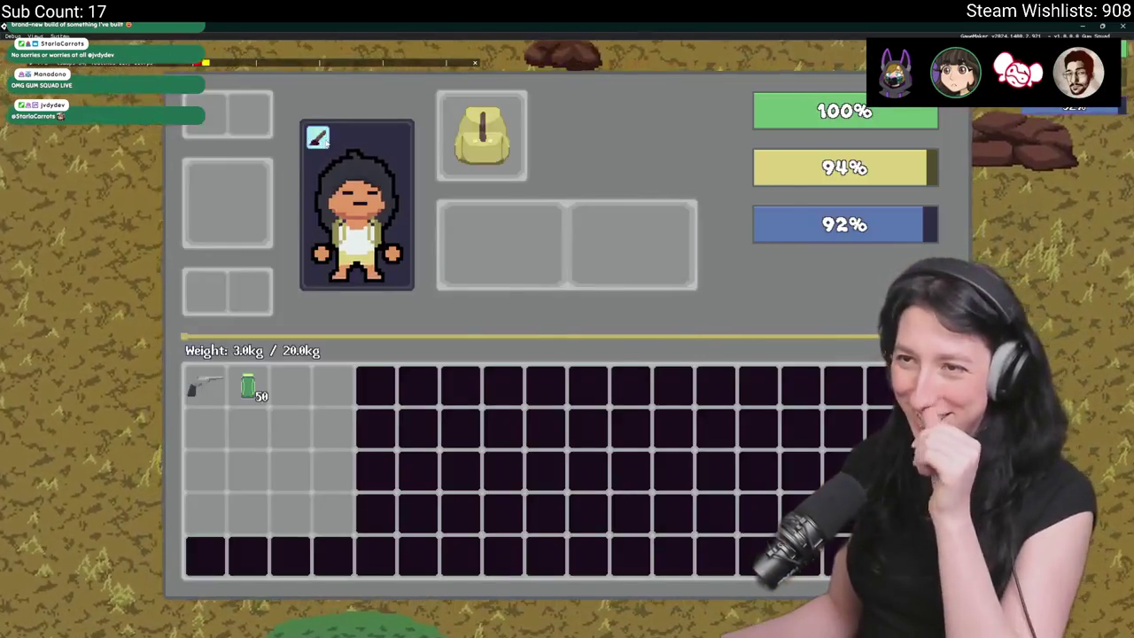
key(c)
click(706, 317)
click(706, 317)
click(706, 317)
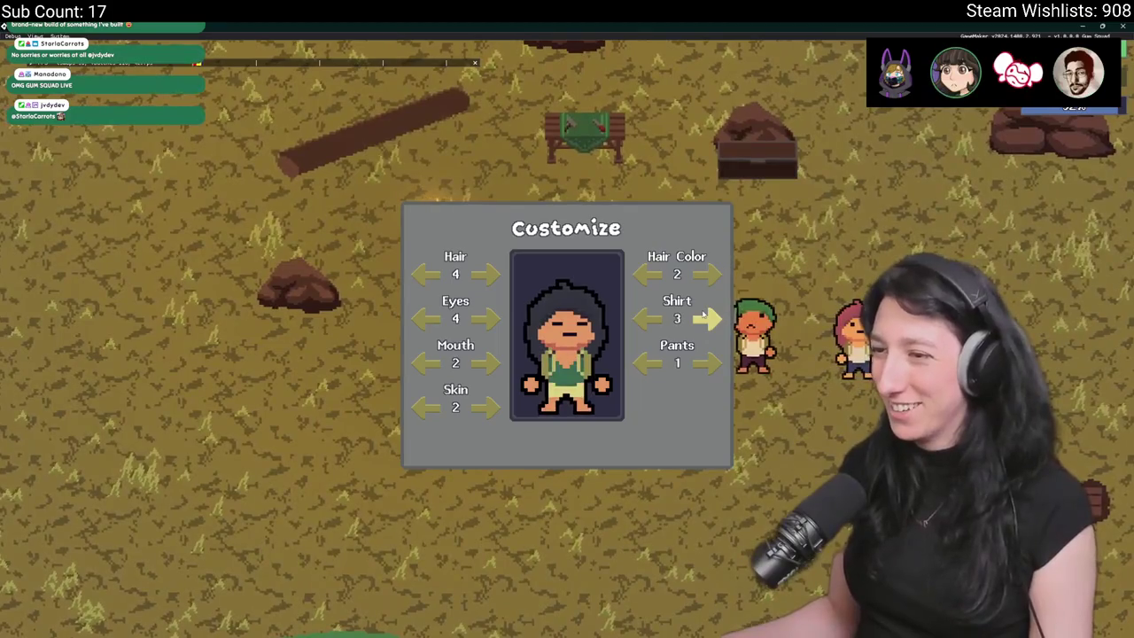
click(647, 317)
key(Escape)
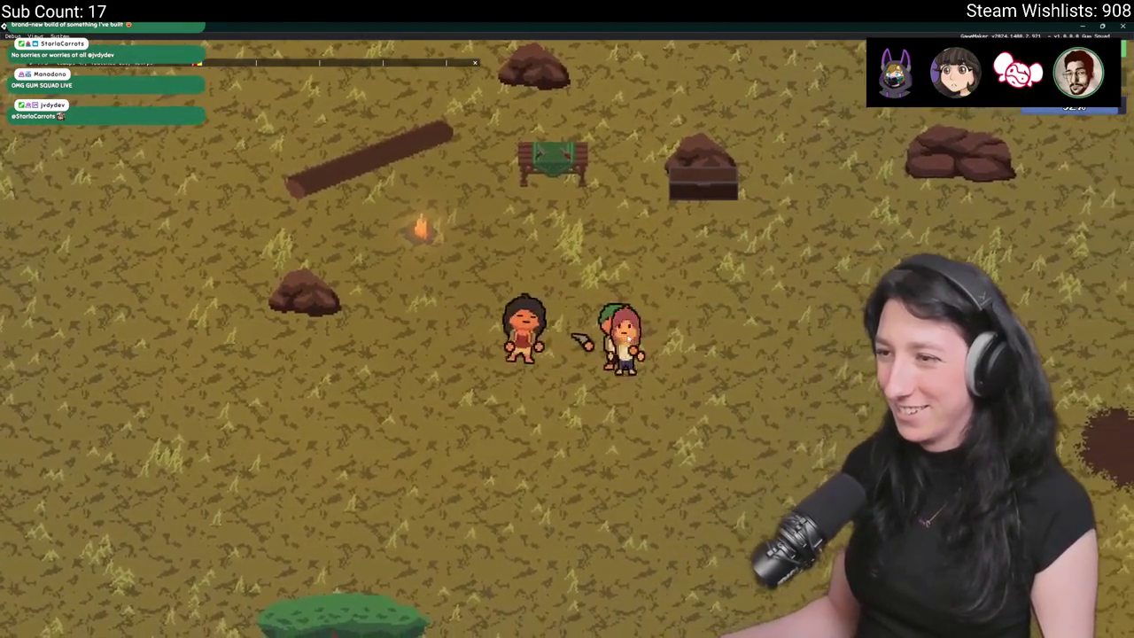
- Walk the red-shirted character left and right around the camp, briefly checking the inventory
key(a)
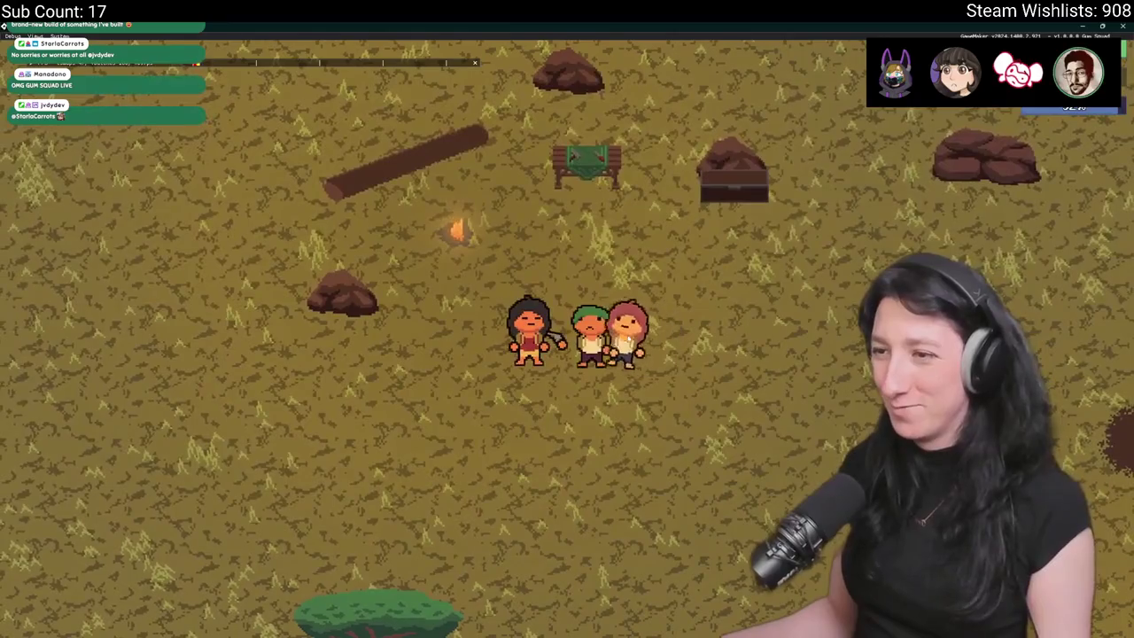
key(i)
key(i)
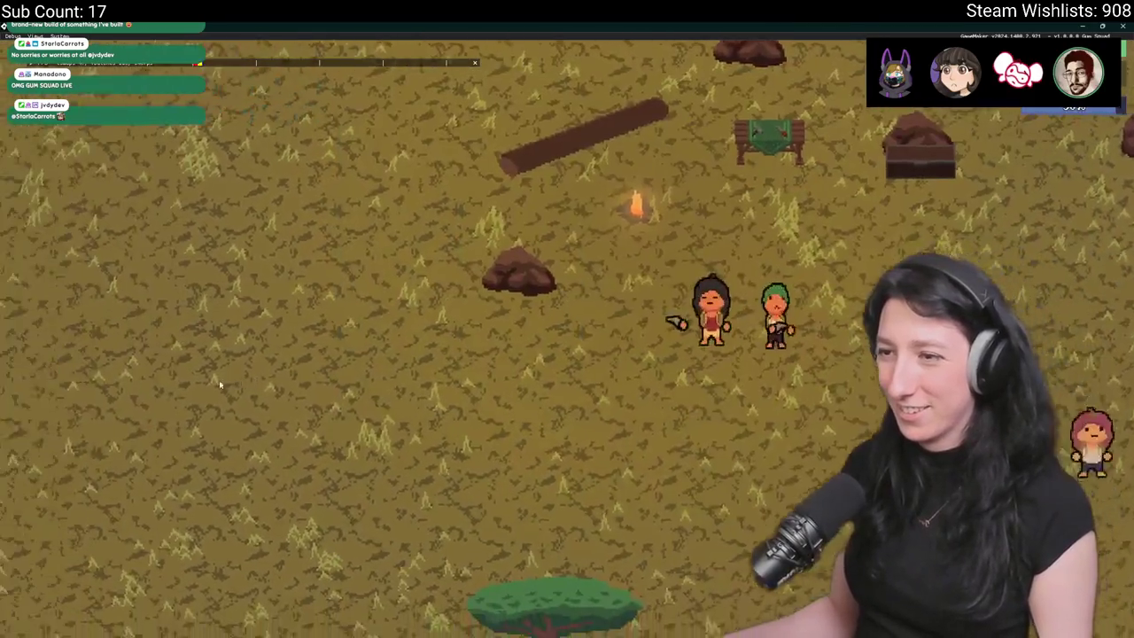
key(a)
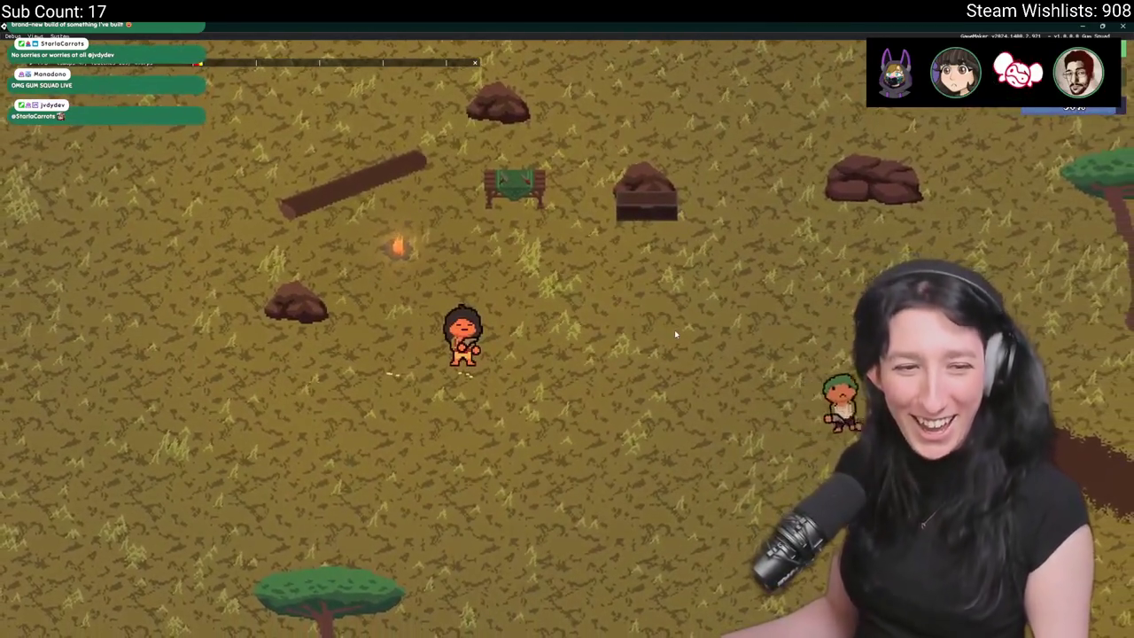
key(d)
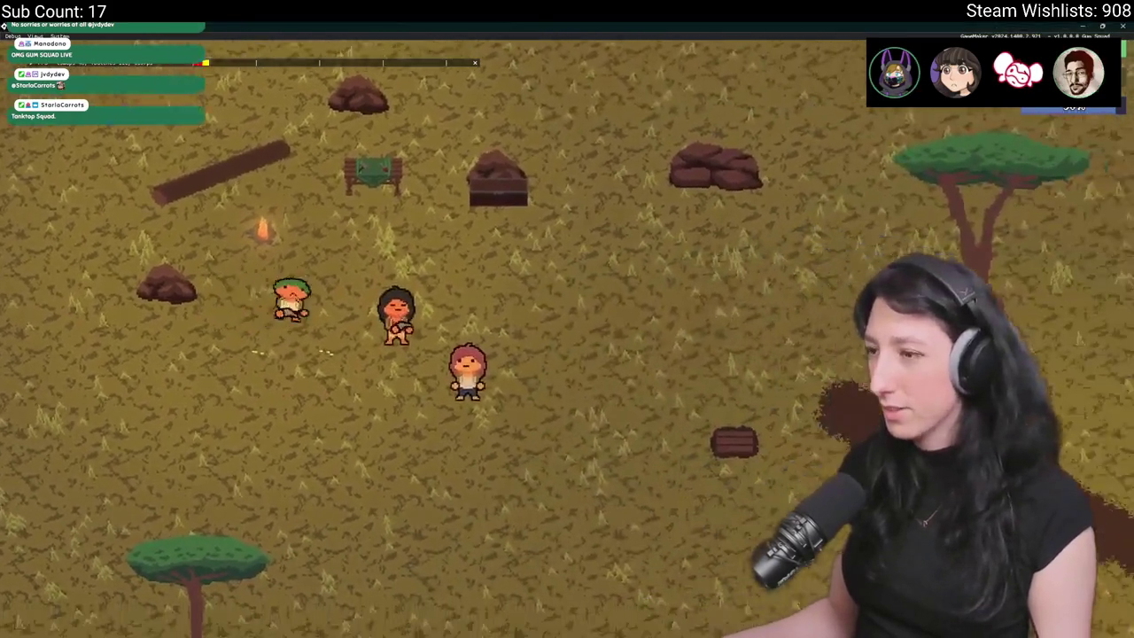
key(super)
- Bring up Steam's Gum Squad page via 'ste' search, then switch back to the running game
text(ste)
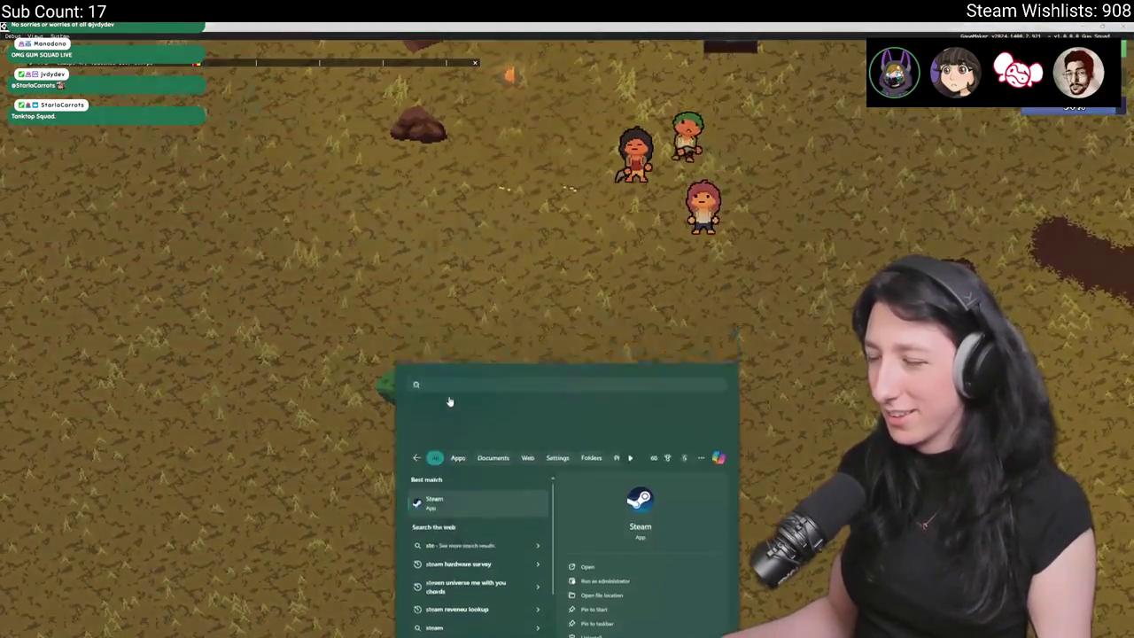
key(Return)
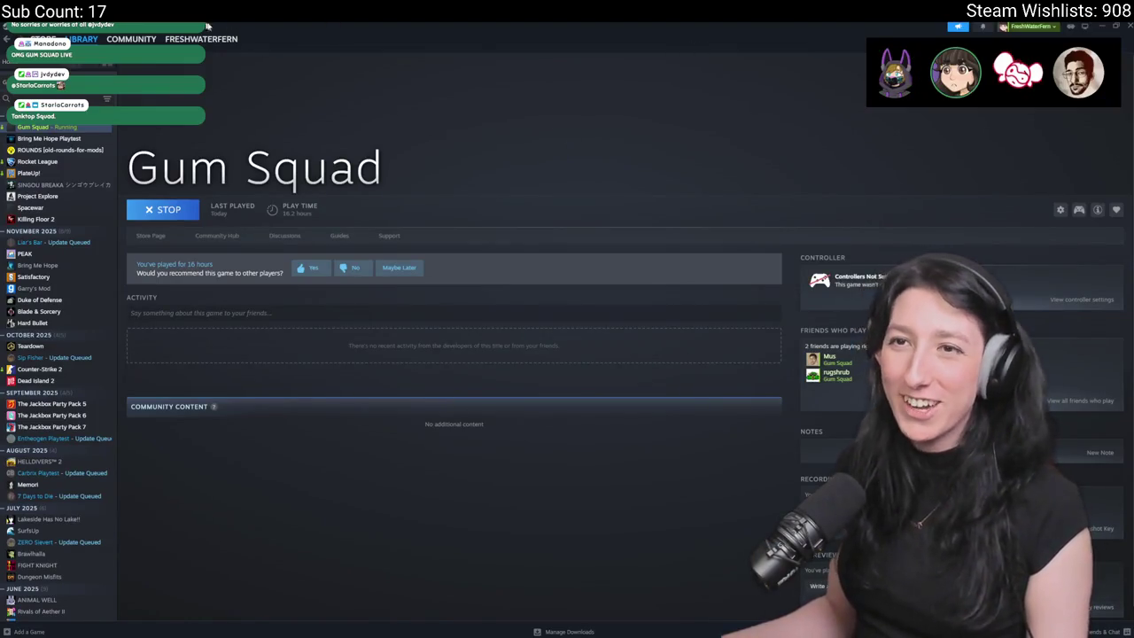
key(alt+Tab)
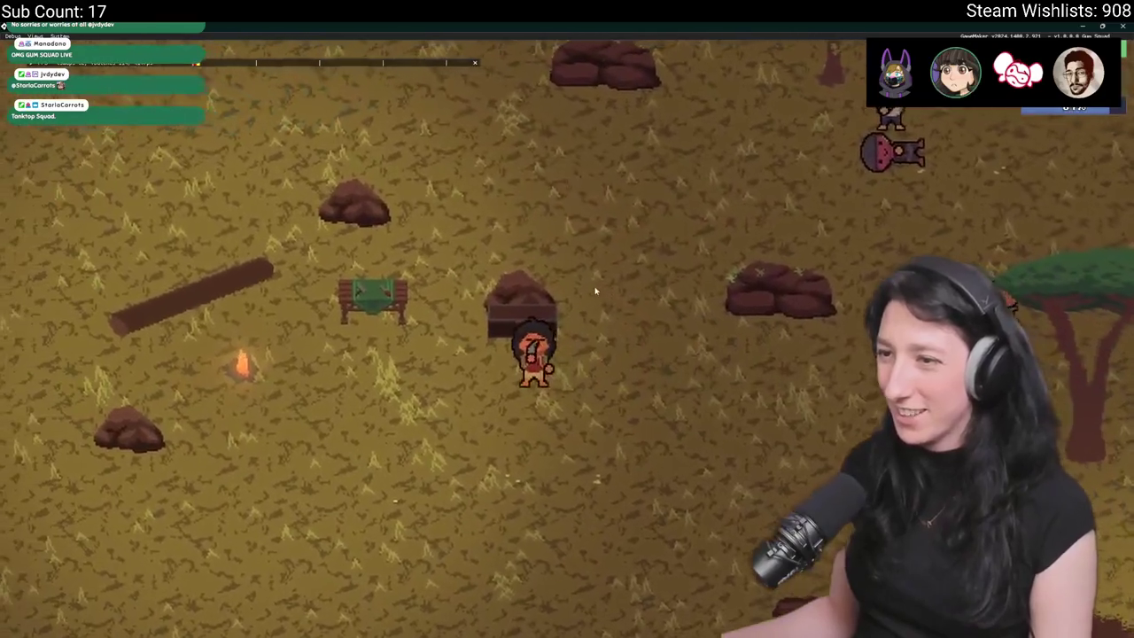
- Open the nearby chest, then walk left over to the orange and green chests
key(e)
key(e)
key(e)
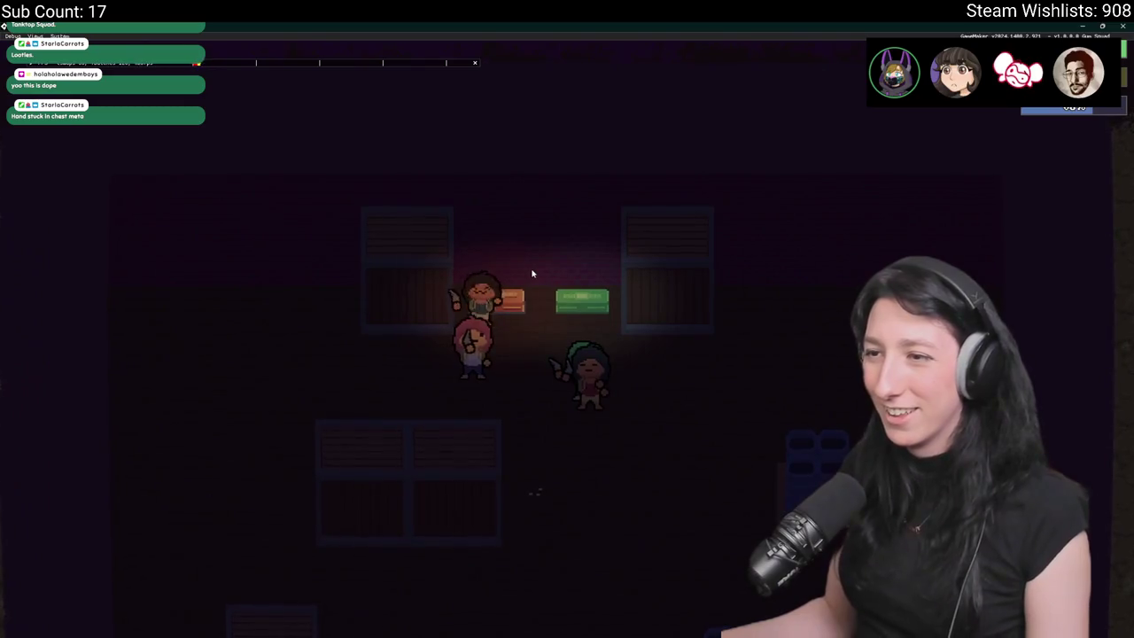
key(w)
key(a)
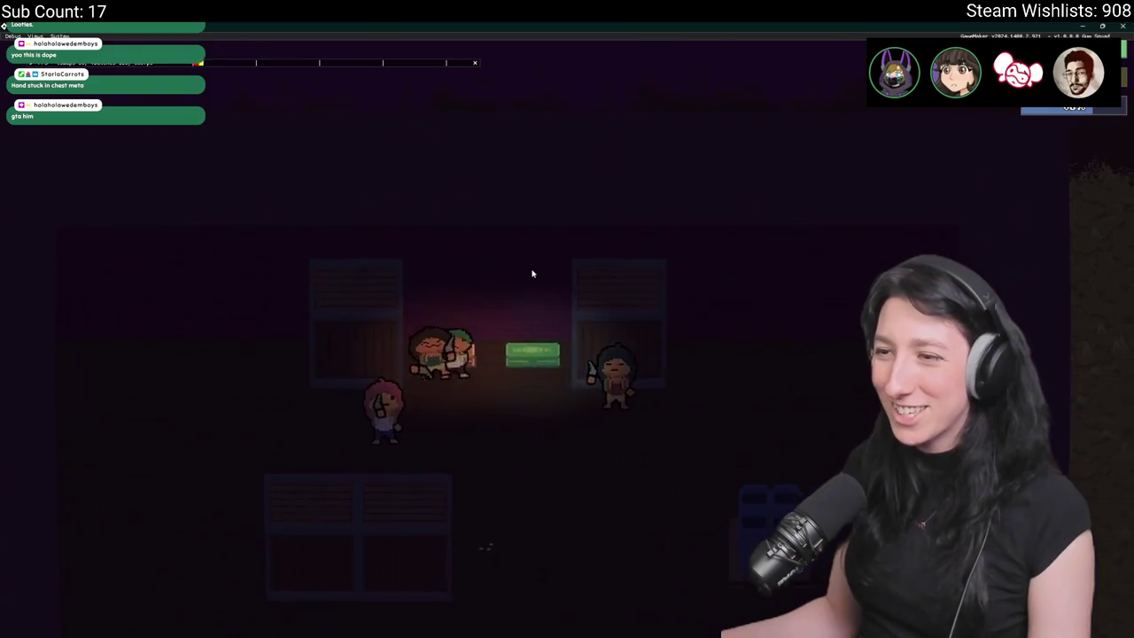
key(a)
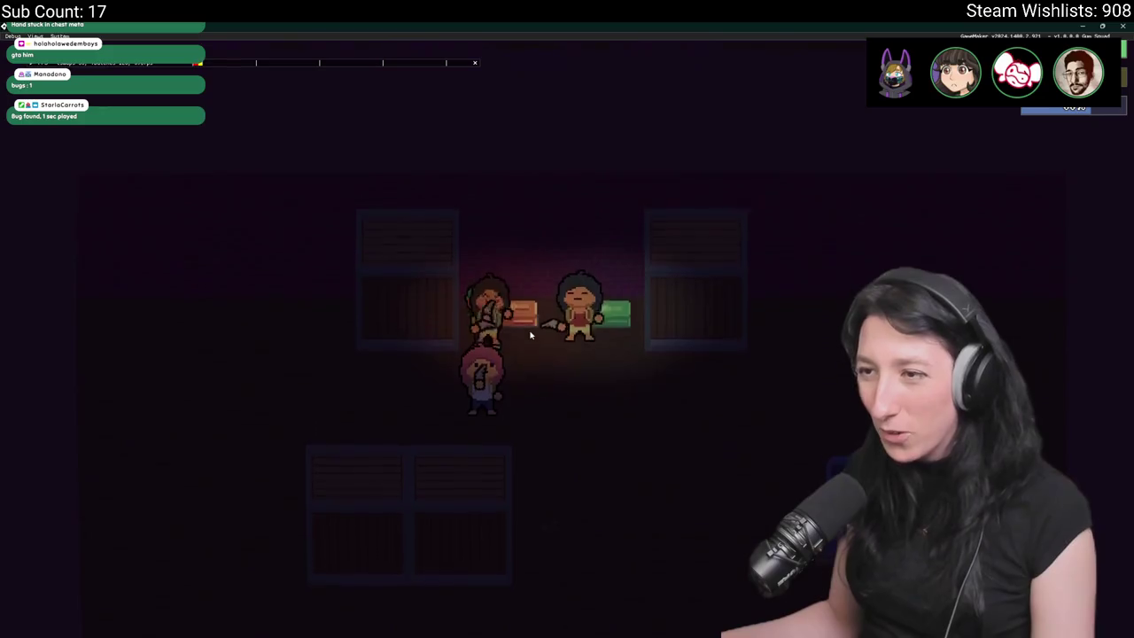
- Roam down and across the bunk room, then return up toward the chests and other players
key(s)
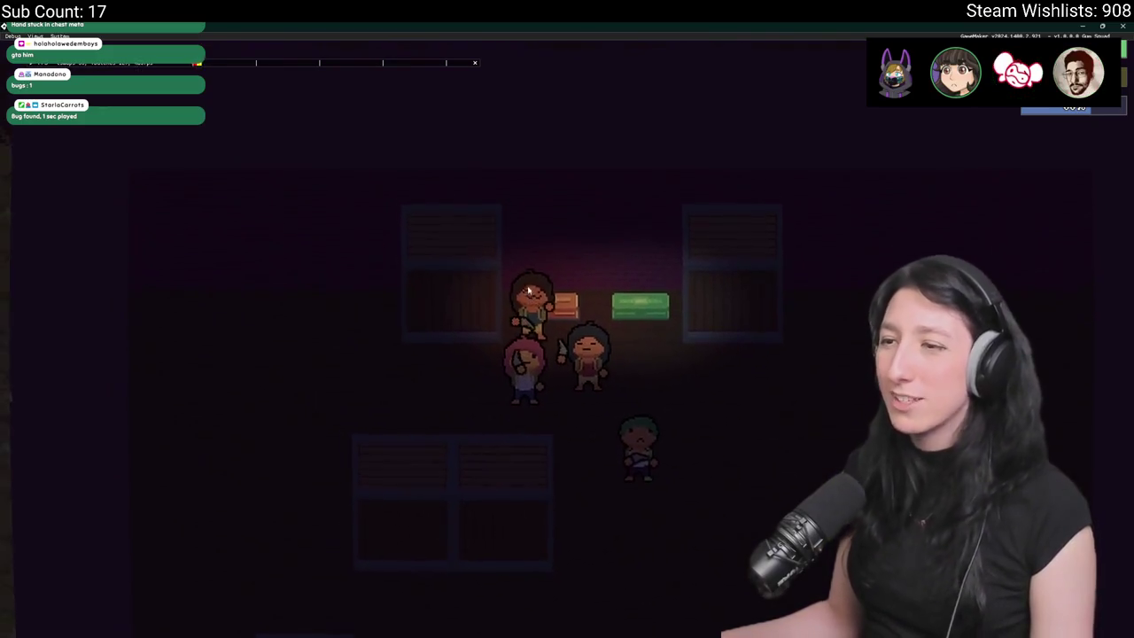
key(s)
key(d)
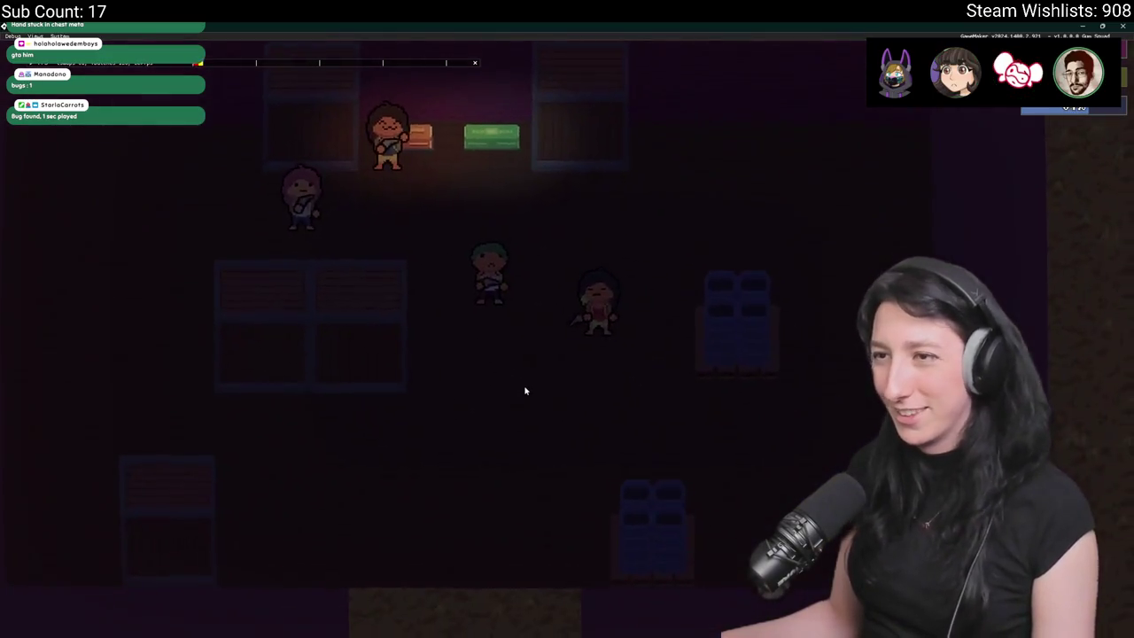
key(s)
key(d)
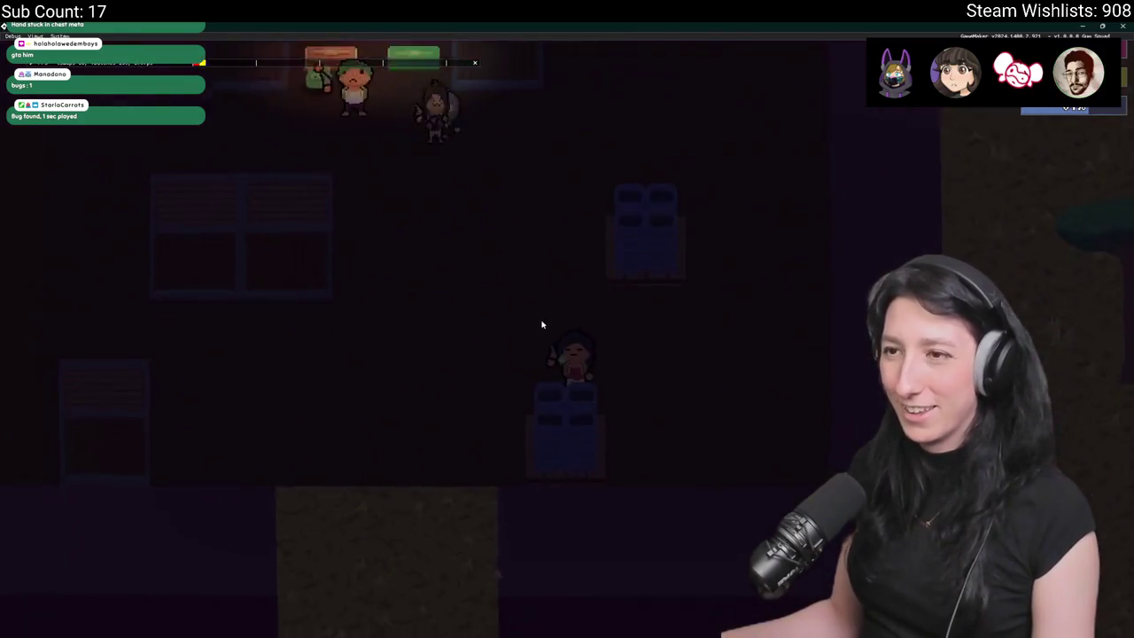
key(w)
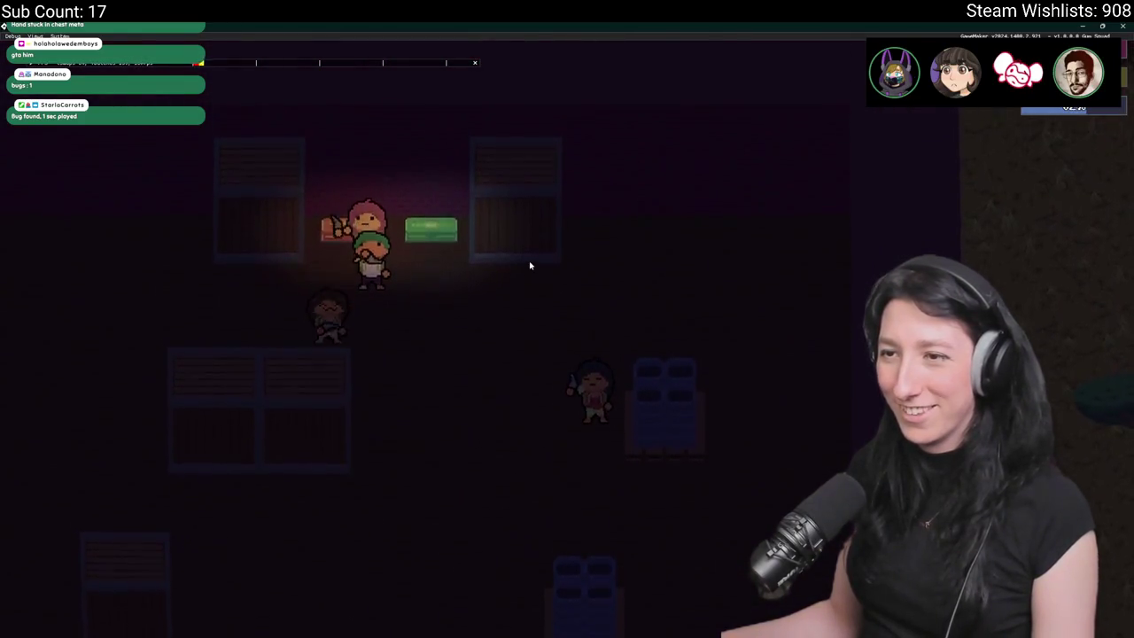
key(s)
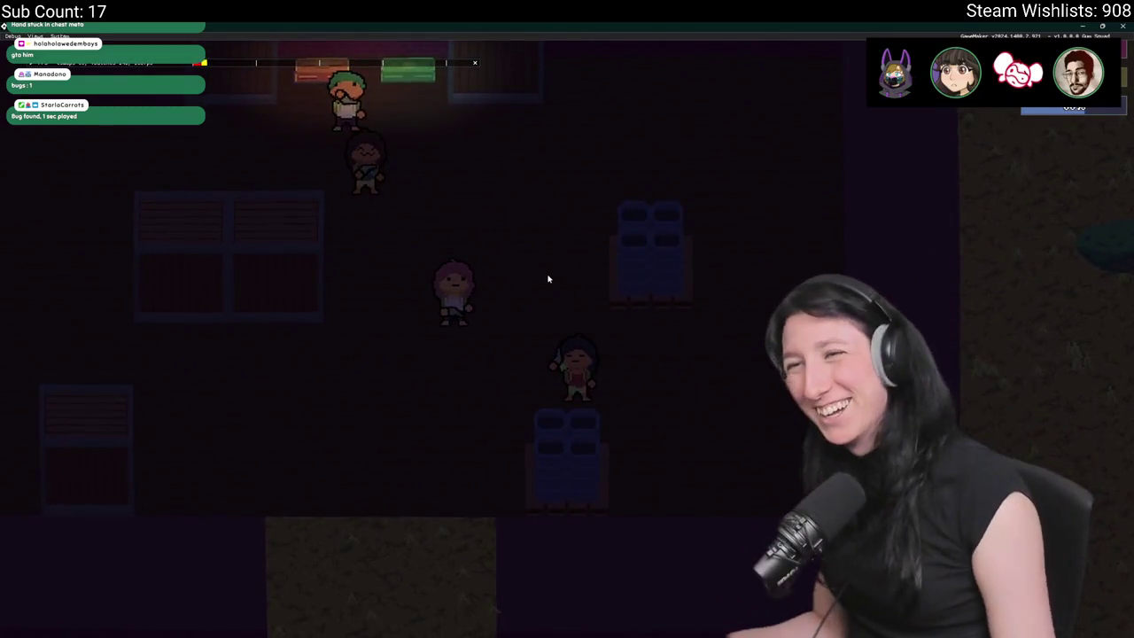
key(w)
key(a)
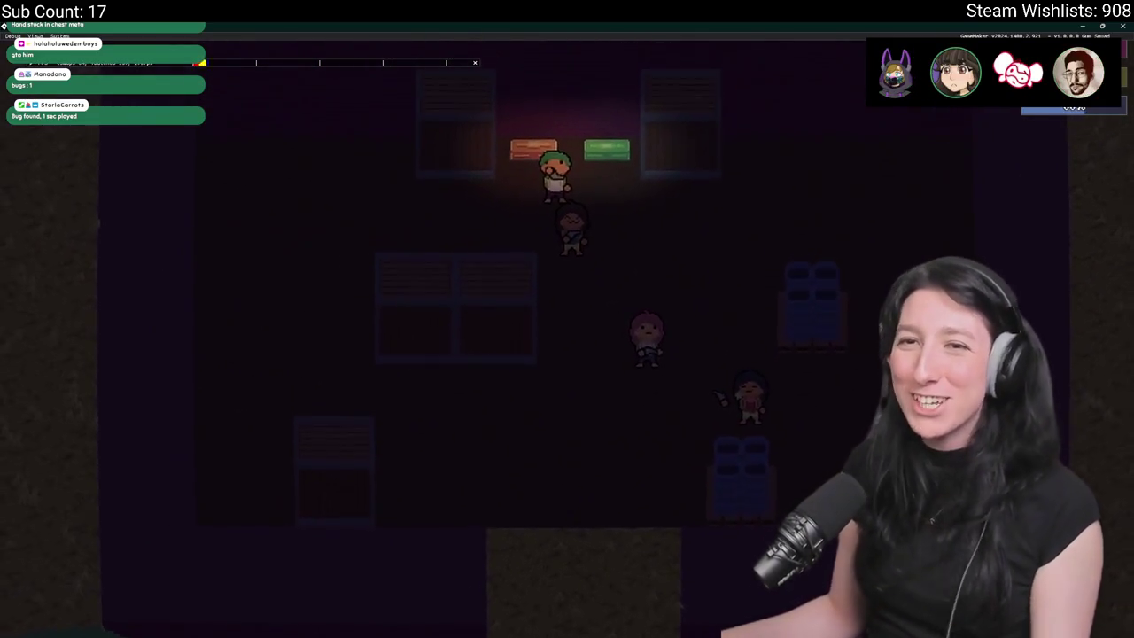
key(d)
key(s)
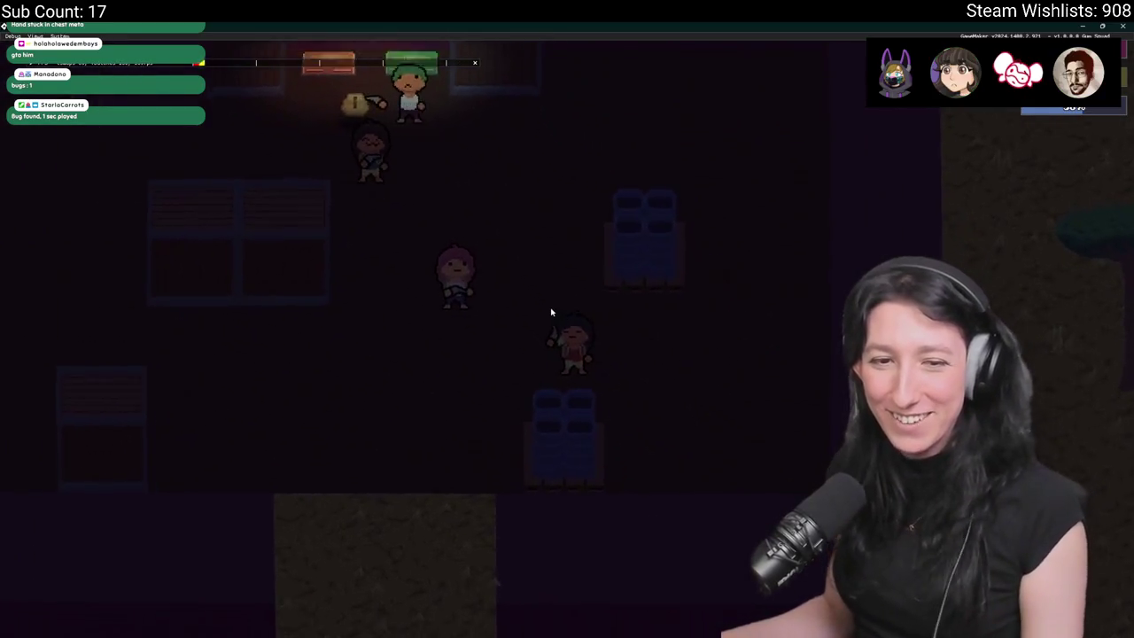
key(w)
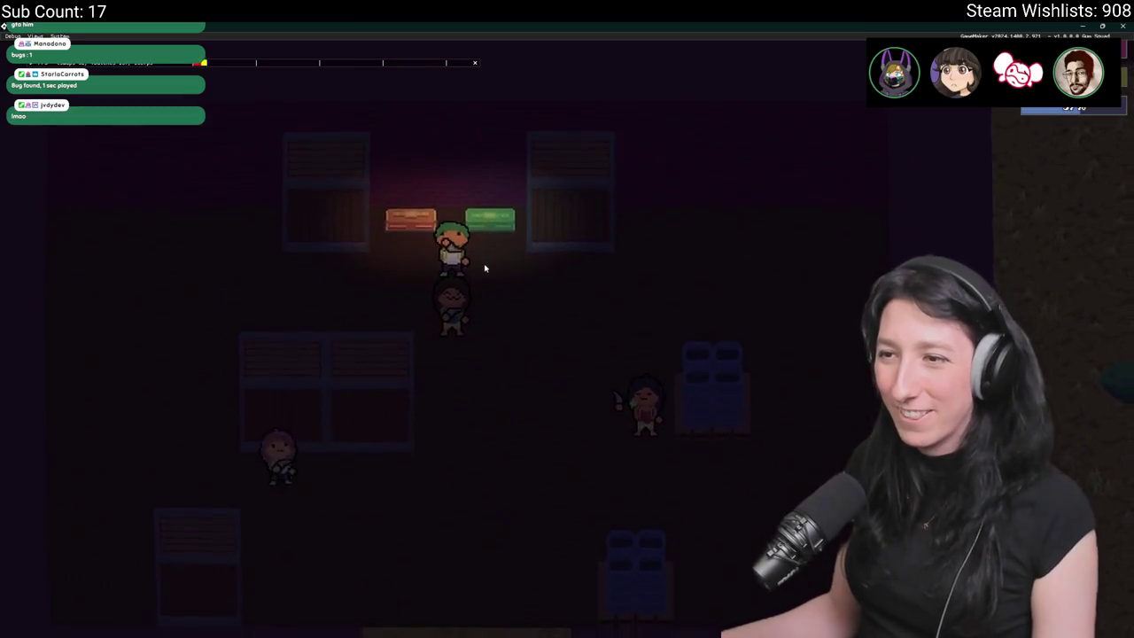
- Walk to the chests and equip the green Gumenforced Backpack from the inventory
key(a)
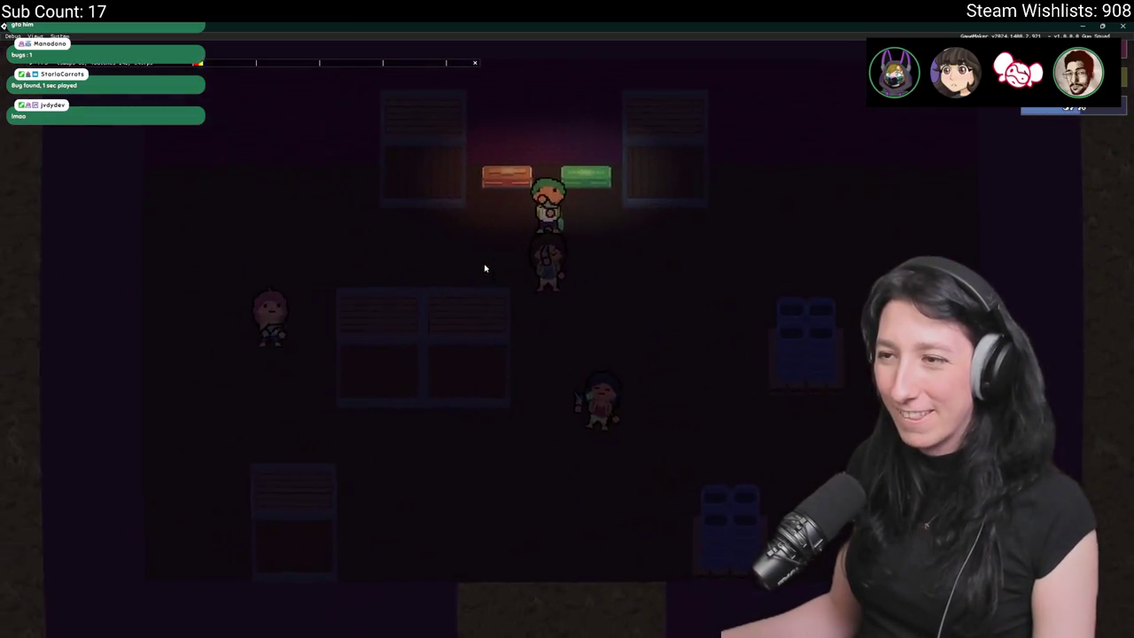
key(w)
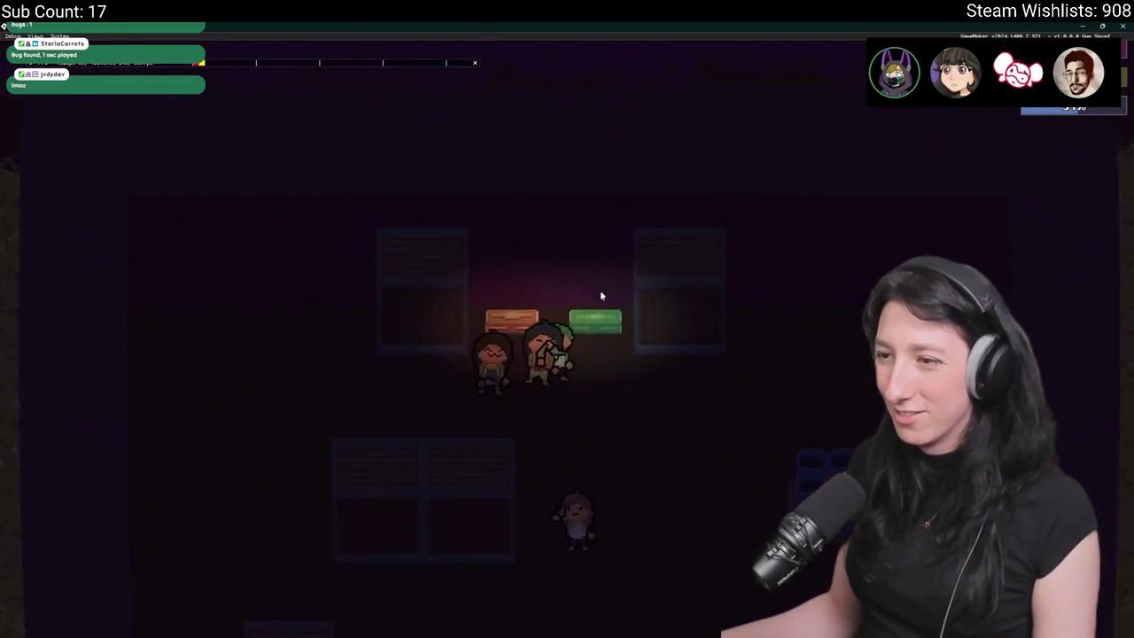
key(Tab)
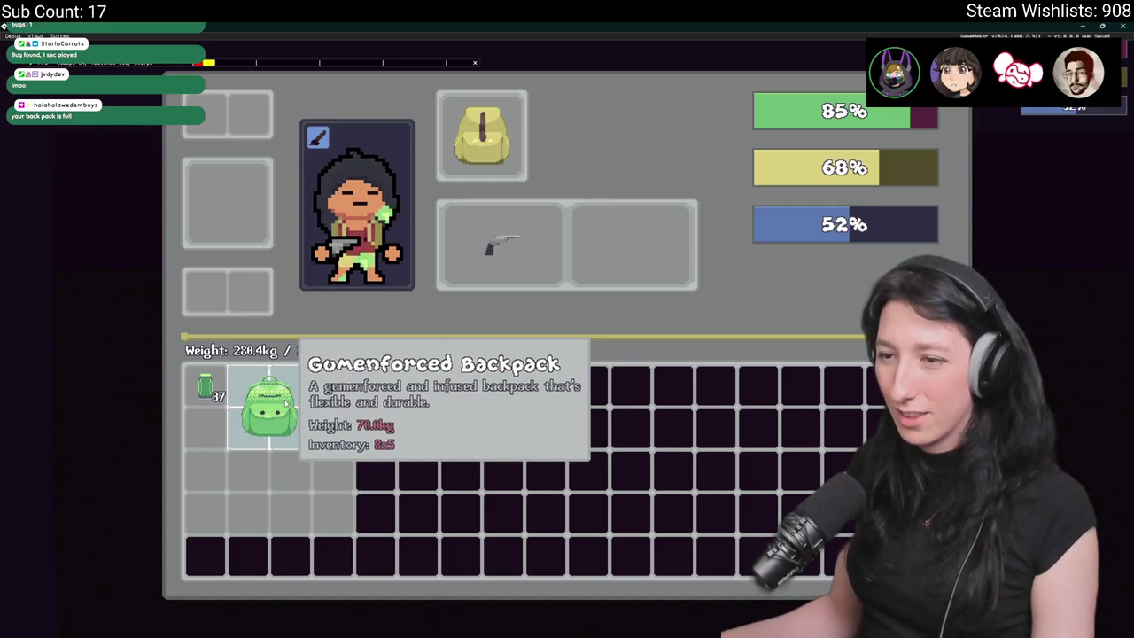
drag(286, 403, 490, 344)
drag(605, 263, 605, 264)
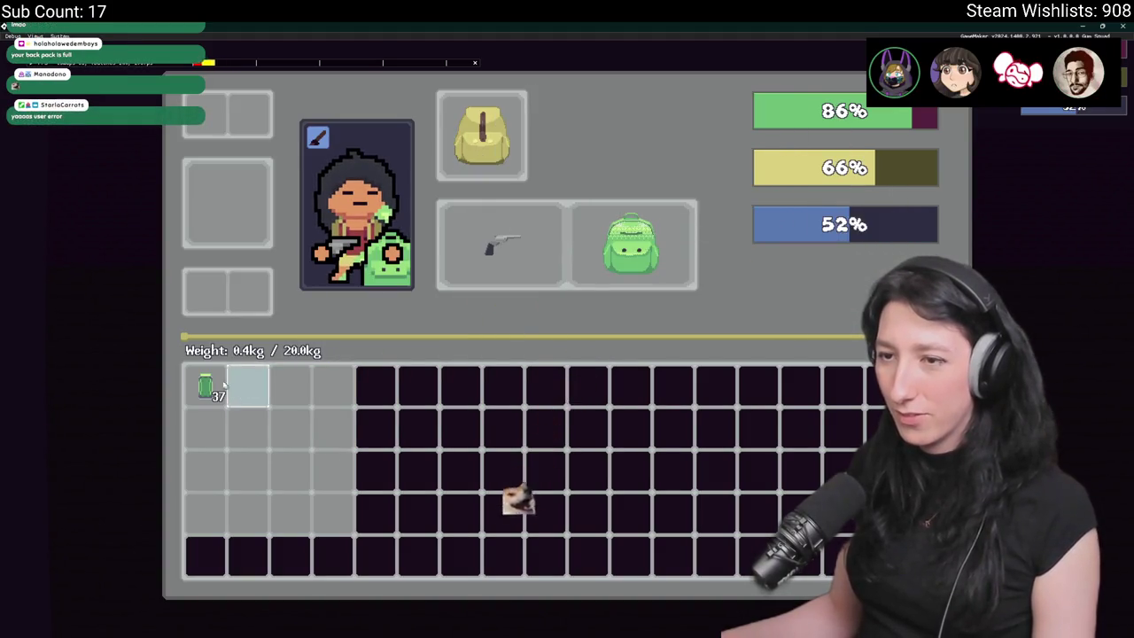
- Drop the bottle and the old yellow backpack, then recheck the 60.0 kg carry capacity
drag(205, 388, 253, 314)
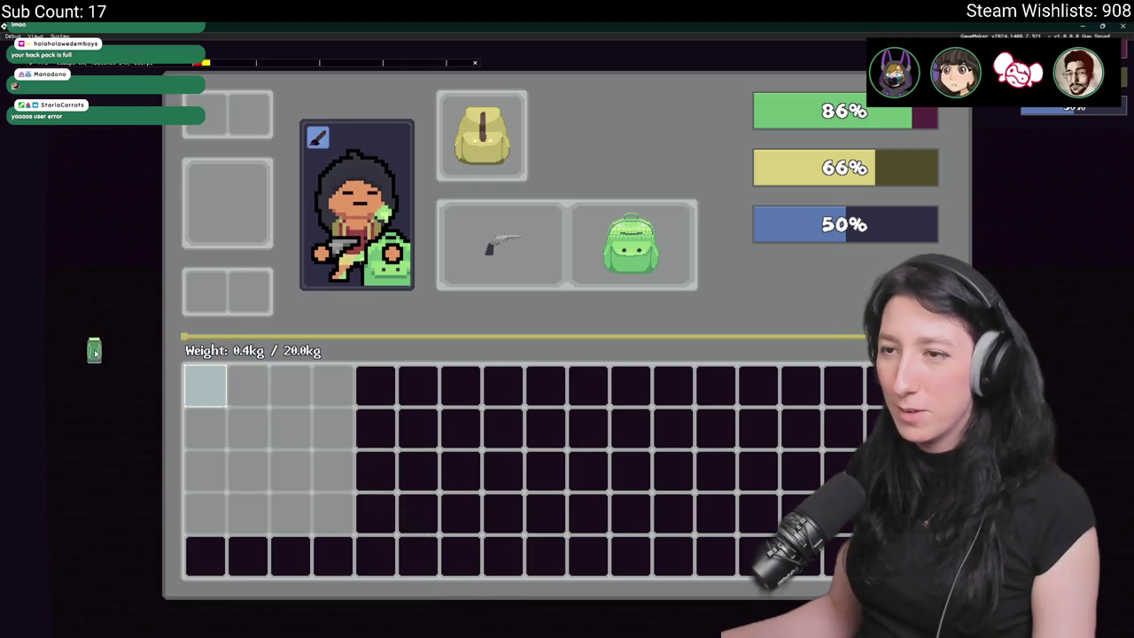
drag(94, 351, 94, 351)
drag(481, 137, 112, 245)
key(Tab)
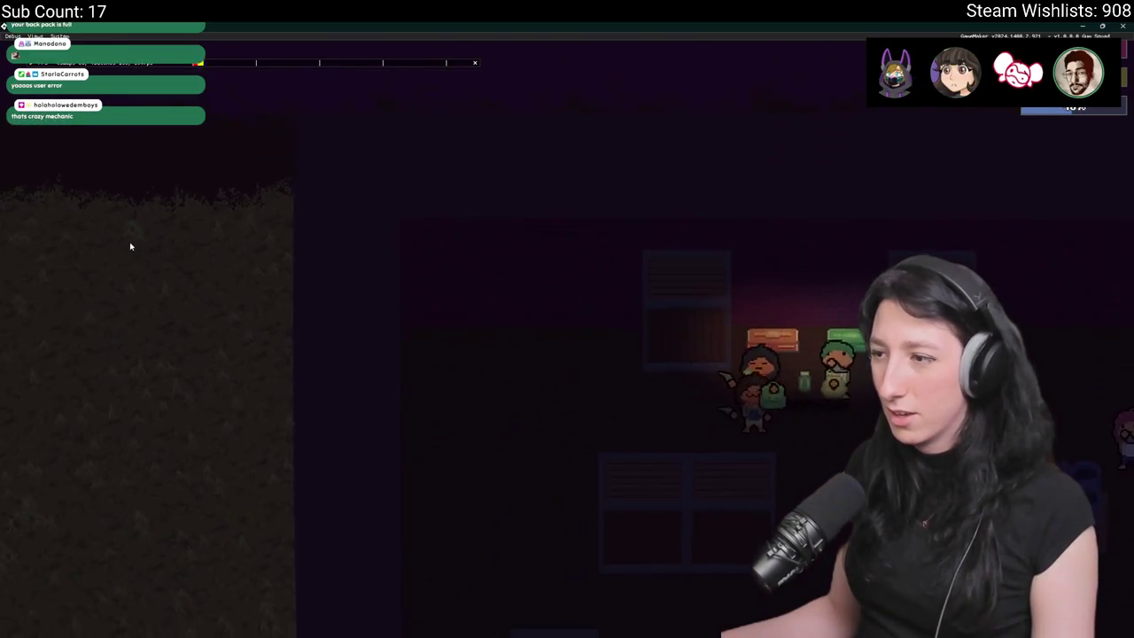
key(Tab)
key(Tab)
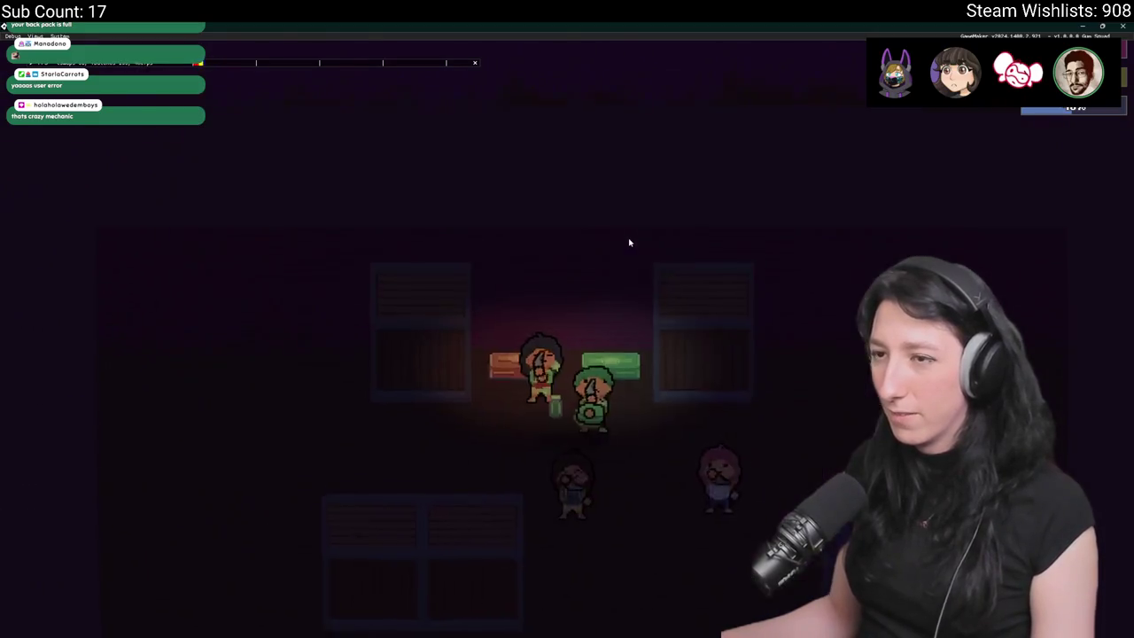
key(Tab)
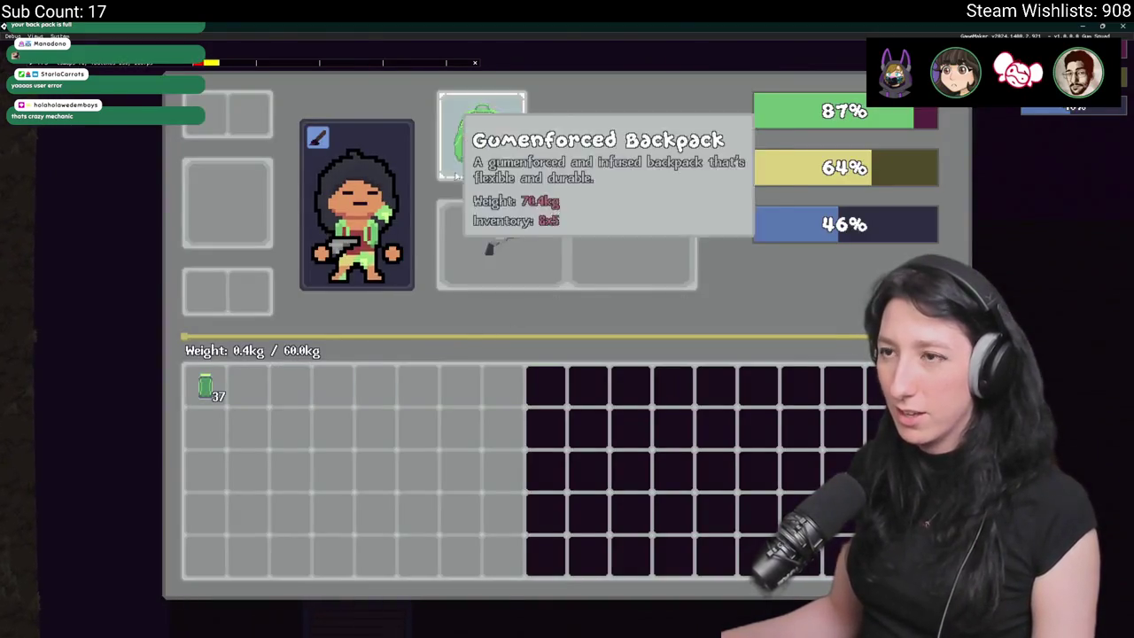
key(Tab)
- Walk south out of the warehouse room onto the dirt area, glancing at the inventory
key(s)
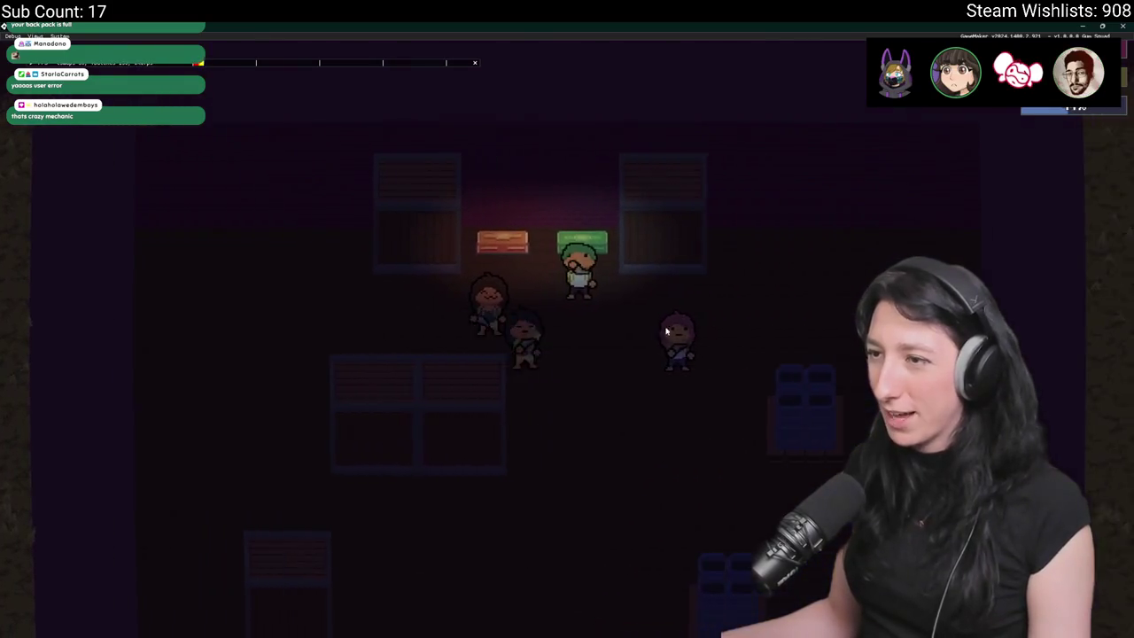
key(a)
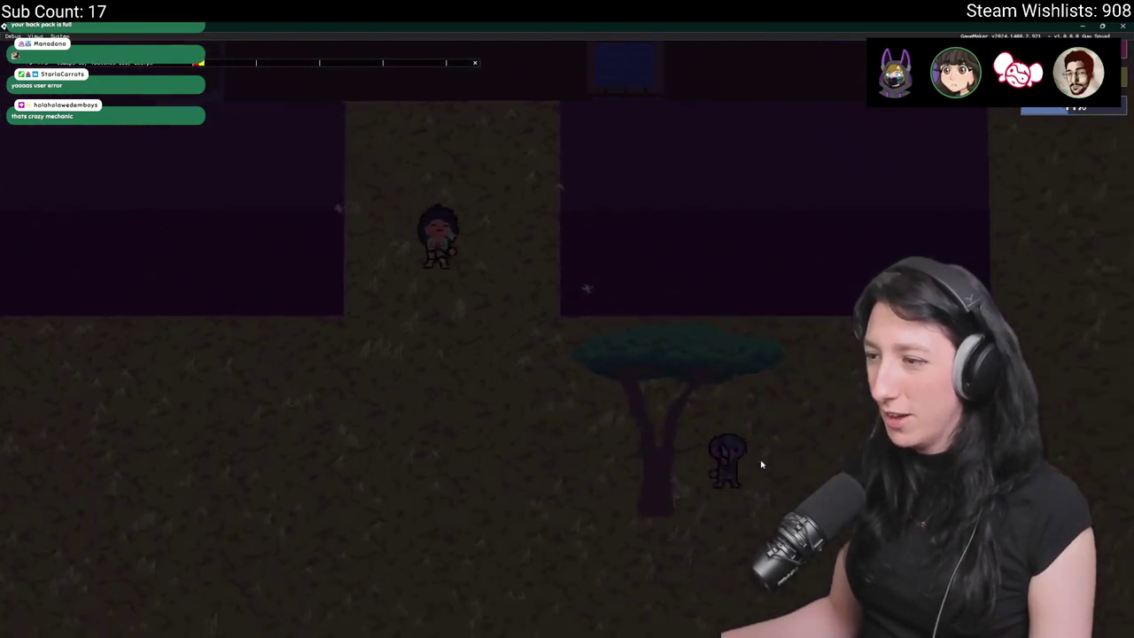
key(w)
key(Tab)
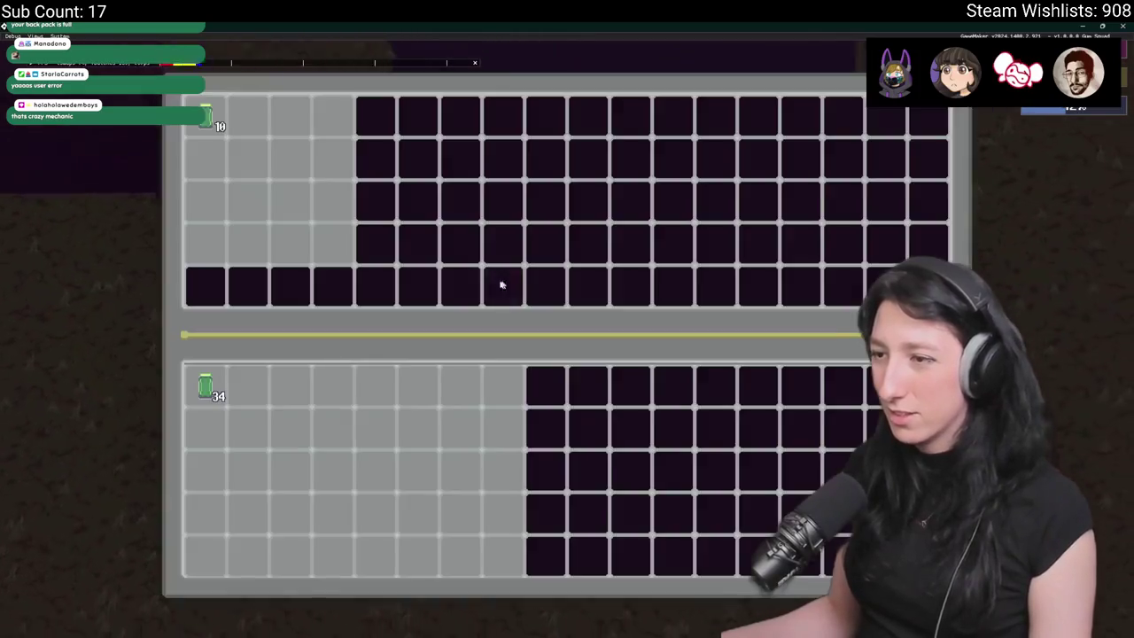
key(Tab)
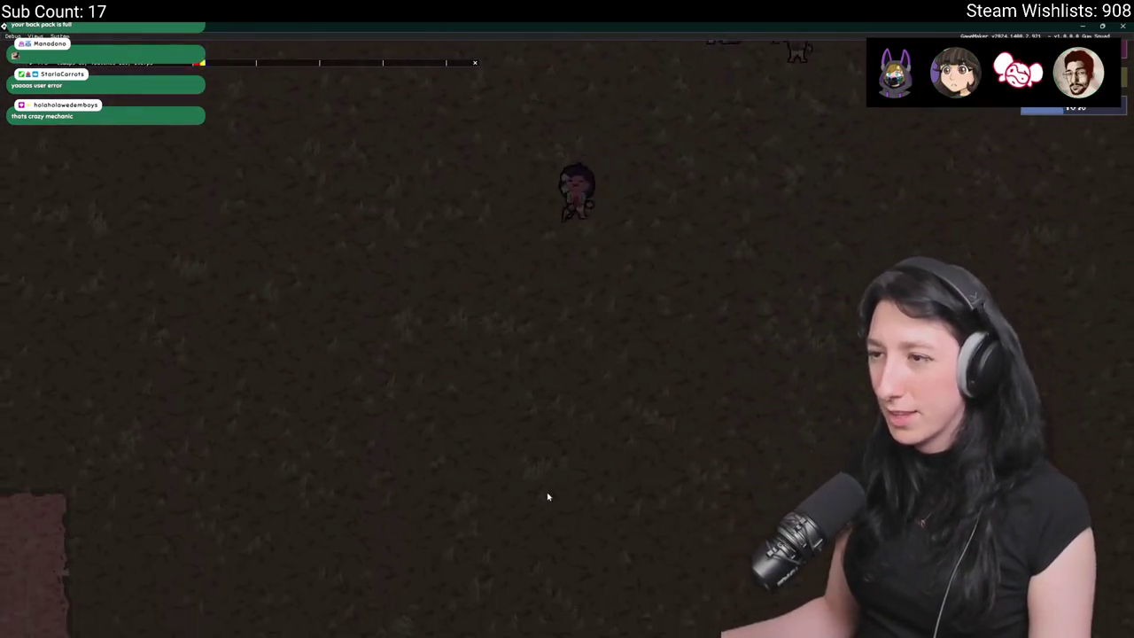
- Walk west toward the dirt clearing and check the backpack in the inventory
key(a)
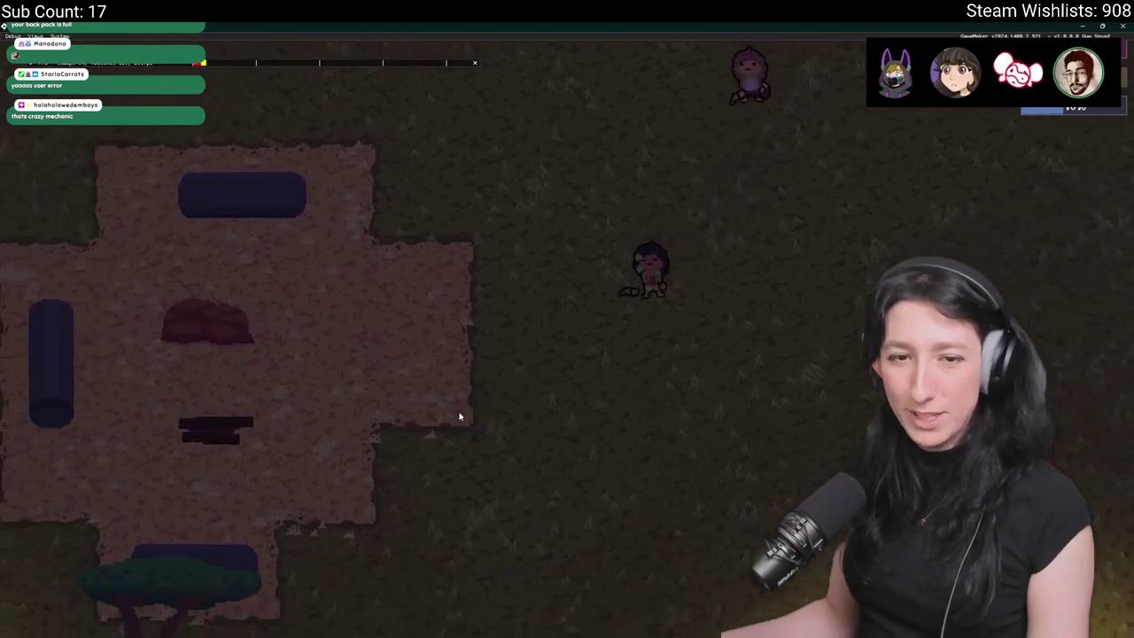
key(s)
key(a)
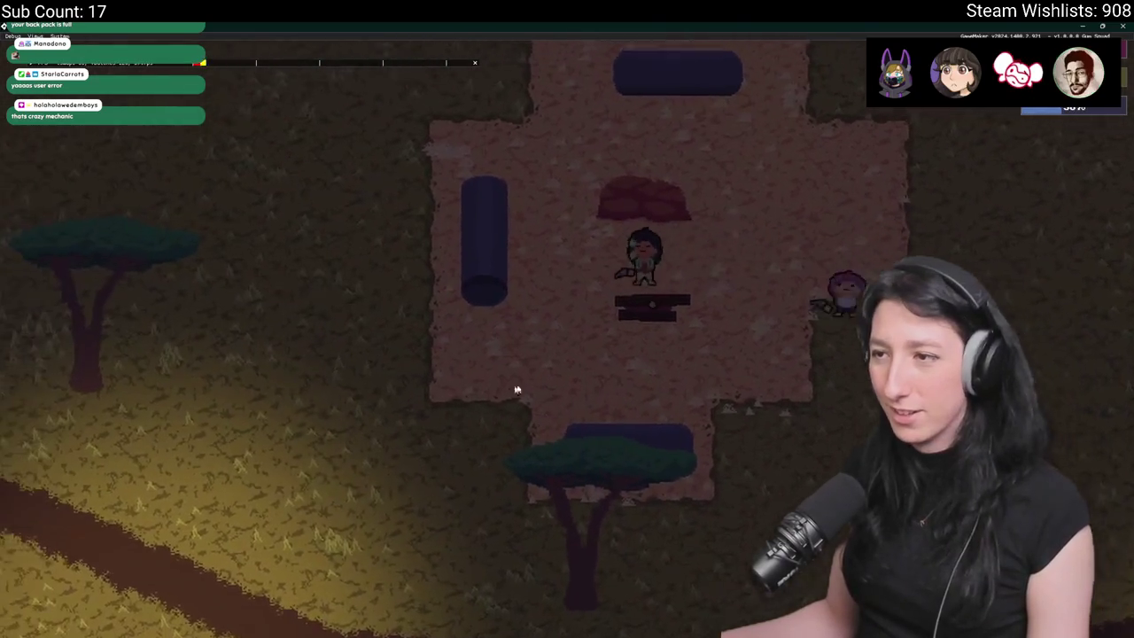
key(Tab)
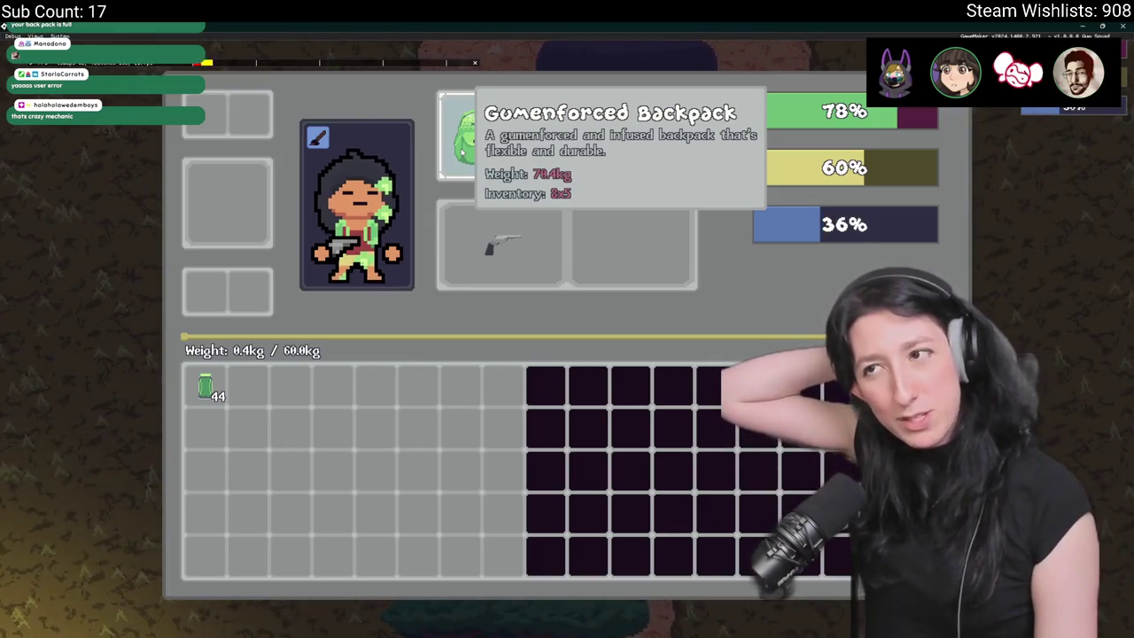
key(Tab)
- Walk down-left along the path and check the log's storage with E
key(a)
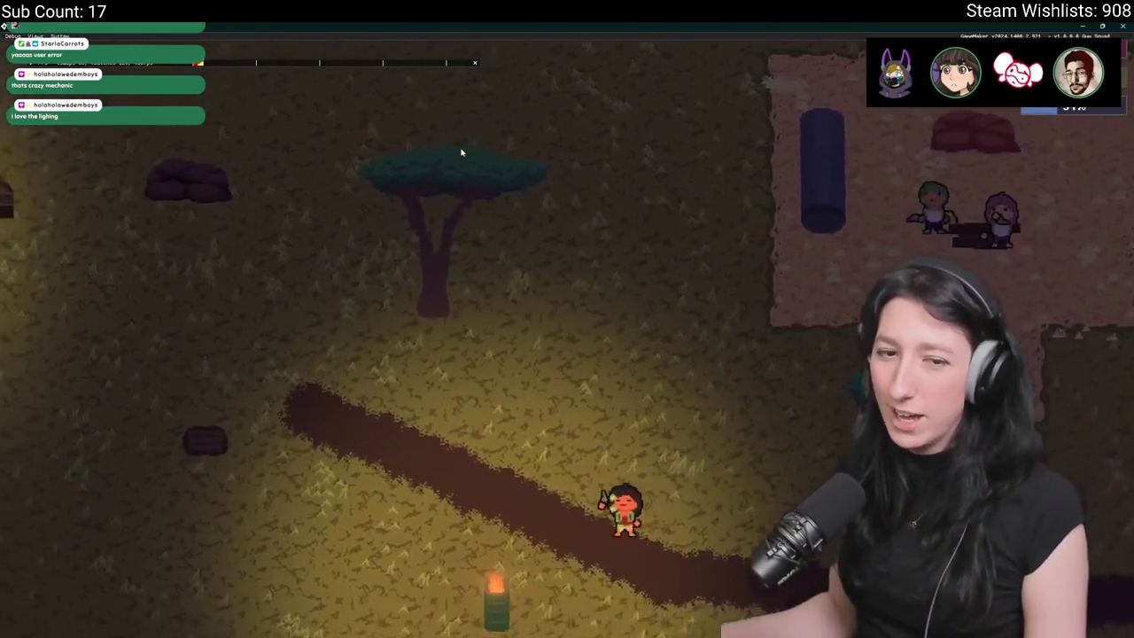
key(s)
key(a)
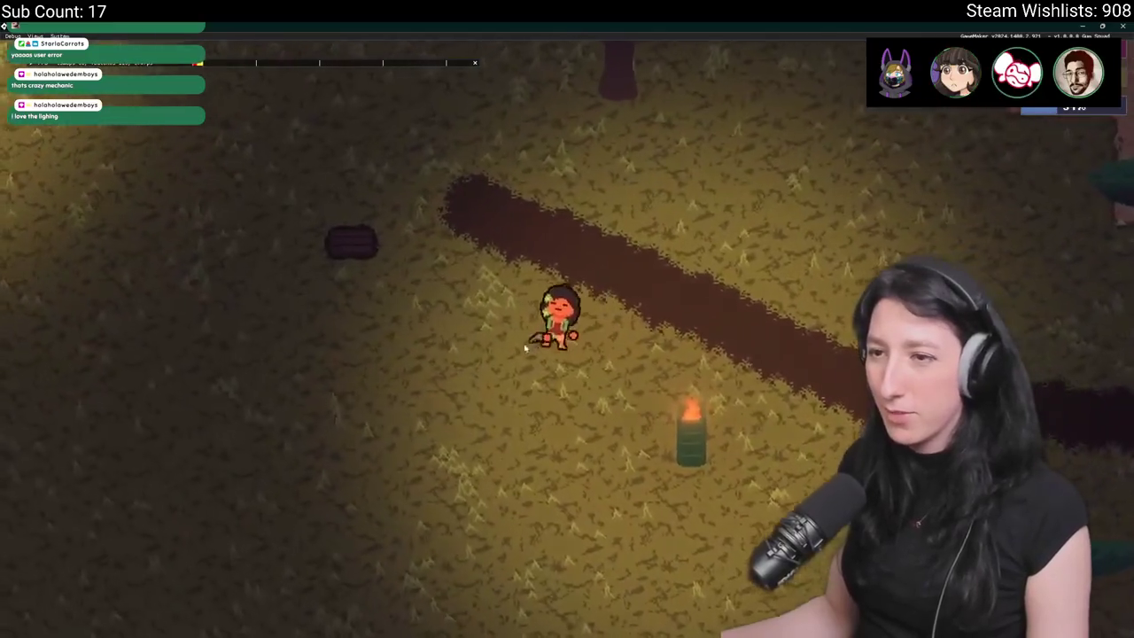
key(a)
key(e)
key(e)
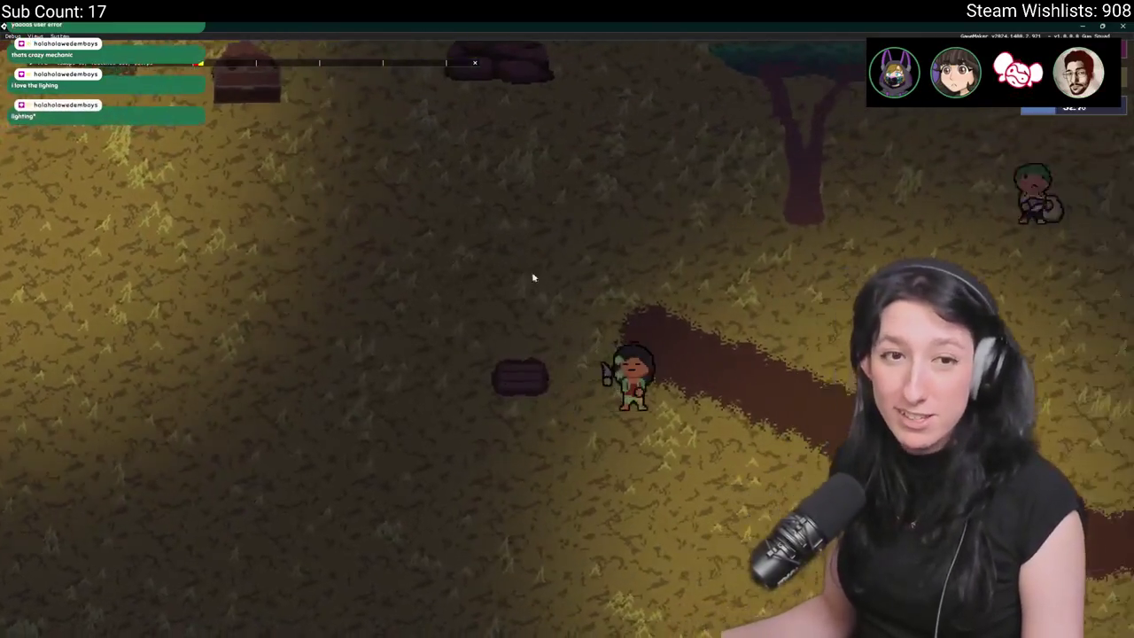
- Walk right and down along the dark path toward the party and the torch
key(d)
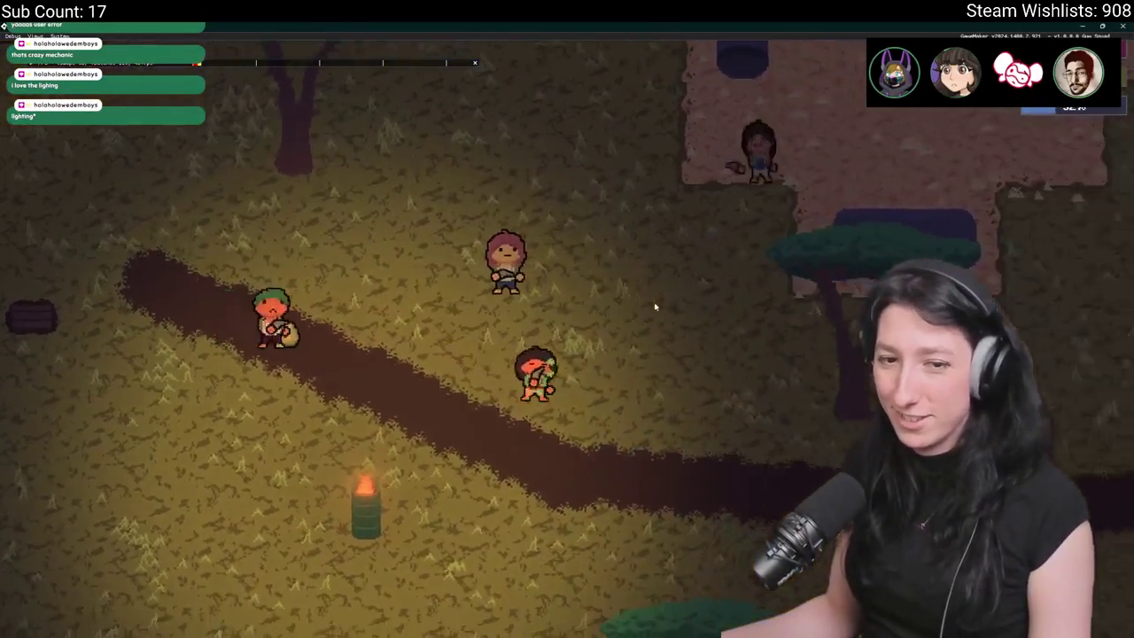
key(d)
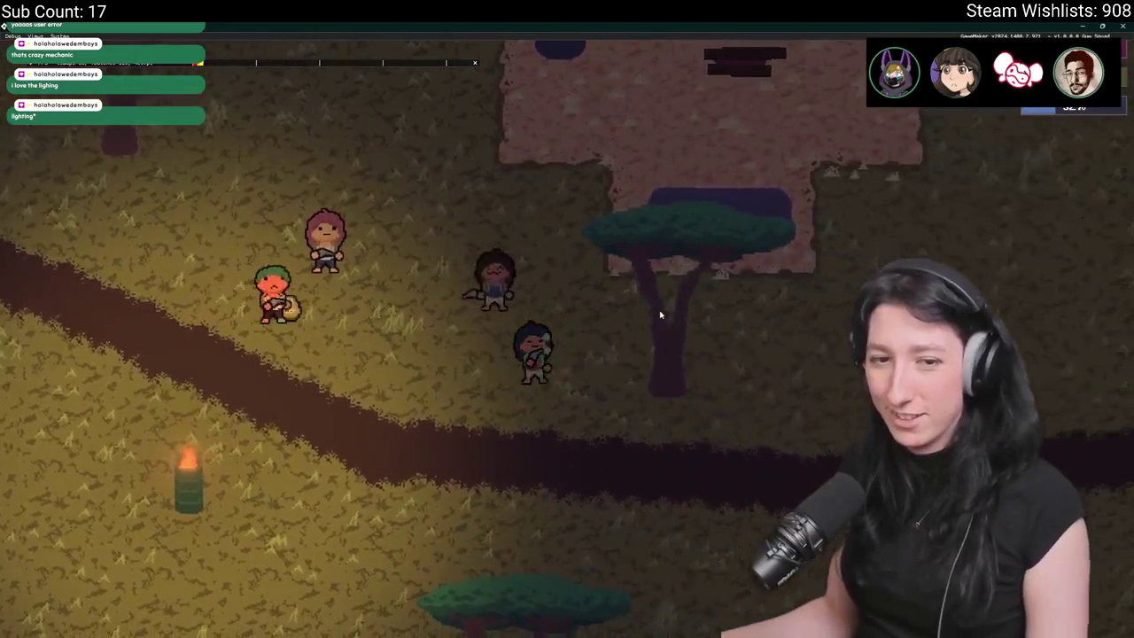
key(s)
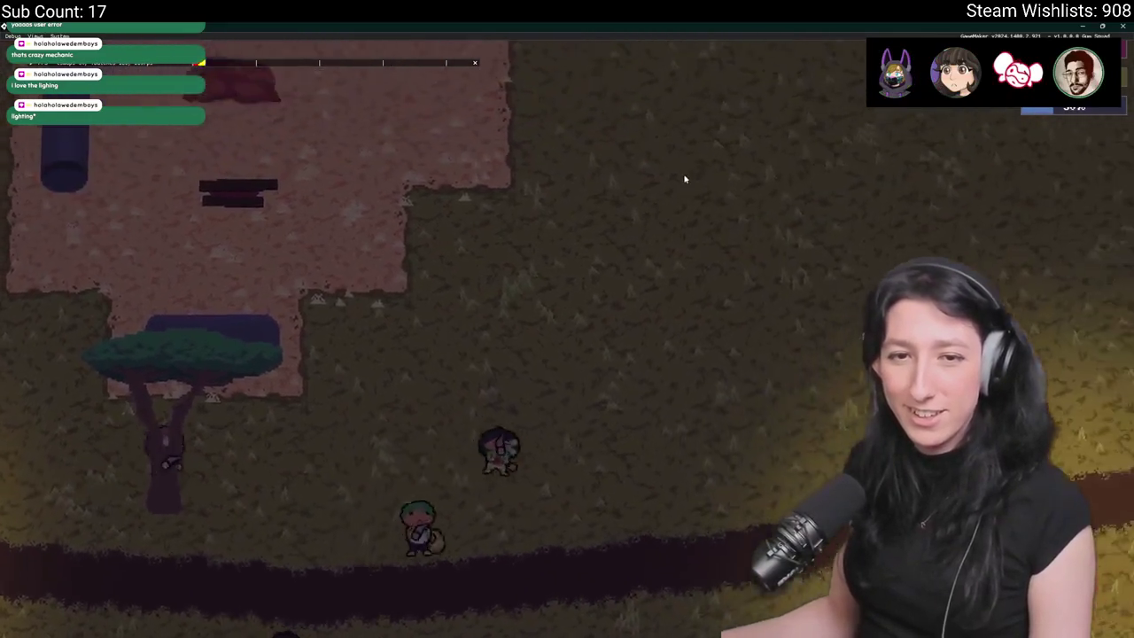
key(s)
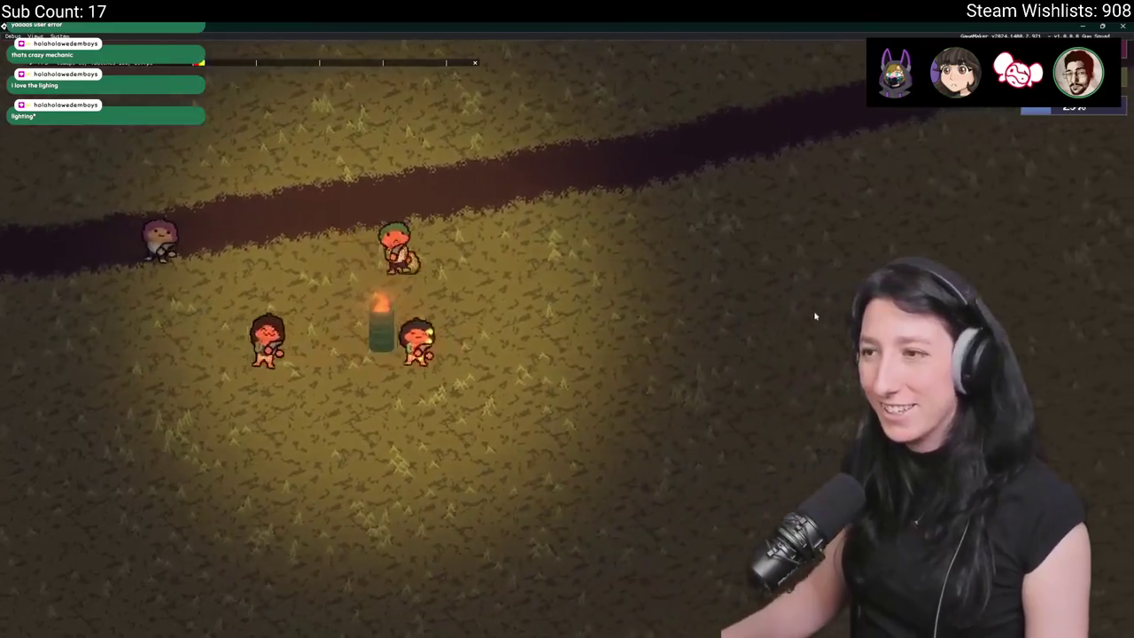
key(w)
key(d)
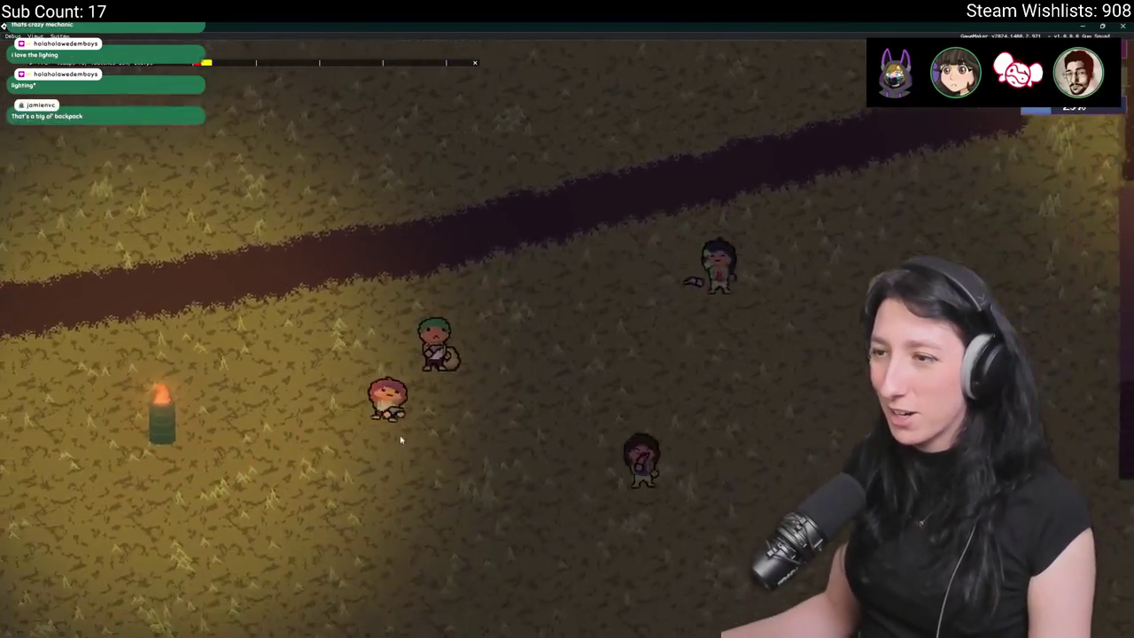
key(s)
key(d)
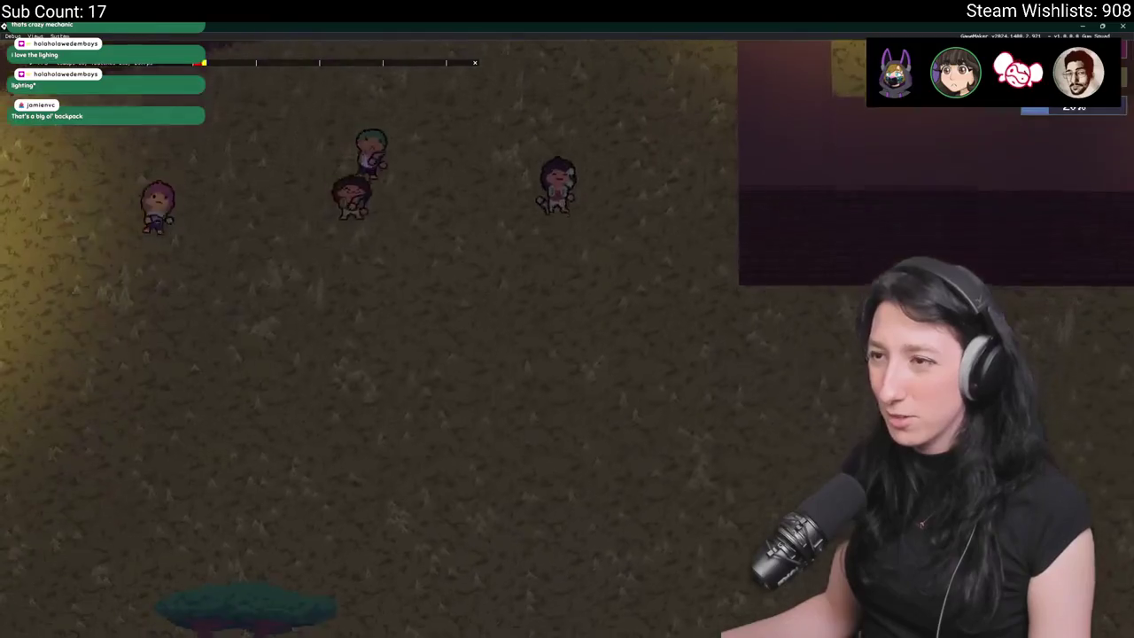
- Circle the field past the acacia tree, then head up-right toward the warehouse buildings
key(s)
key(a)
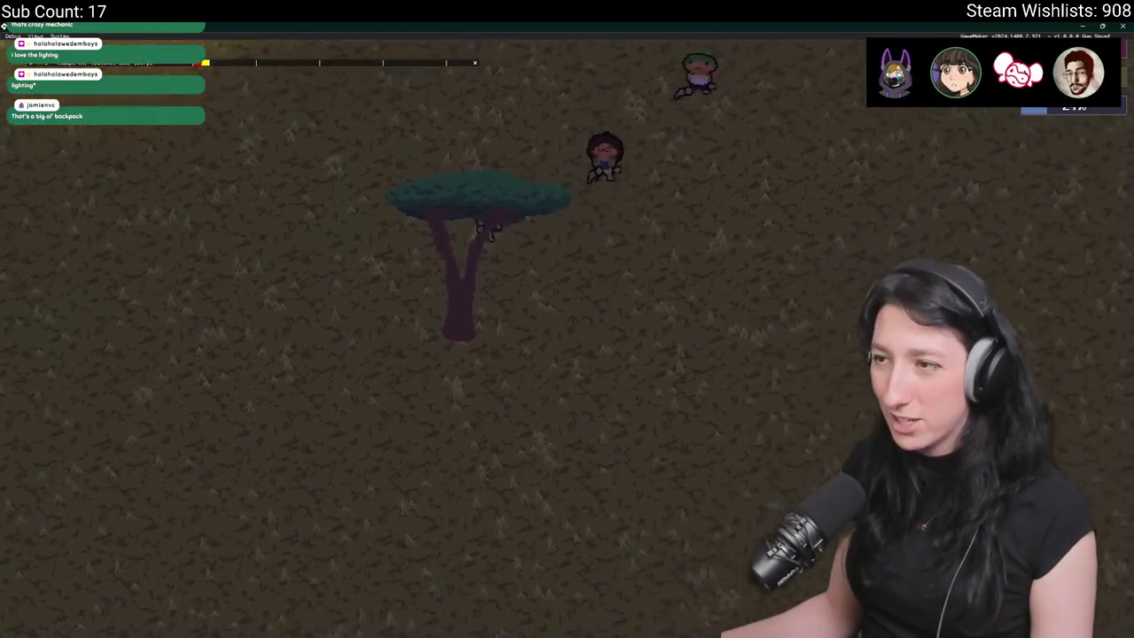
key(a)
key(w)
key(d)
key(a)
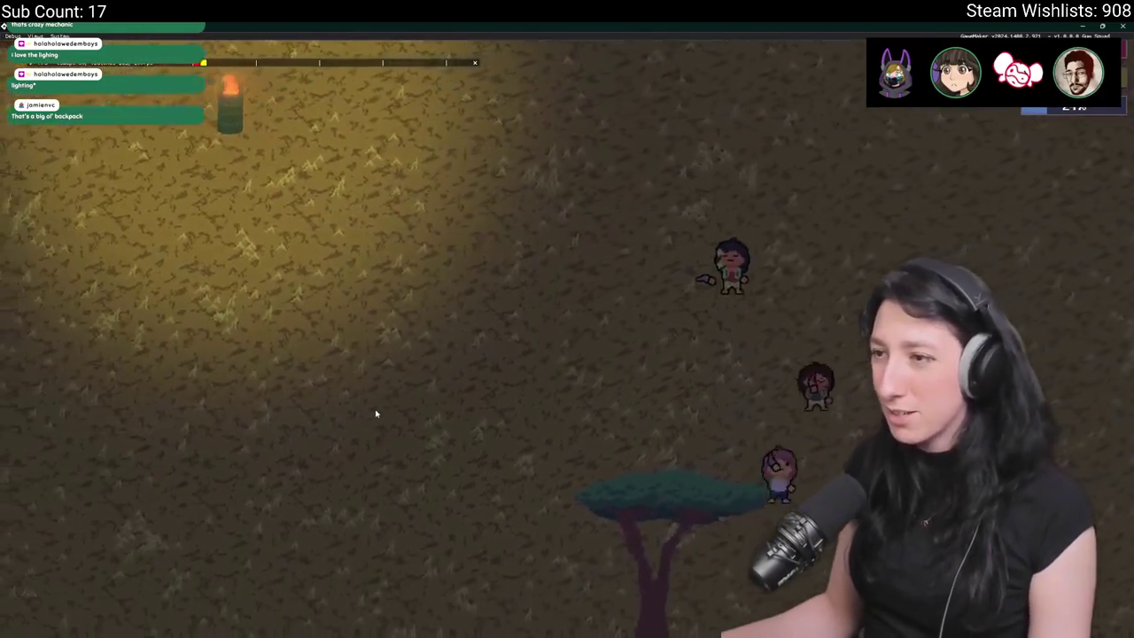
key(w)
key(d)
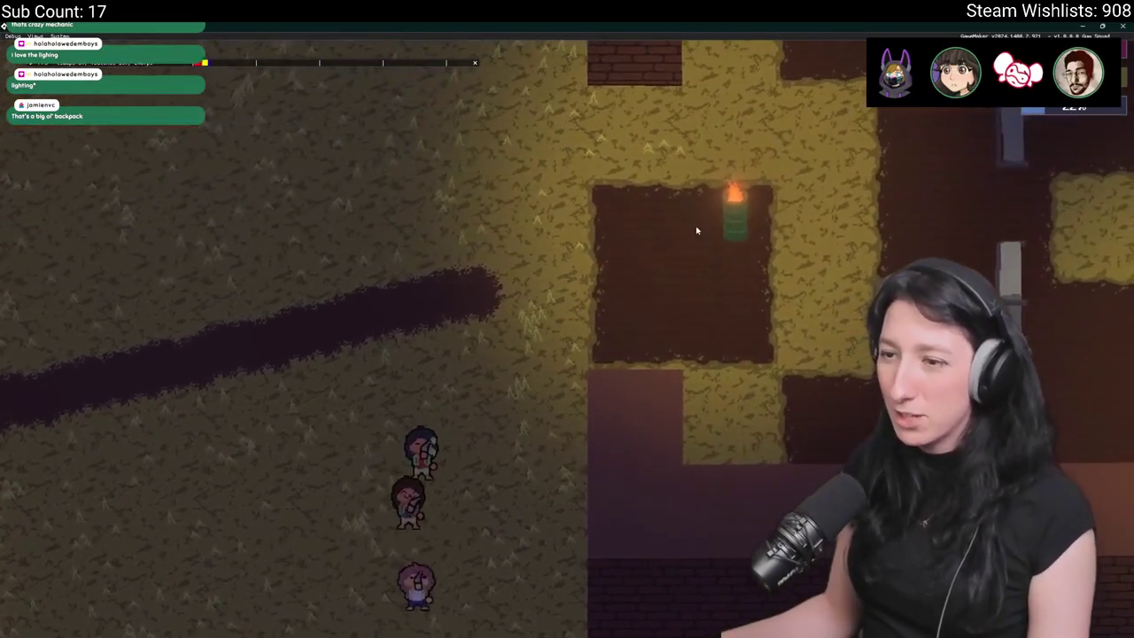
- Walk past the torch building into the warehouse and up among the crates
key(w)
key(d)
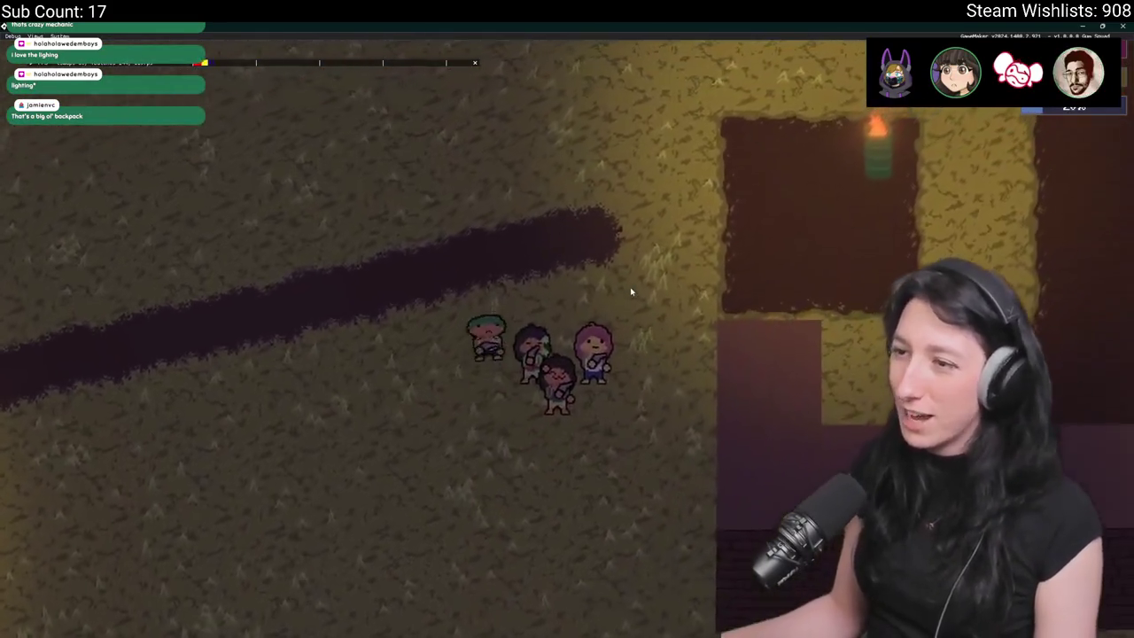
key(w)
key(d)
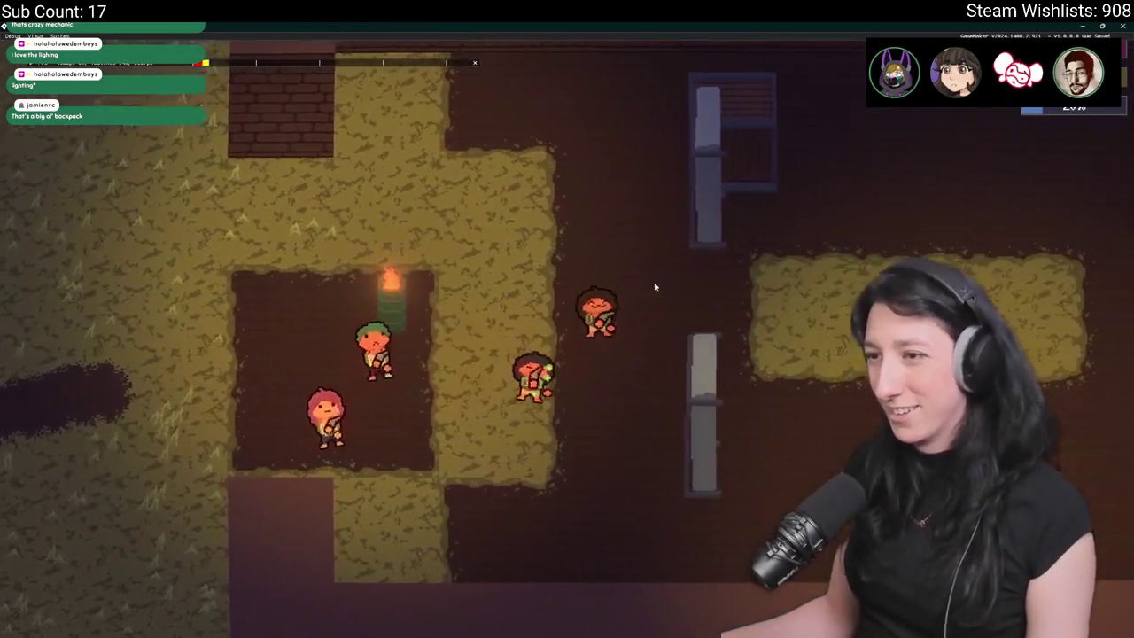
key(d)
key(w)
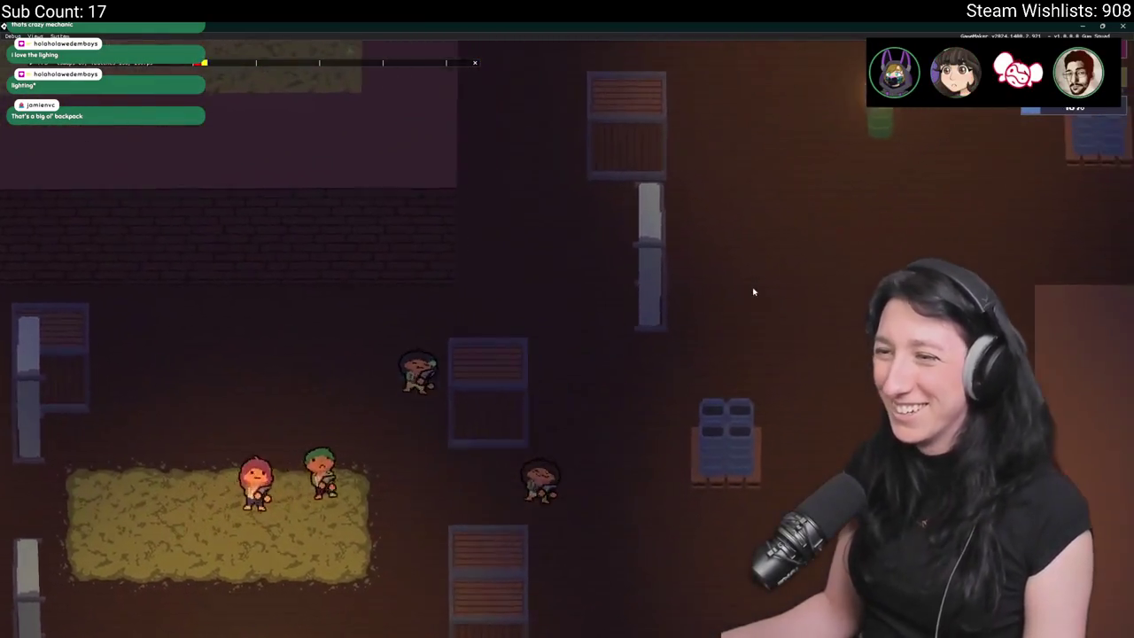
key(w)
key(d)
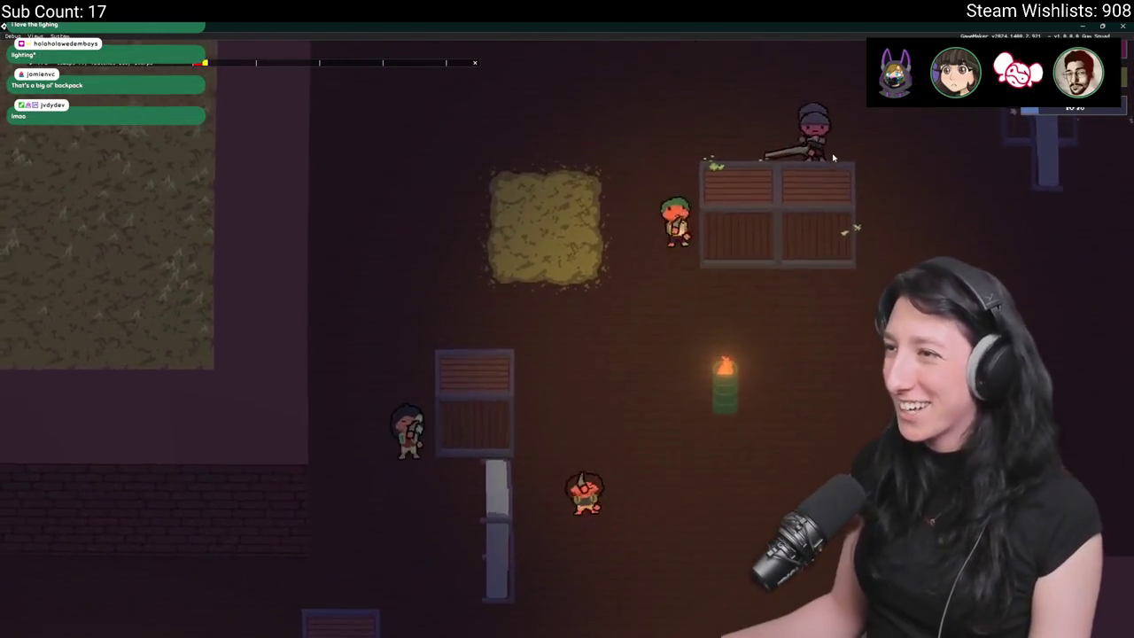
- Move past the crates toward the grass patches and other players, then back up through the warehouse
key(s)
key(d)
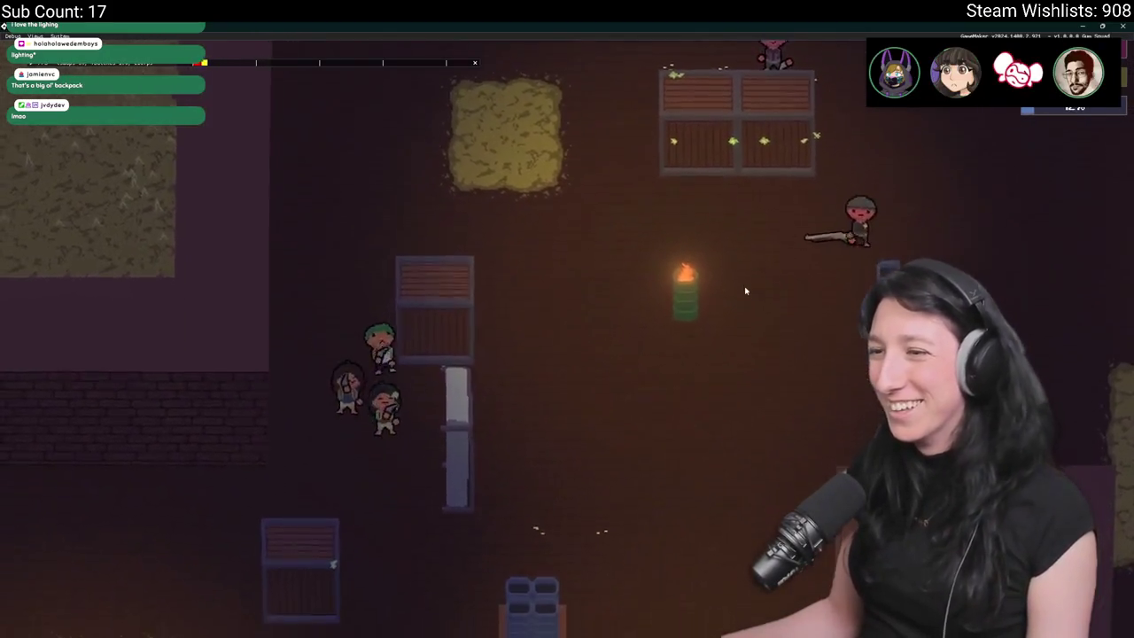
key(s)
key(a)
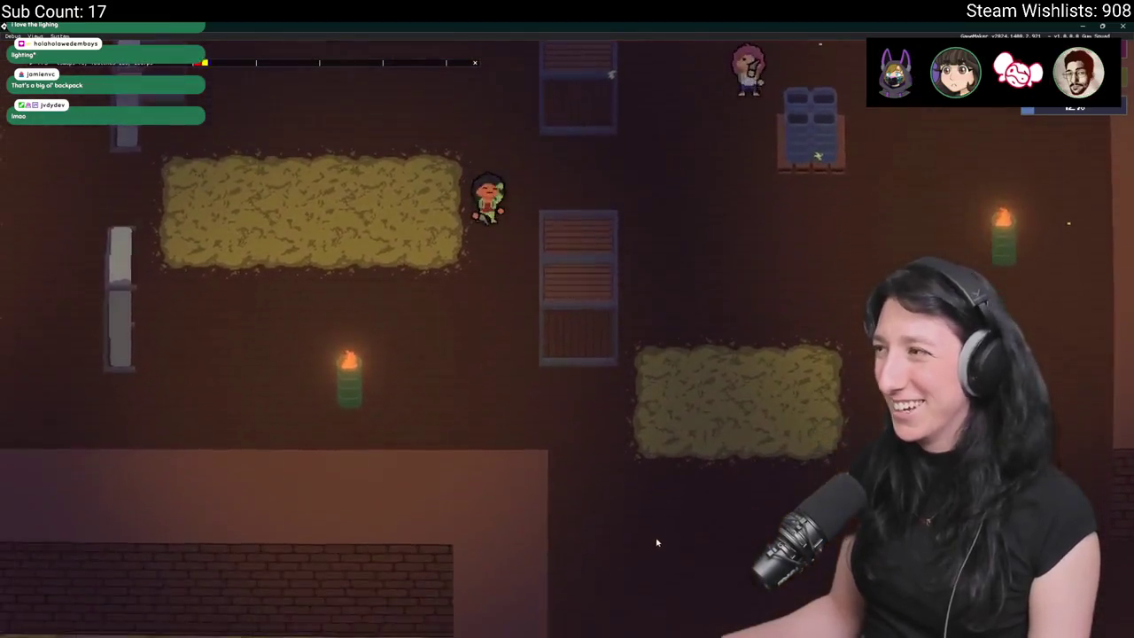
key(s)
key(d)
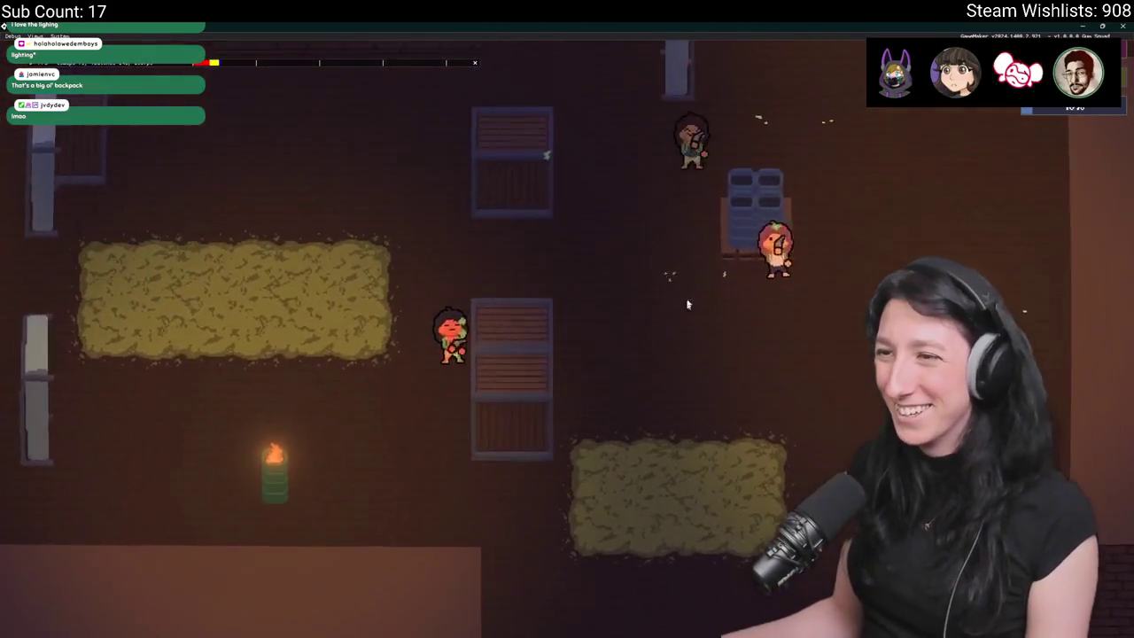
key(s)
key(w)
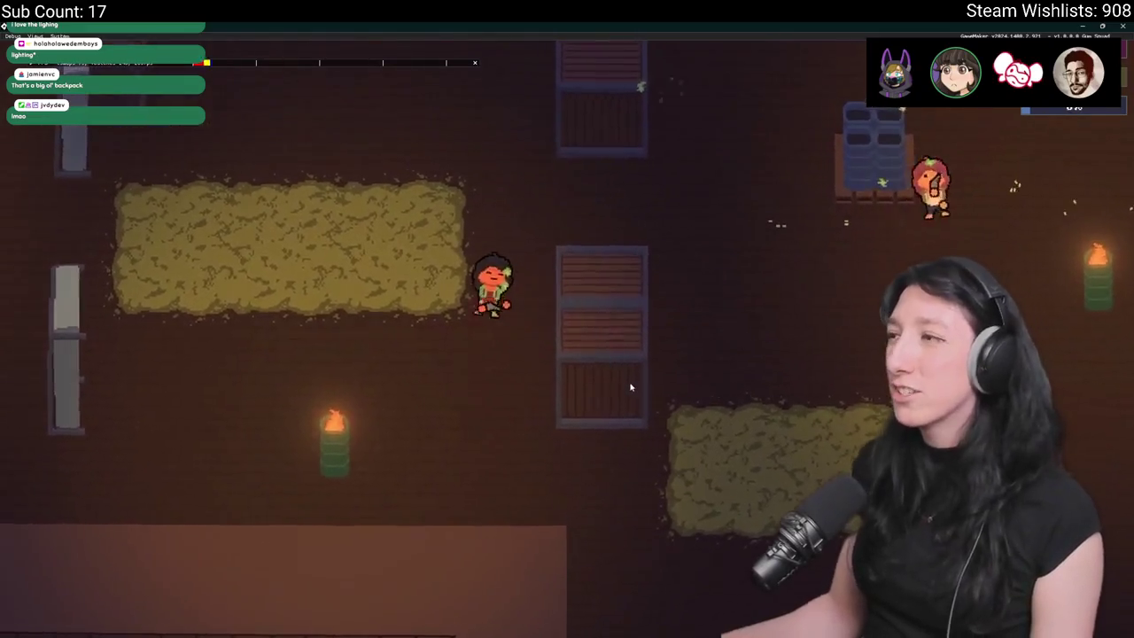
key(w)
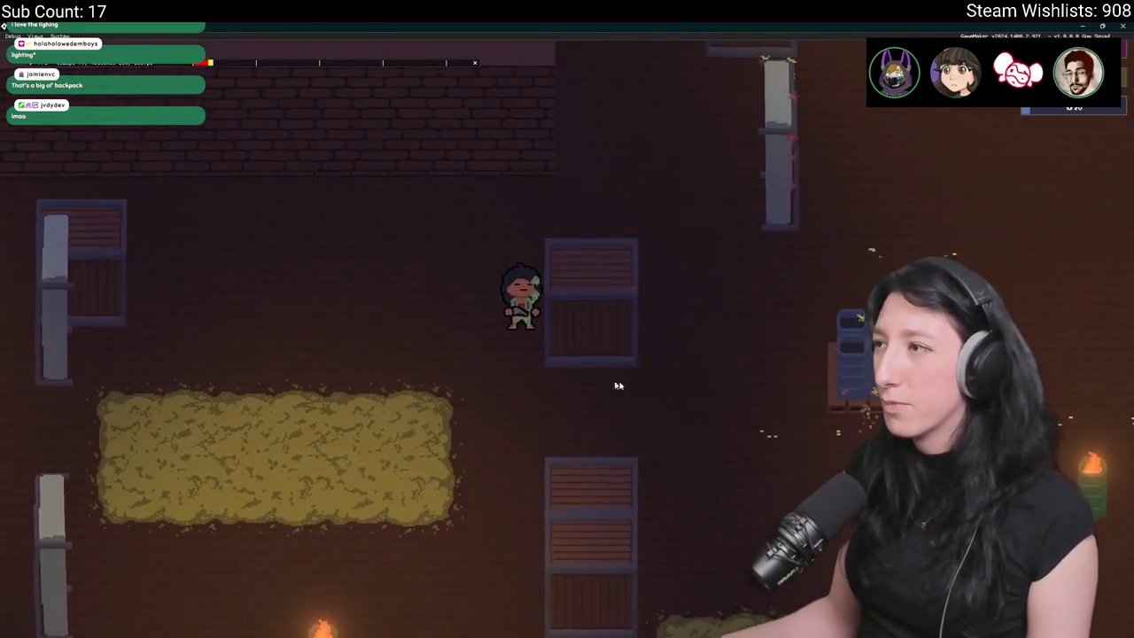
- Check the inventory, defeat the enemy beside the grass and search its body for loot
key(Tab)
key(Tab)
key(s)
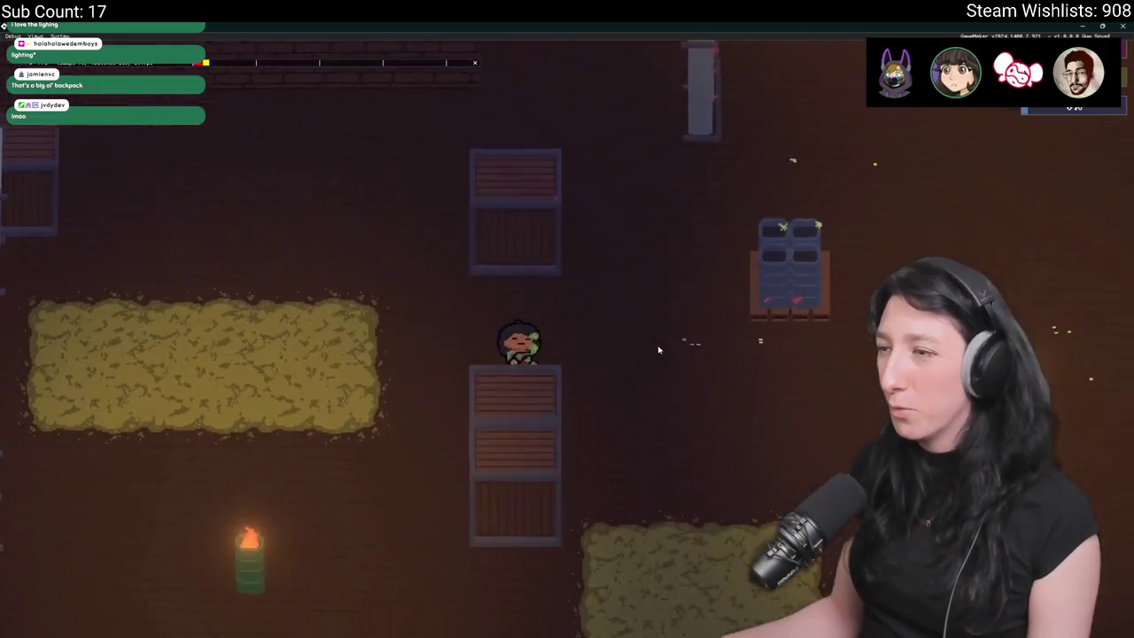
key(w)
key(a)
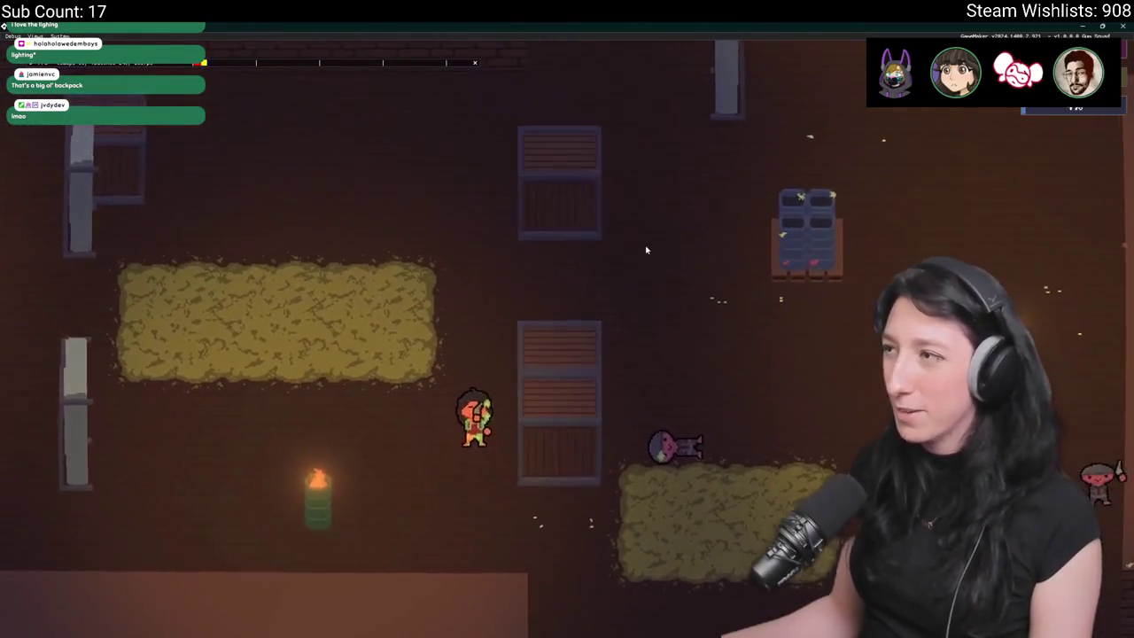
key(d)
key(e)
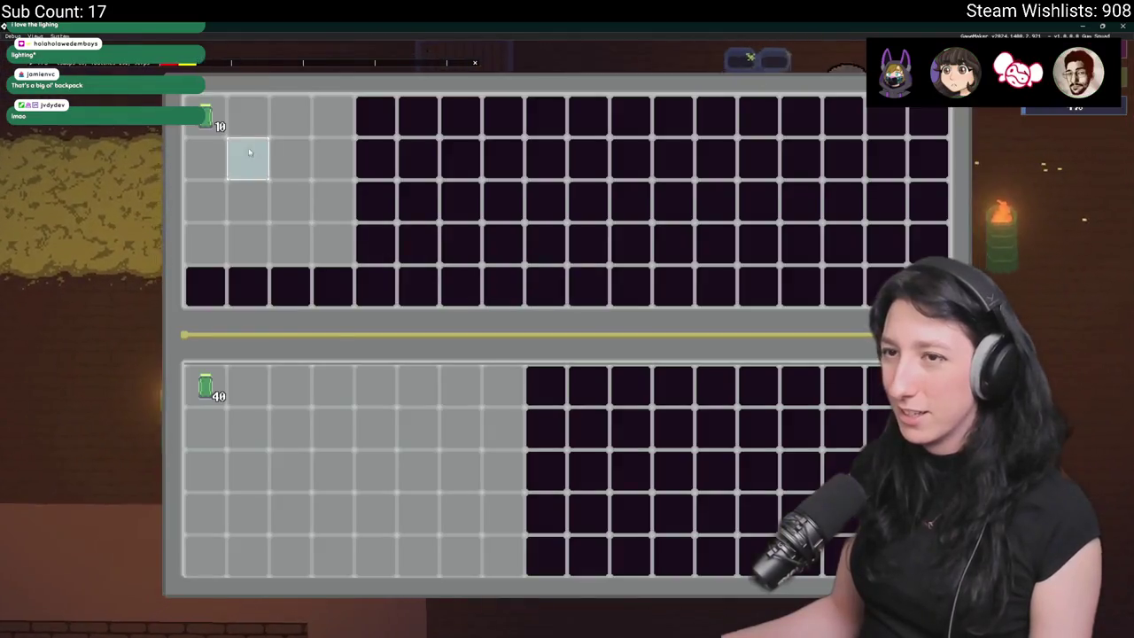
key(e)
- Walk up-right past the fallen enemies to the blue container and open its loot grid
key(d)
key(w)
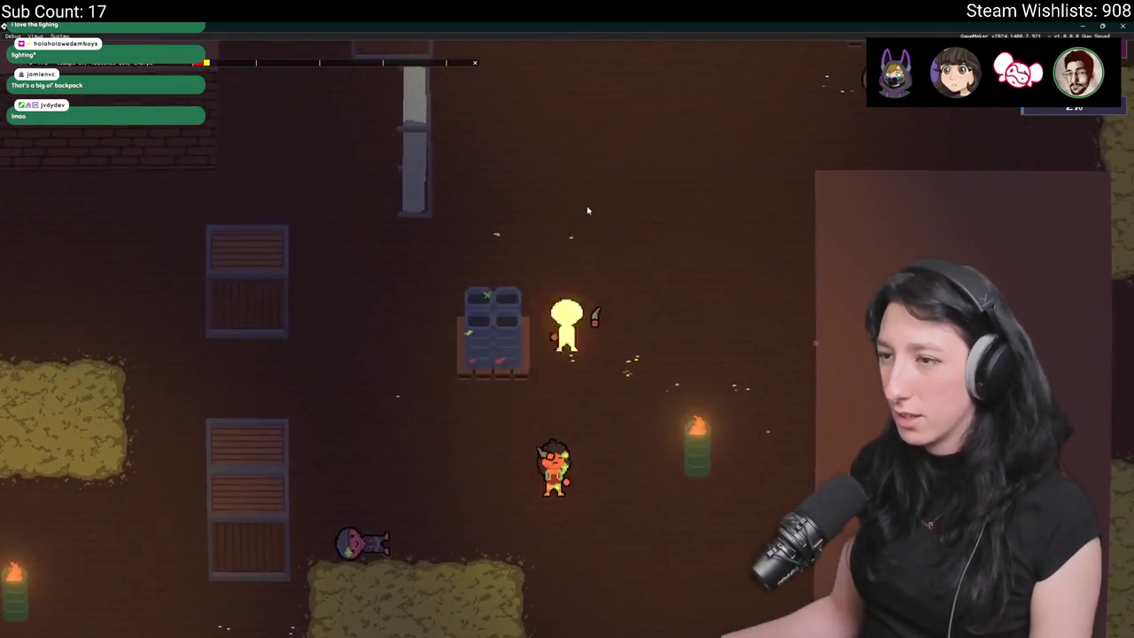
key(d)
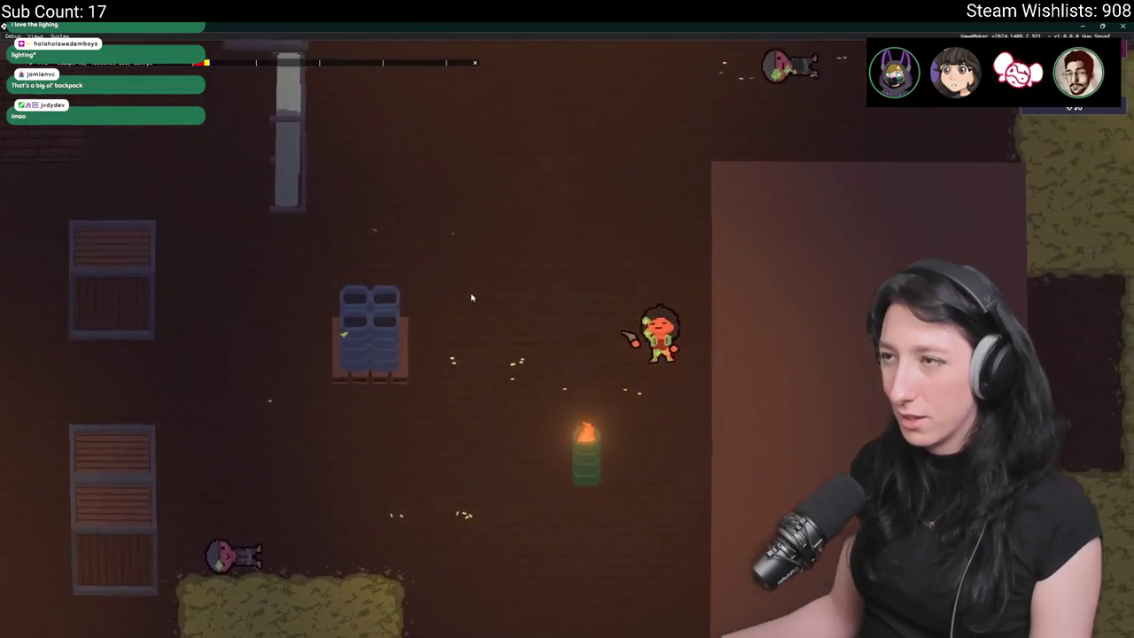
key(s)
key(w)
key(w)
key(d)
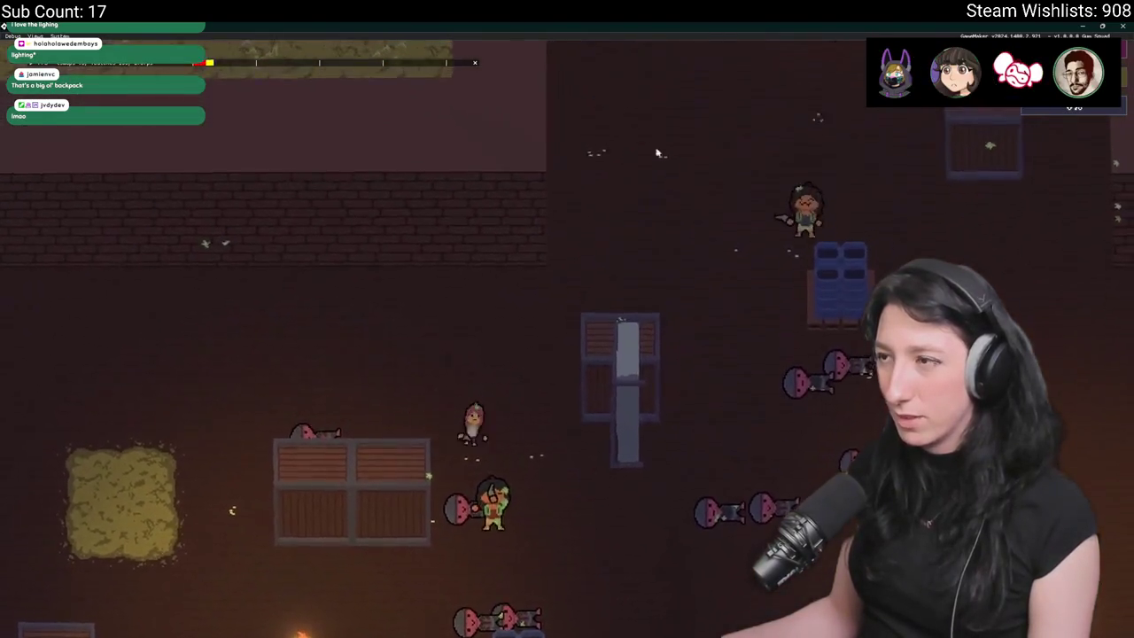
key(w)
key(d)
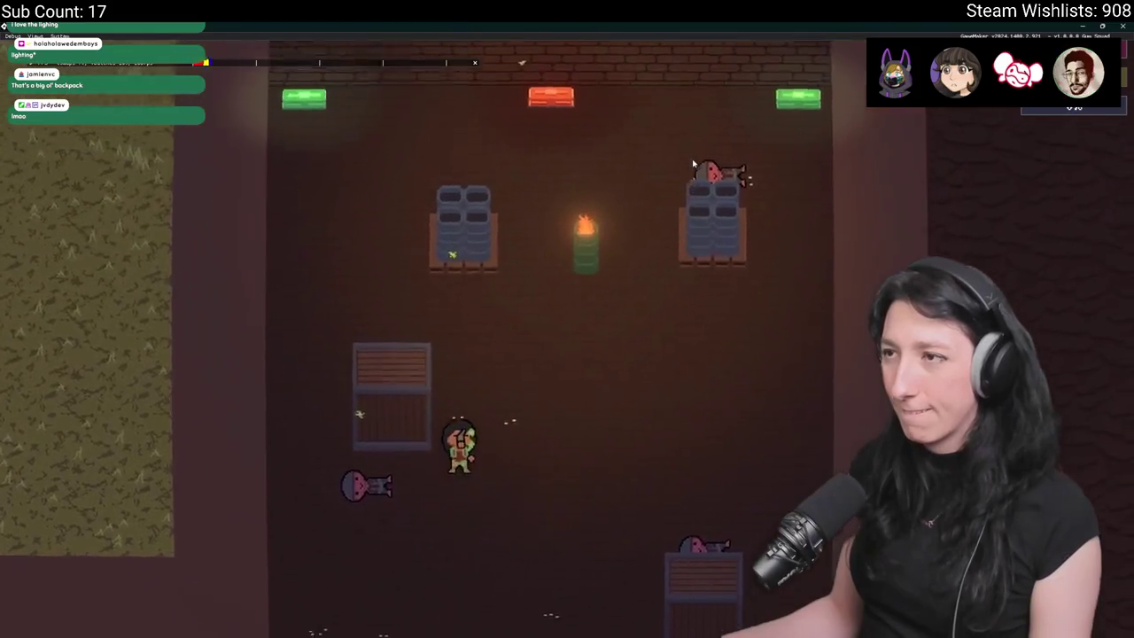
key(Tab)
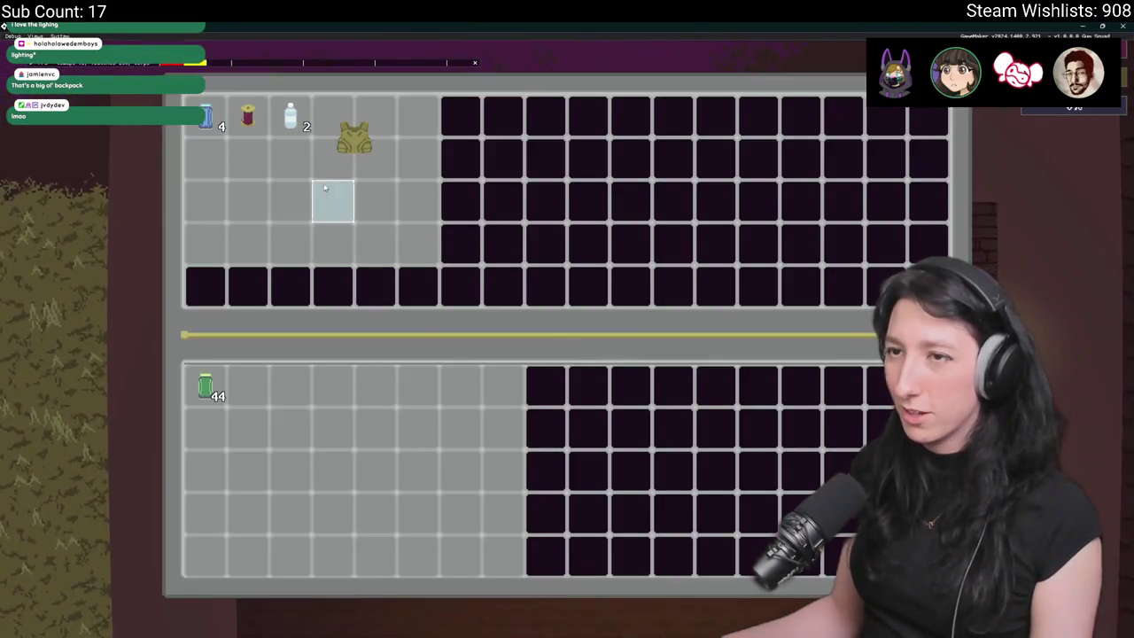
- Check the character's equipment and stats, reopen the container, and switch to the equipment view for the vest
key(Escape)
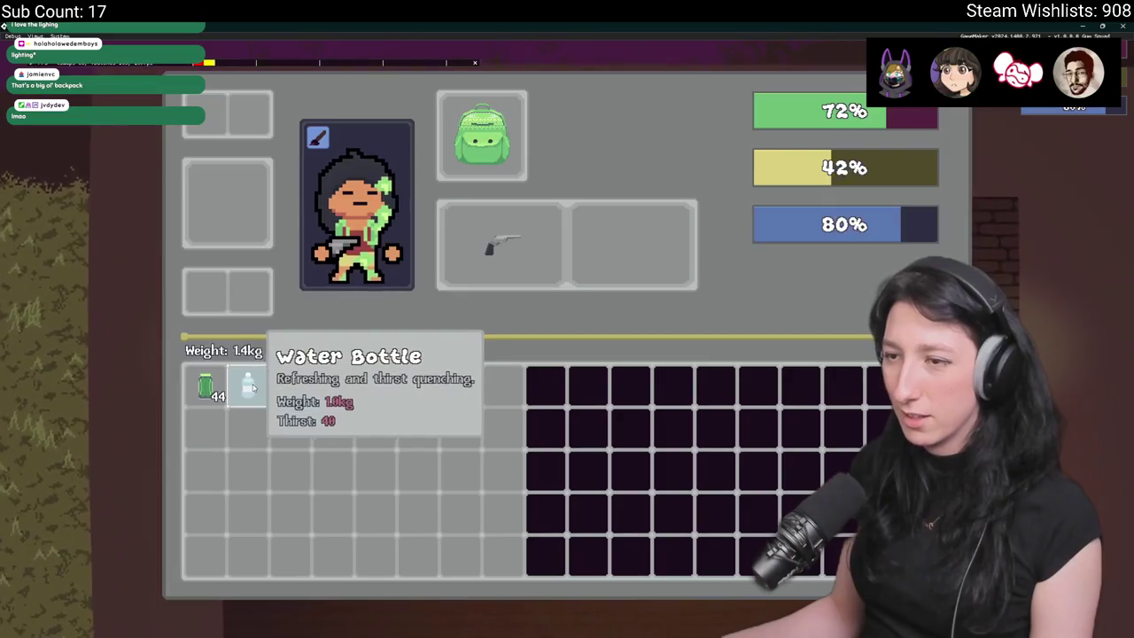
key(Tab)
key(a)
key(d)
key(Tab)
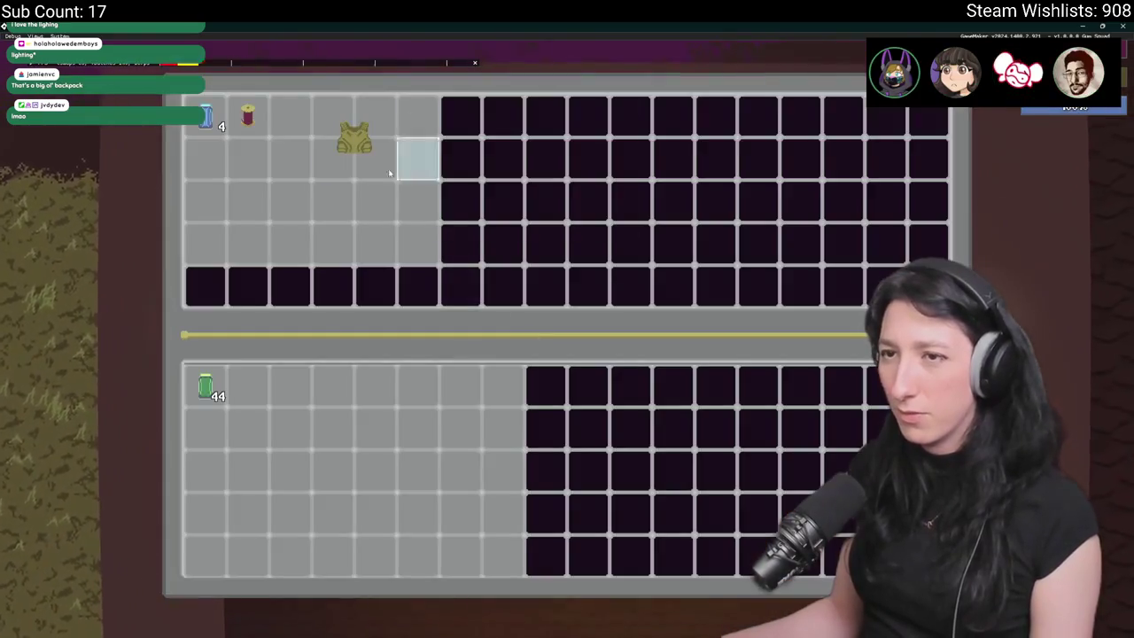
key(Tab)
key(Tab)
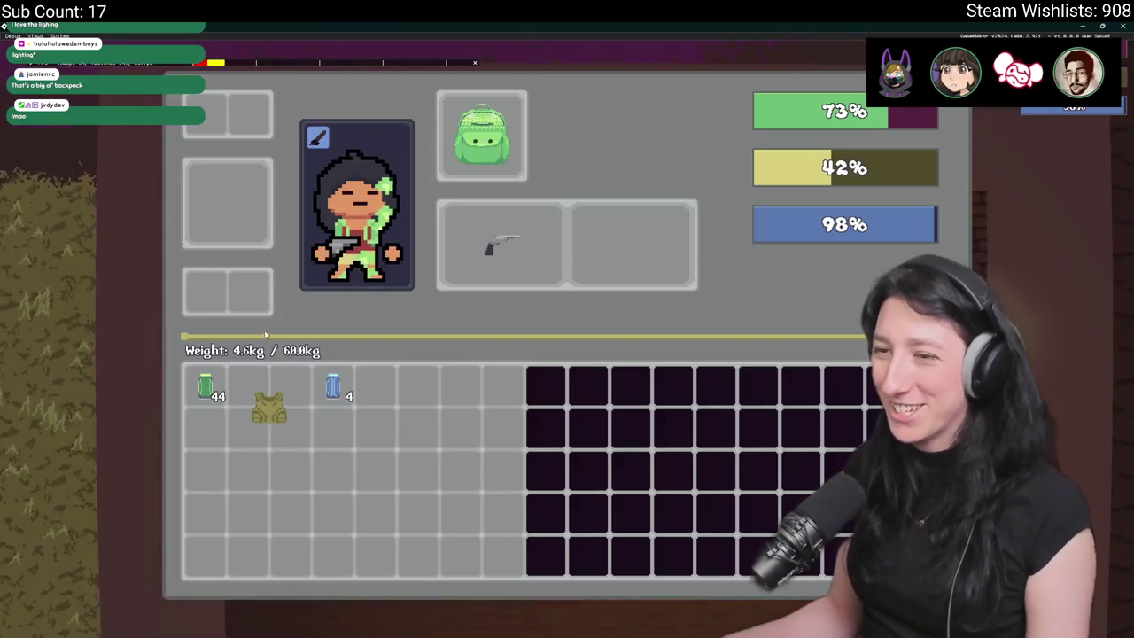
key(Tab)
- Open the next containers, take the 10 gum, then close the inventory
key(s)
key(d)
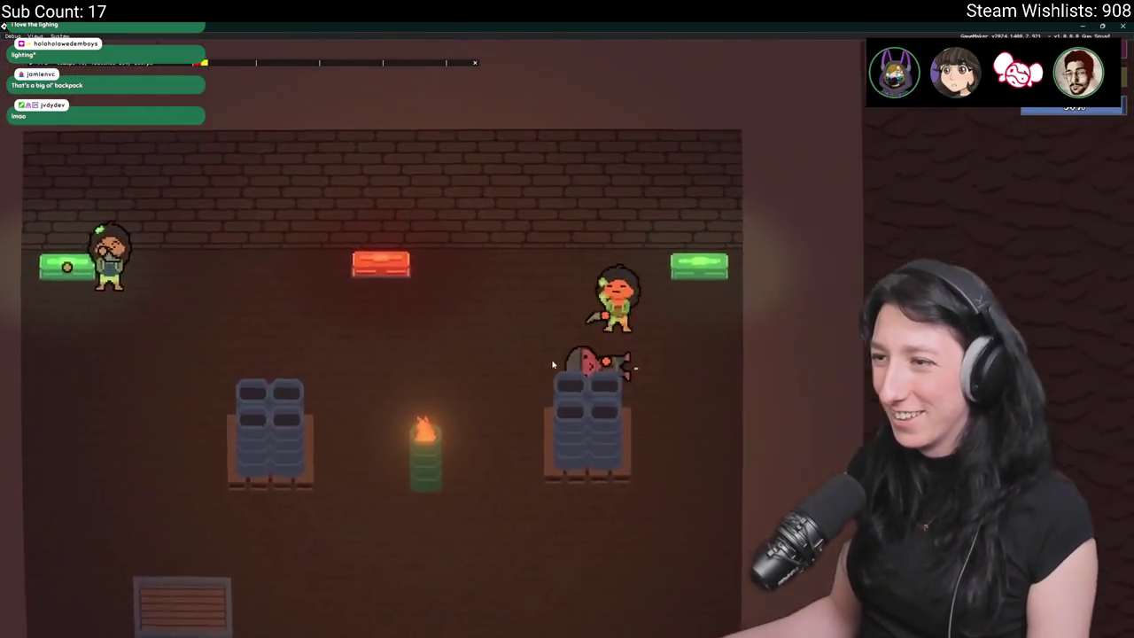
key(Tab)
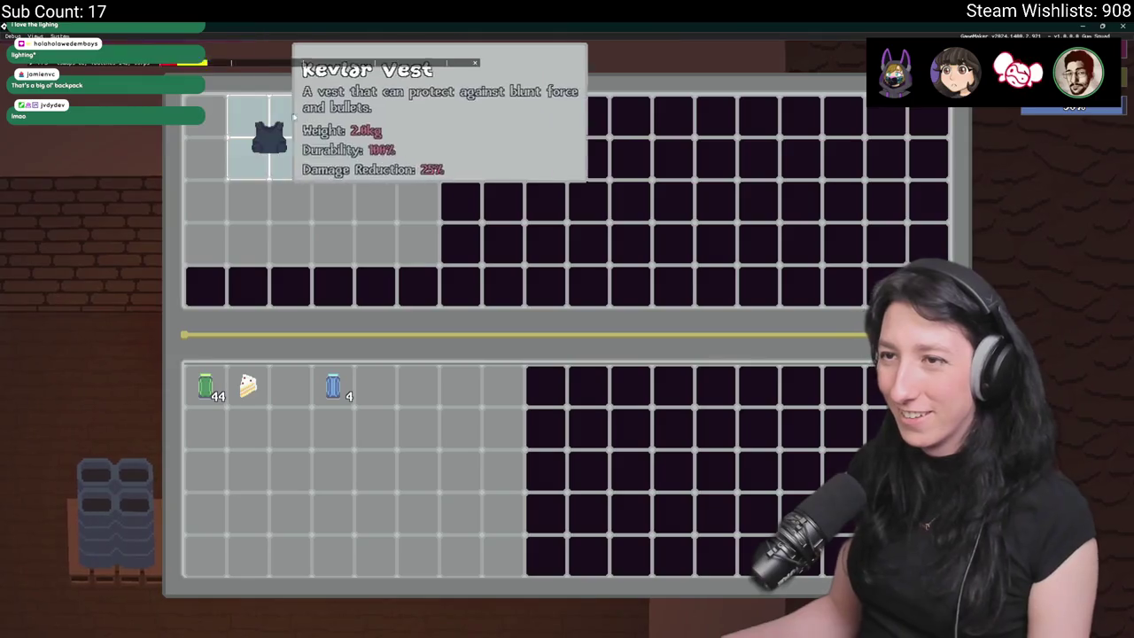
key(Tab)
key(a)
key(Tab)
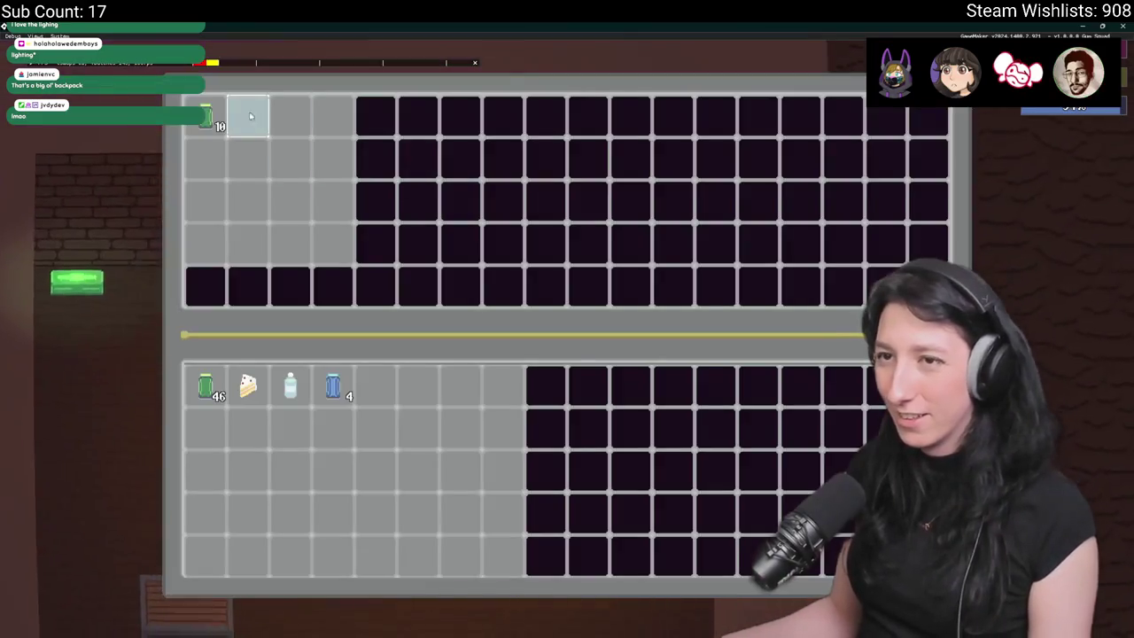
key(a)
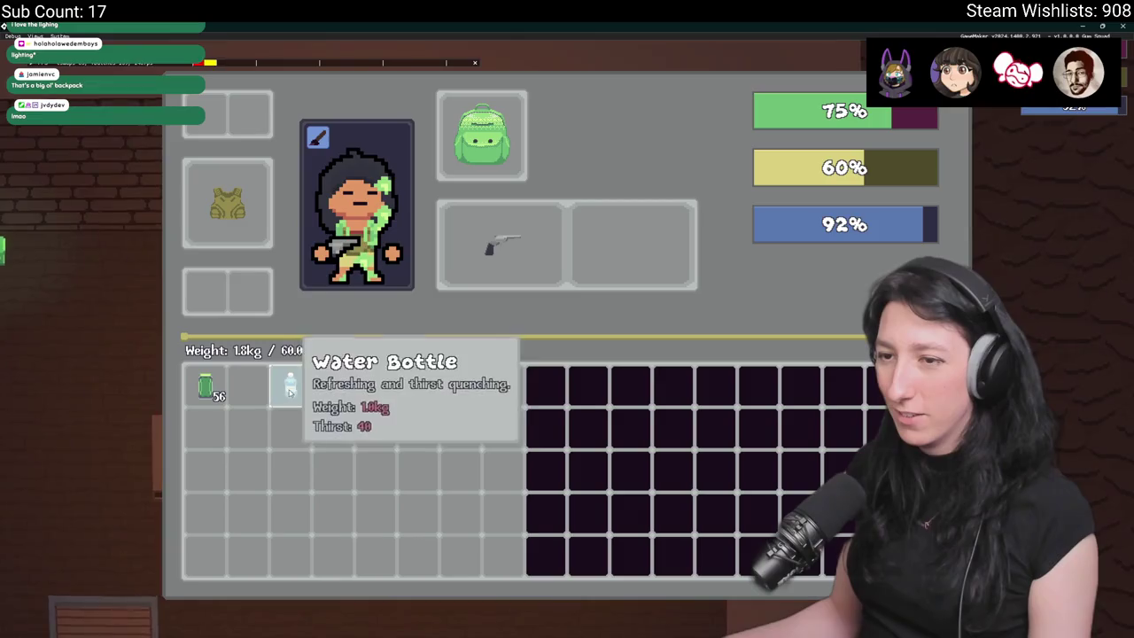
key(Tab)
- Walk south through the room, checking a nearby container, and down into the grassy corridor
key(s)
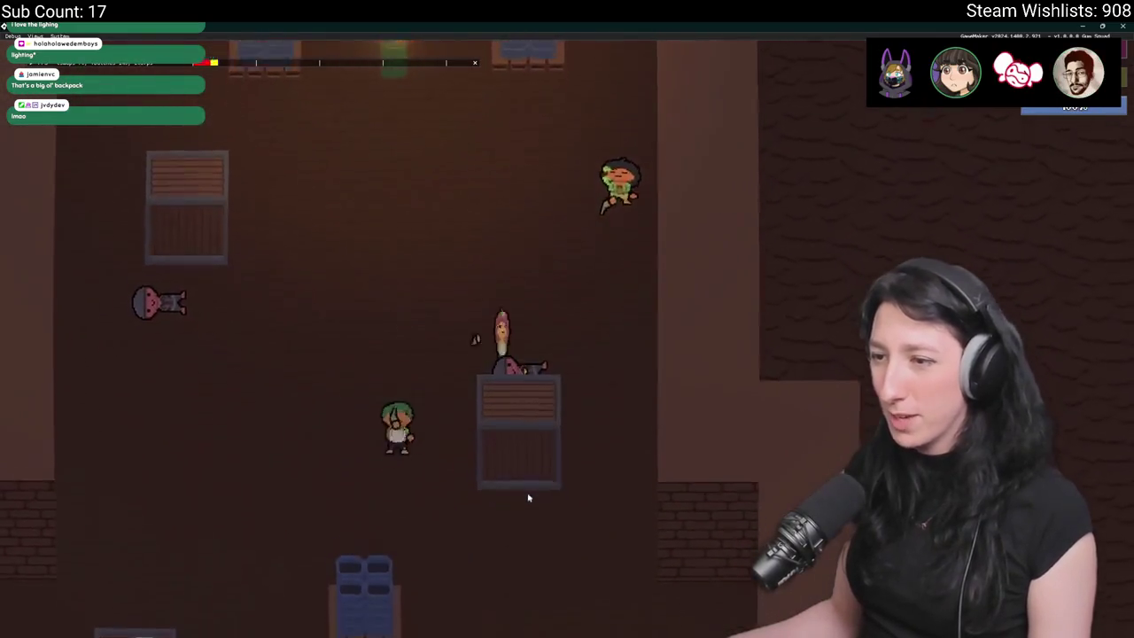
key(a)
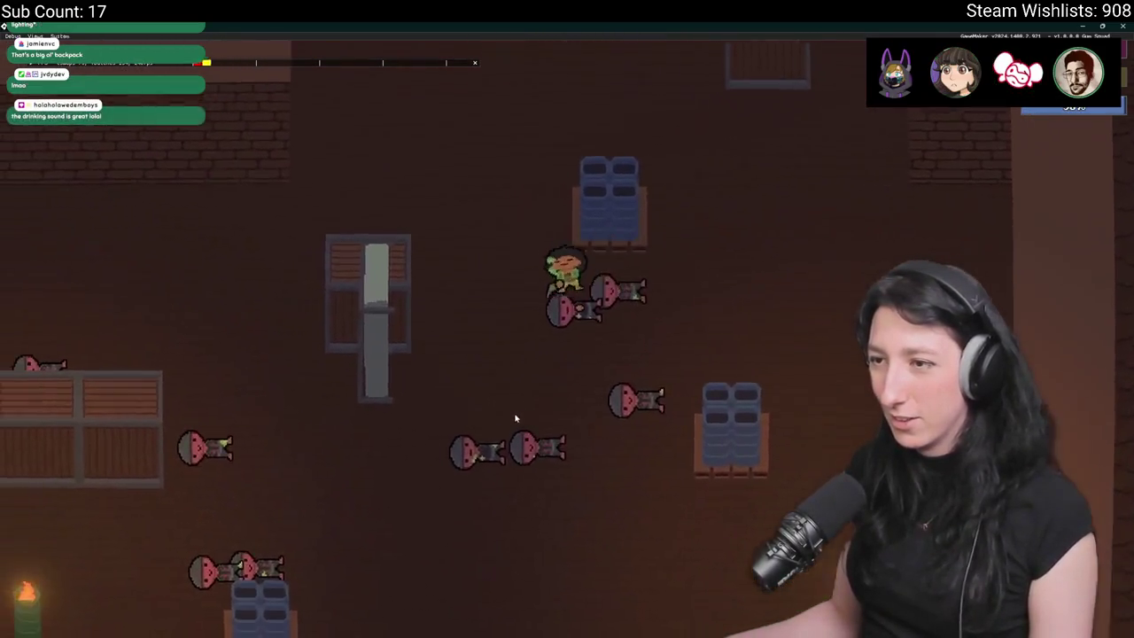
key(Tab)
key(Tab)
key(s)
key(a)
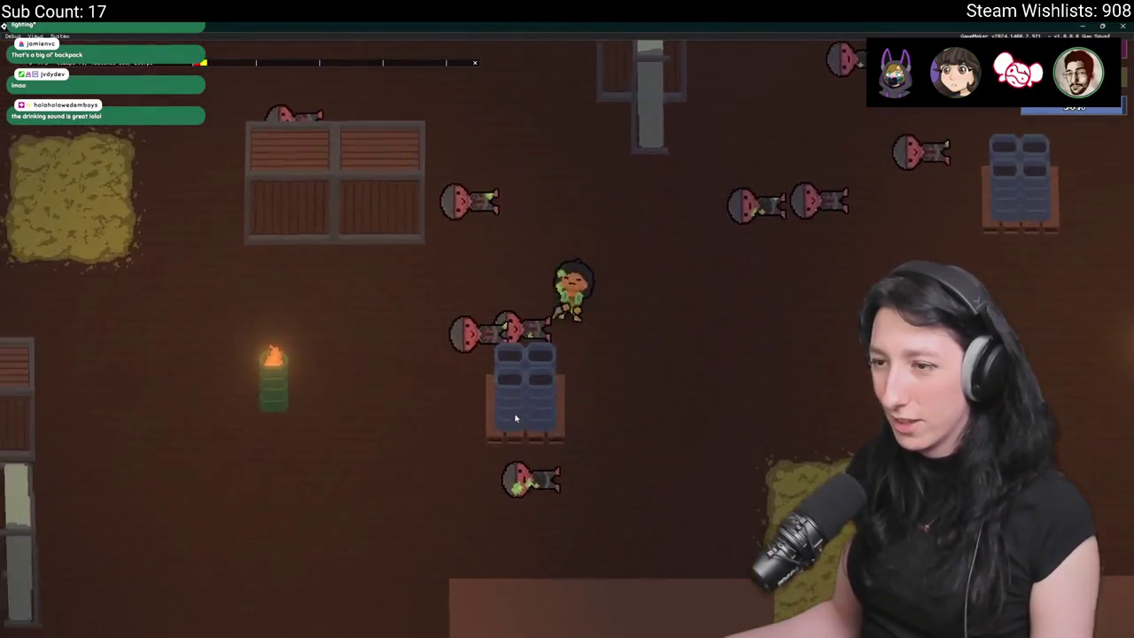
key(d)
key(s)
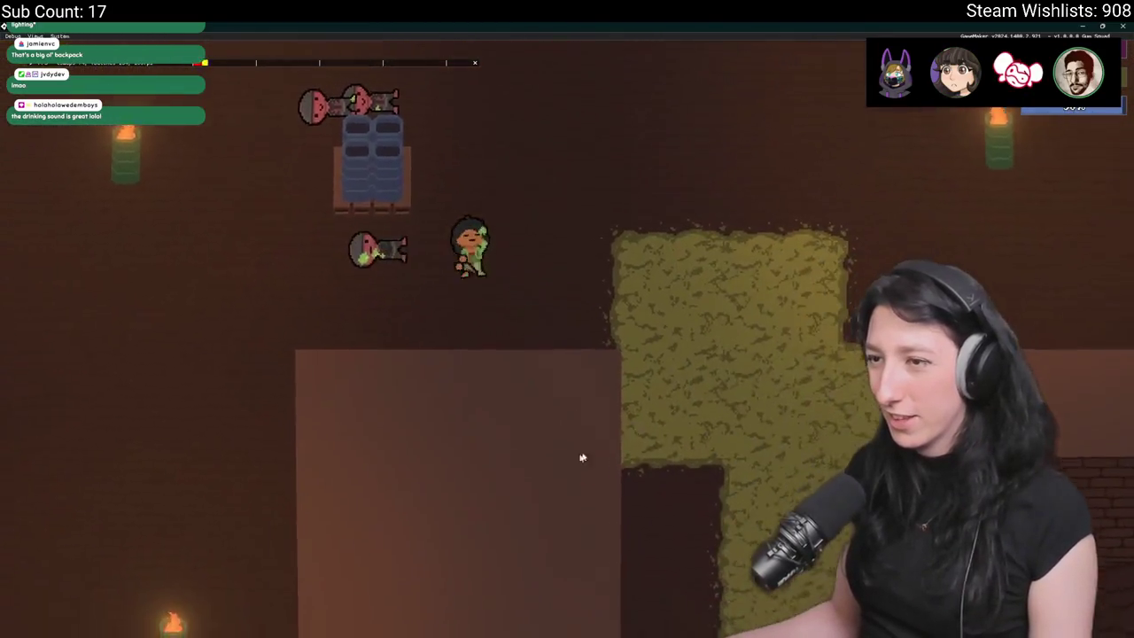
key(s)
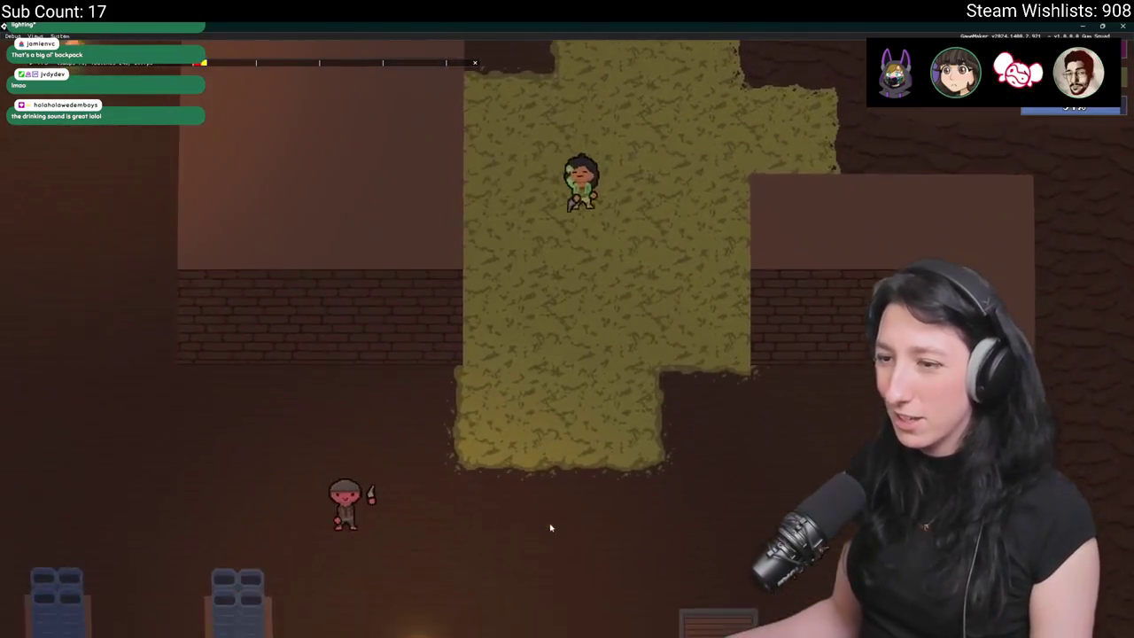
- Return up into the crate room with beds, pass the fallen enemies, and reach the grassy area
key(w)
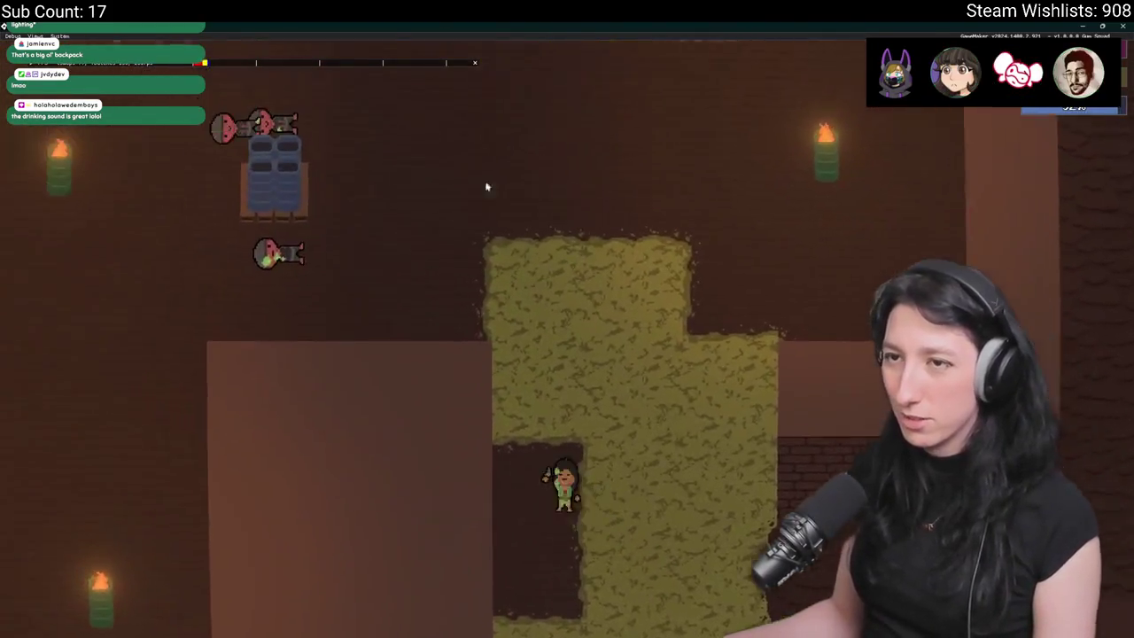
key(w)
key(d)
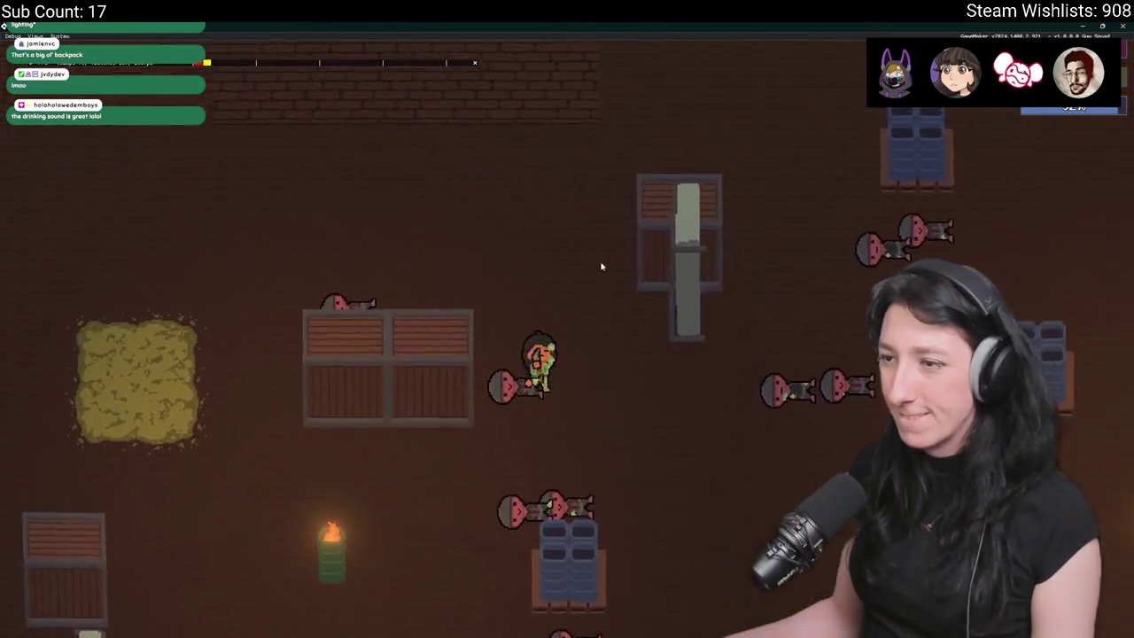
key(w)
key(d)
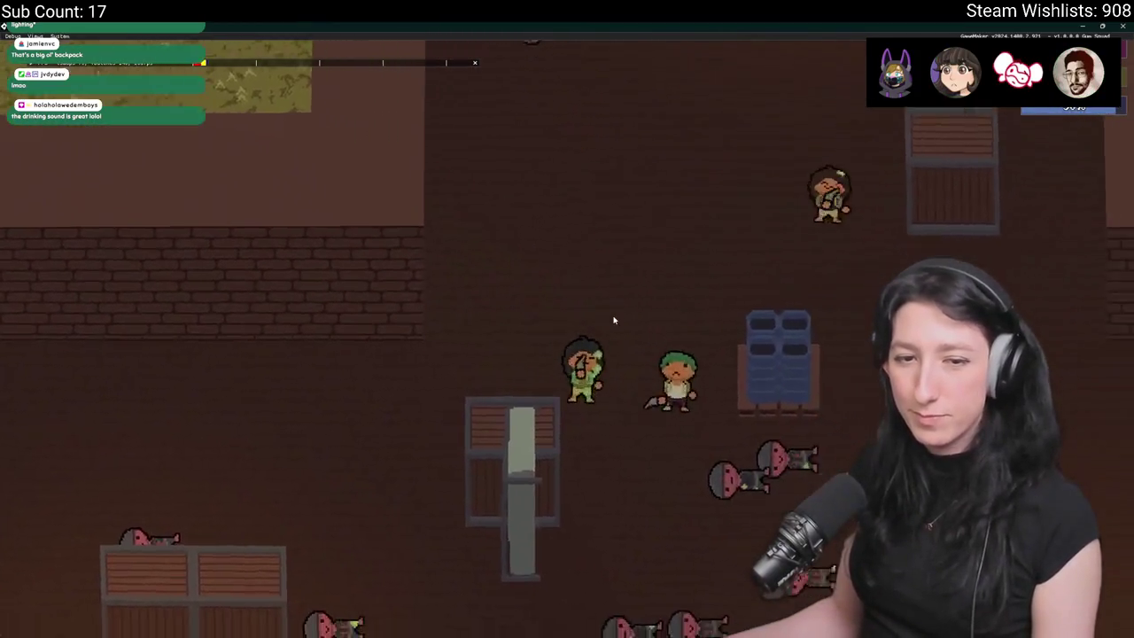
key(s)
key(s)
key(a)
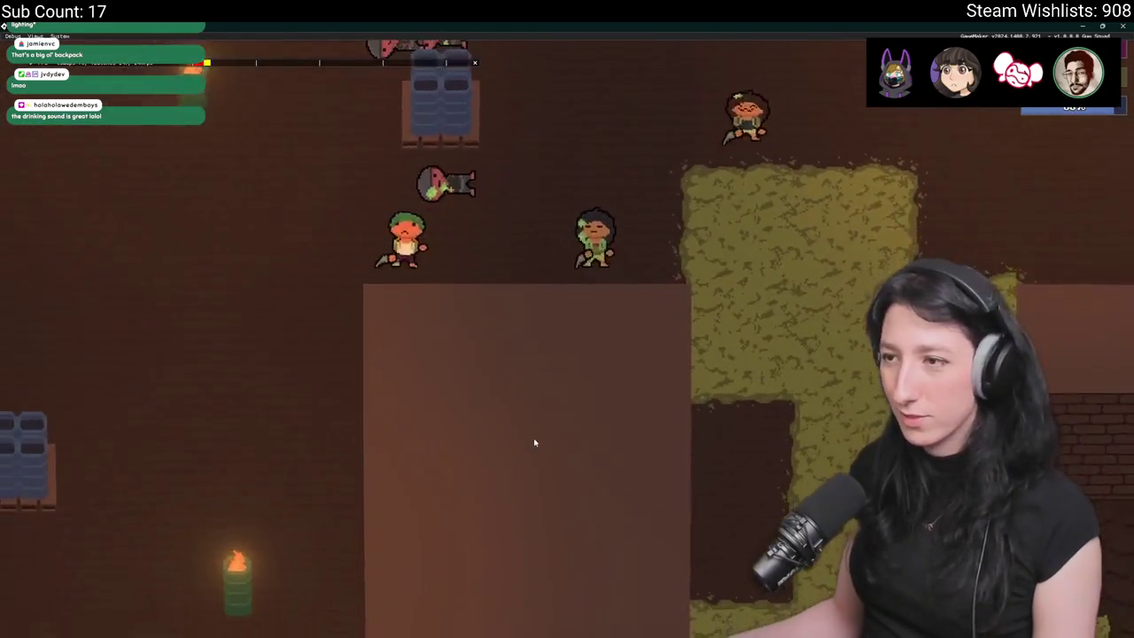
key(d)
key(w)
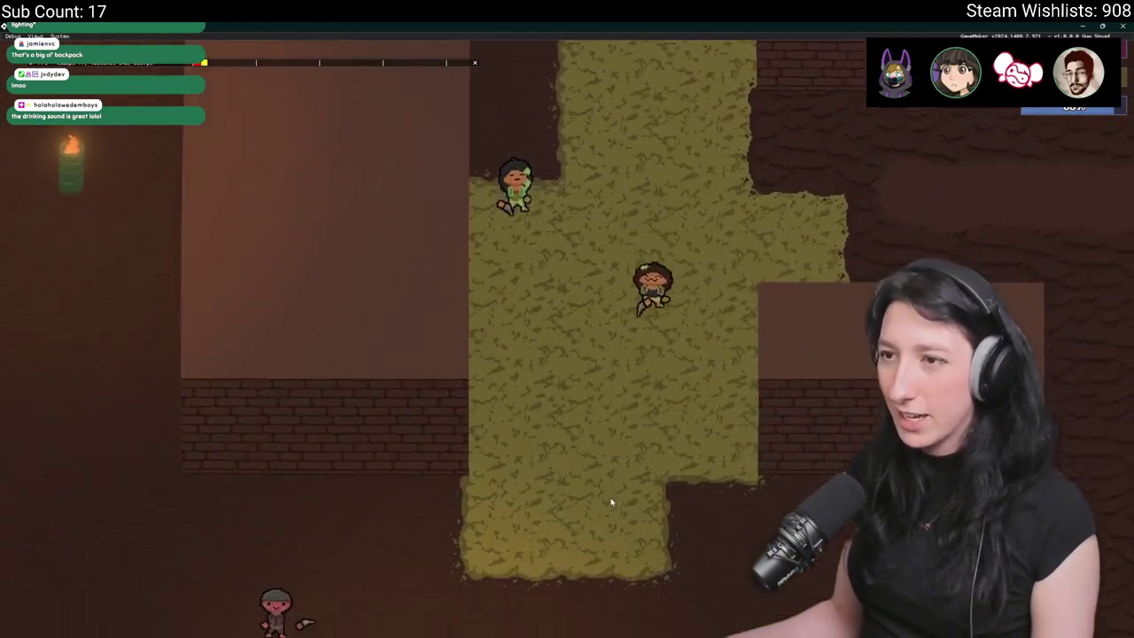
- Open a storage container with E, then walk to the crate near the dead enemy
key(s)
key(a)
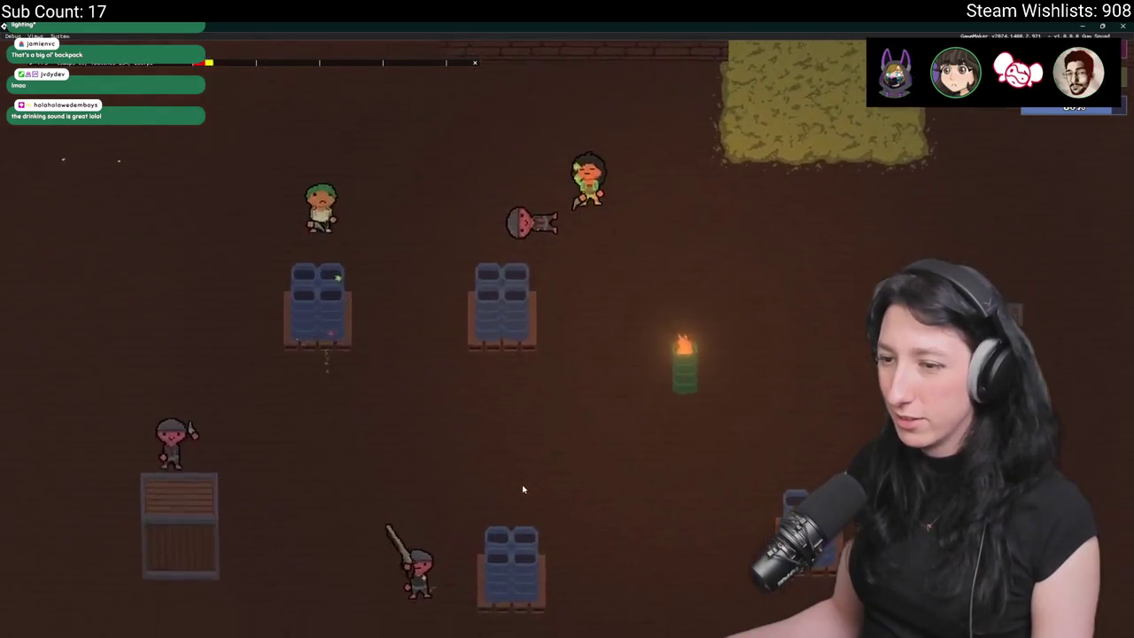
key(e)
key(e)
key(s)
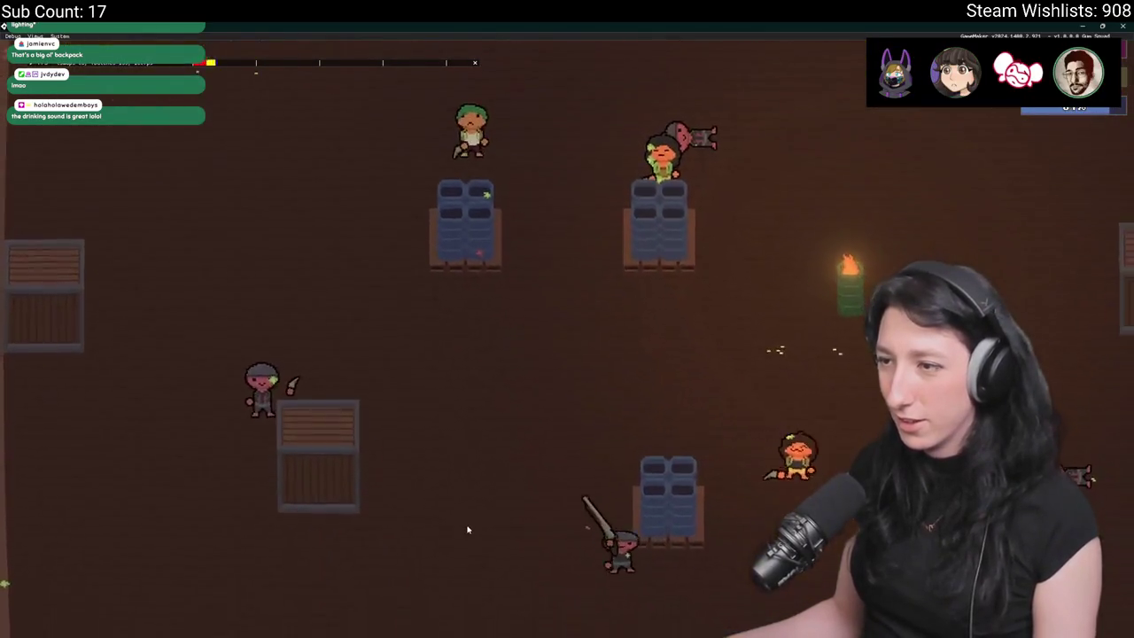
key(d)
key(a)
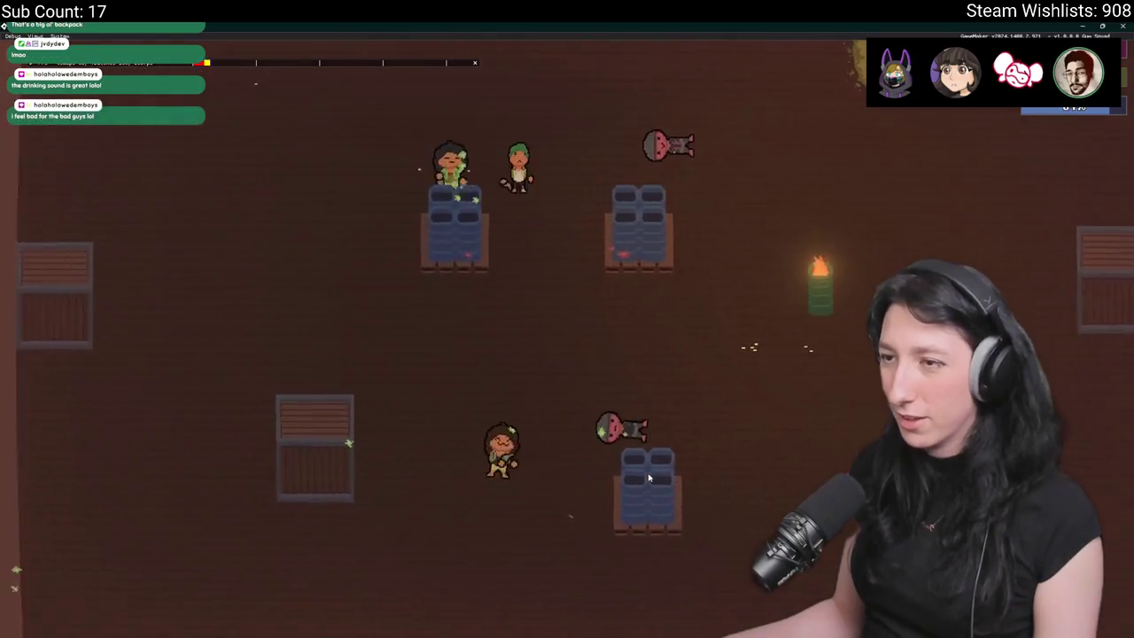
key(a)
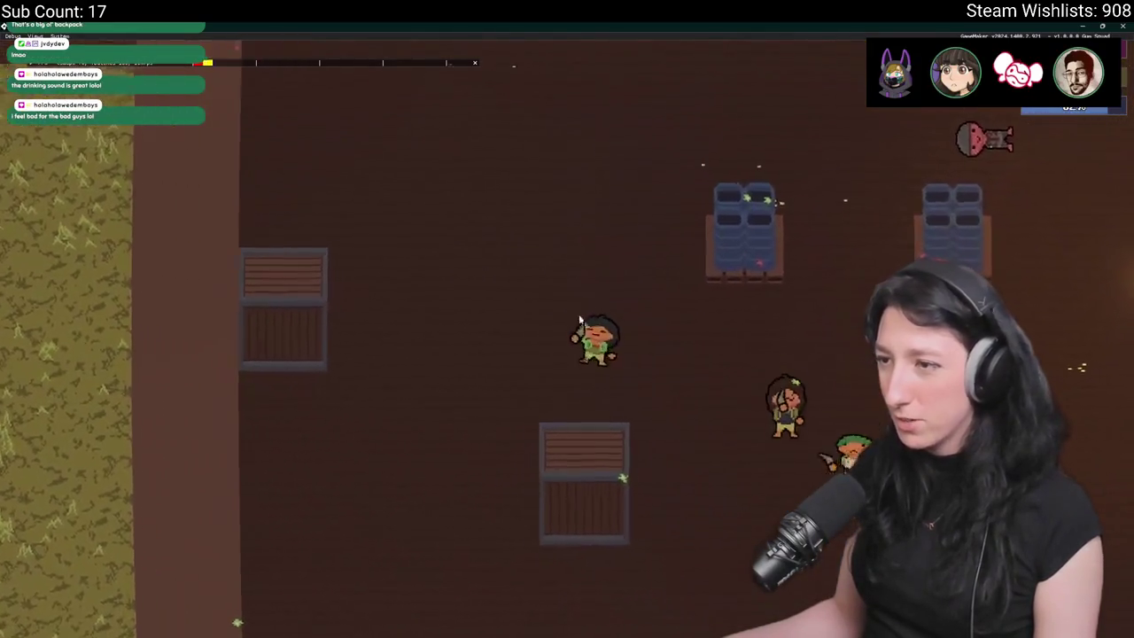
key(a)
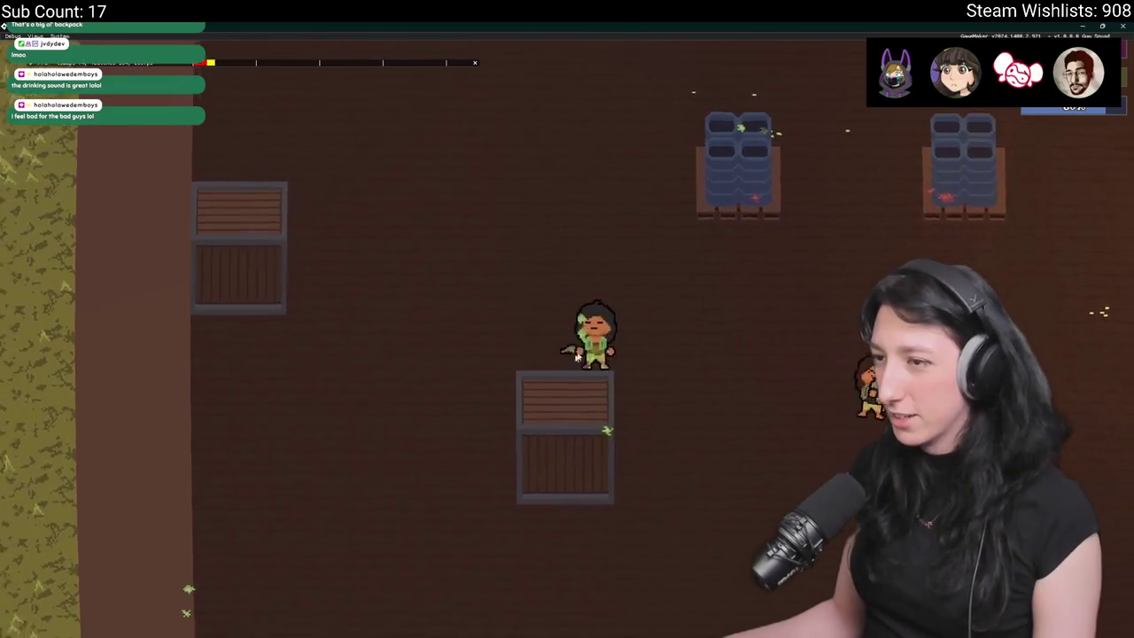
- Walk right toward the beds and enemies, checking the loot in the inventory twice
key(d)
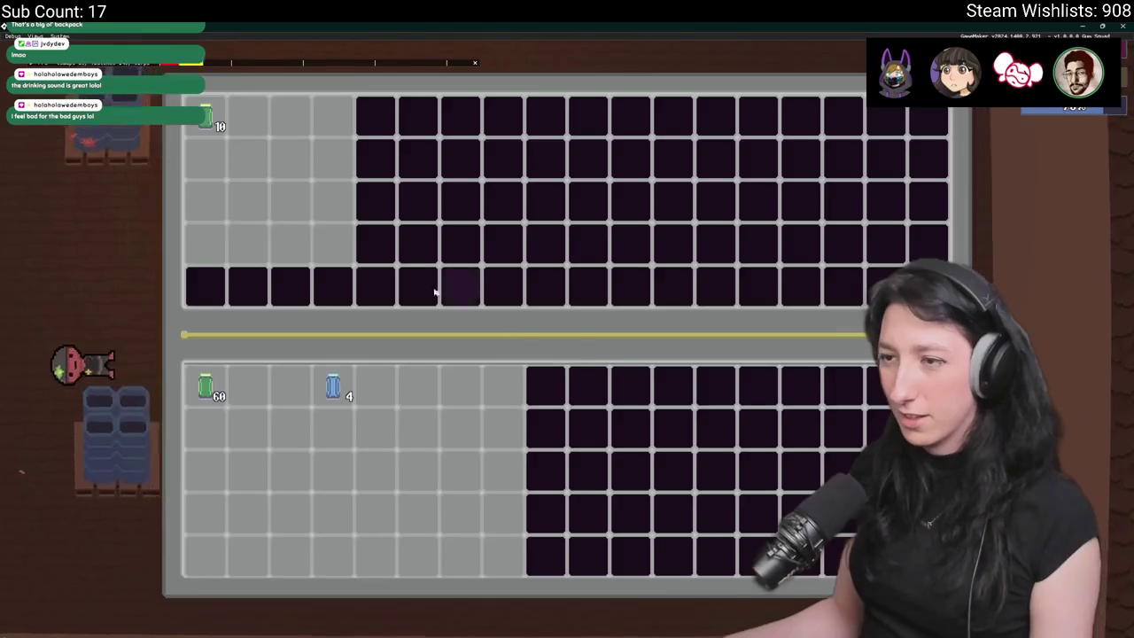
key(Tab)
key(Tab)
key(a)
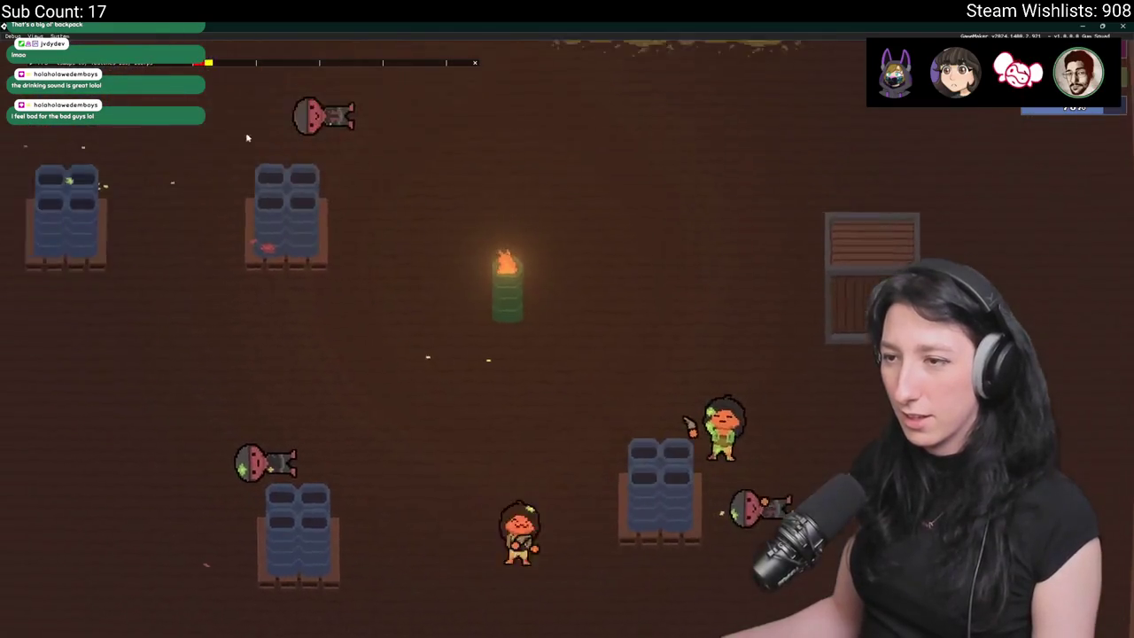
key(w)
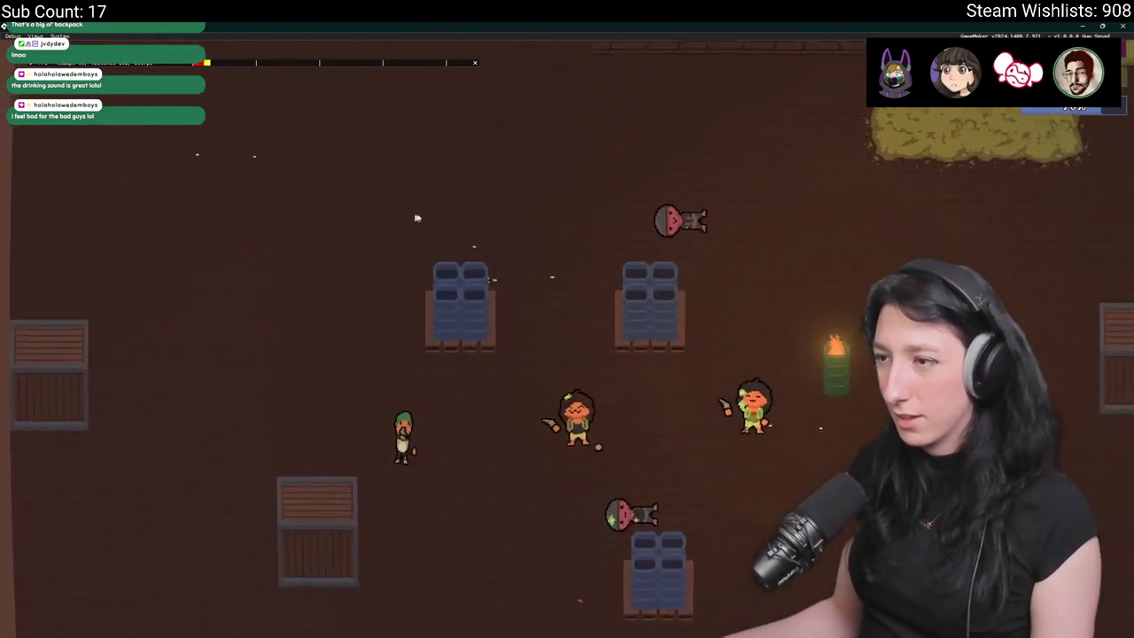
key(d)
key(Tab)
key(Tab)
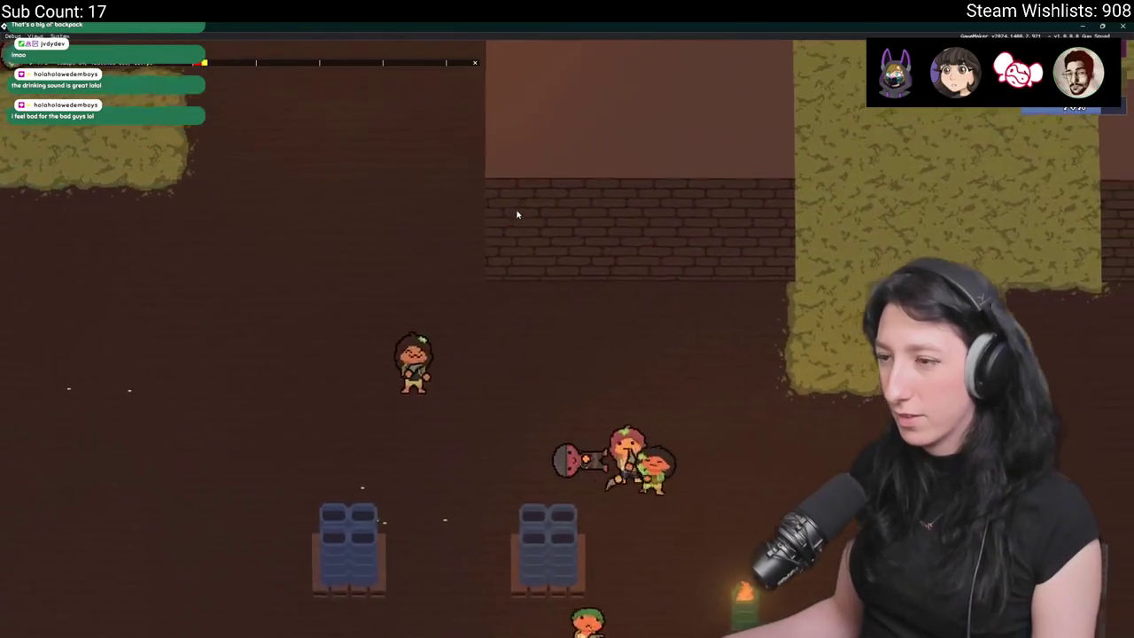
- Move past the beds and torch, up the yellow carpet corridor into the brown cave room
key(s)
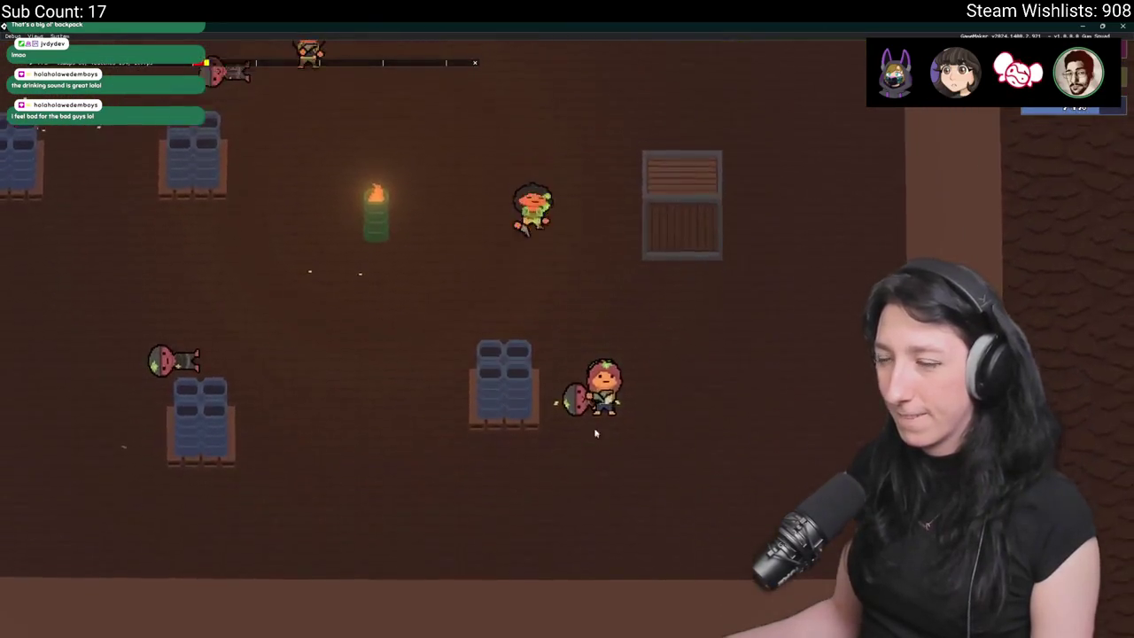
key(w)
key(a)
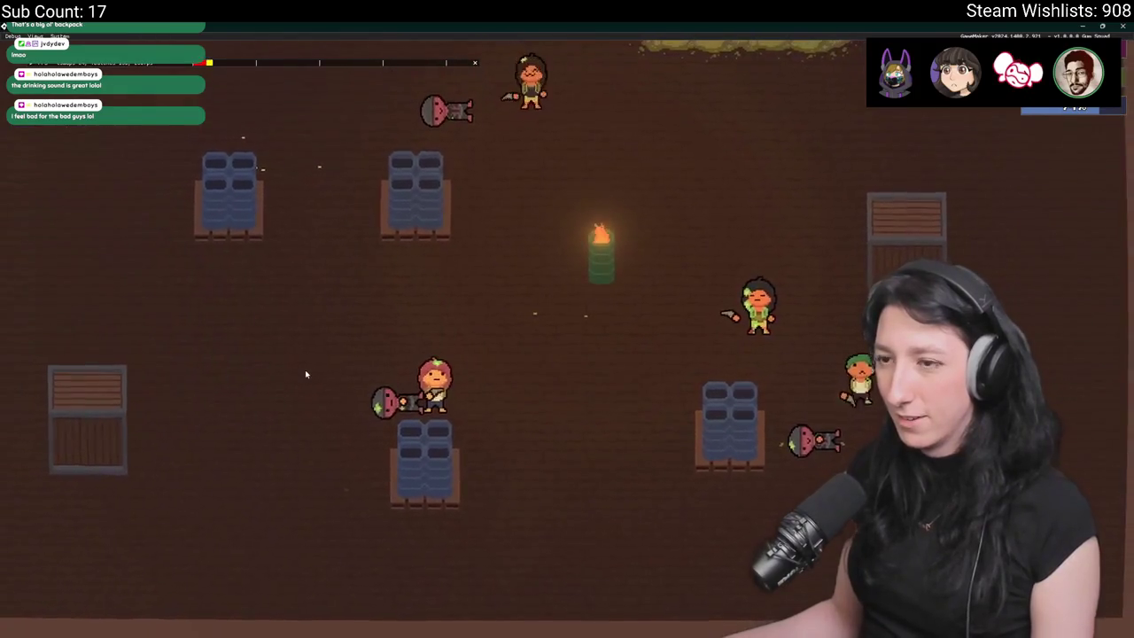
key(w)
key(d)
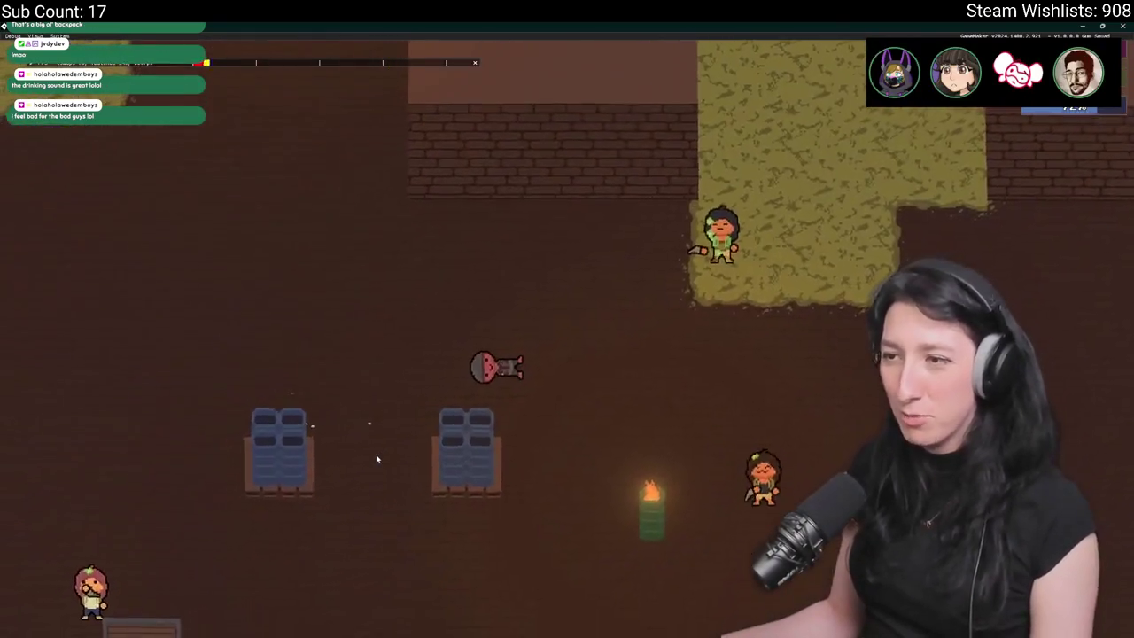
key(w)
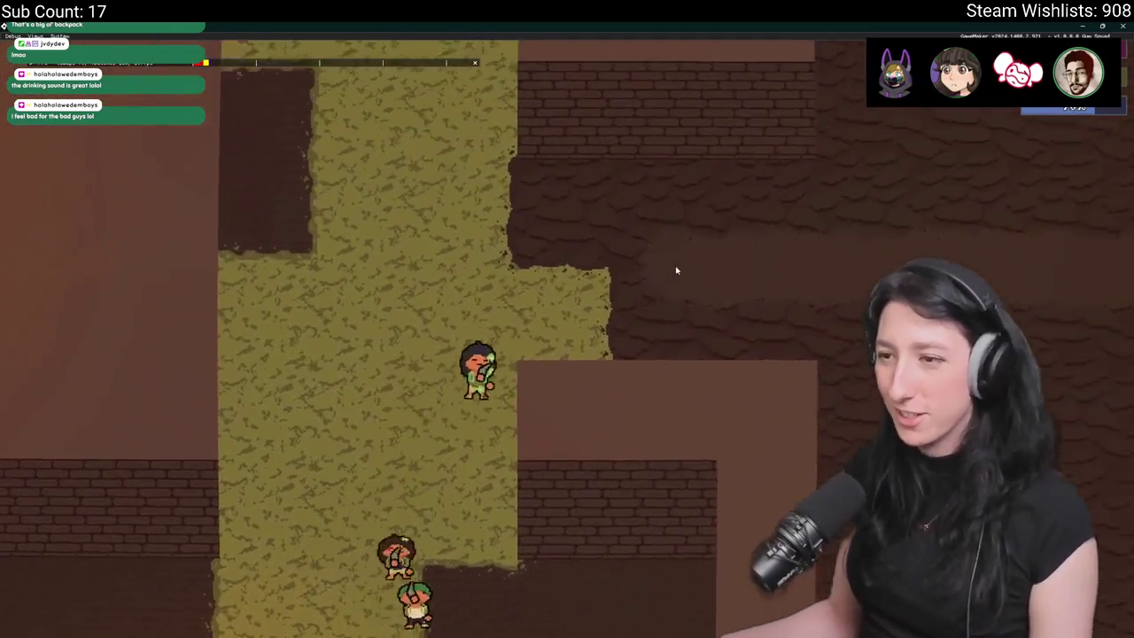
key(d)
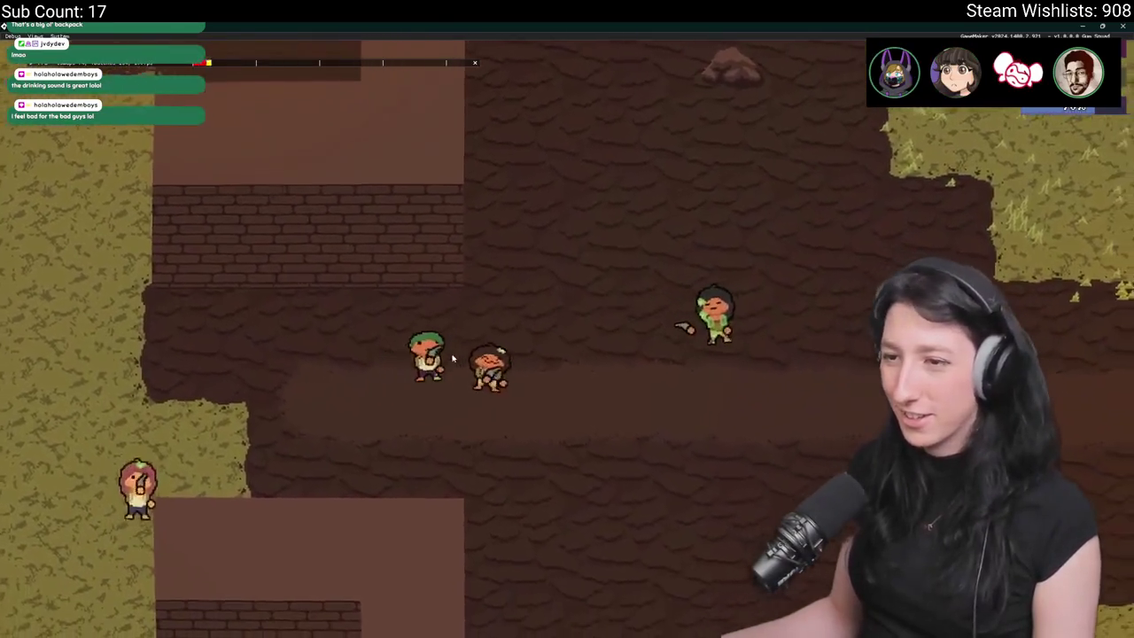